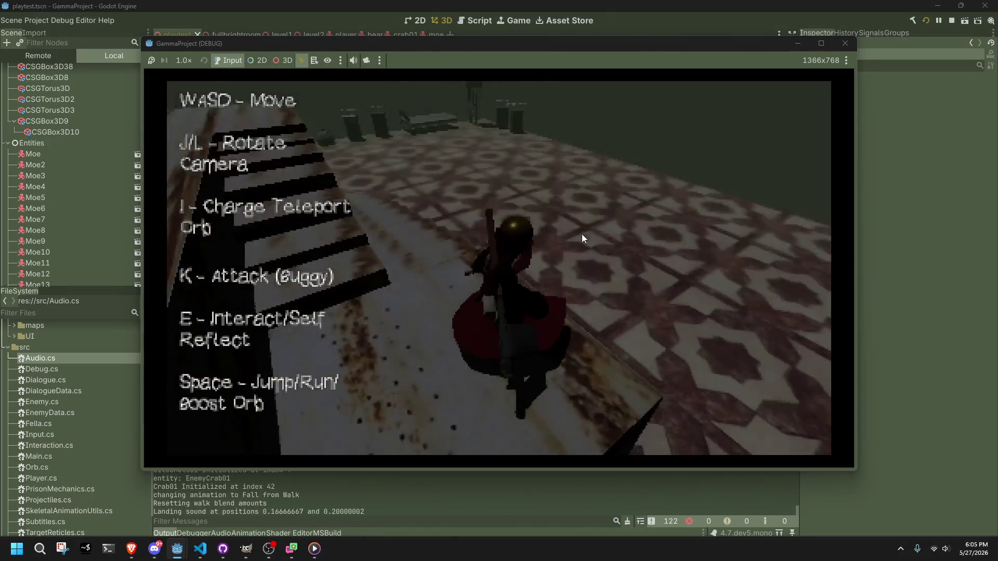
Walk the character through the dark room and jump onto the tiled floor.
key("w")
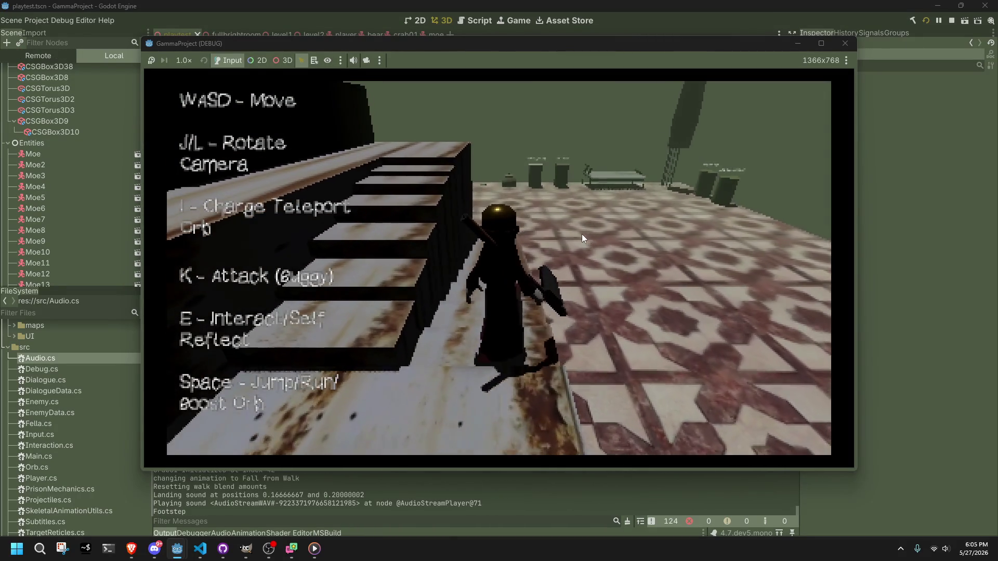
key("w")
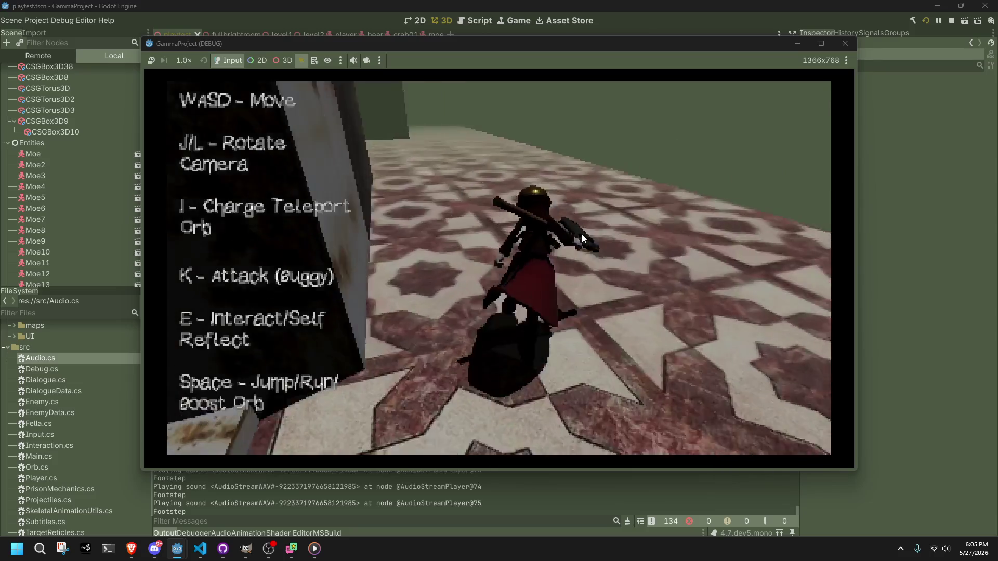
key("w")
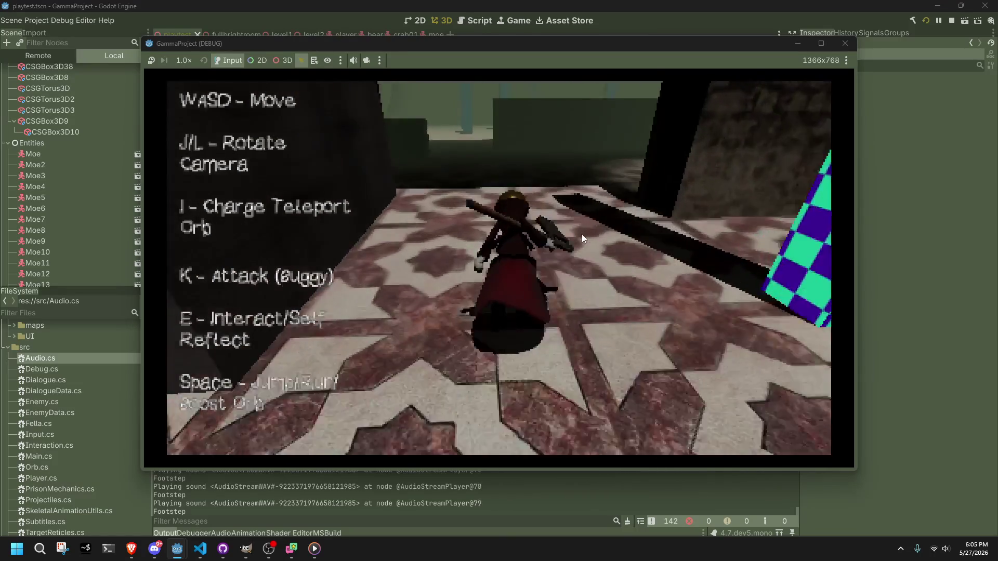
key("w")
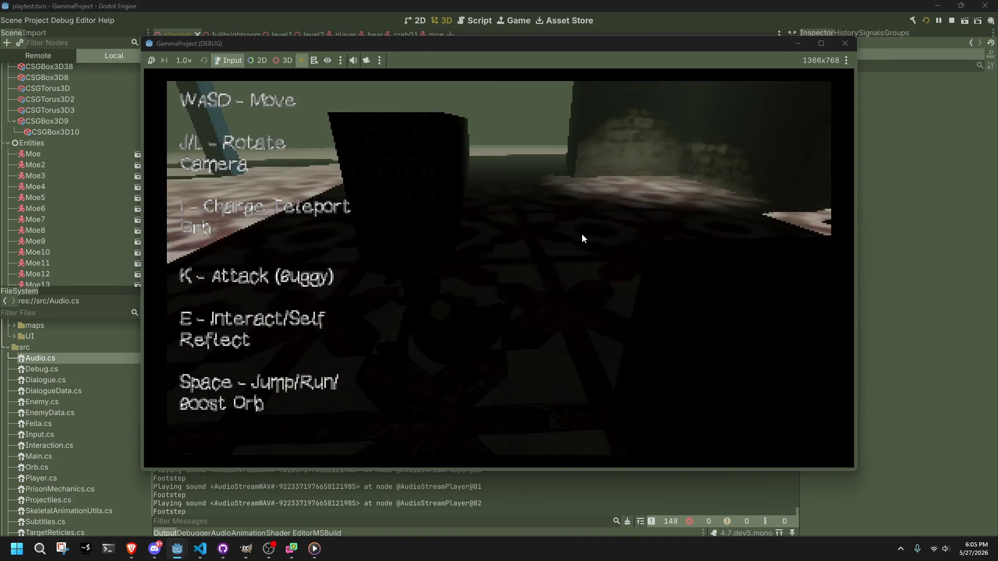
key("w")
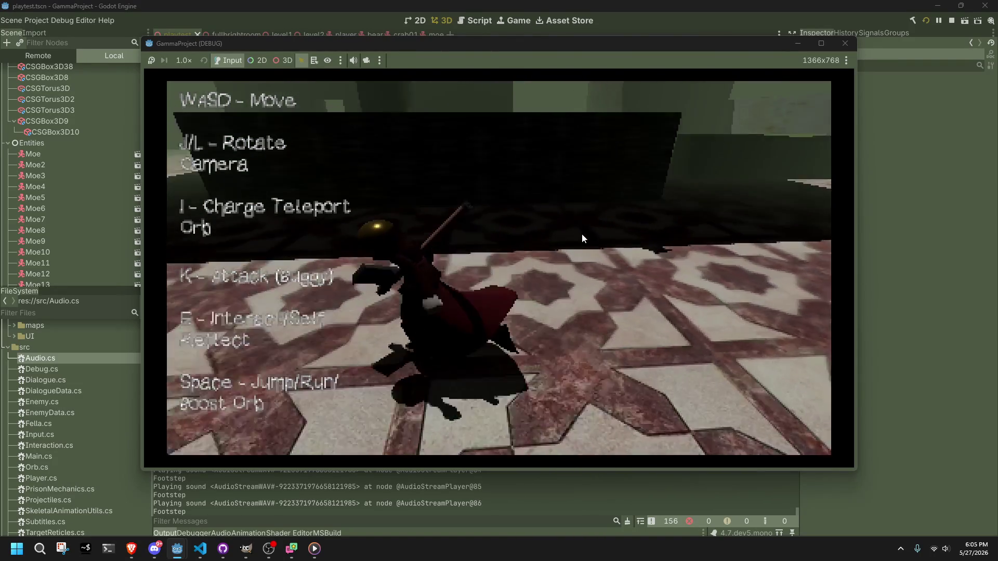
key("w")
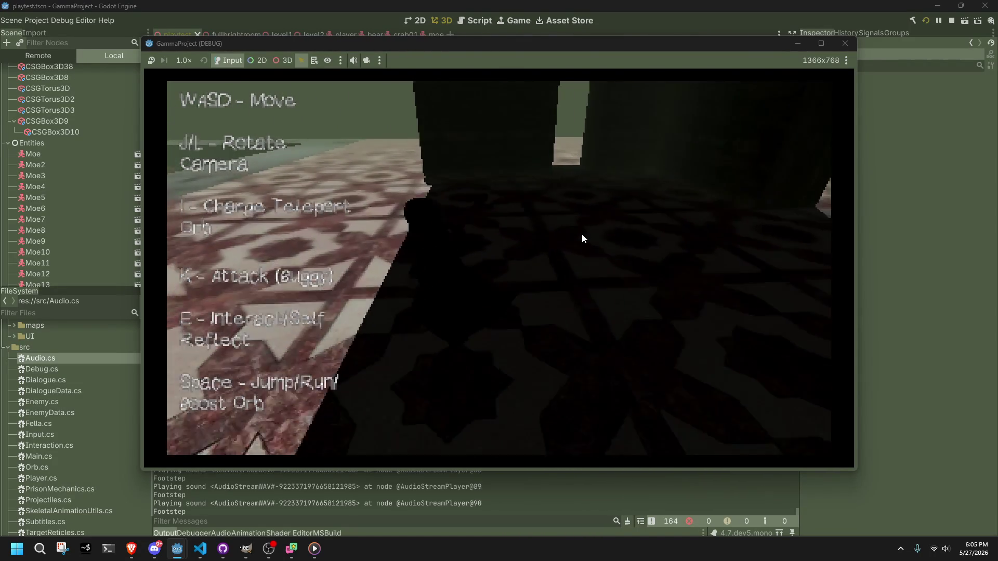
key("w")
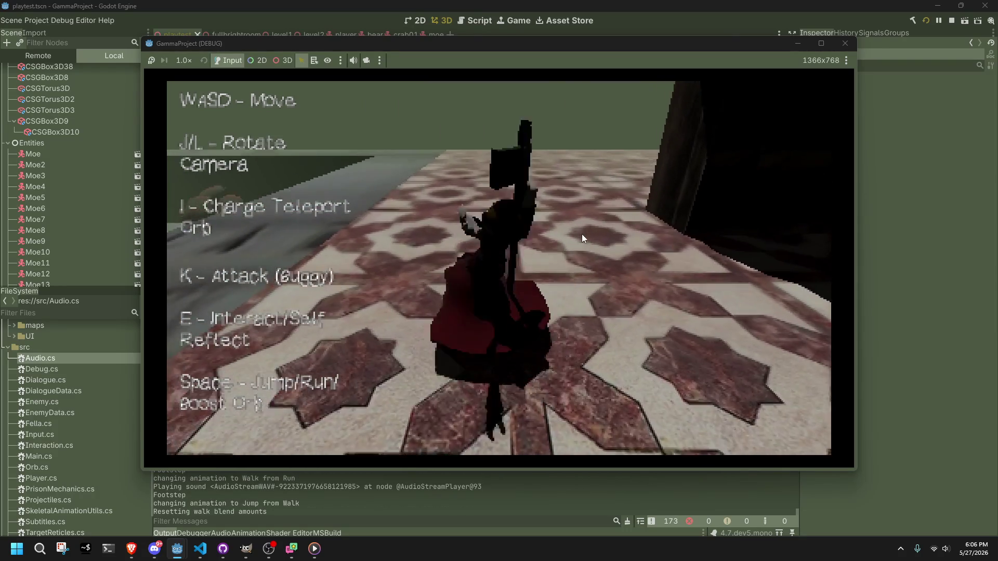
key("space")
key("w")
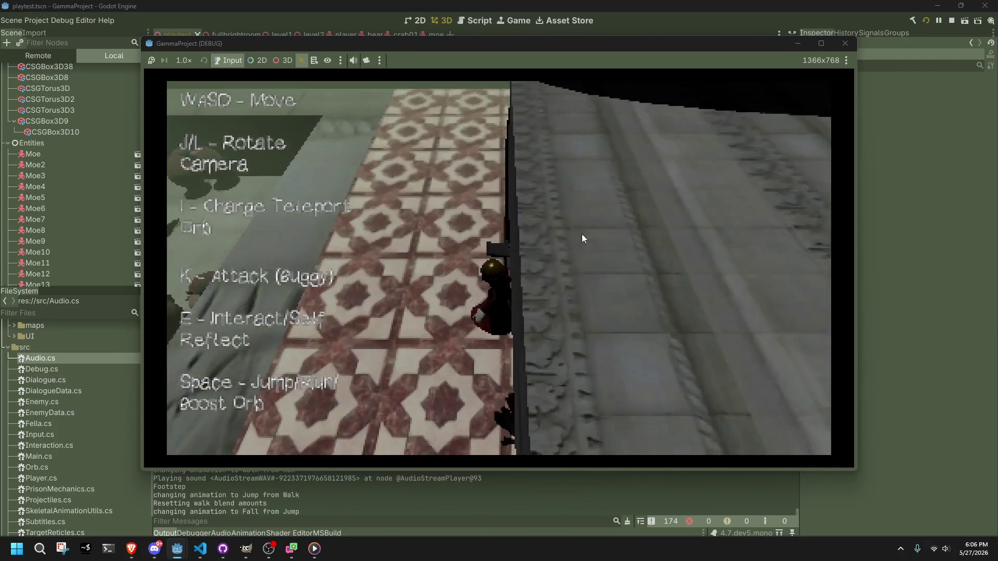
Run along the ledge toward the crabs and jump to hear landings, then stop the game.
key("w")
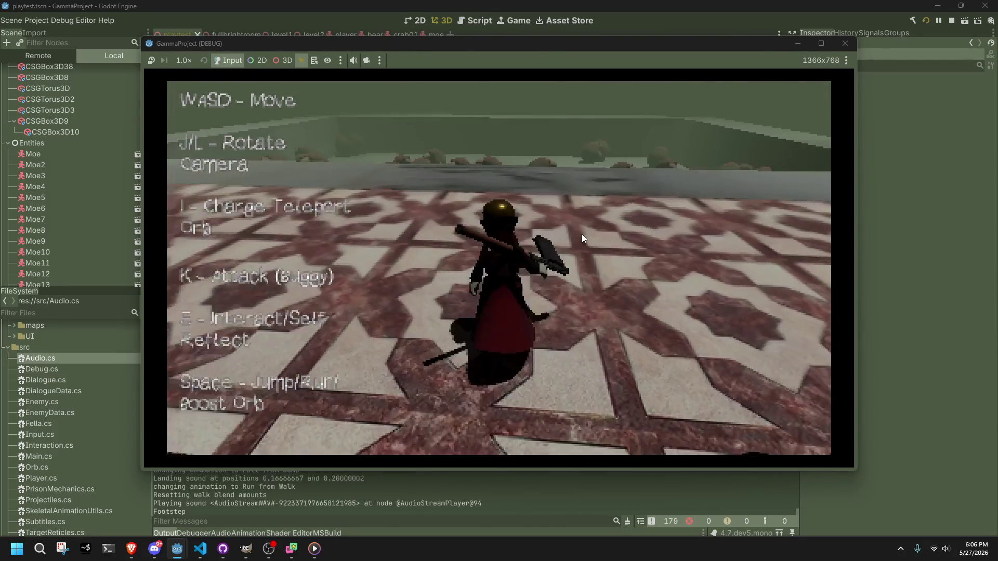
key("w")
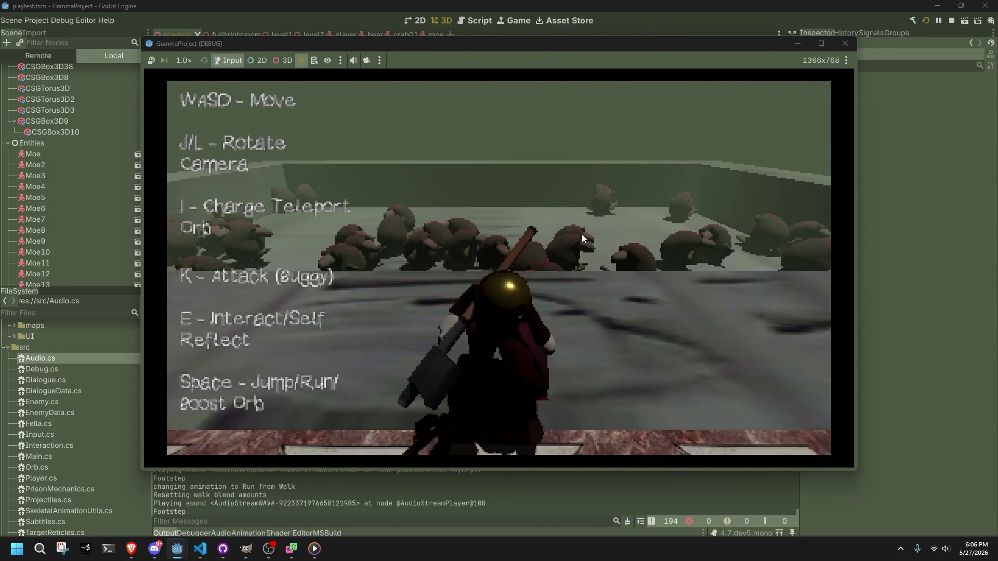
key("w")
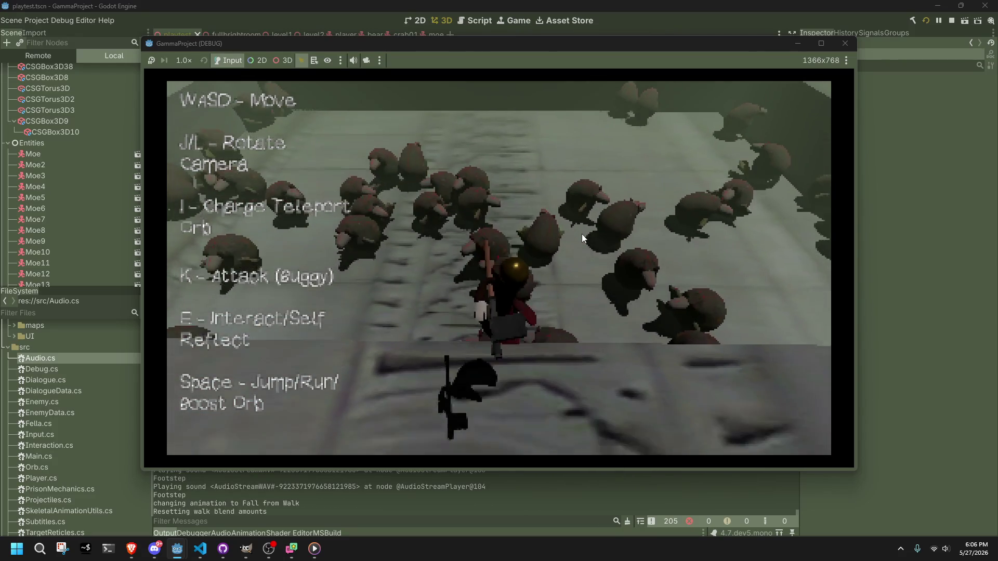
key("w")
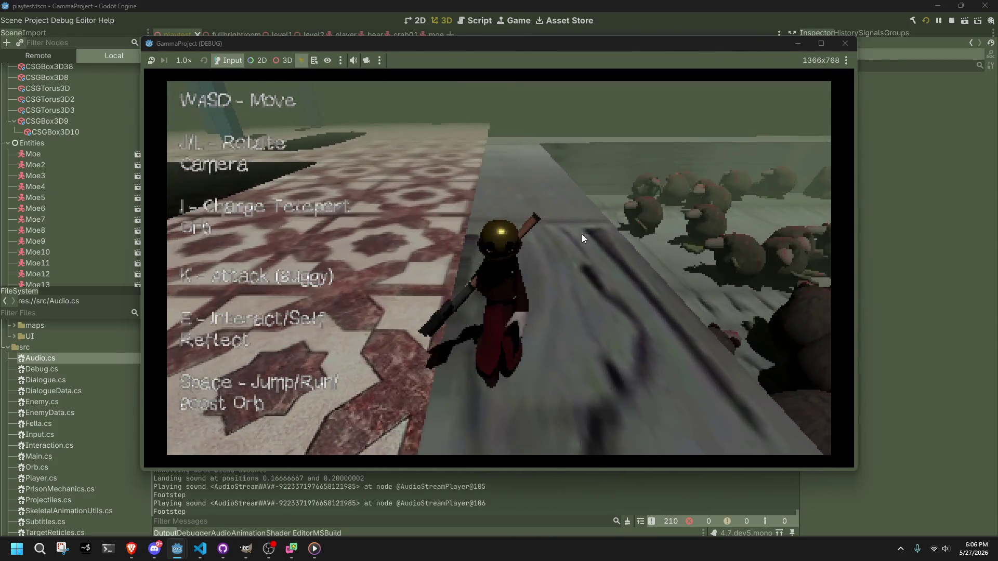
key("w")
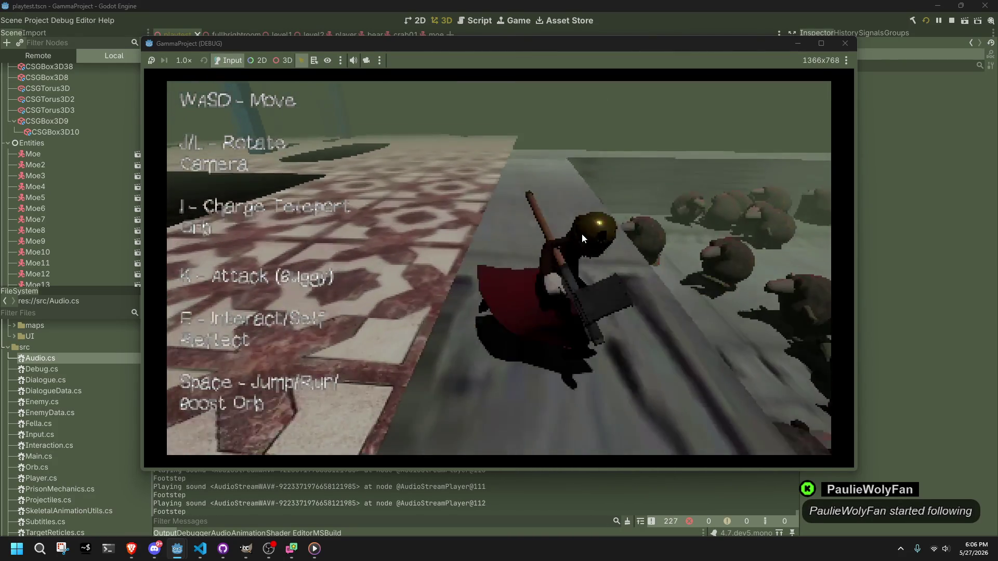
key("w")
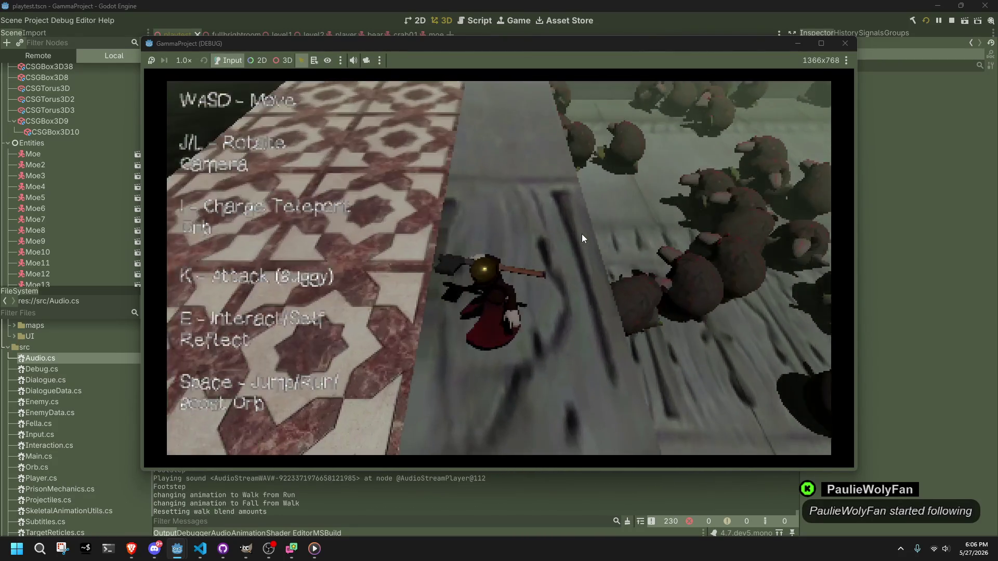
key("w")
key("space")
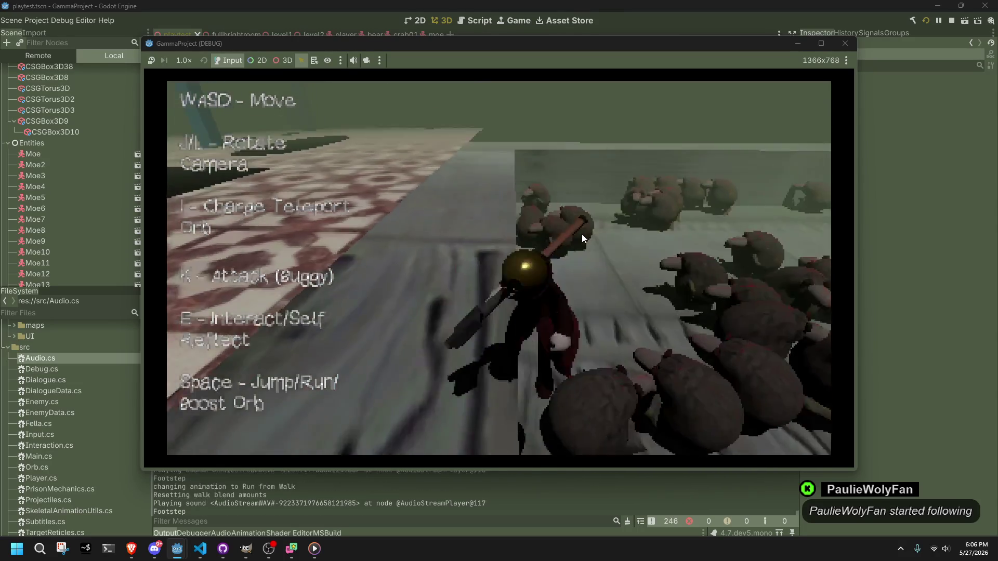
key("w")
key("space")
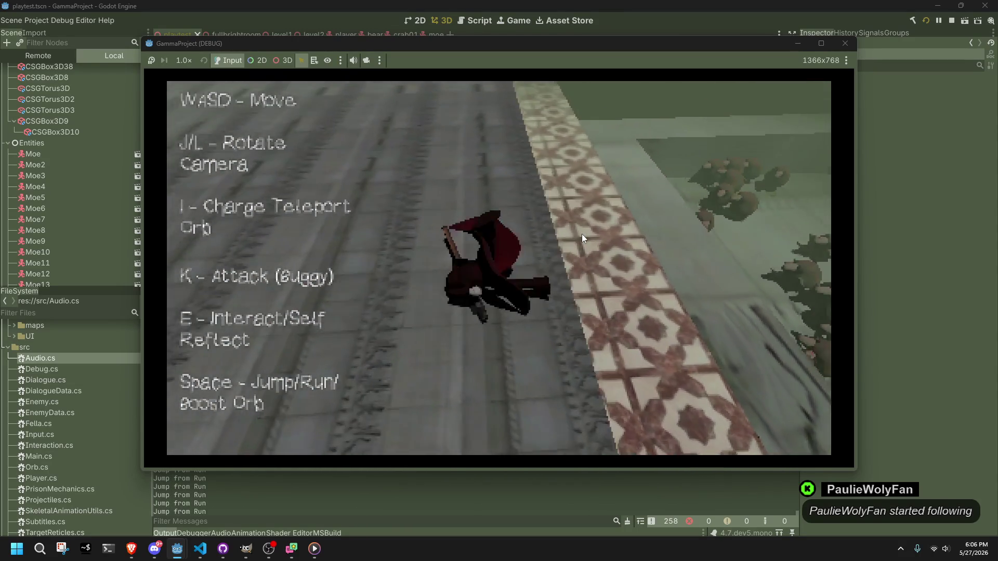
key("alt+F4")
Lower the footstep PlaySoundUI volume in Player.cs from 0.3f to 0.2f.
key("alt+Tab")
scroll(448, 359, "down", 4)
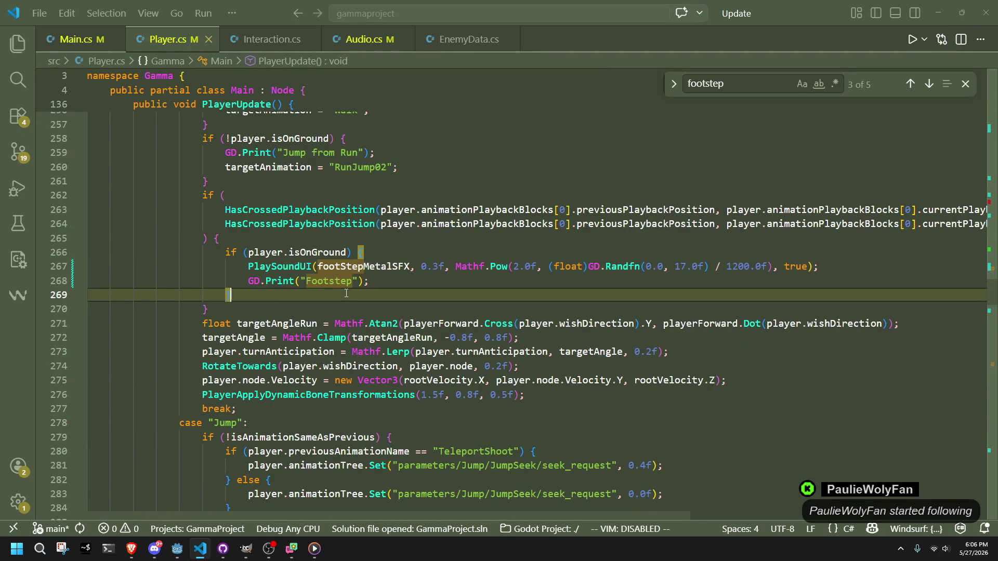
left_click(439, 266)
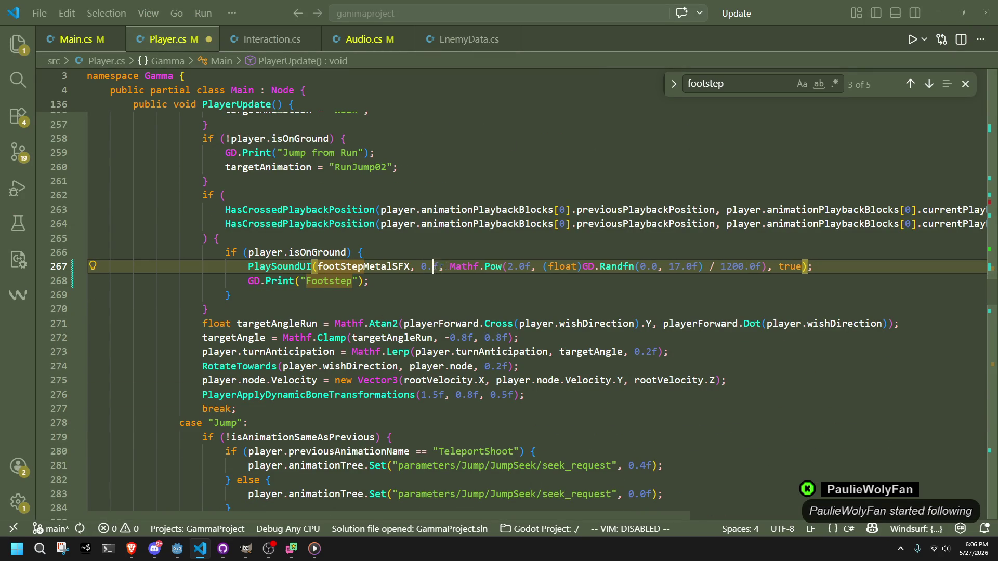
type("2")
key("Down")
key("shift+Up")
key("shift+Up")
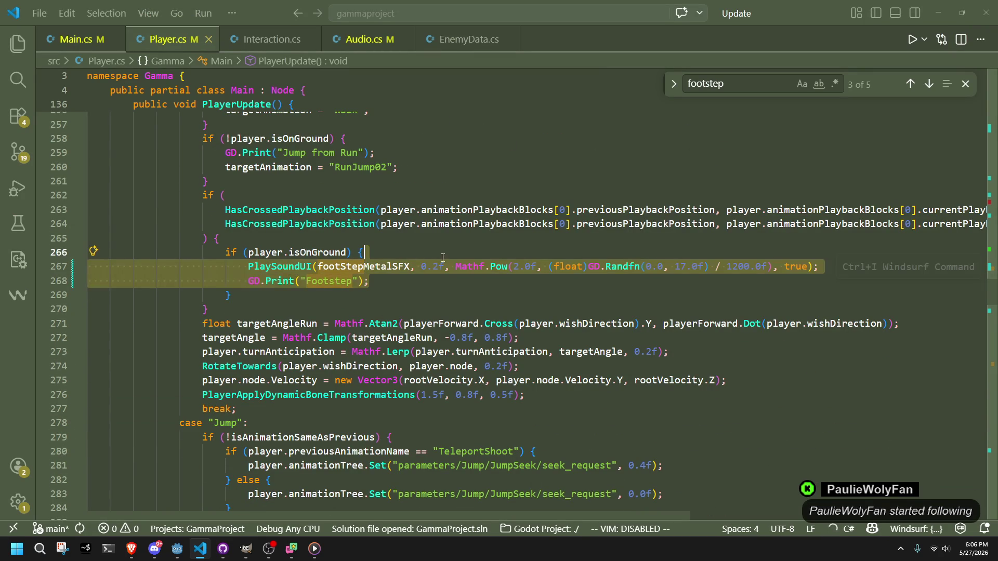
left_click(382, 309)
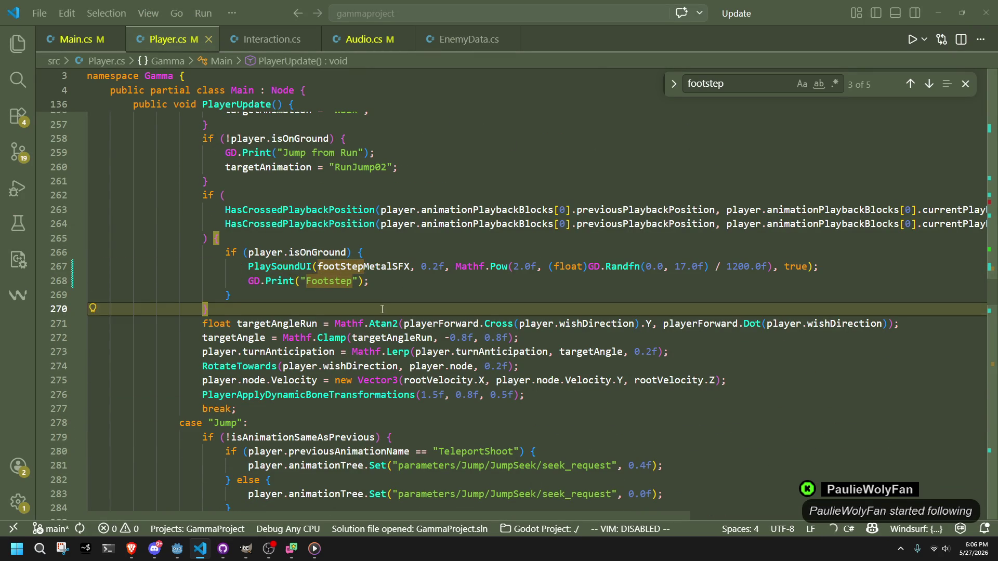
Change the landing sound from PlaySound3D to PlaySoundUI using the suggested completion.
scroll(382, 309, "down", 20)
scroll(382, 308, "down", 7)
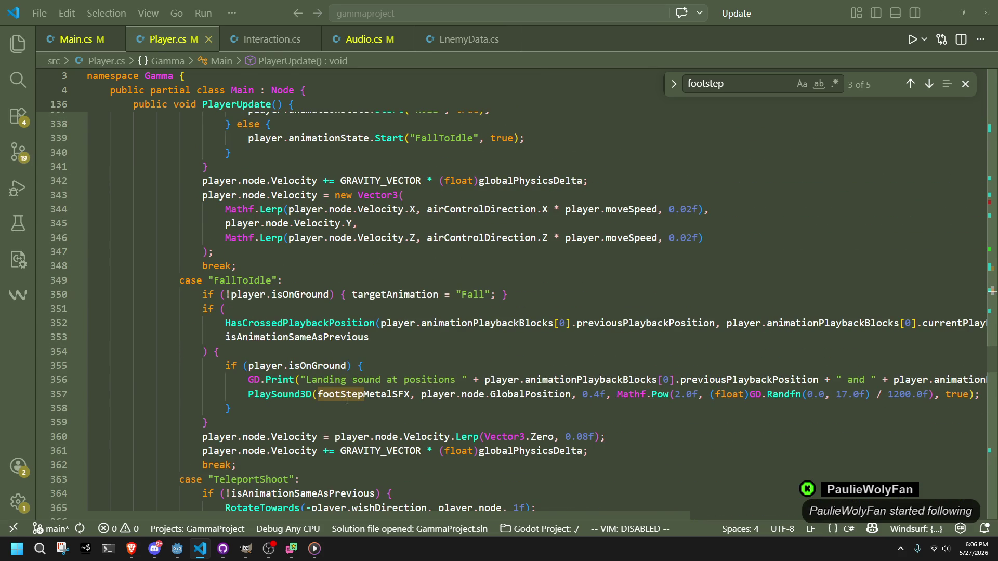
left_click(333, 396)
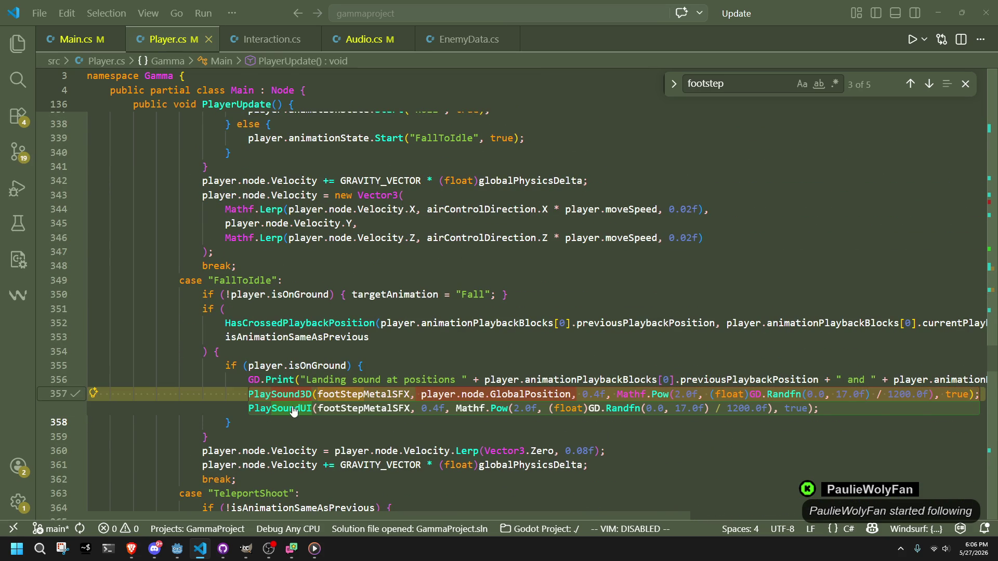
key("Tab")
left_click(323, 426)
scroll(323, 427, "down", 3)
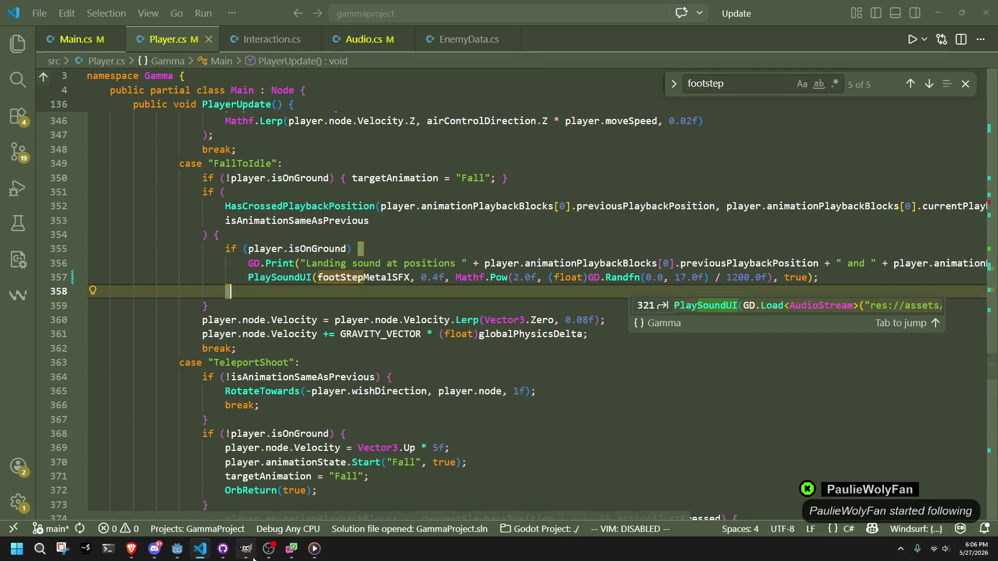
left_click(178, 543)
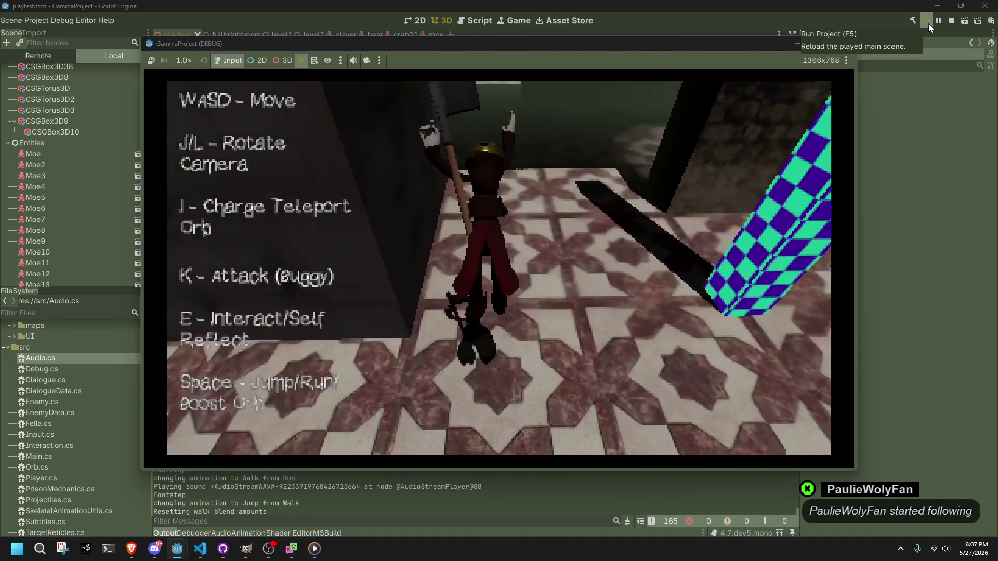
Walk, run and jump the character to hear the changed footstep and landing sounds, then stop.
key("space")
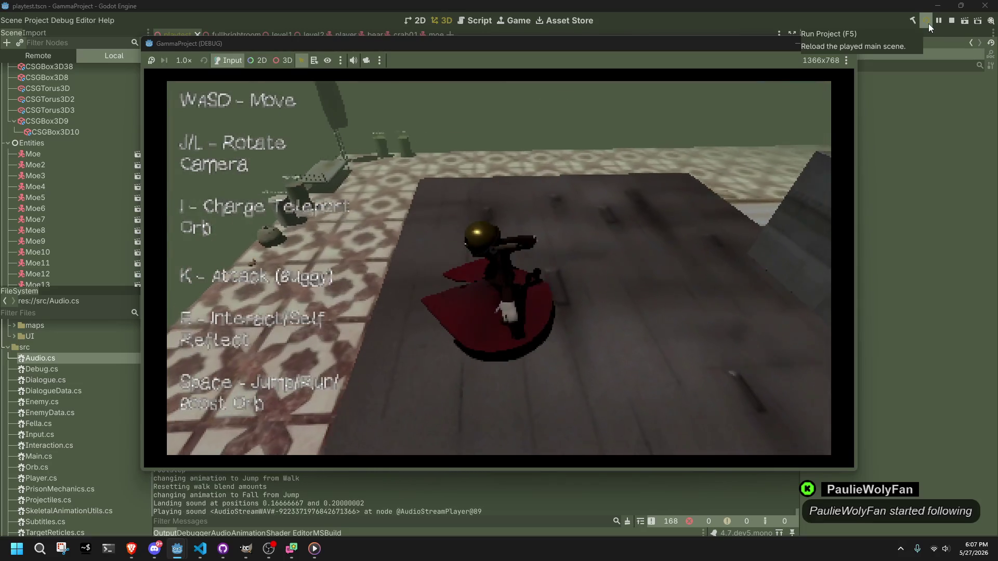
key("w")
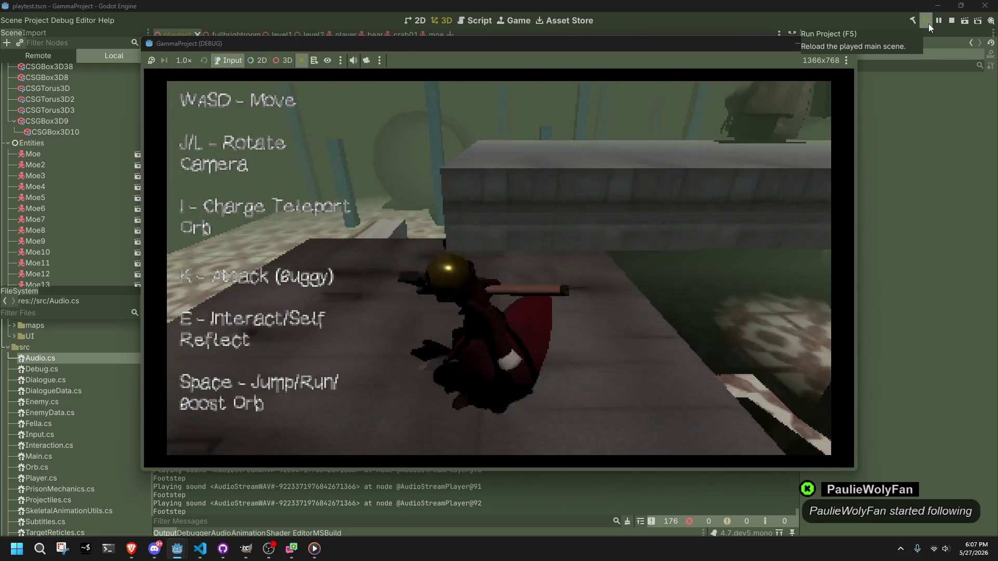
key("w")
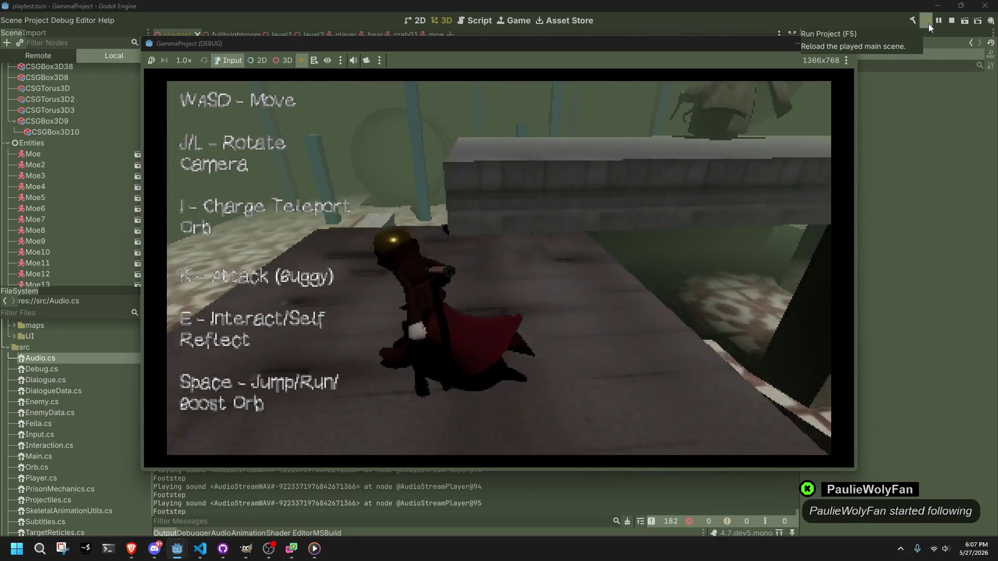
key("space")
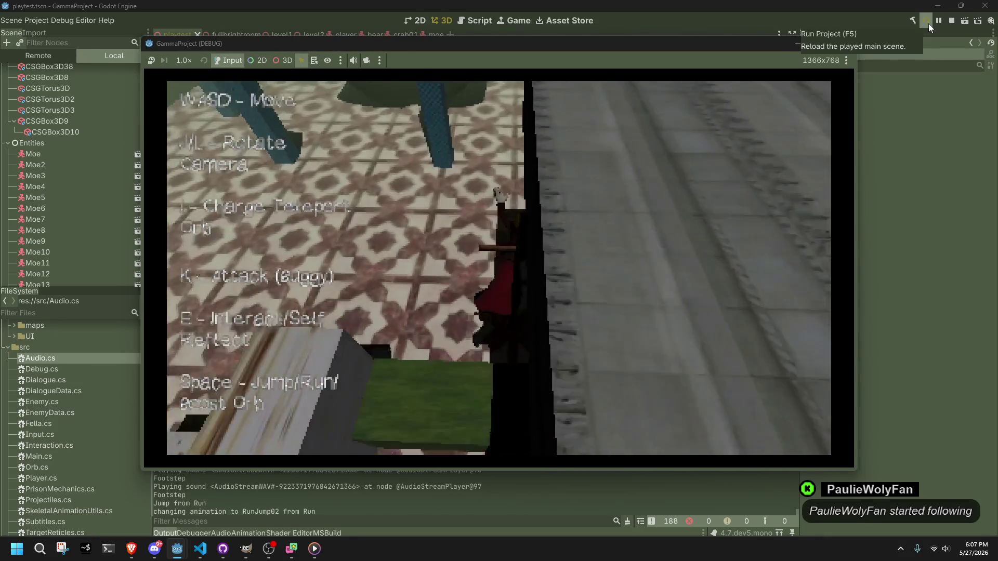
key("w")
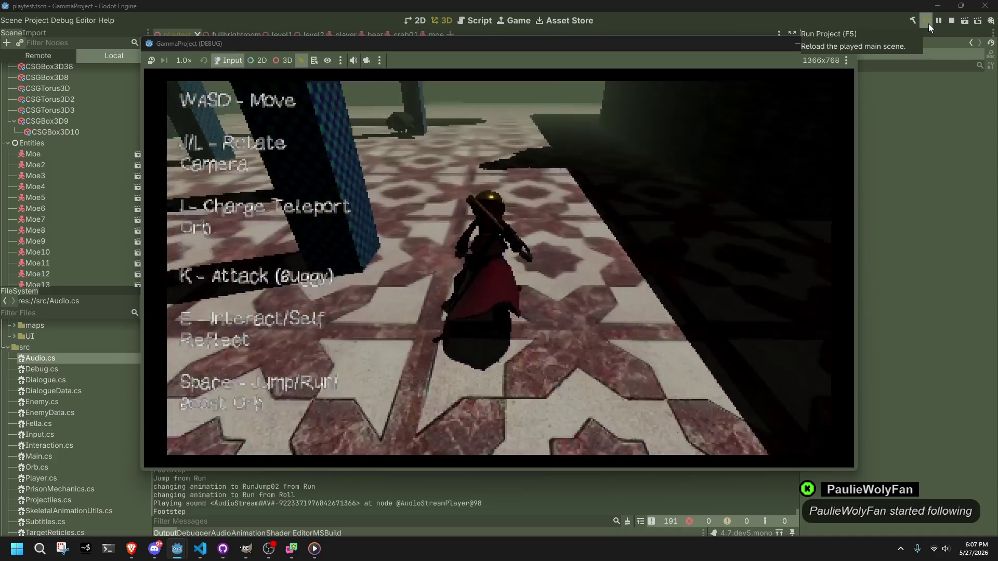
key("w")
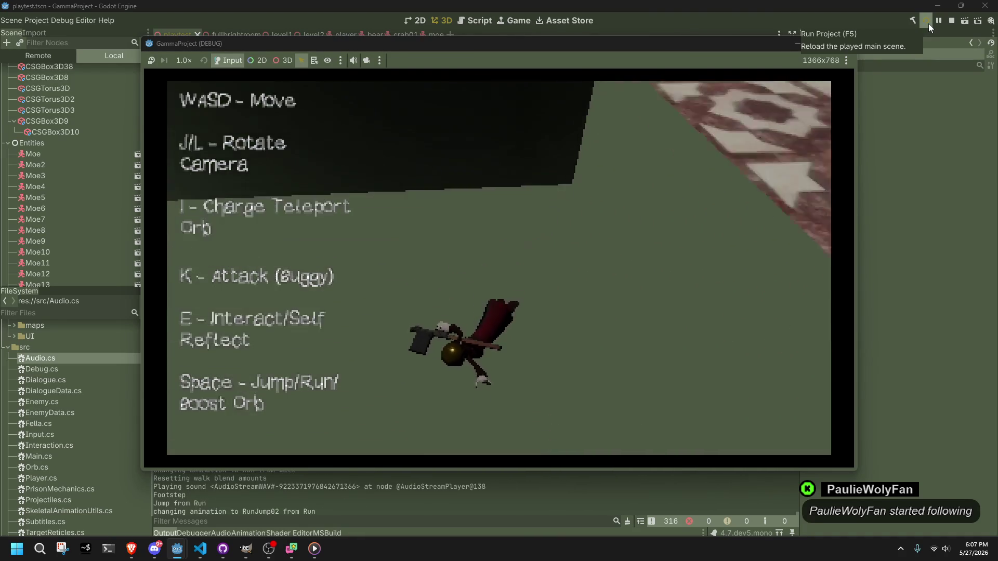
left_click(928, 24)
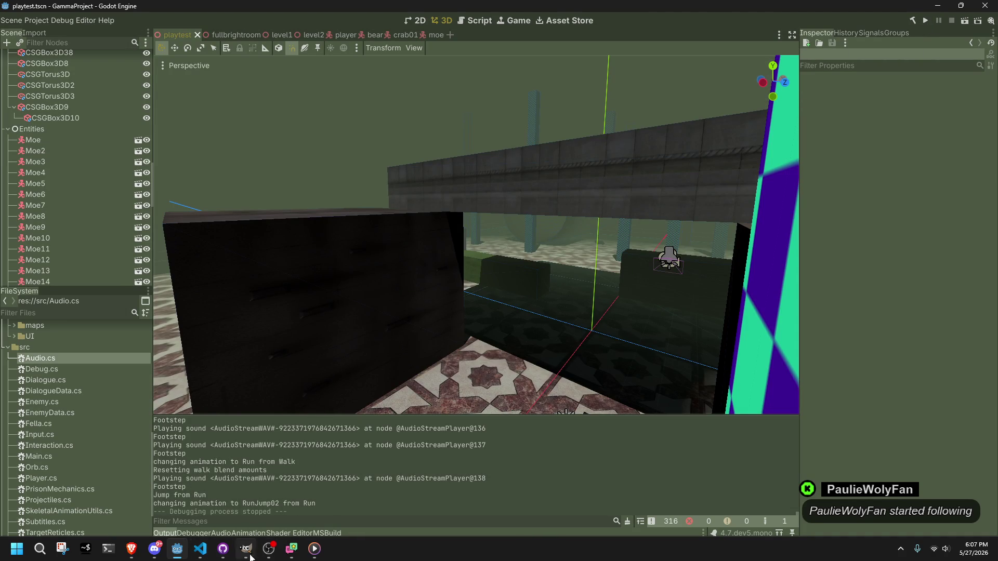
Return to Godot and open Interaction.cs from the src folder in the FileSystem dock.
left_click(200, 551)
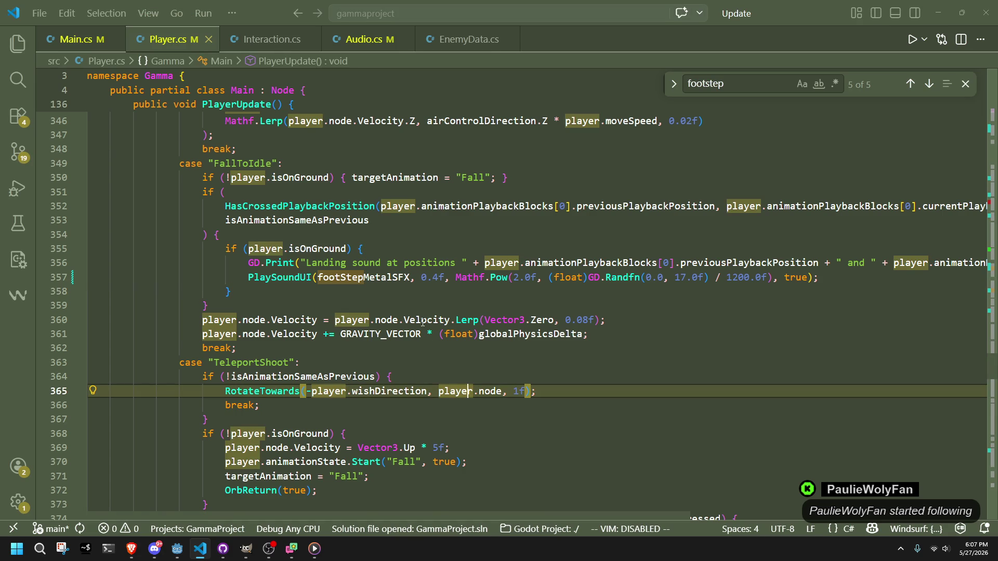
left_click(183, 554)
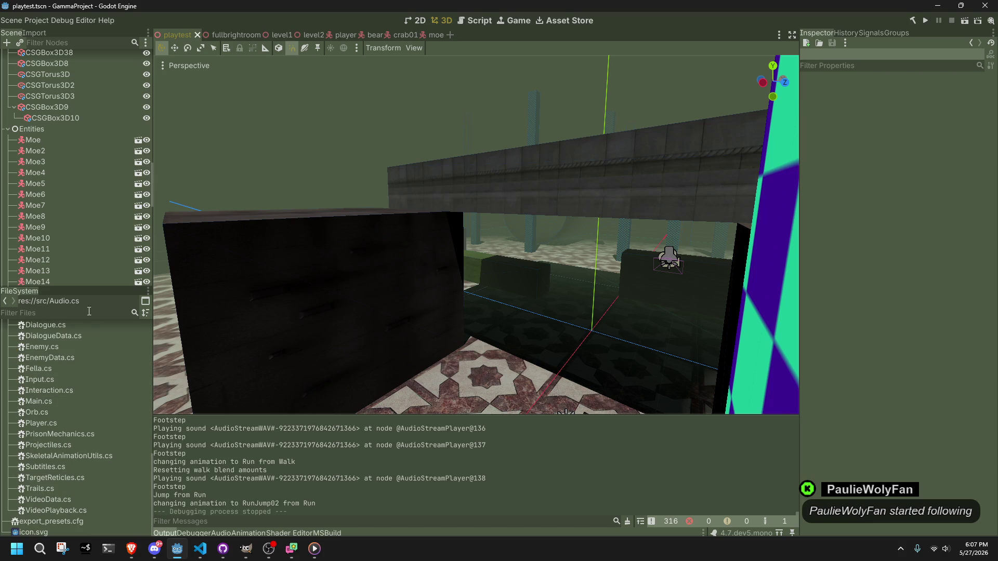
scroll(91, 504, "up", 2)
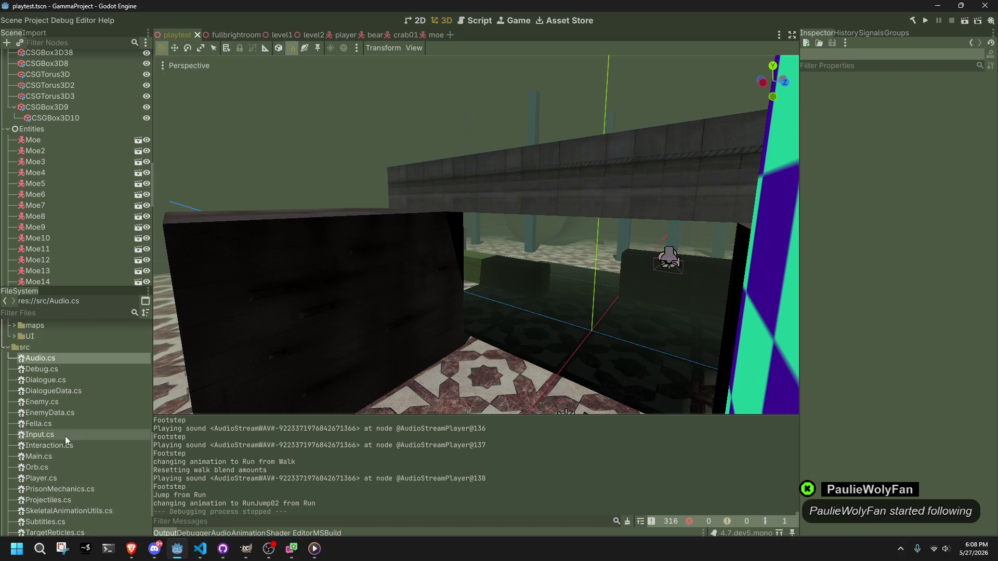
double_click(79, 447)
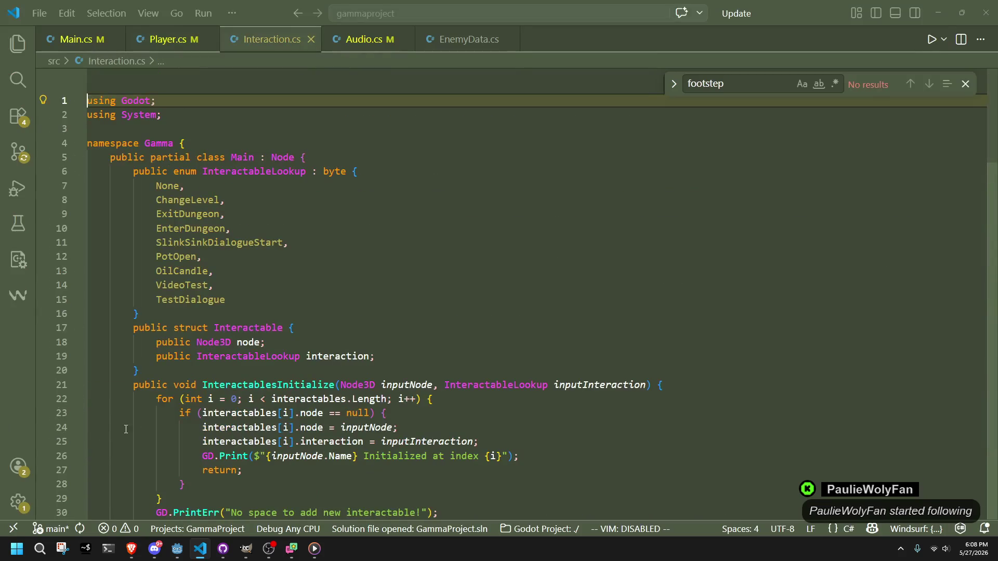
Make the OilCandle sigh.wav call use PlaySoundUI without Vector3.Zero, then return to Godot.
scroll(455, 334, "down", 15)
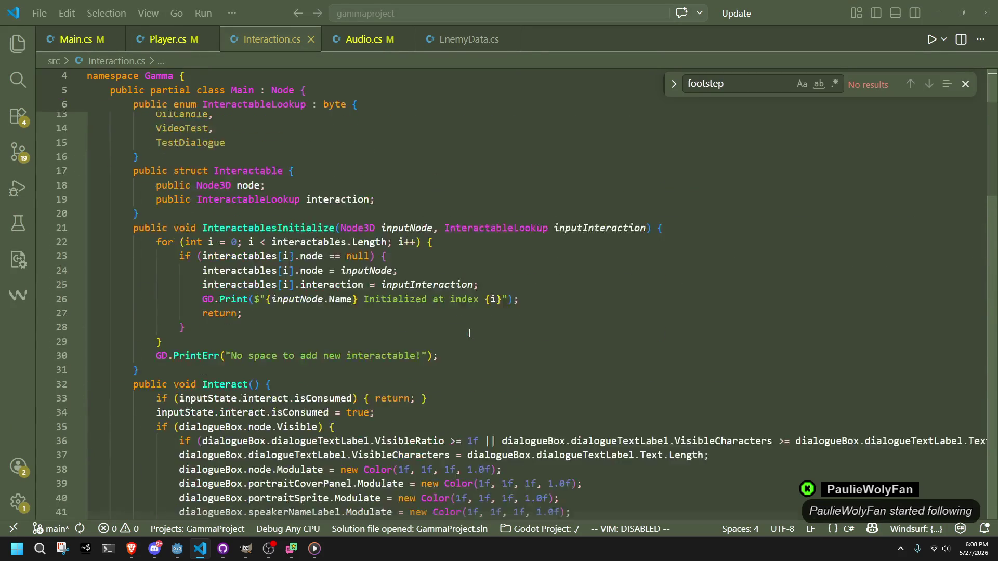
scroll(466, 334, "down", 4)
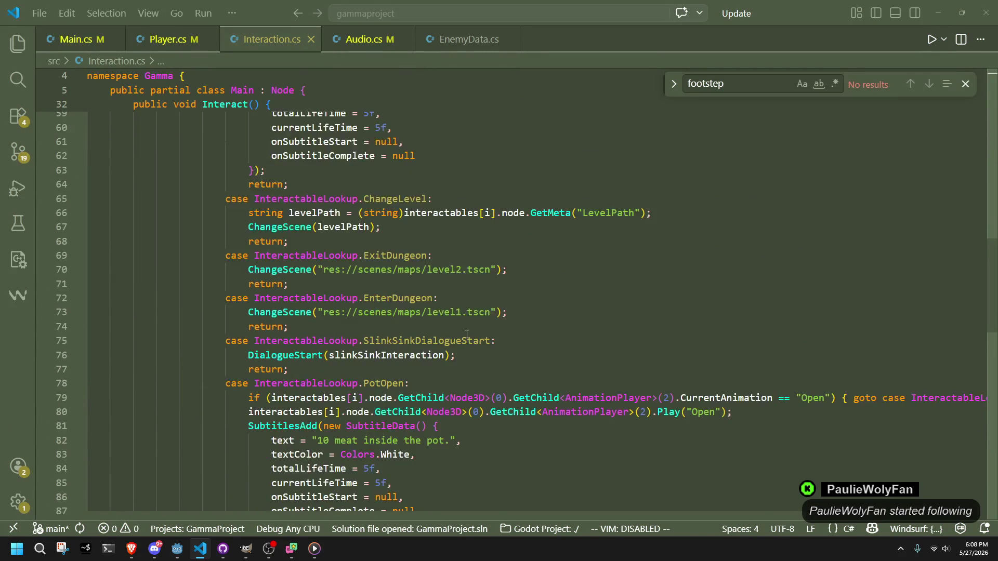
scroll(466, 334, "down", 5)
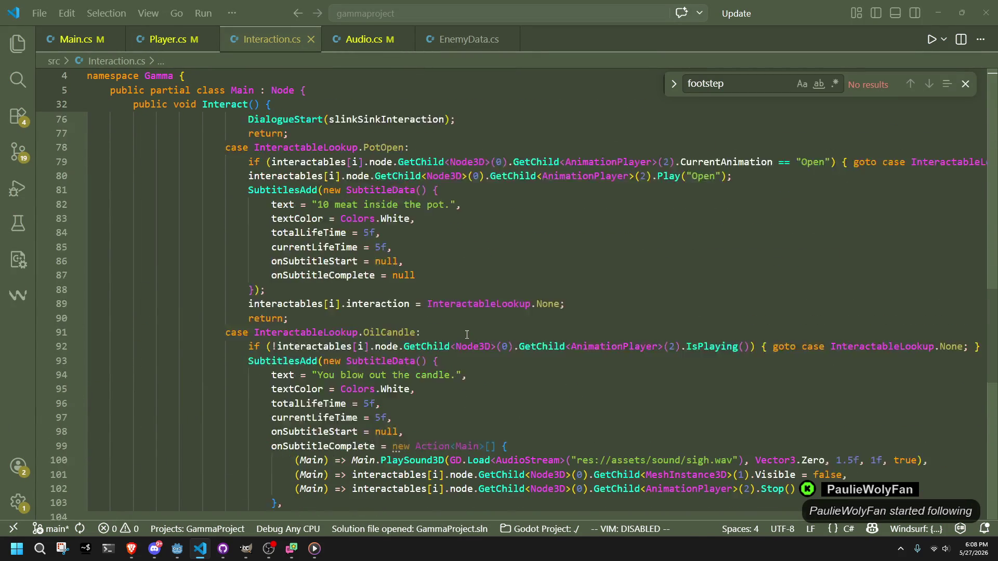
left_click(745, 462)
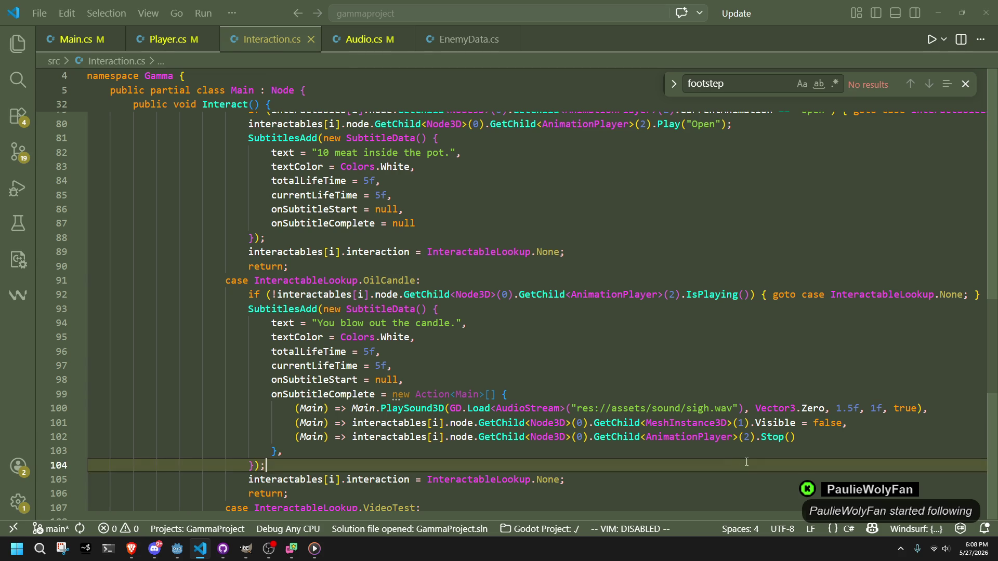
left_click(428, 408)
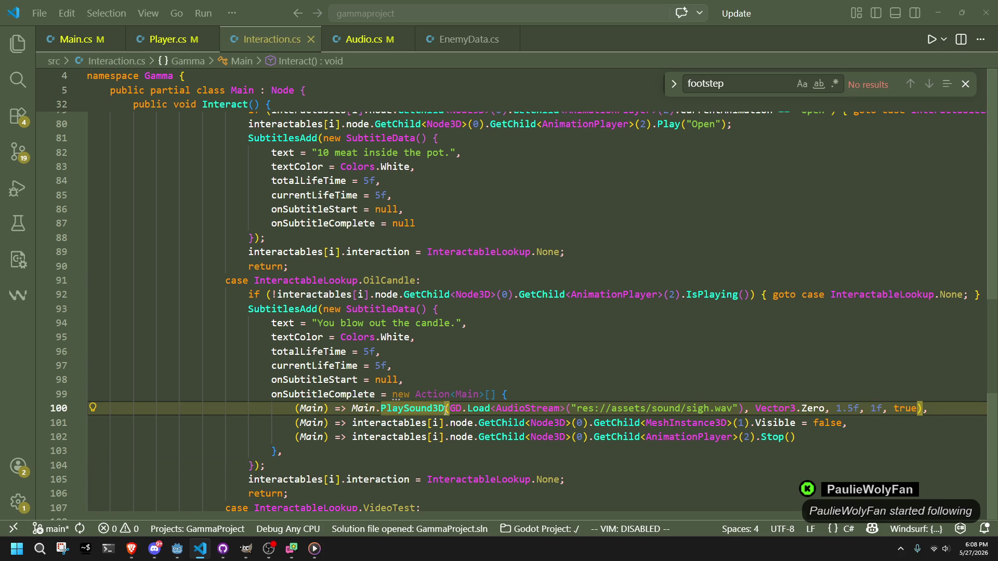
type("UI")
left_click(844, 439)
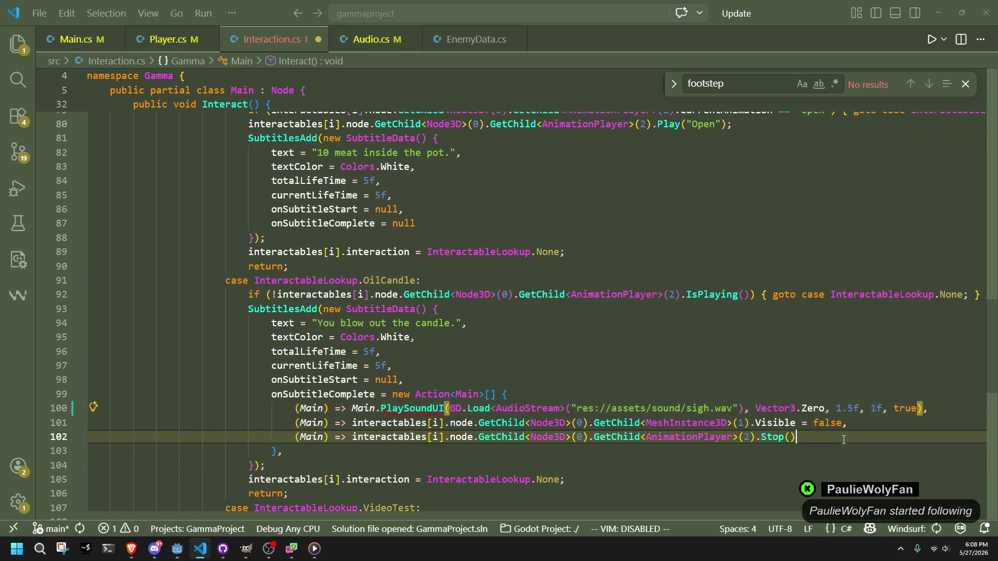
left_click_drag(829, 410, 762, 410)
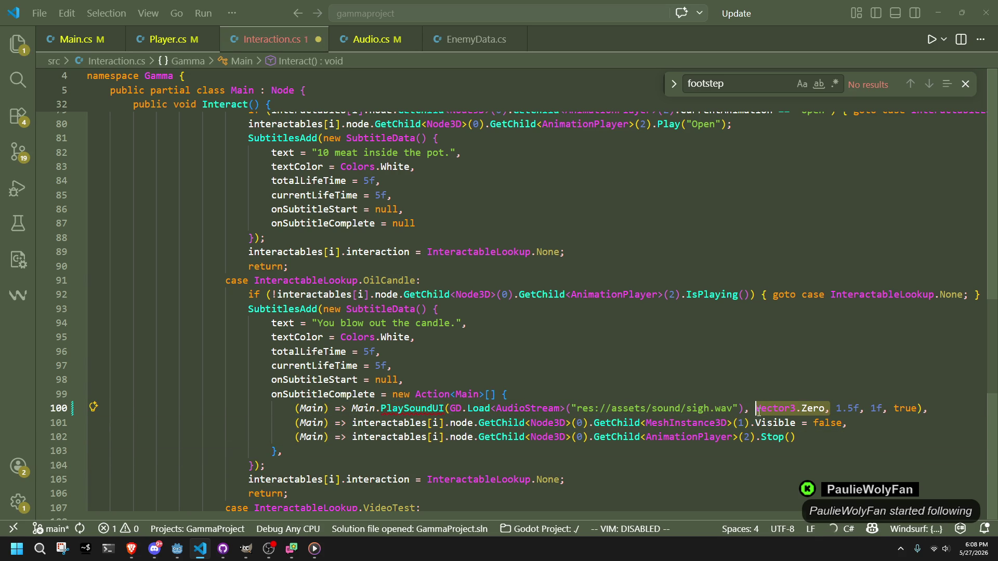
key("BackSpace")
left_click(812, 440)
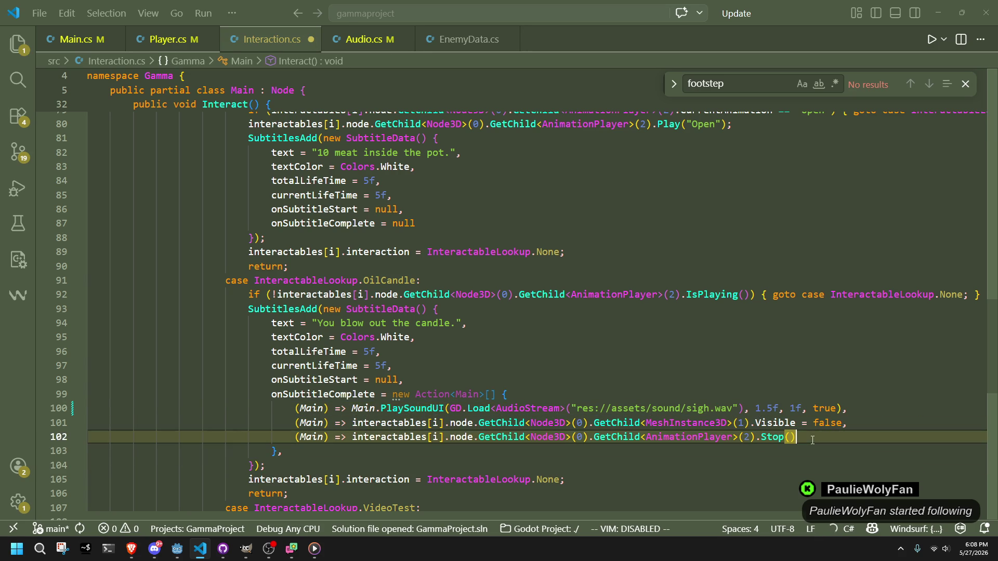
left_click(695, 461)
left_click(196, 552)
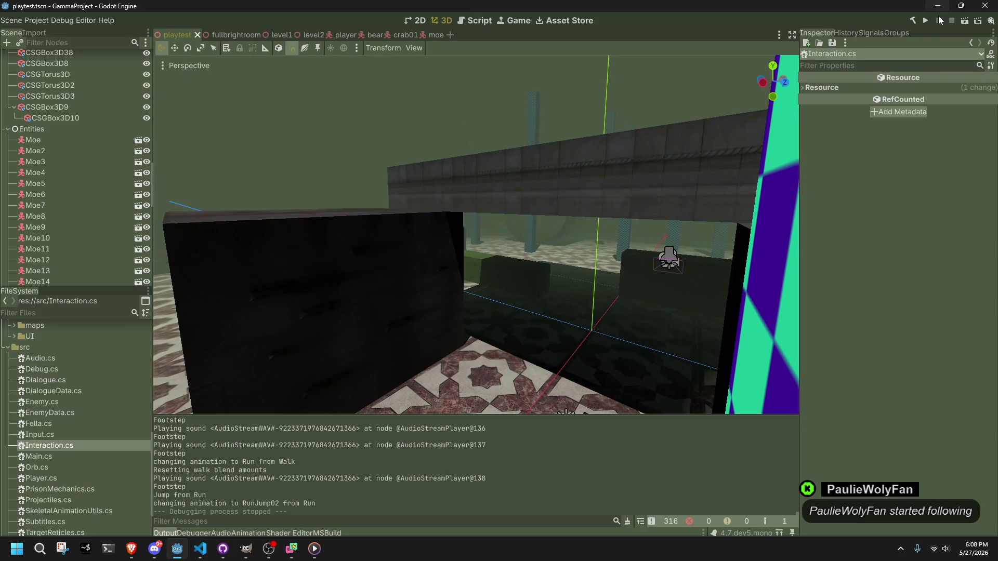
Launch the game and run the character off the ledge, up the stairs and along the ramp.
left_click(926, 21)
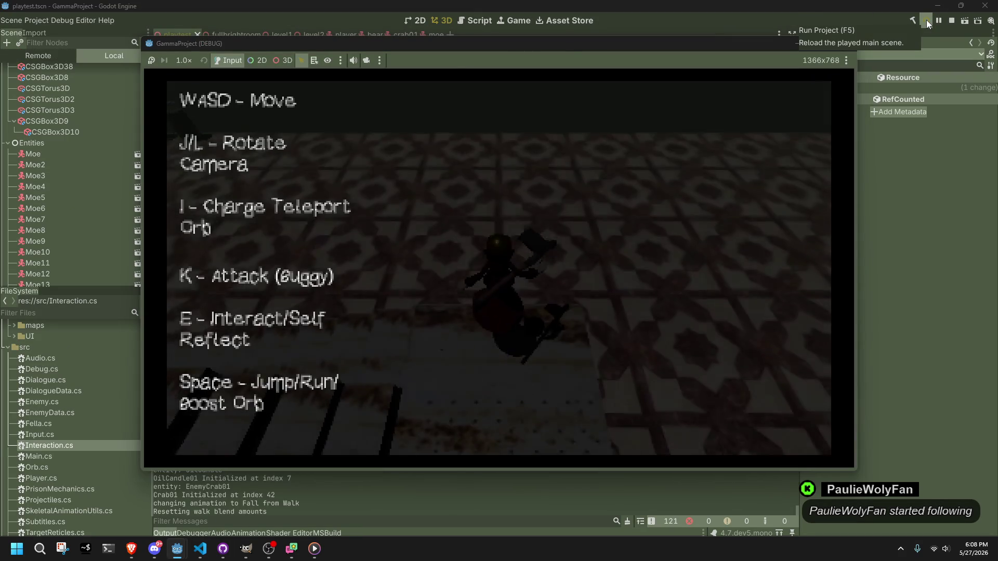
key("w")
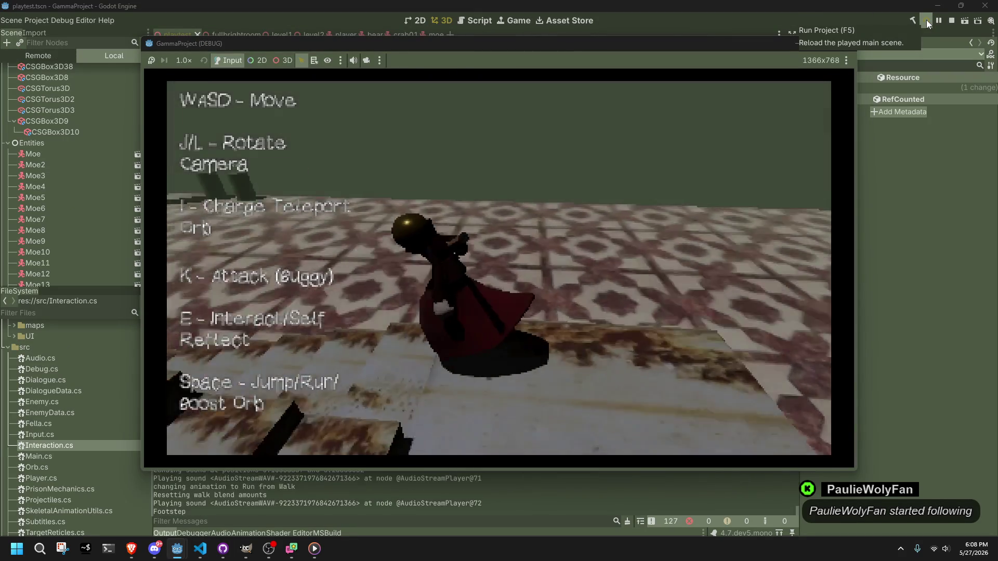
key("space")
key("j")
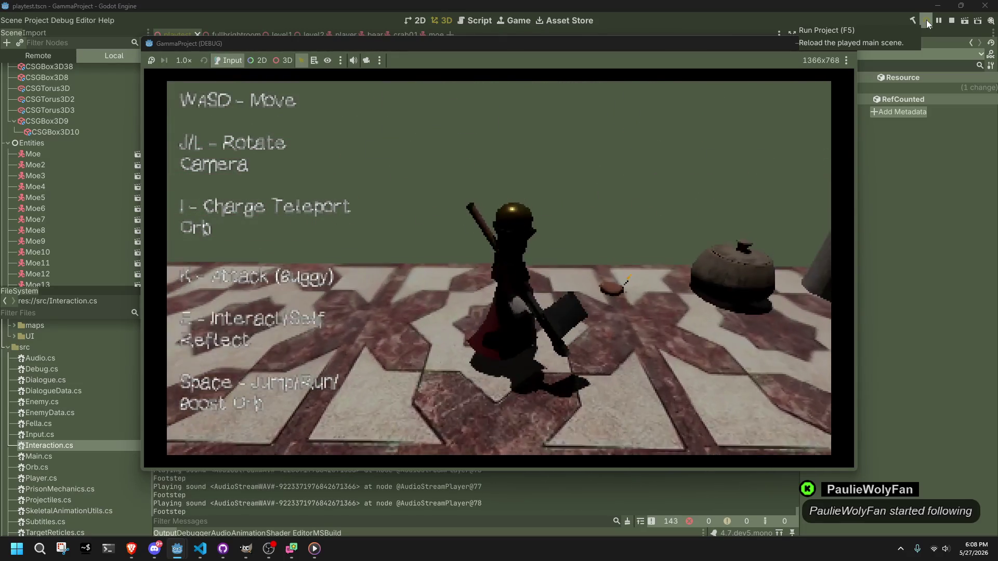
key("l")
key("l")
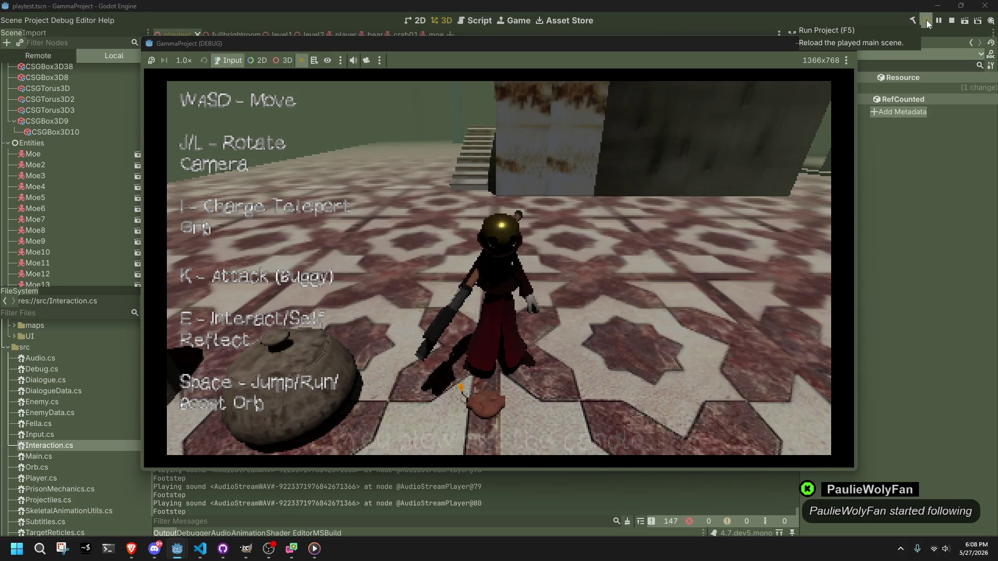
key("l")
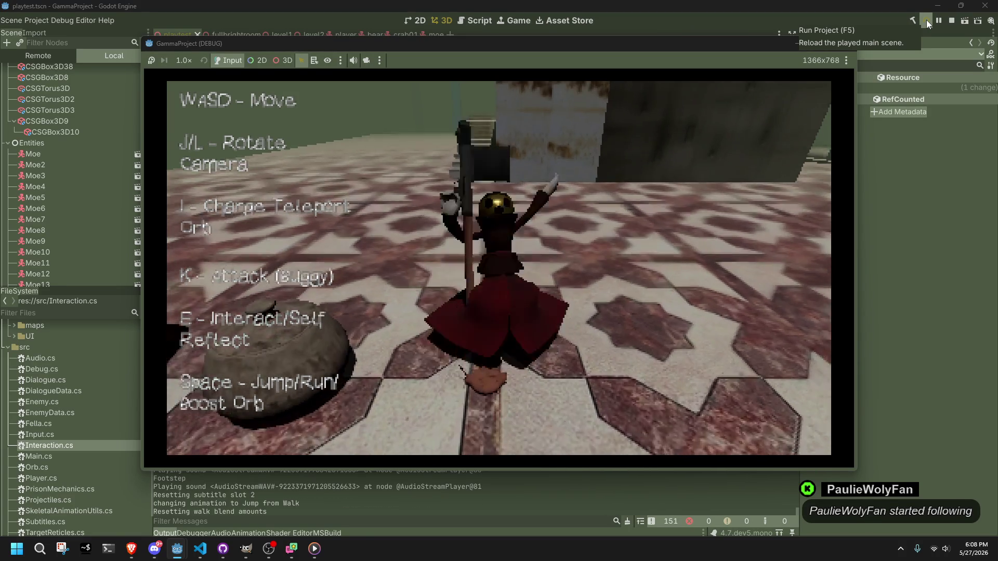
key("space")
key("l")
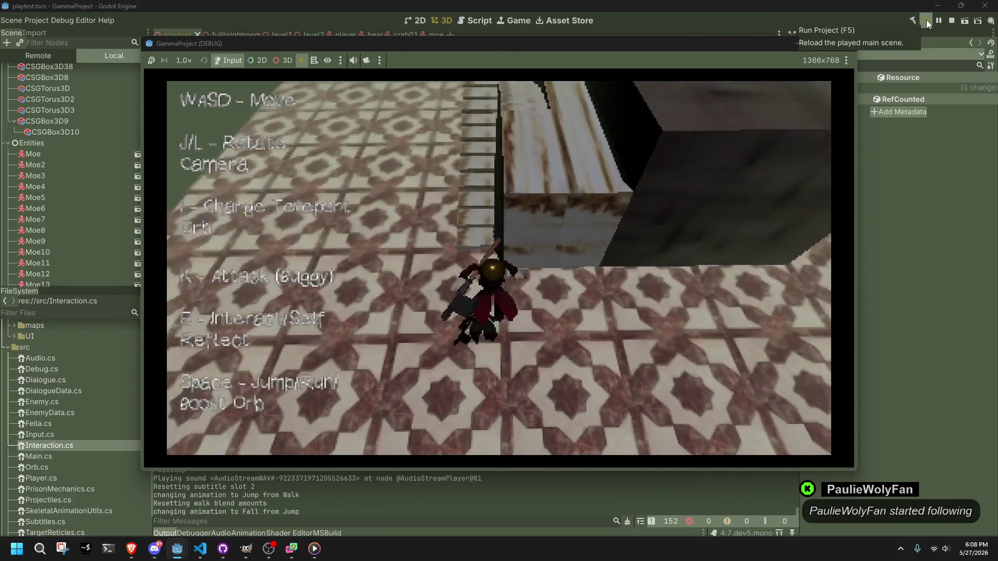
key("w")
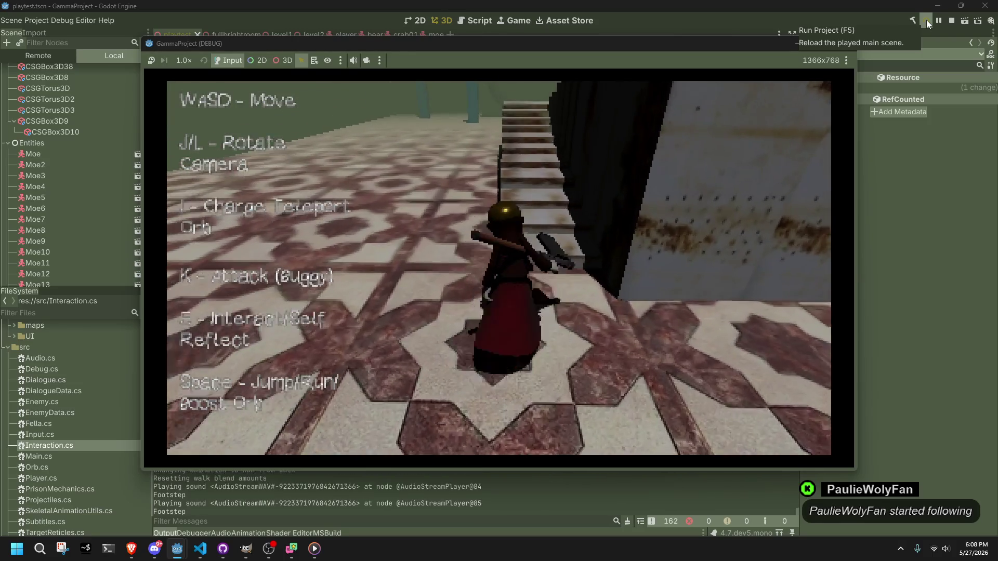
key("w")
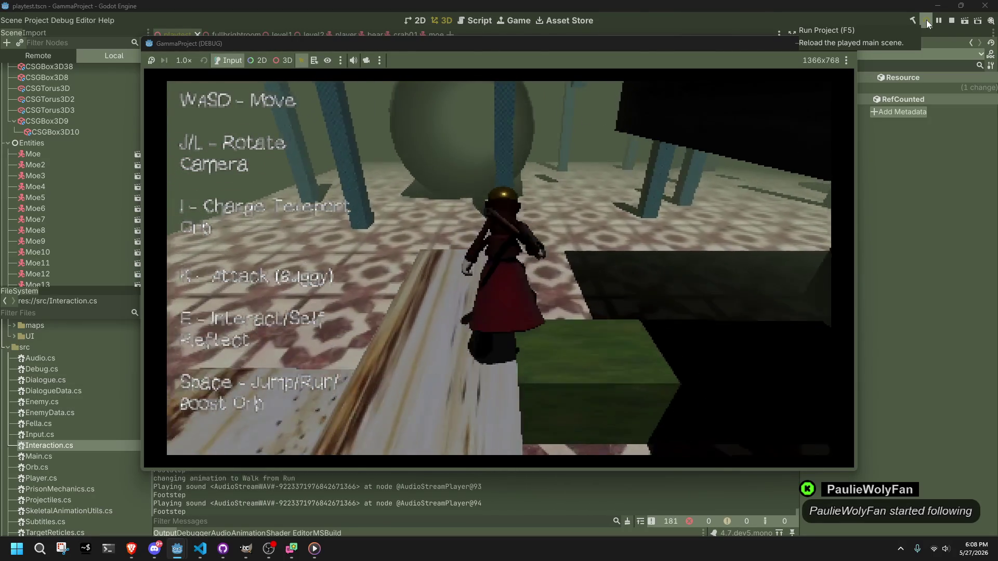
key("w")
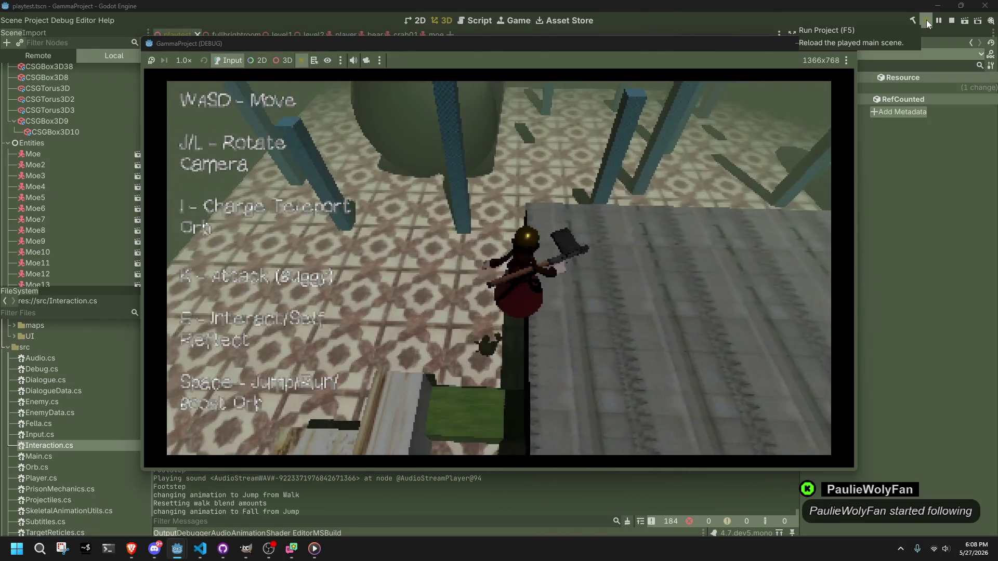
key("w")
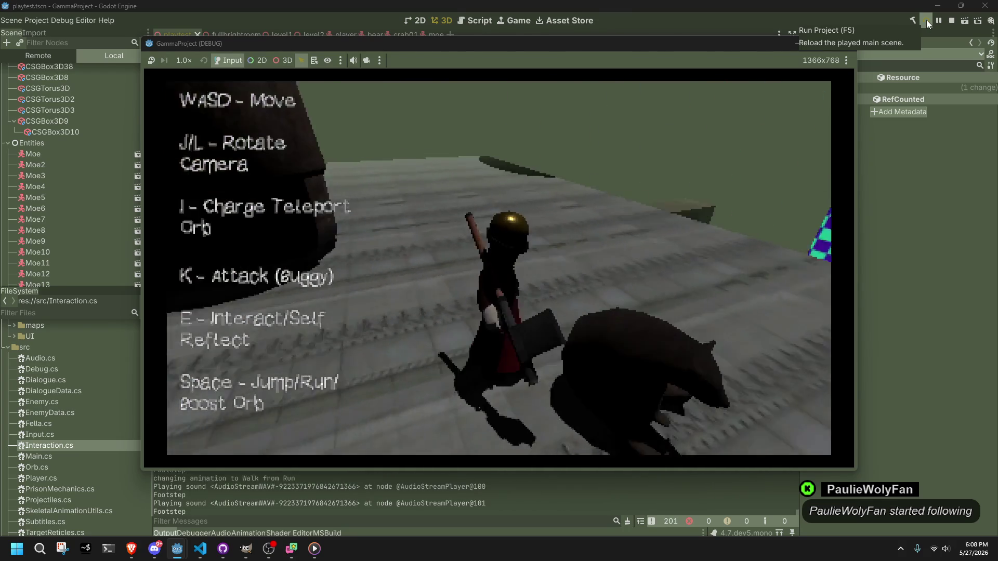
key("w")
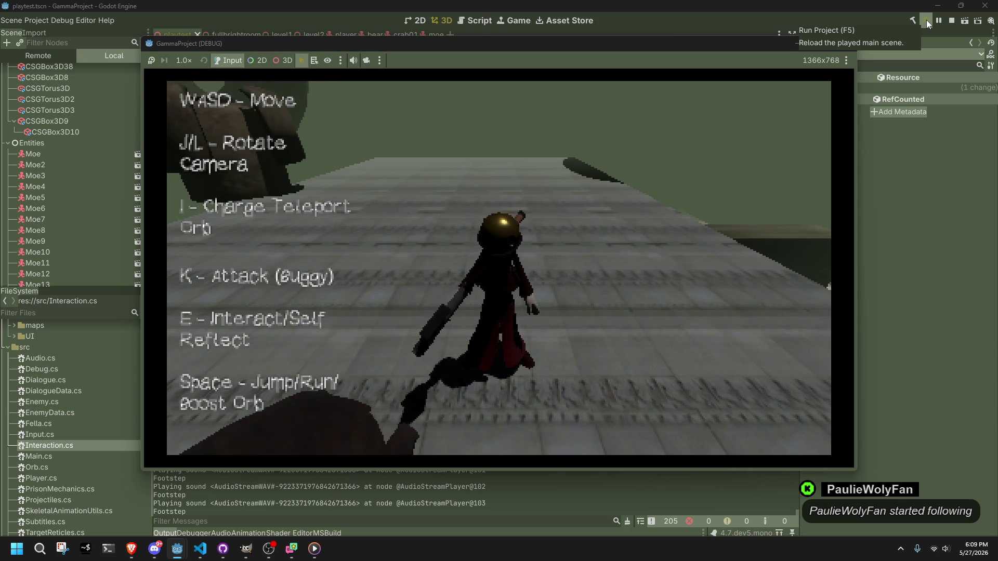
Jump and roll repeatedly from walks and runs to test landing sounds, then stop with F8.
key("a")
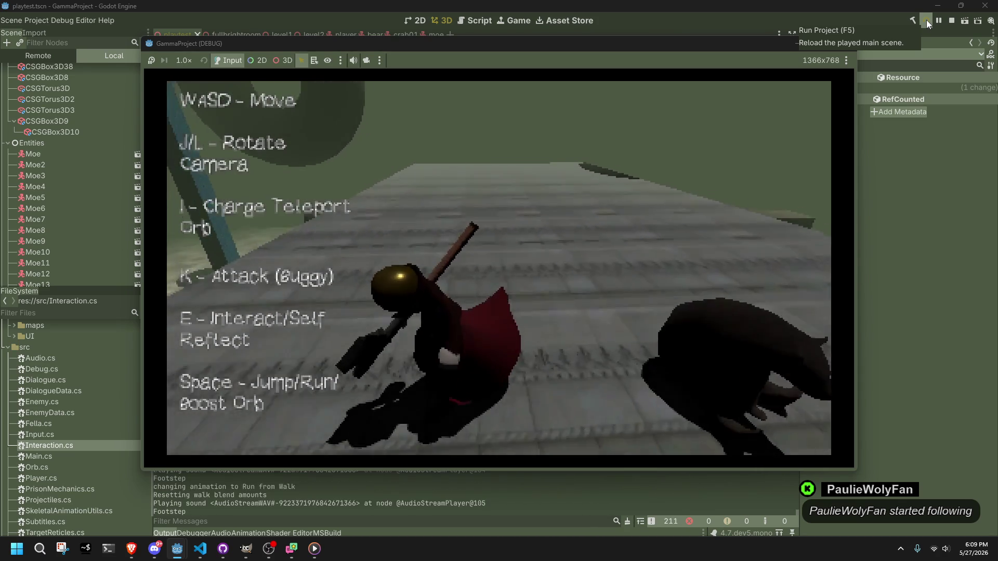
key("s")
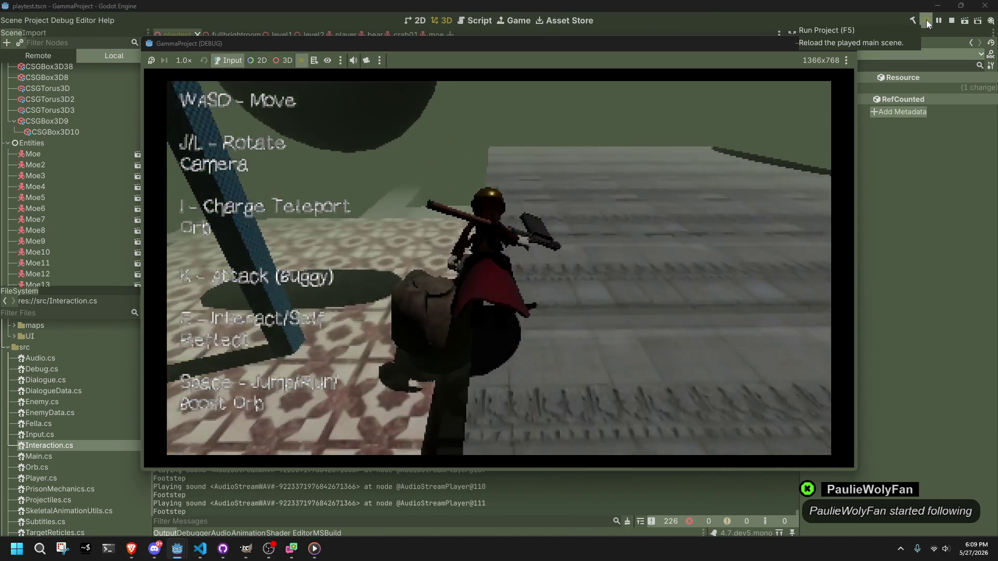
key("space")
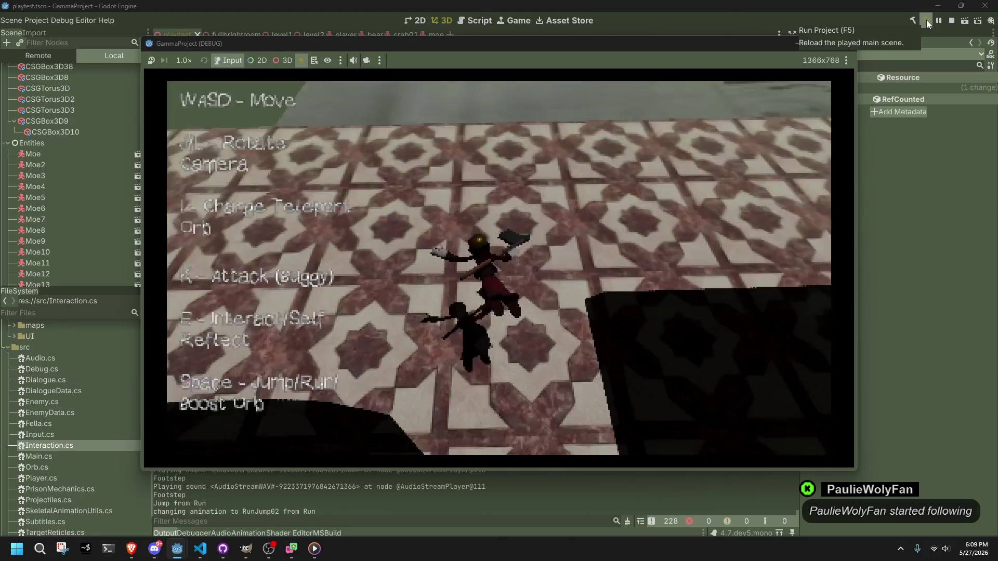
key("w")
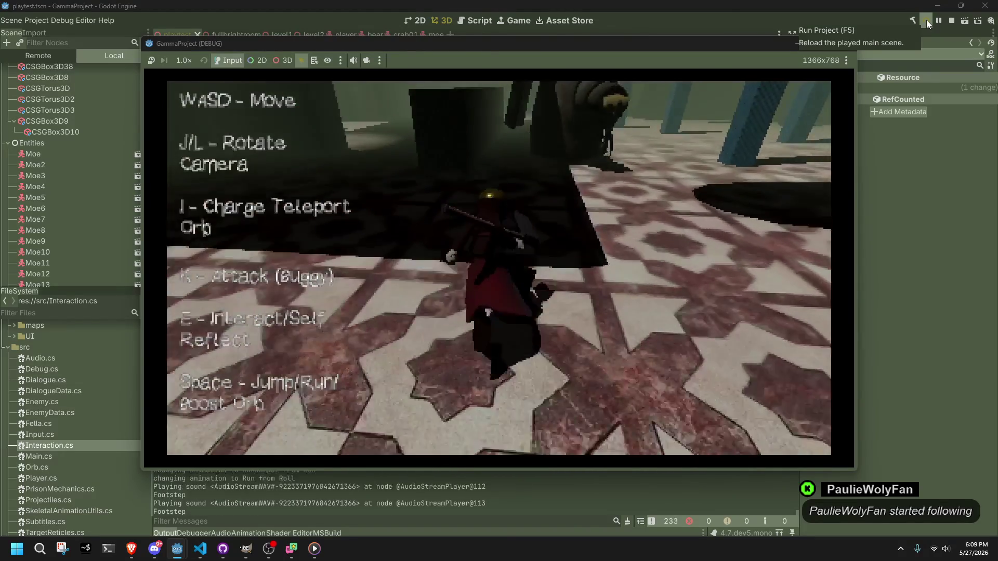
key("space")
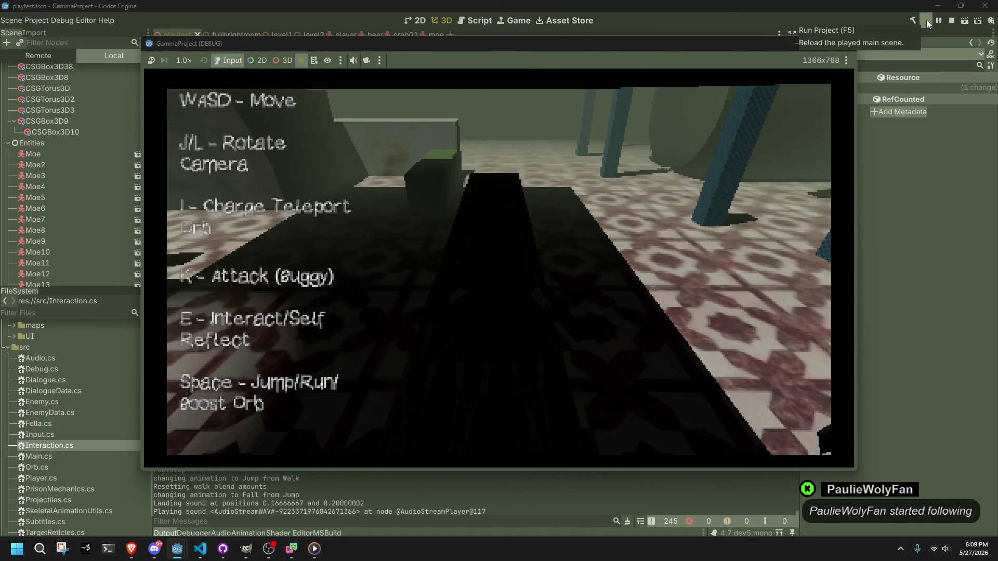
key("w")
key("space")
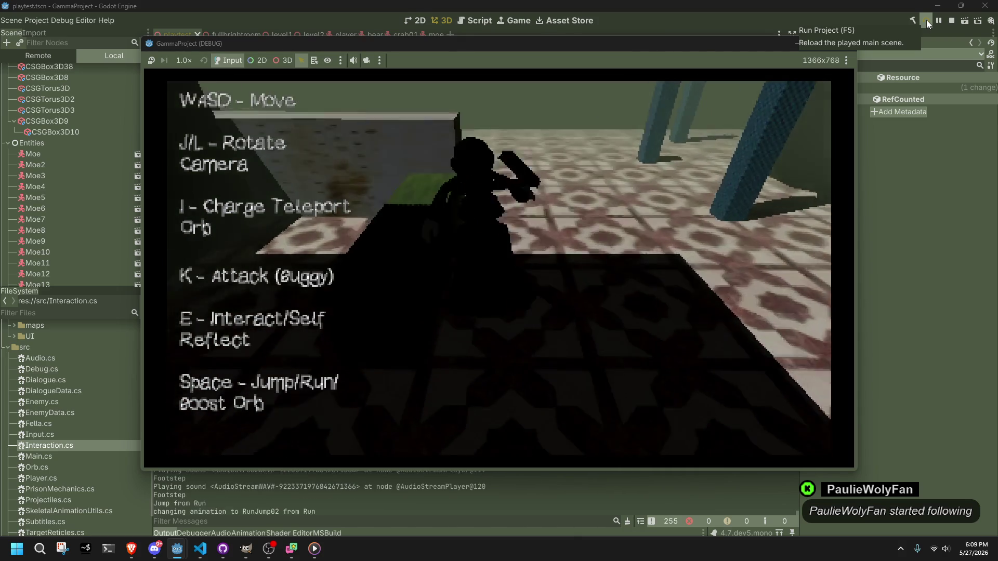
key("space")
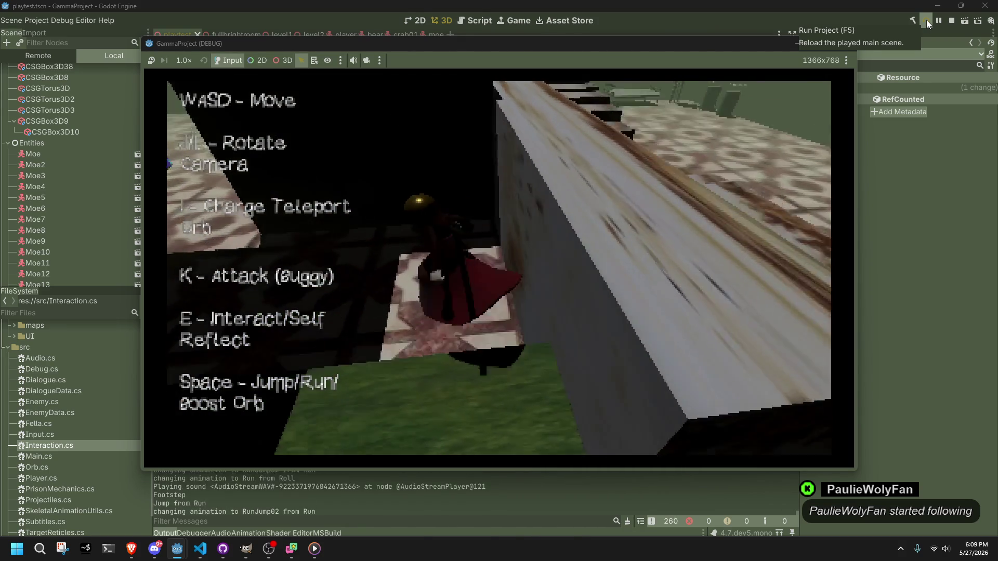
key("space")
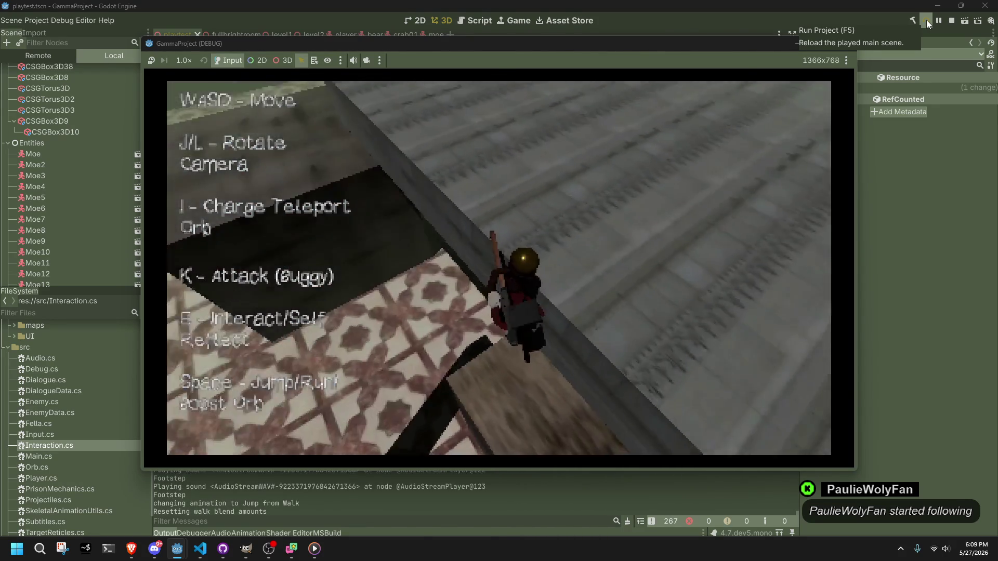
key("space")
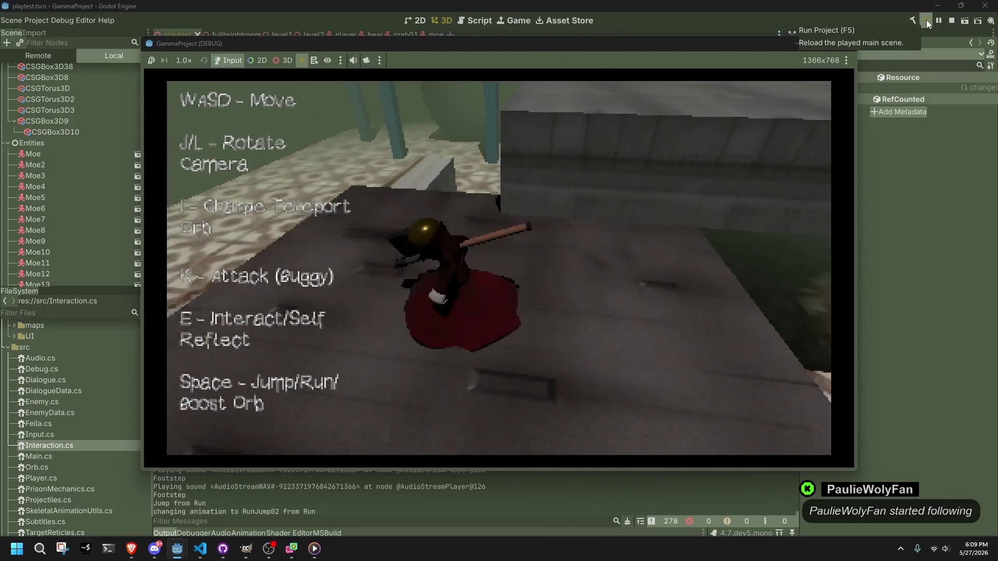
key("space")
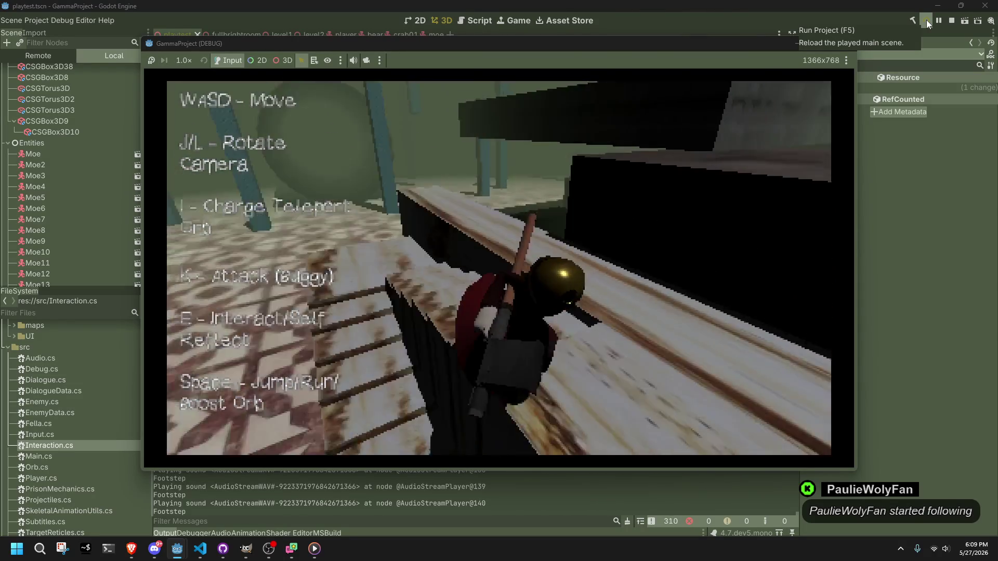
key("space")
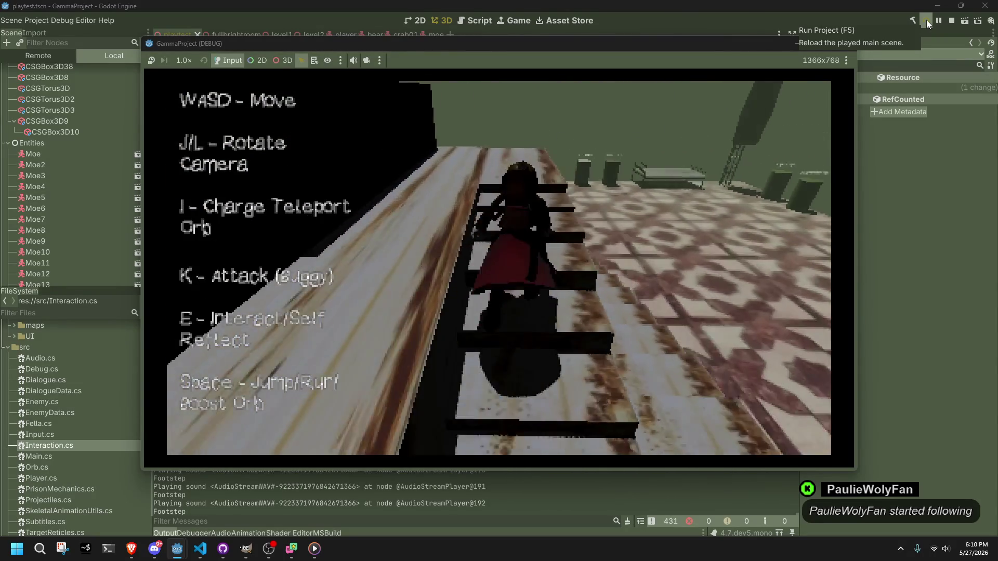
key("space")
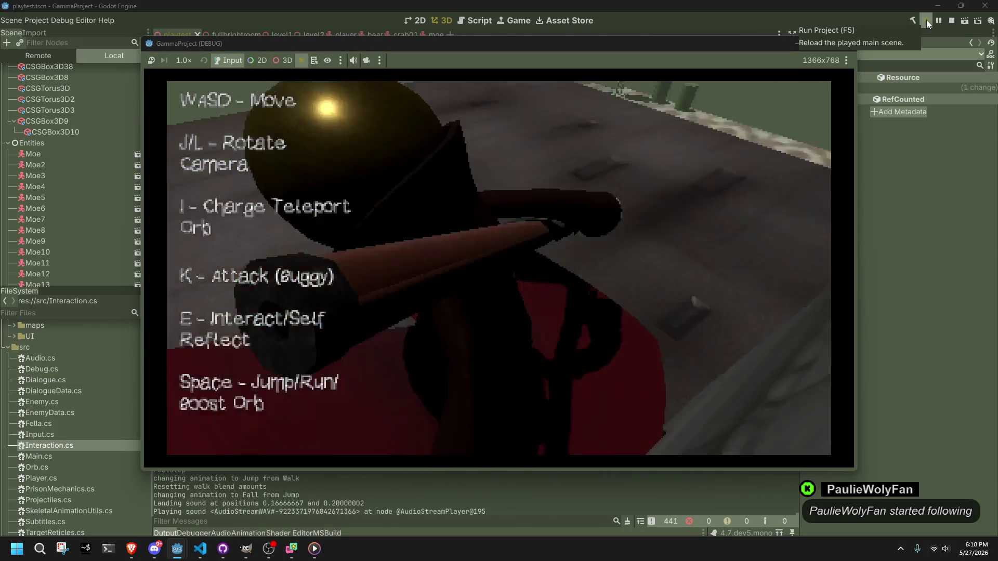
key("w")
key("space")
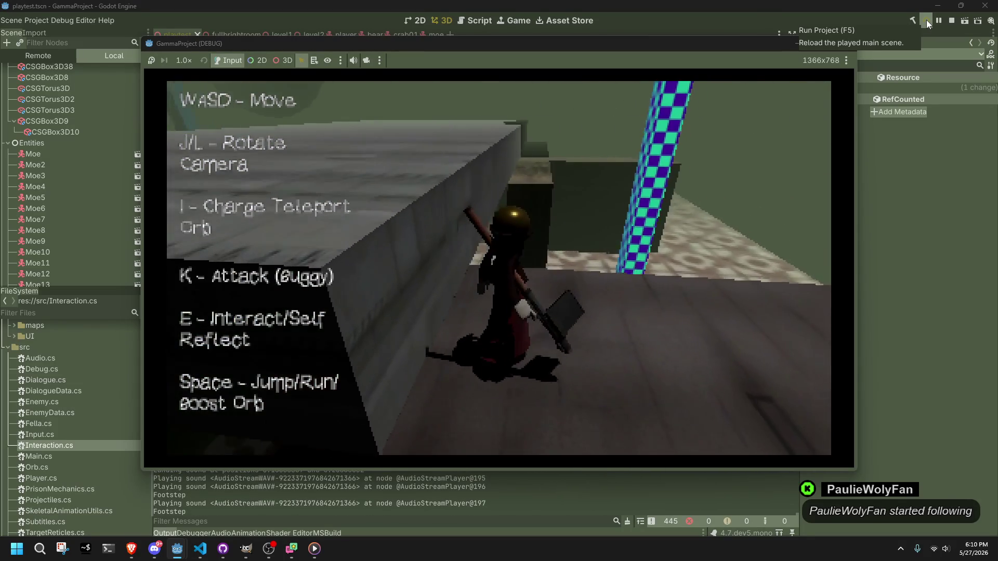
key("space")
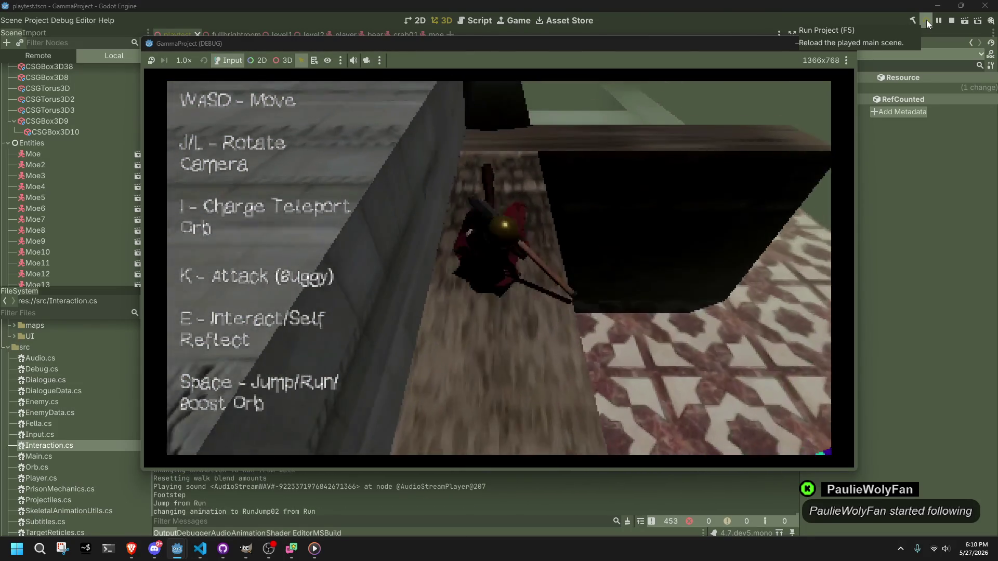
key("space")
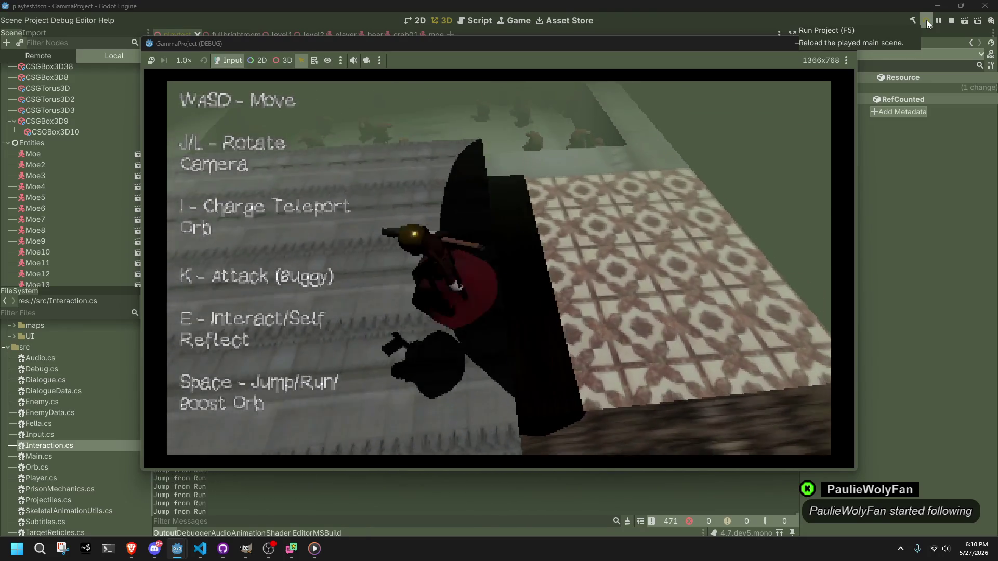
key("w")
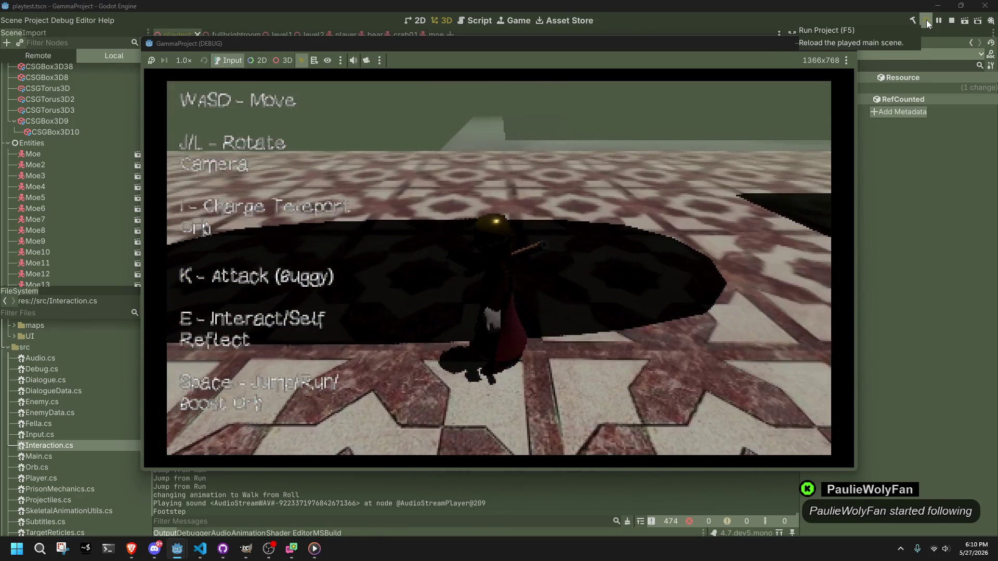
key("F8")
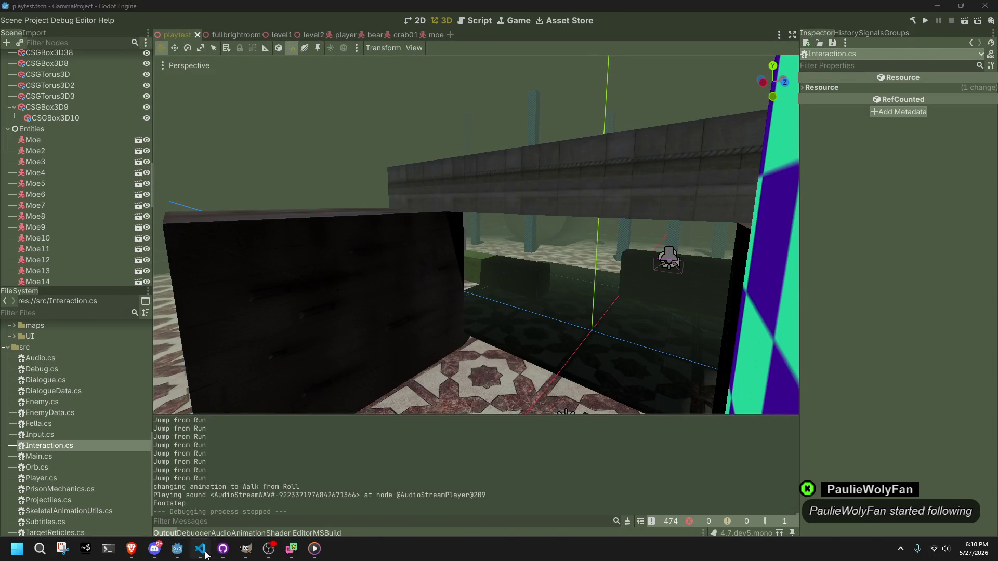
Open a new line after Stop() in the OilCandle completion actions of Interaction.cs.
left_click(200, 549)
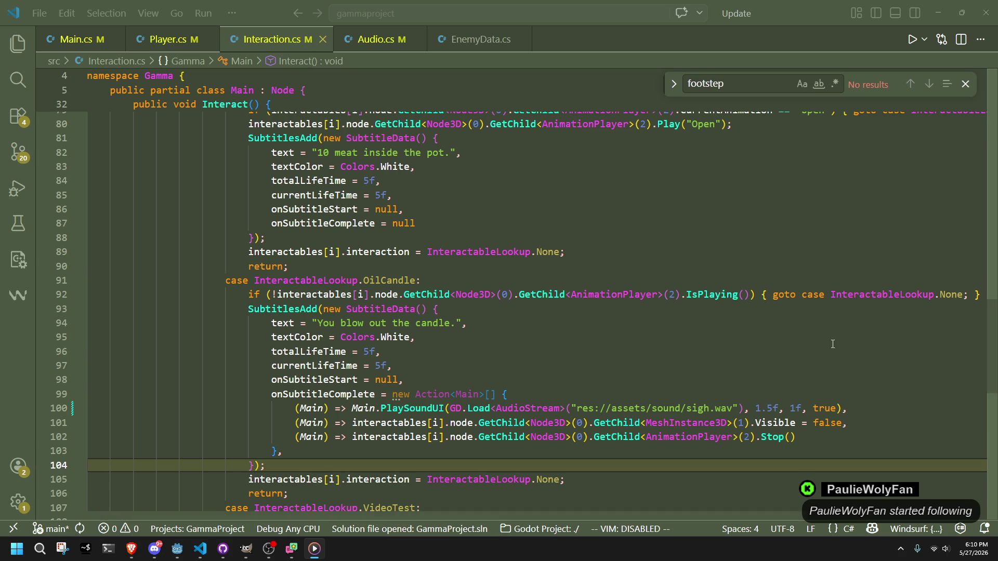
left_click(811, 339)
scroll(619, 312, "down", 2)
left_click(619, 366)
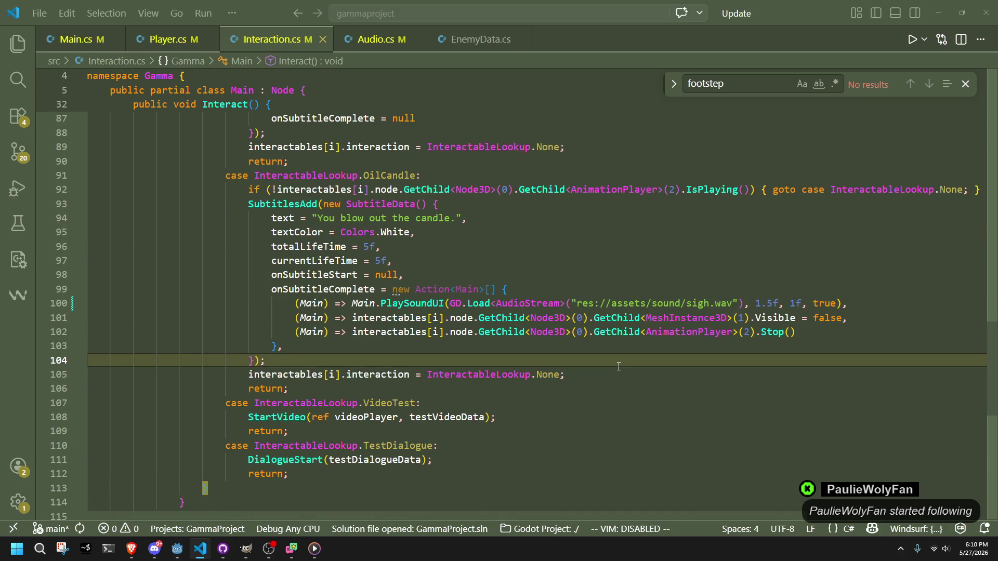
left_click(656, 340)
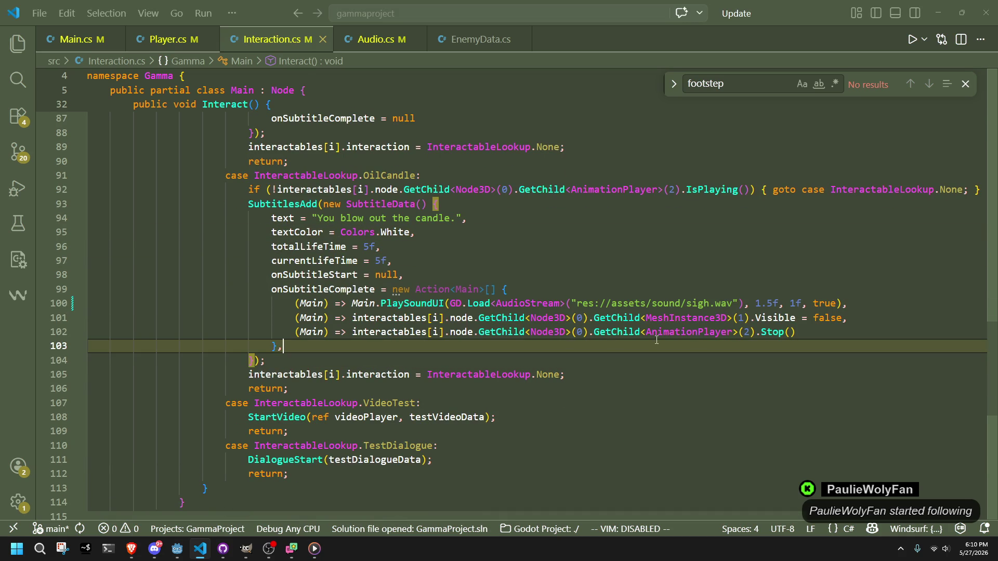
left_click(803, 330)
key("Return")
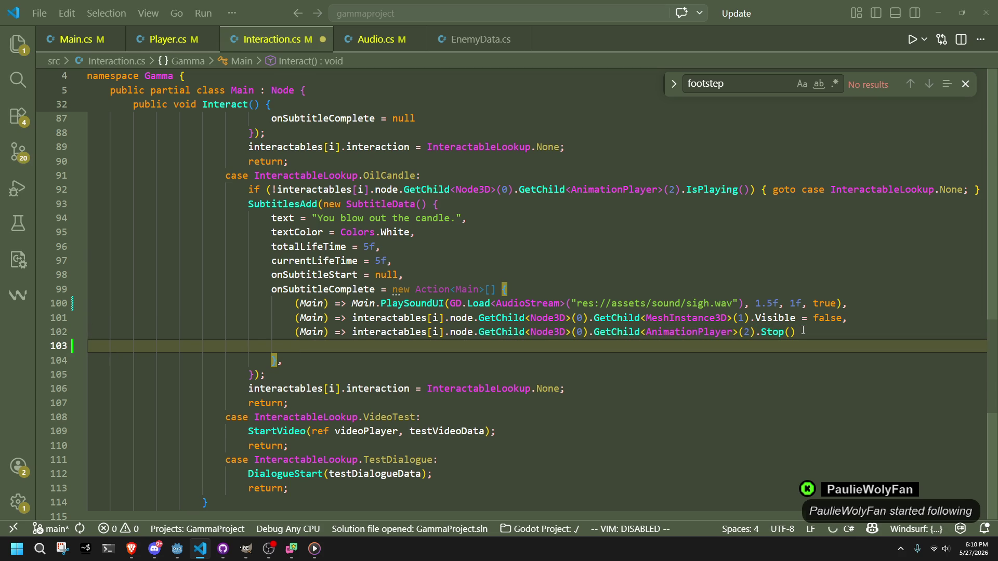
Add a '(Main) => ...GetChild<AnimationPlayer>(2).Free()' action, with a comma after Stop().
type("(Main)")
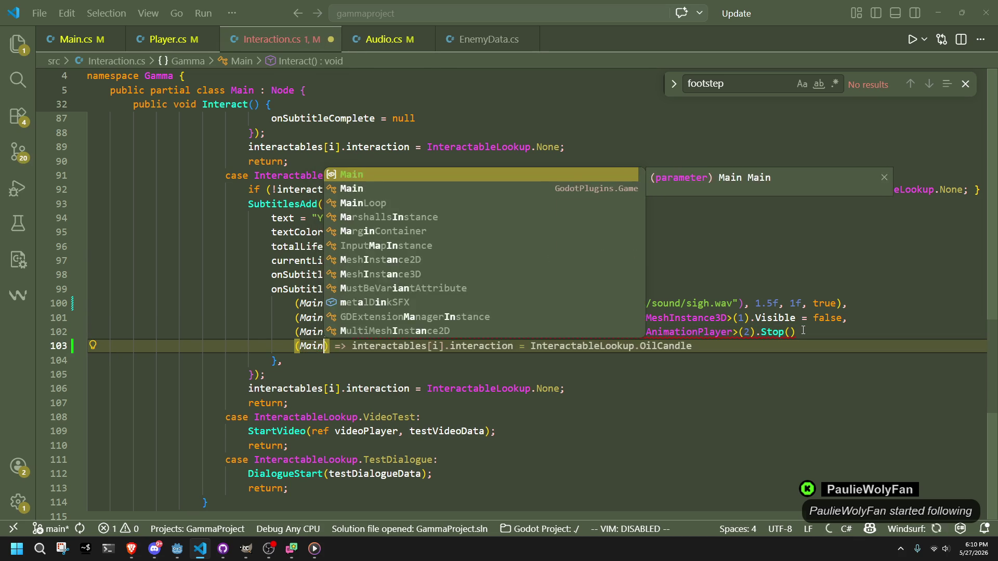
type(" =>")
key("Tab")
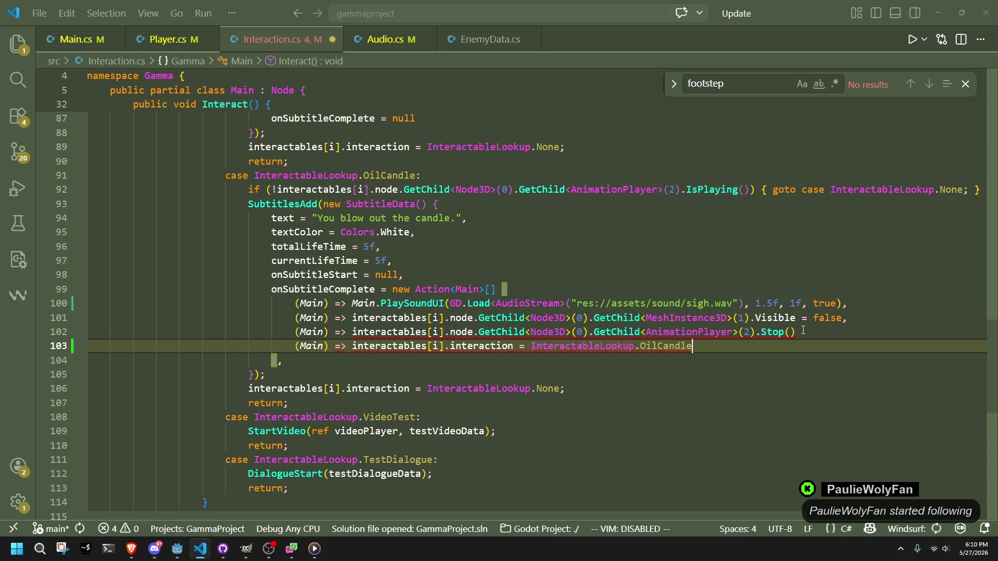
key("BackSpace")
key("BackSpace")
key("BackSpace")
key("BackSpace")
key("BackSpace")
key("BackSpace")
type("node.get")
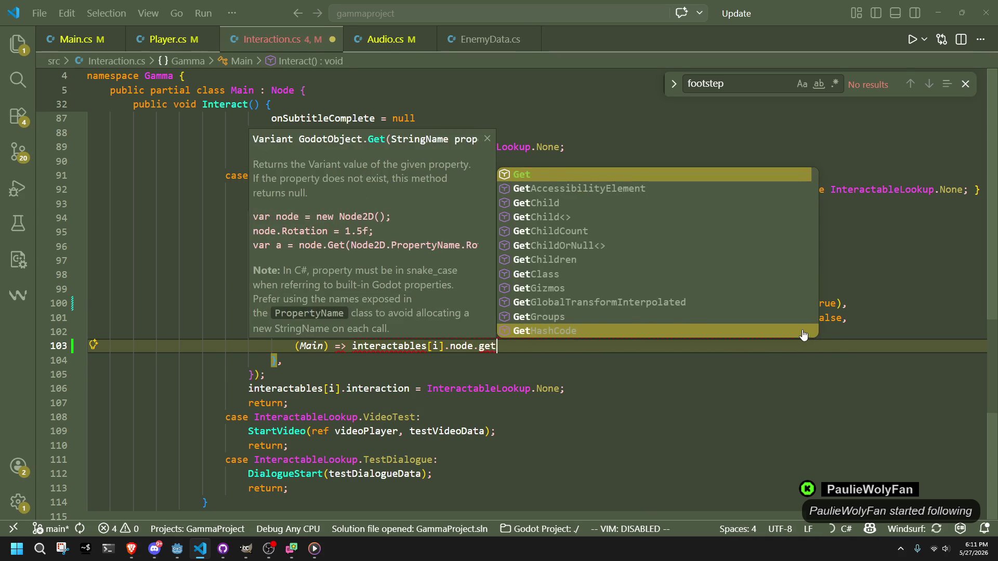
type("ch")
key("Tab")
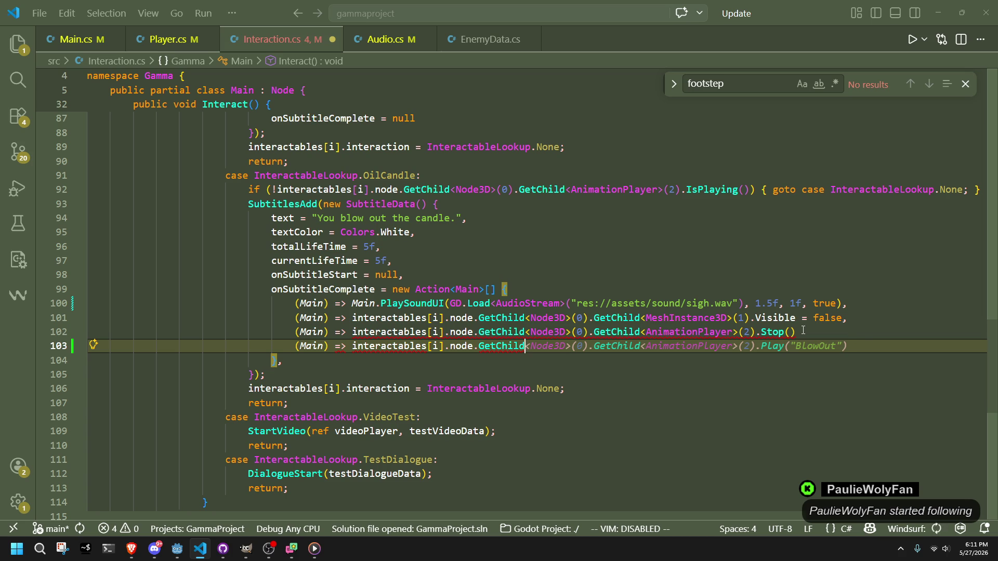
key("Tab")
mouse_move(847, 346)
left_mouse_down()
mouse_move(651, 346)
mouse_move(733, 345)
left_mouse_up()
type(">(2).")
type("Free()")
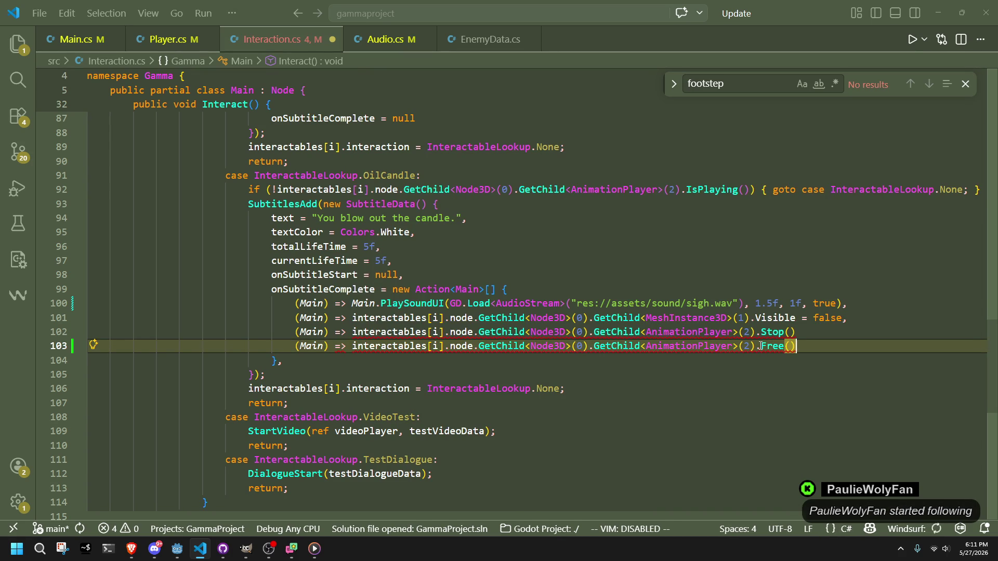
key("Up")
type(",")
Save Interaction.cs and relaunch the game in Godot.
key("ctrl+s")
left_click(790, 376)
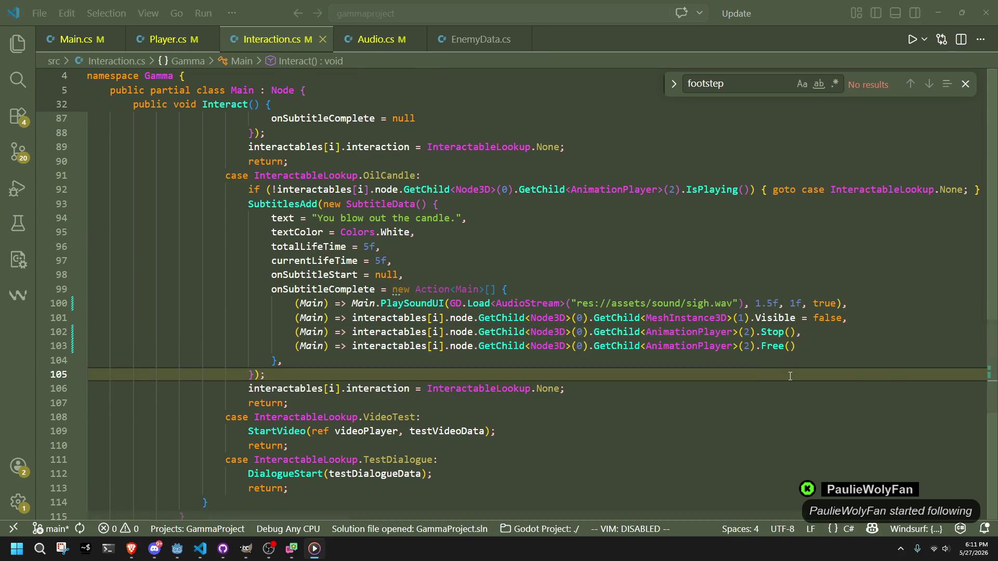
key("alt+Tab")
key("Tab")
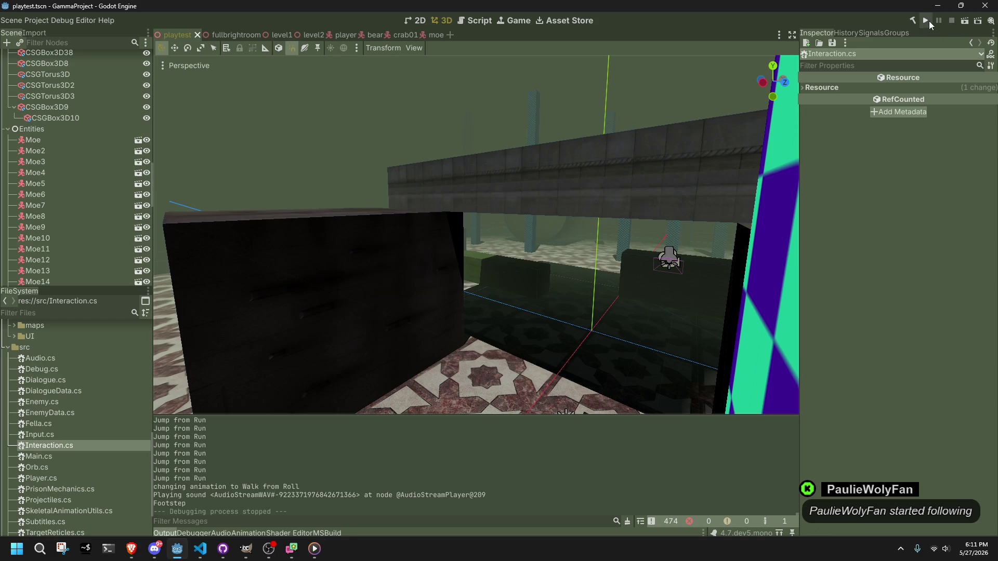
left_click(927, 21)
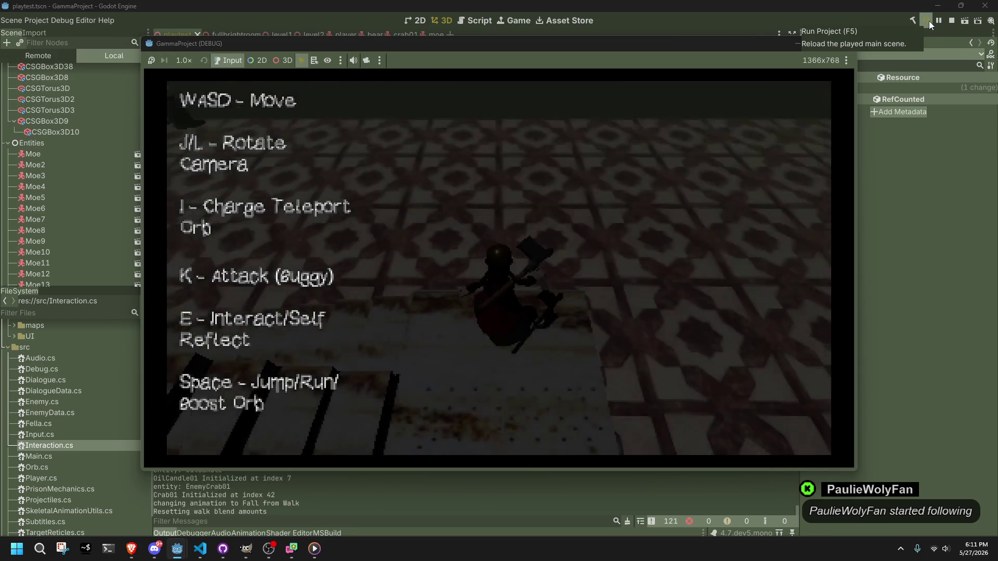
Walk to the candle pot and blow it out, then head down the stairs onto the dark ramp.
key("w")
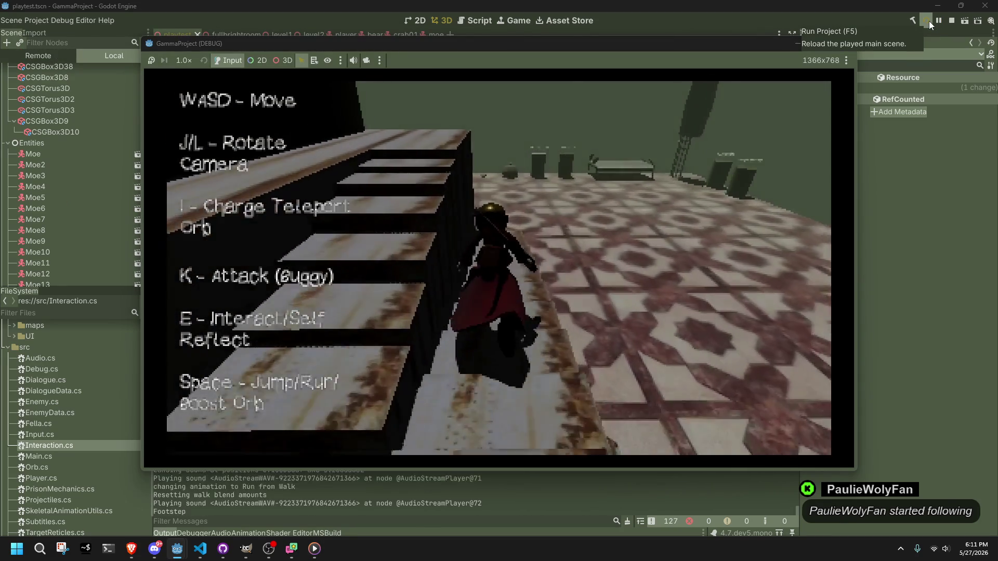
key("w")
key("e")
key("j")
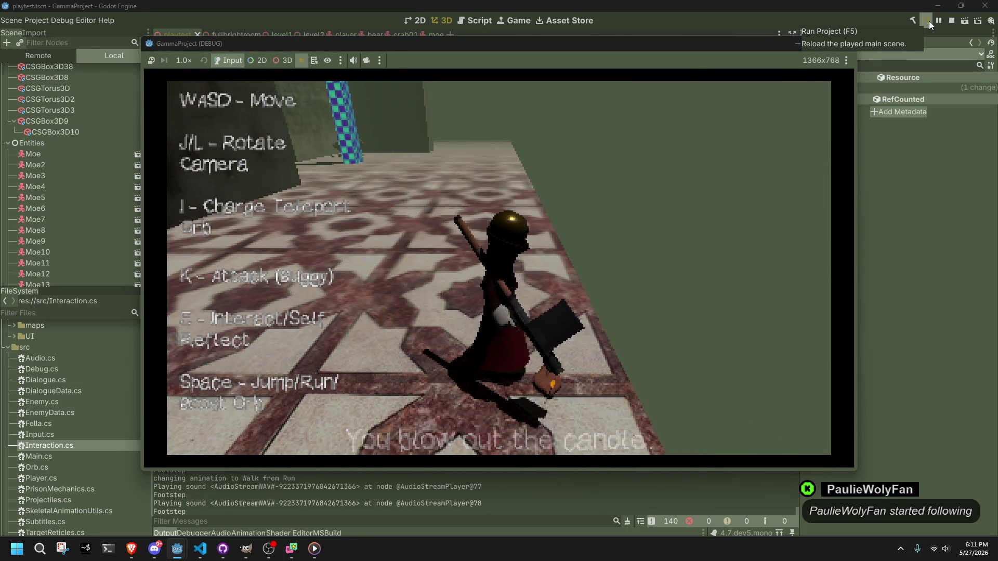
key("j")
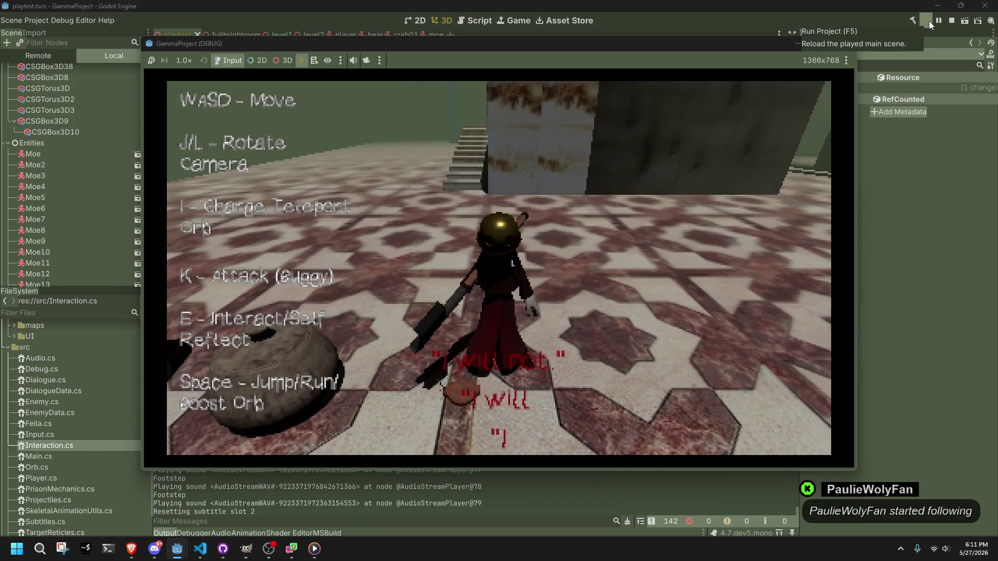
key("a")
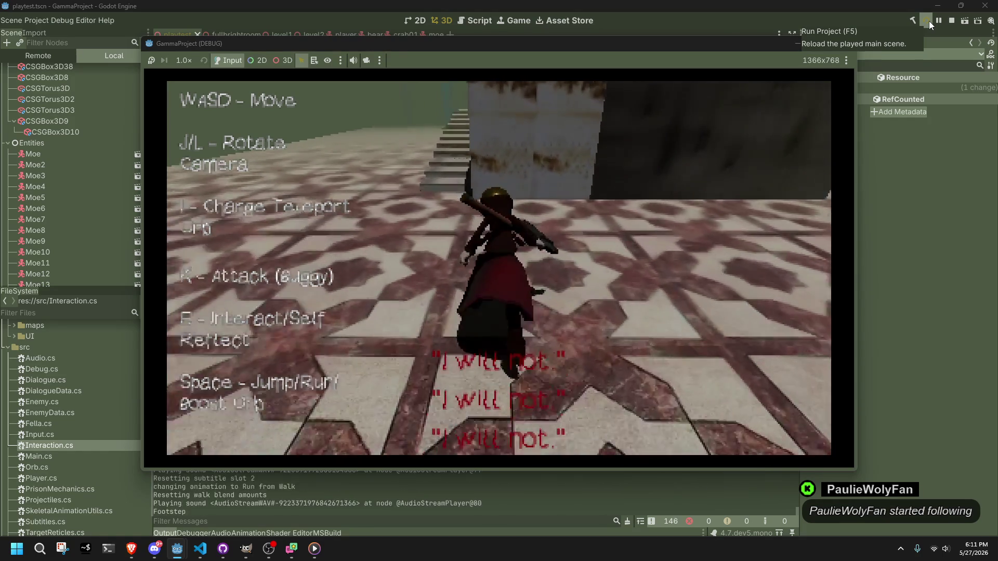
key("l")
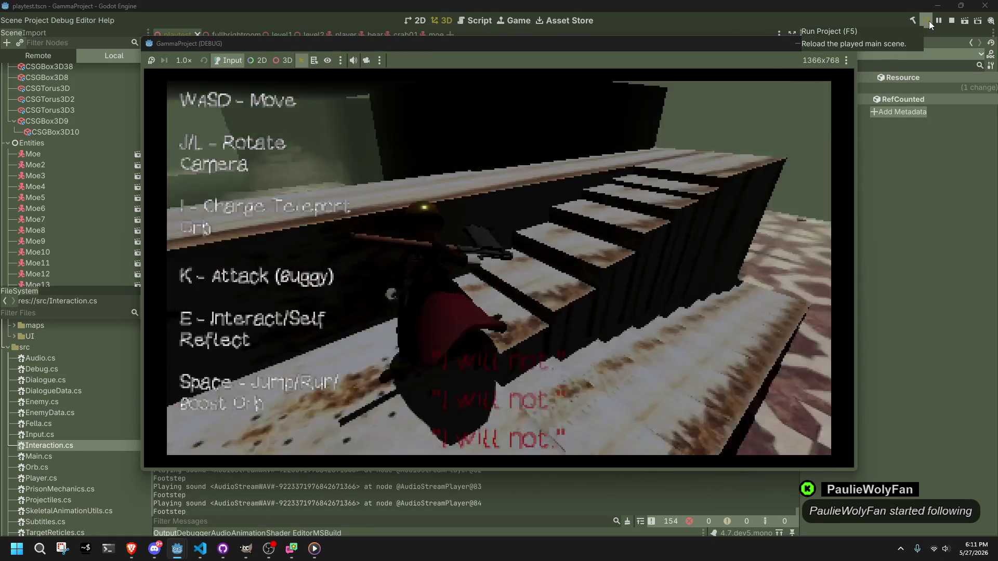
key("w")
key("space")
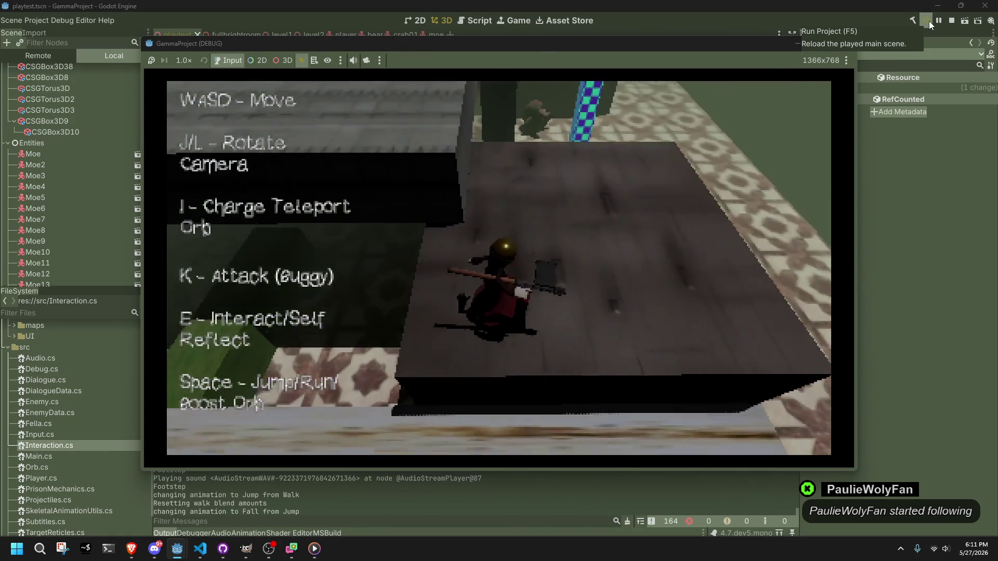
key("w")
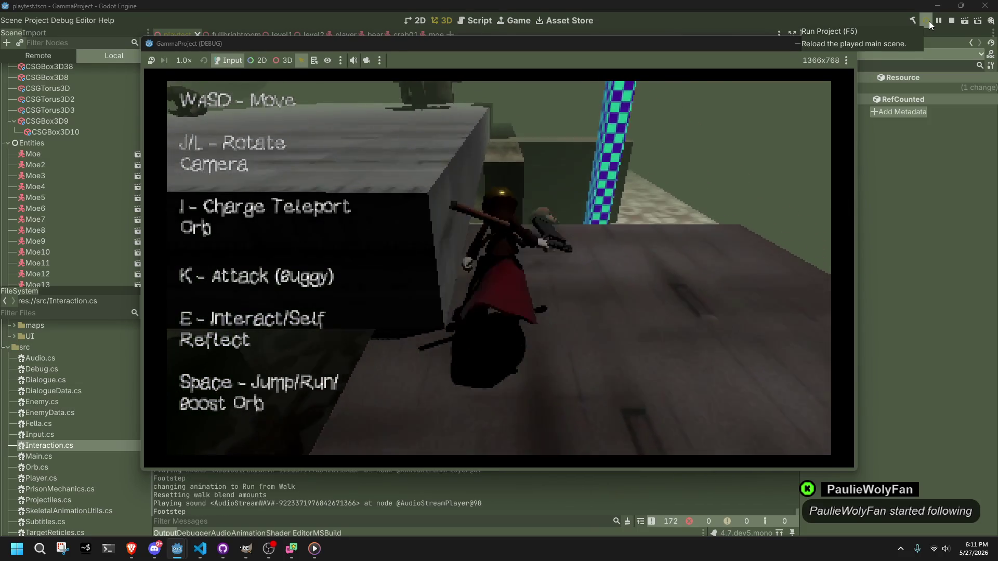
key("space")
key("w")
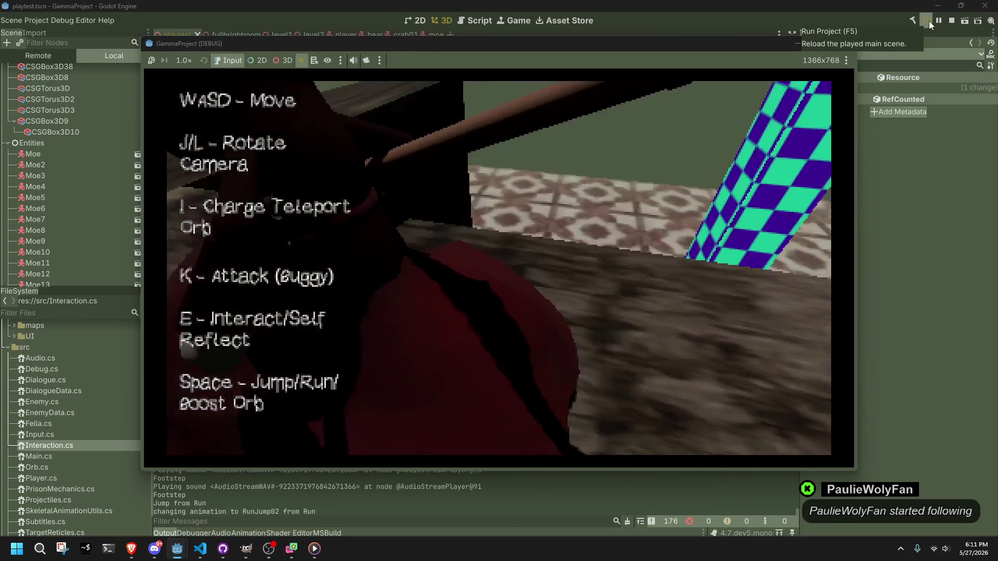
key("w")
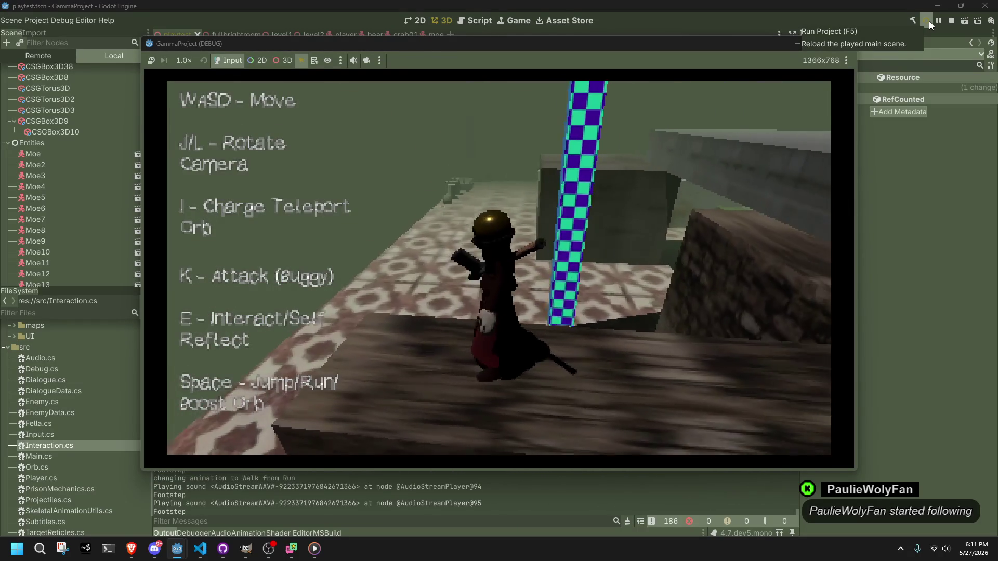
Run and jump repeatedly along the ramp, then reload the played main scene.
key("d")
key("space")
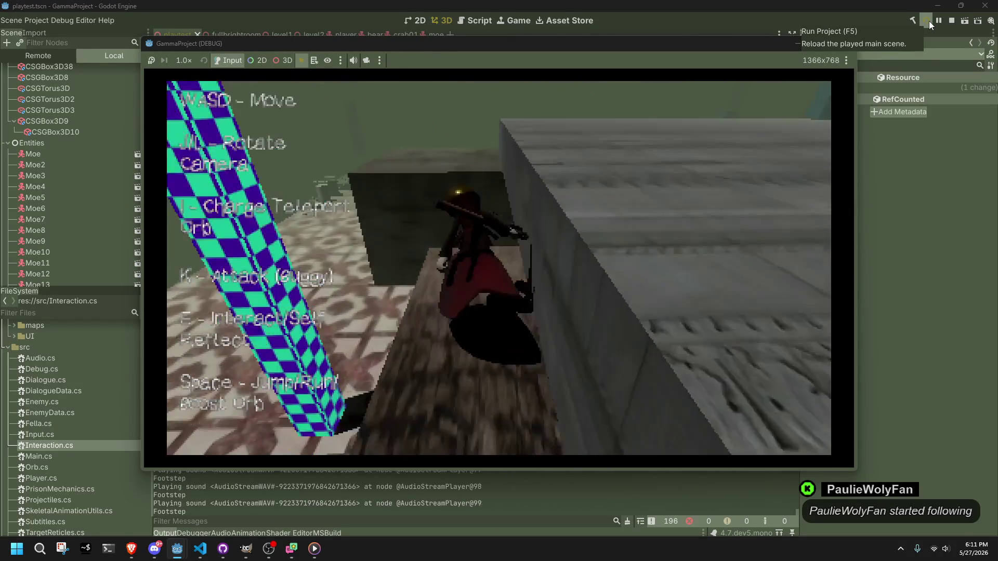
key("space")
key("w")
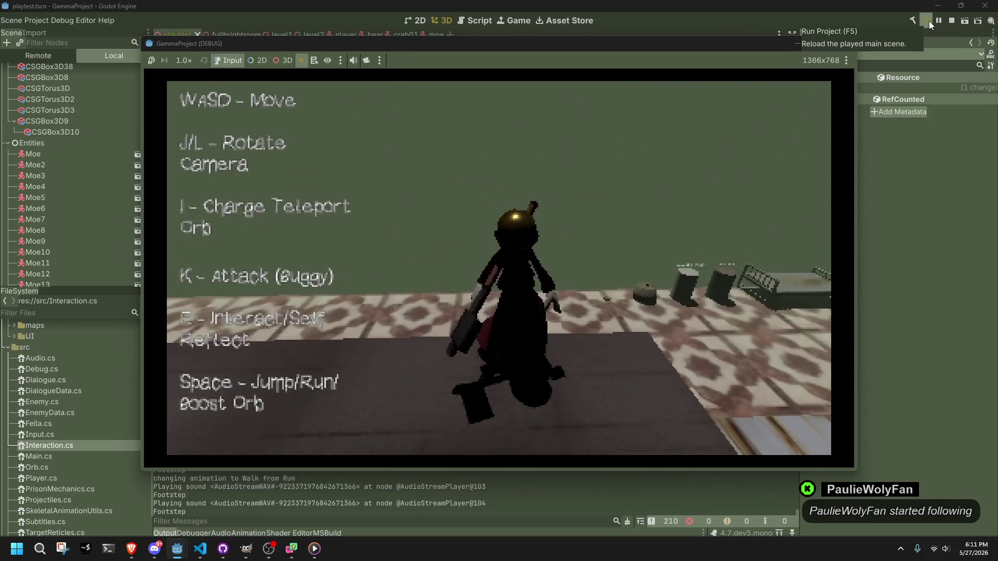
key("space")
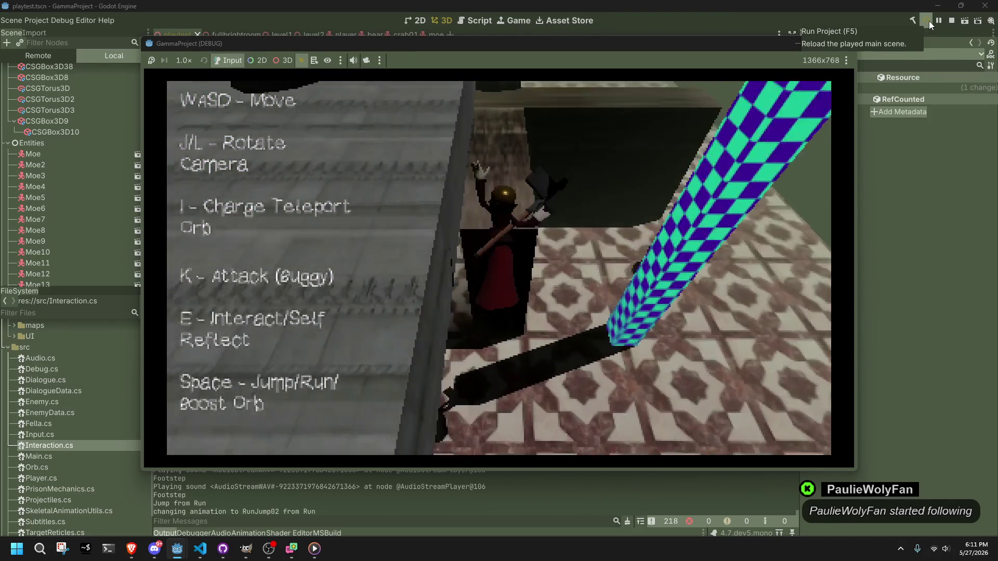
key("space")
key("w")
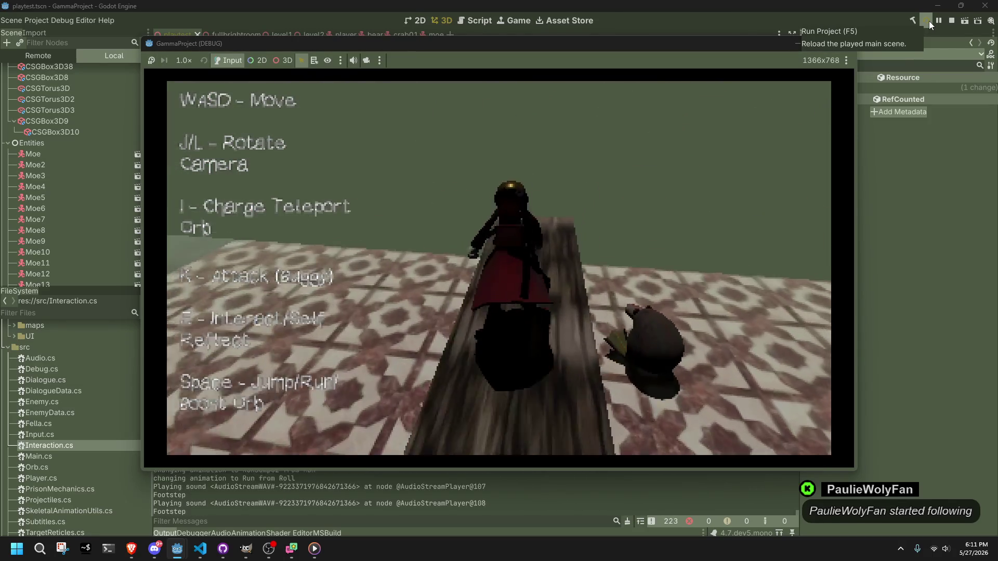
key("space")
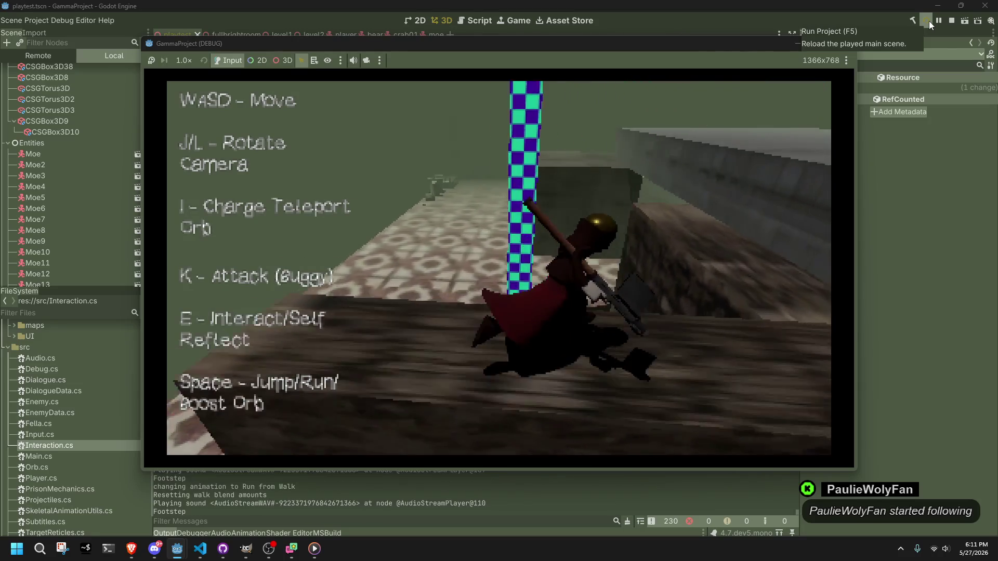
key("space")
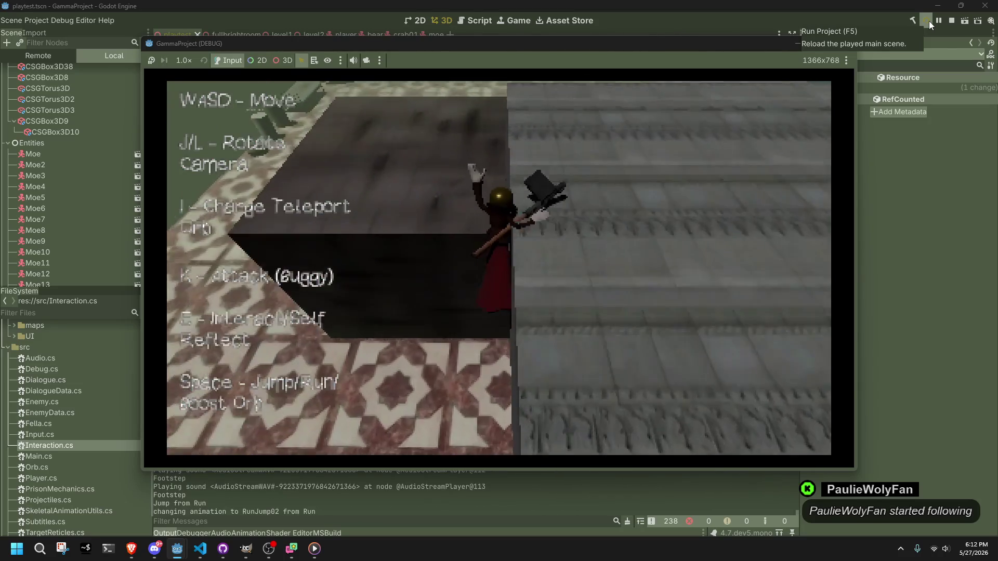
key("w")
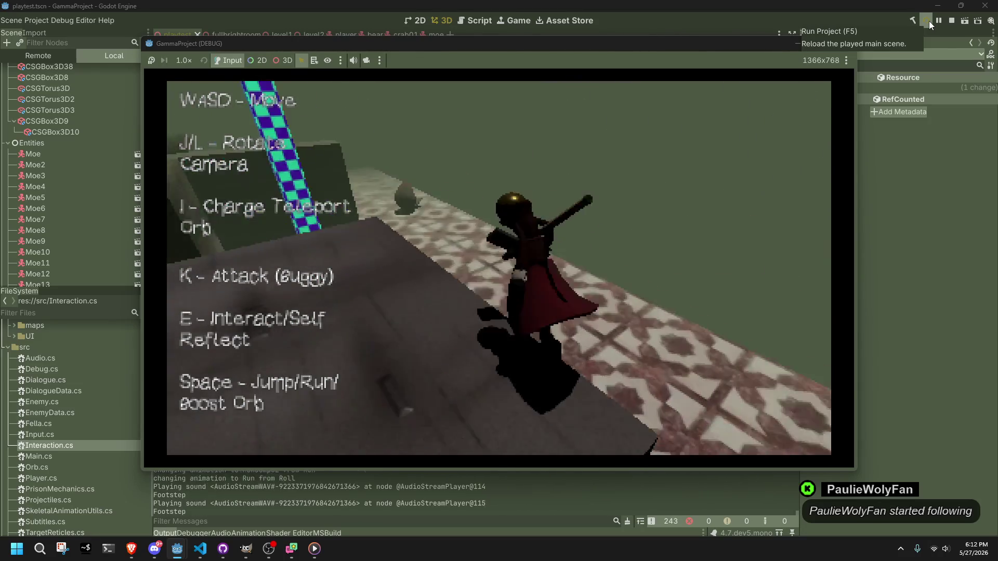
key("space")
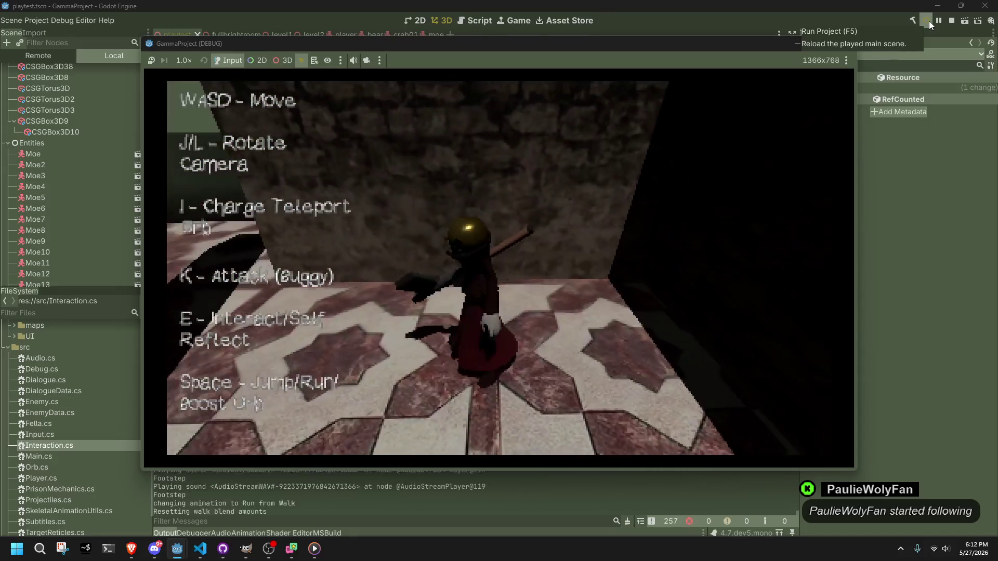
key("space")
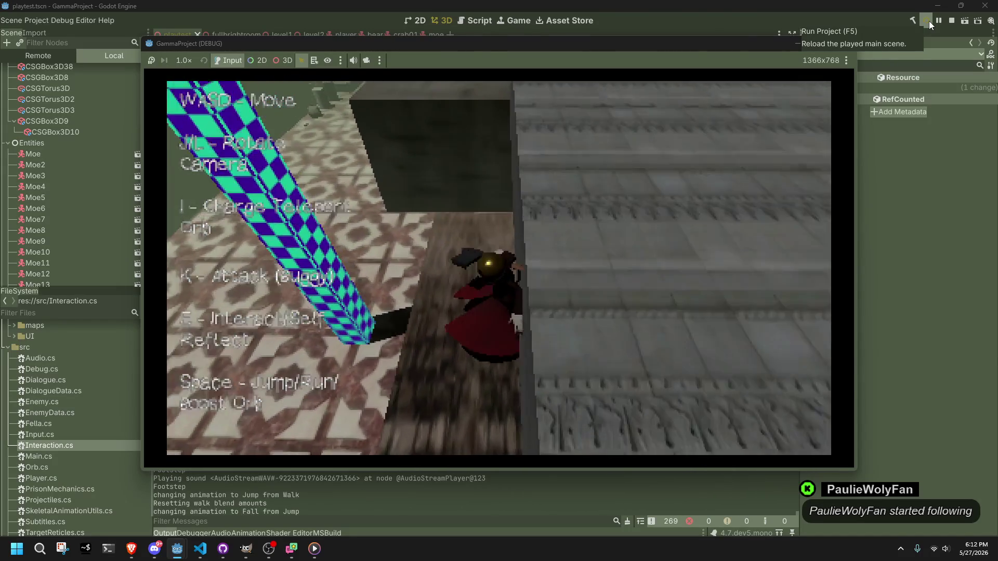
key("space")
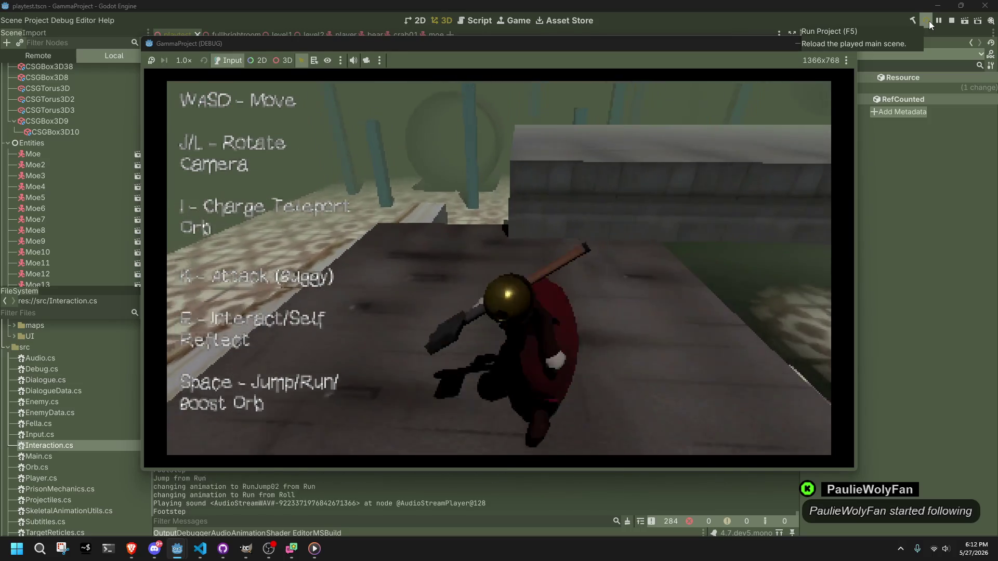
key("space")
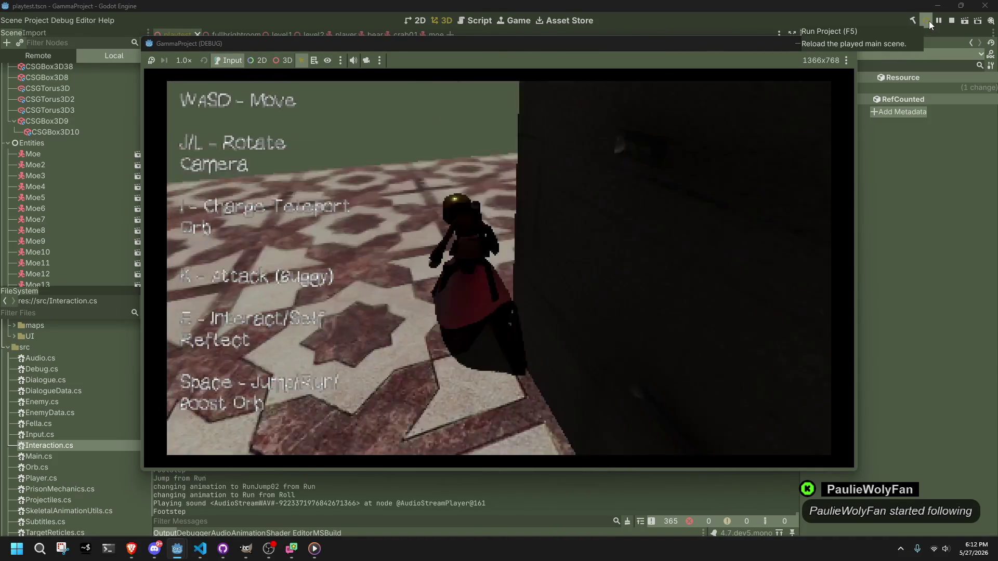
left_click(928, 21)
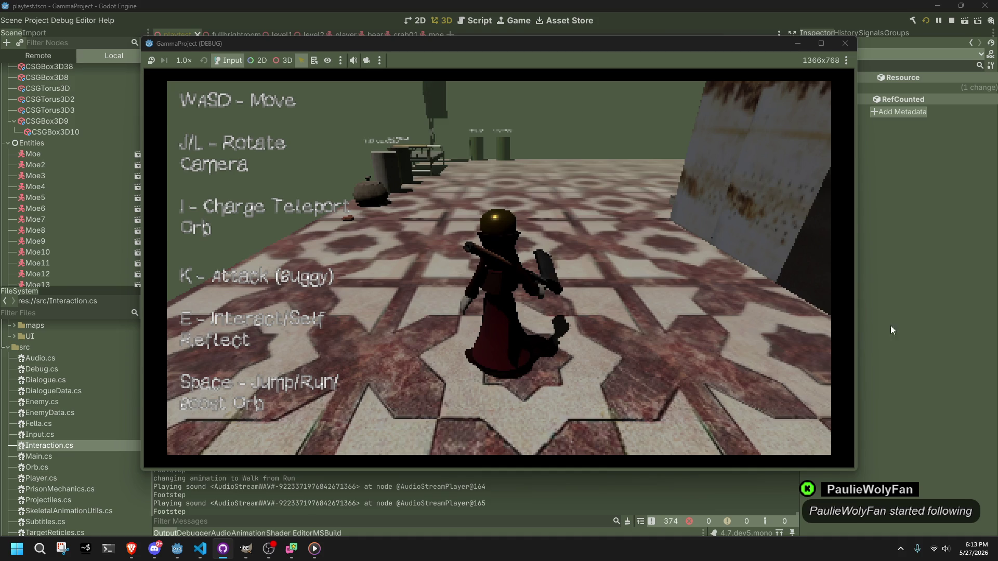
Cross the wooden beam and stone ledge, then jump down into the tiled pit.
key("d")
key("a")
key("w")
key("space")
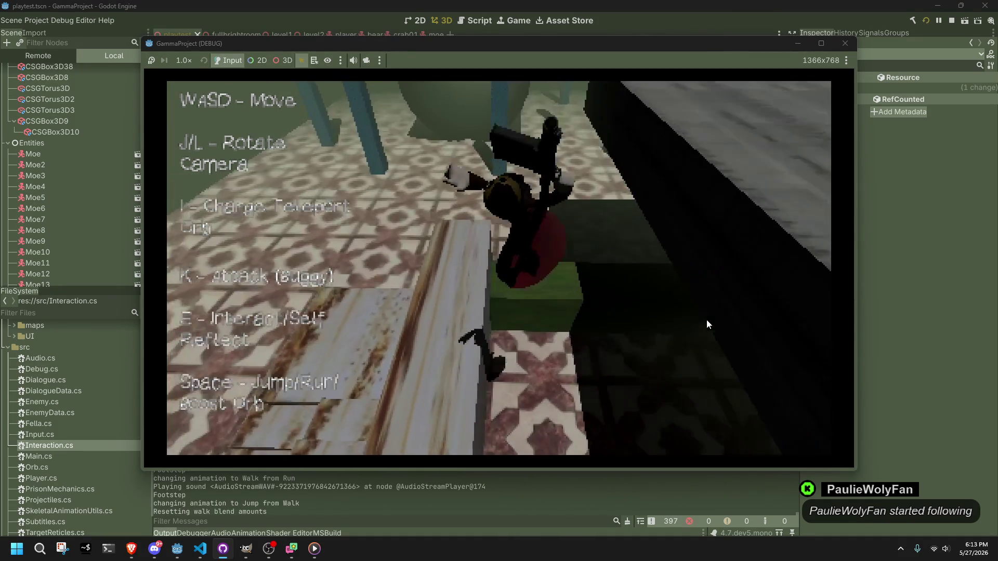
key("w")
key("w")
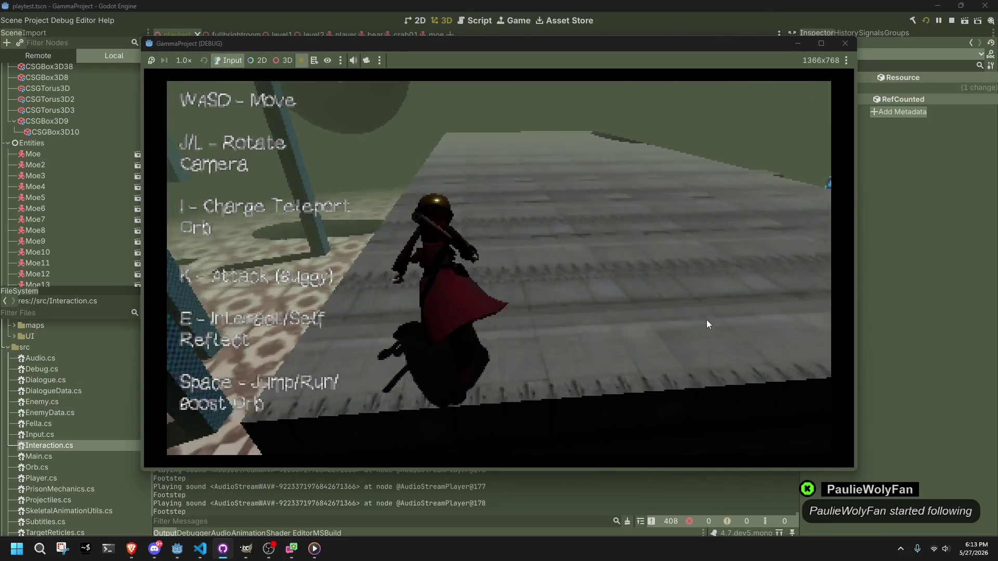
key("w")
key("w")
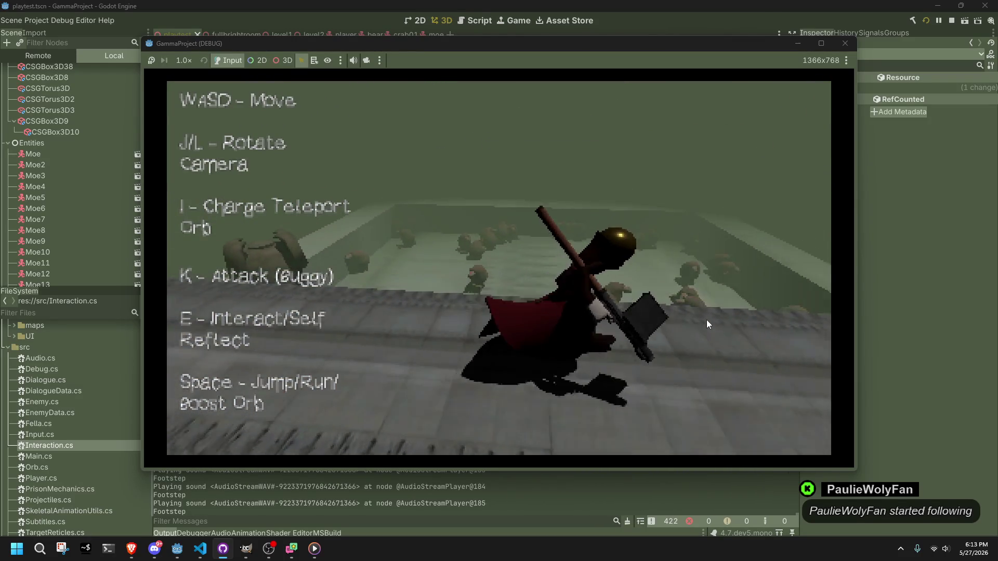
key("space")
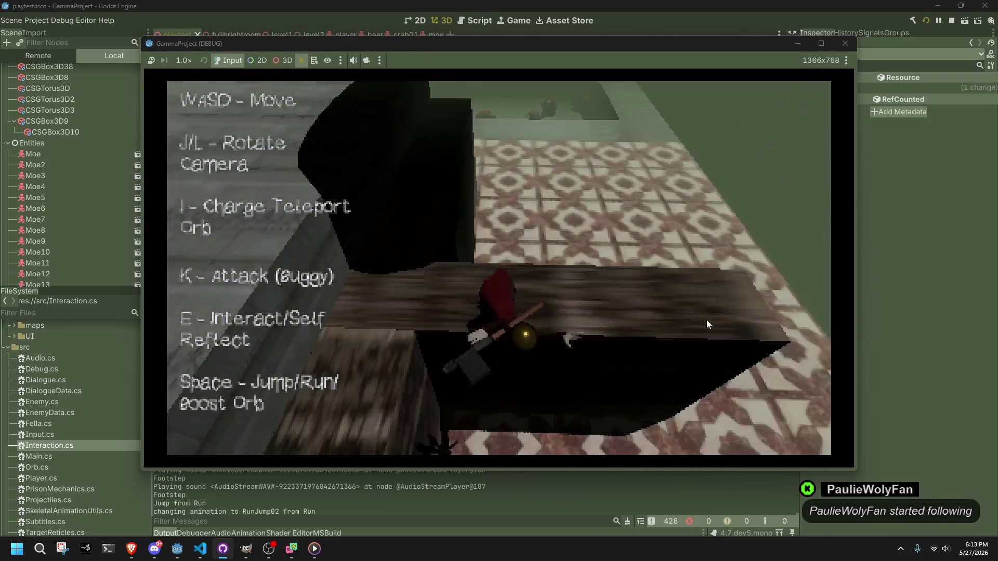
key("w")
key("w")
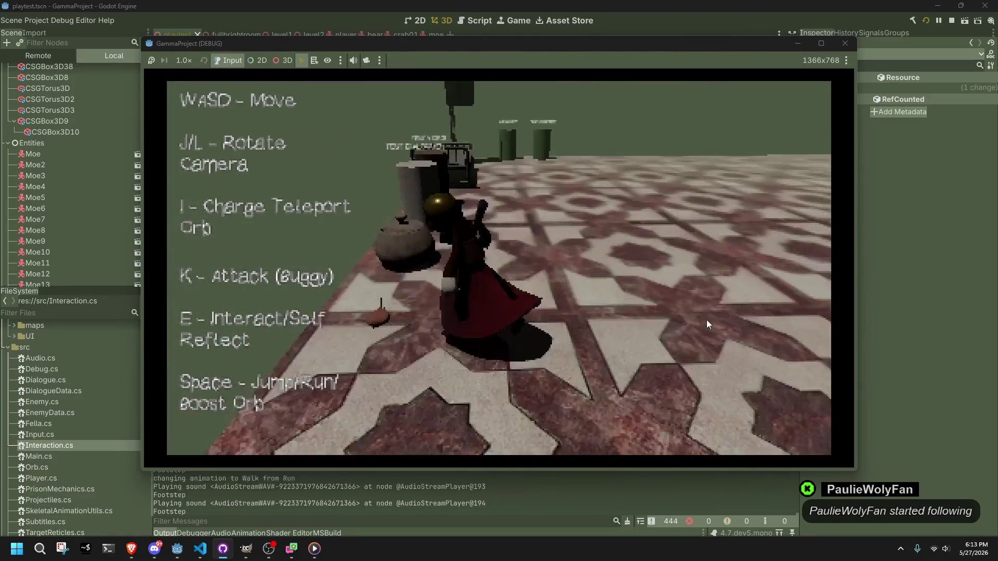
Walk up to the pot and interact to play its "I will not." dialogue.
key("e")
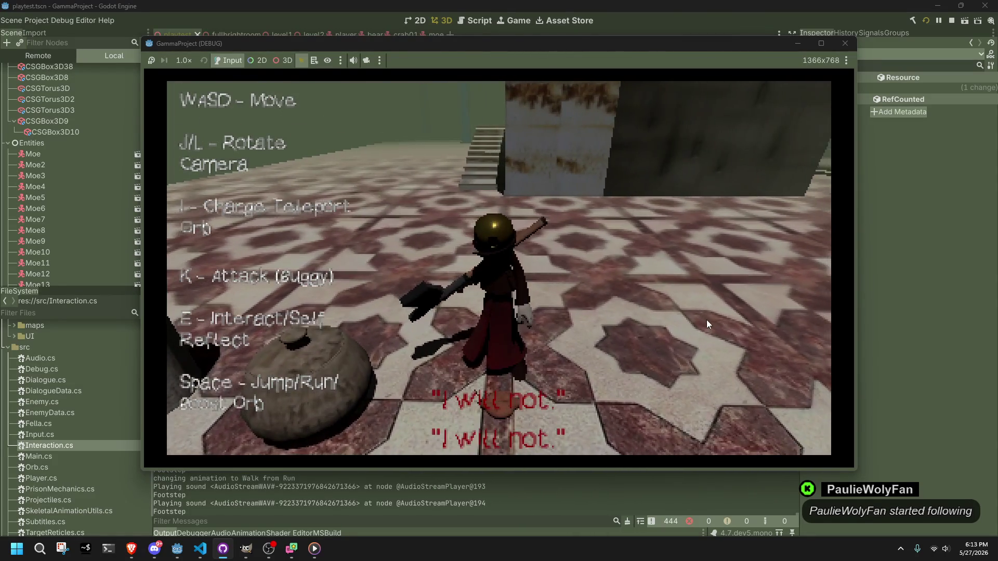
key("w")
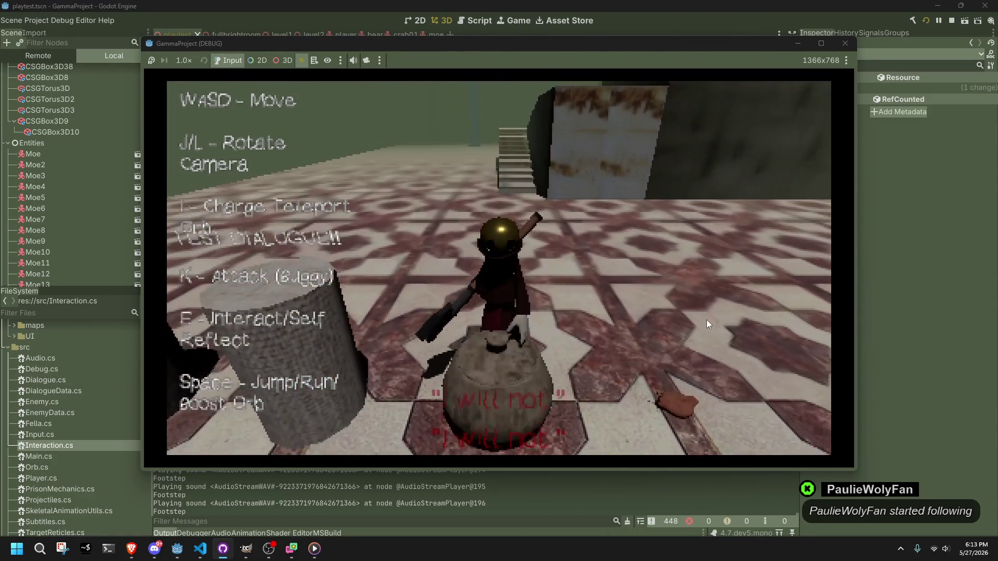
key("w")
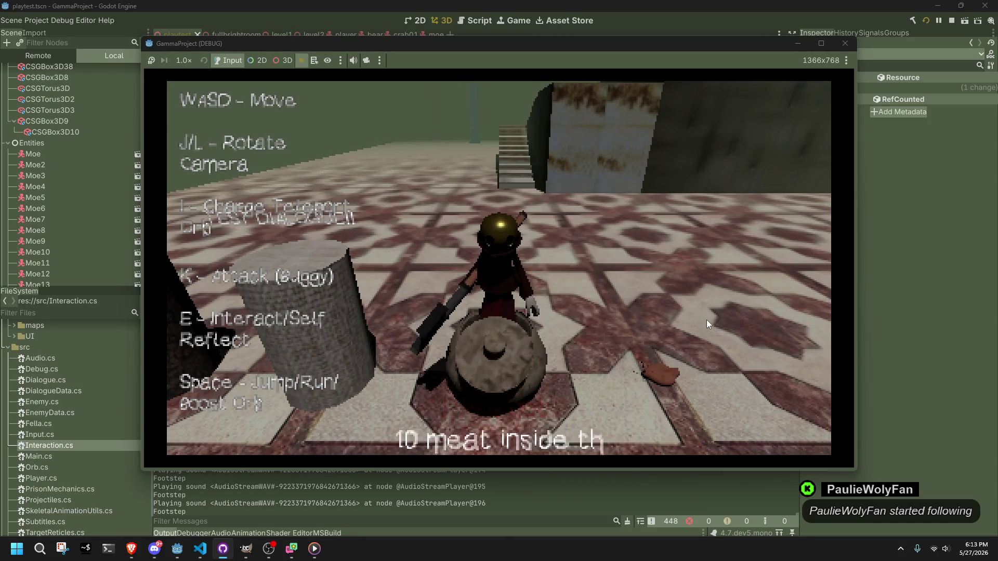
key("j")
key("j")
key("l")
key("l")
key("l")
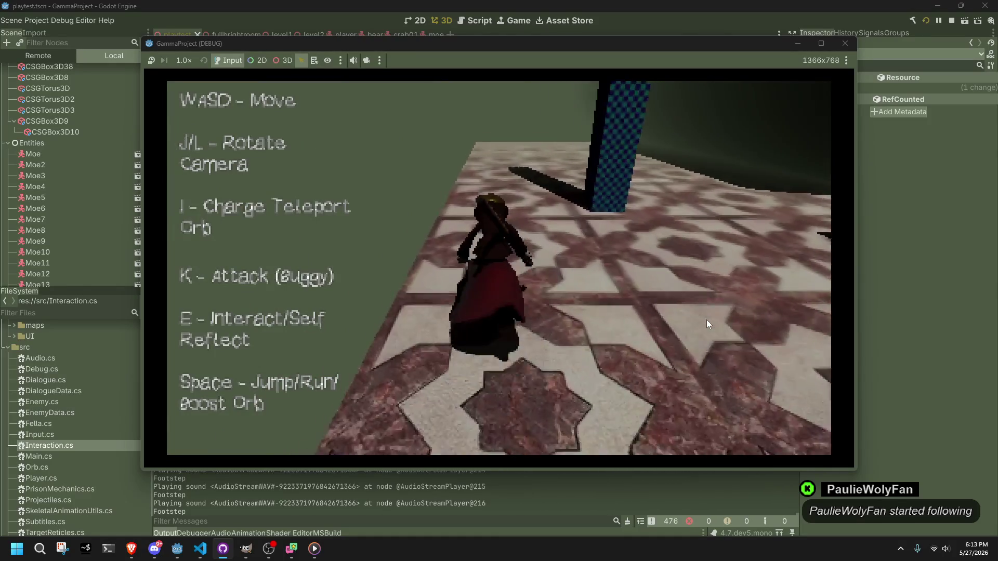
Walk past the bench and pillars, along the beam toward the green block, onto the floor.
key("j")
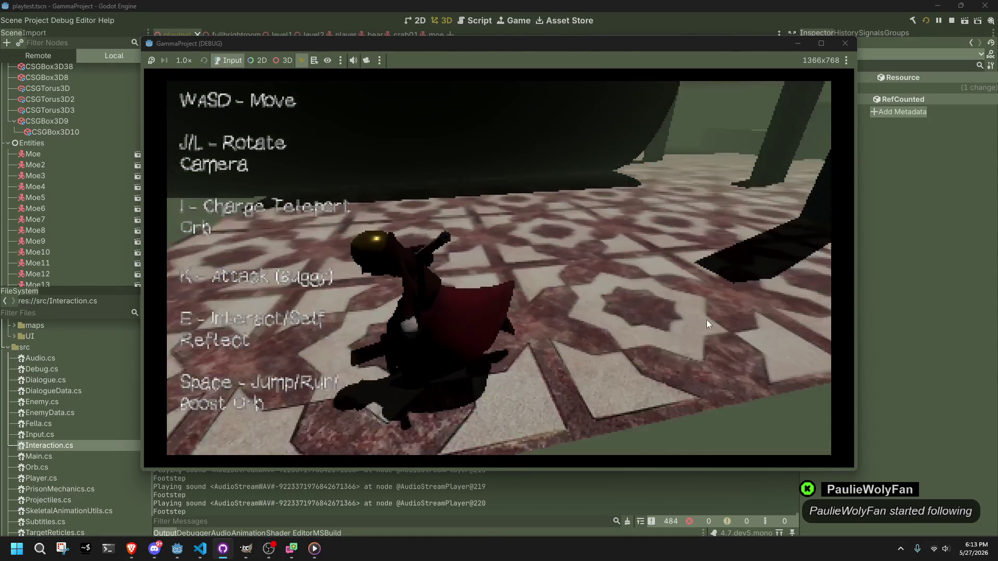
key("w")
key("w")
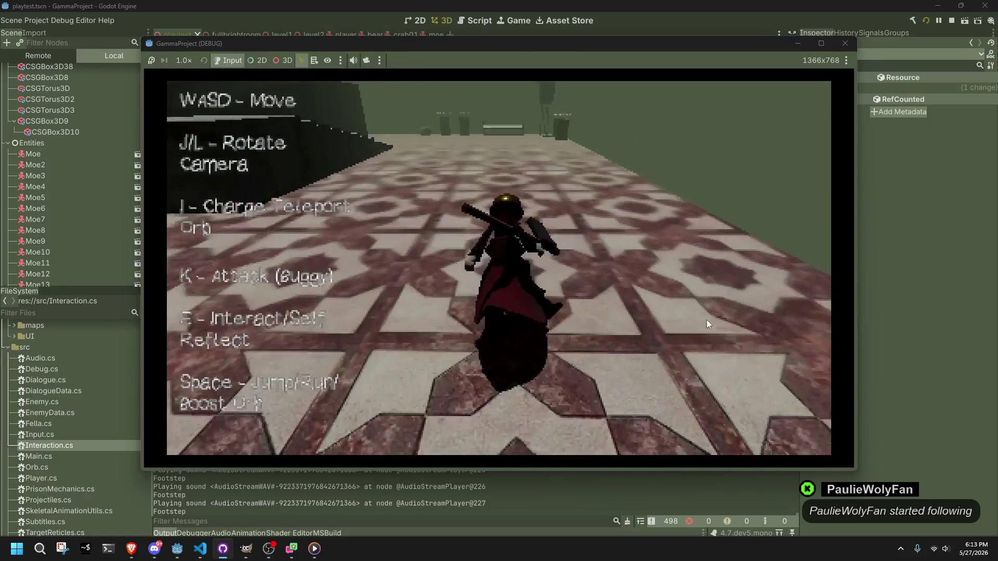
key("w")
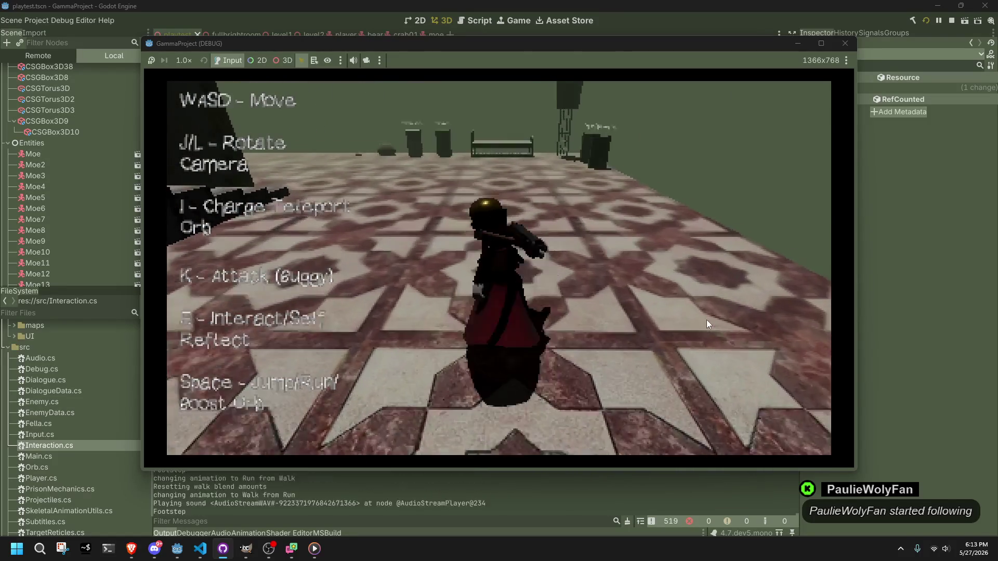
key("w")
key("w")
key("j")
key("w")
key("w")
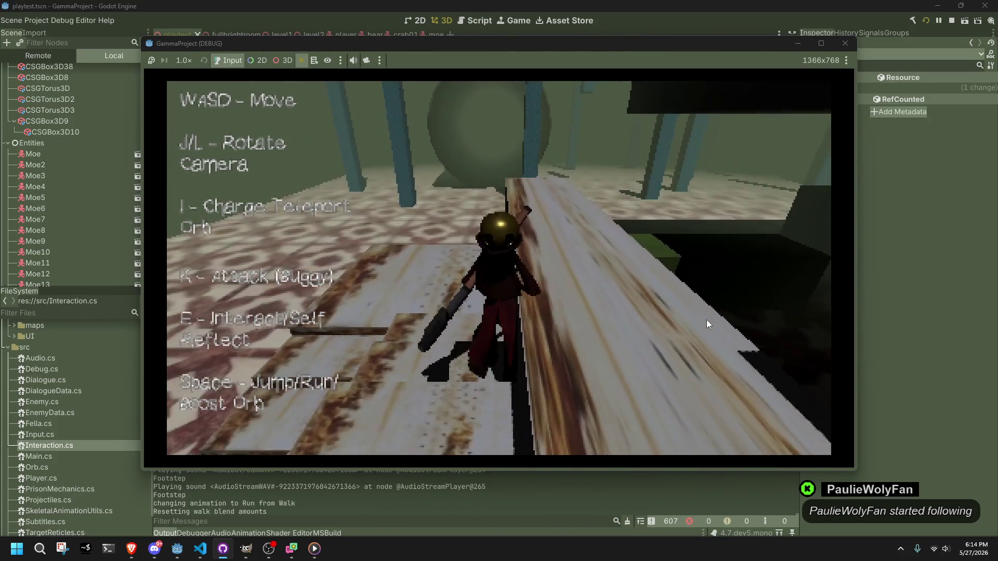
key("w")
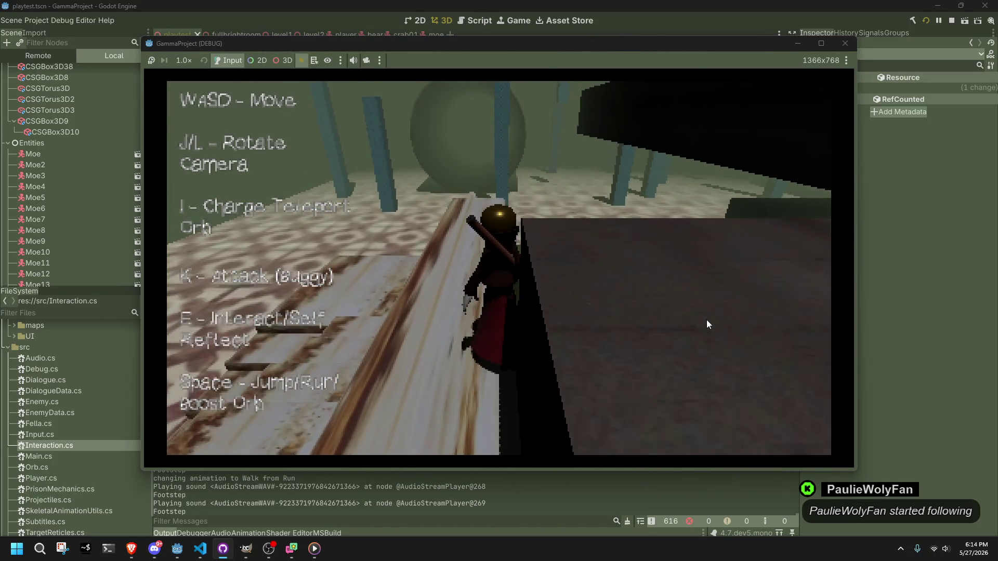
key("w")
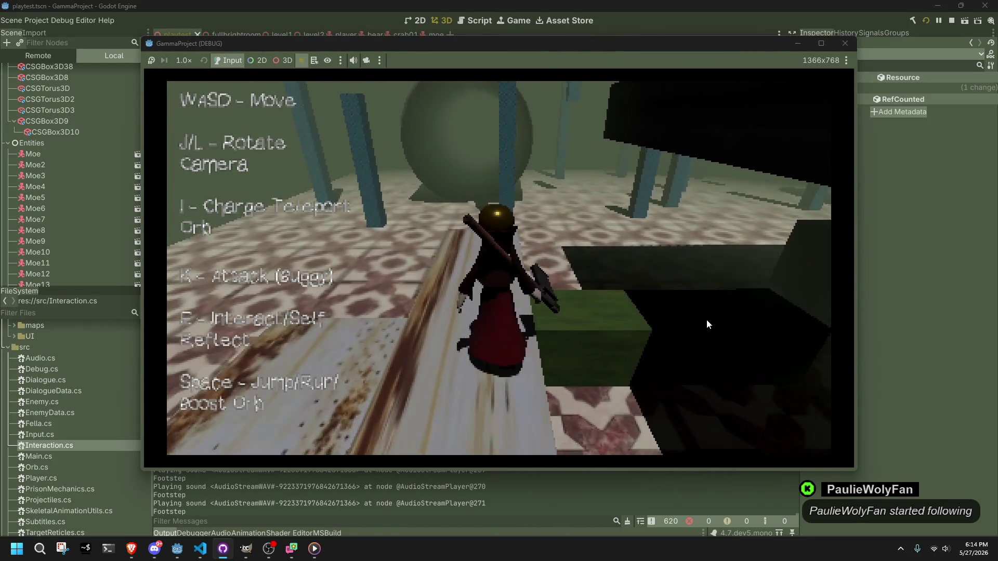
key("w")
key("w")
key("w")
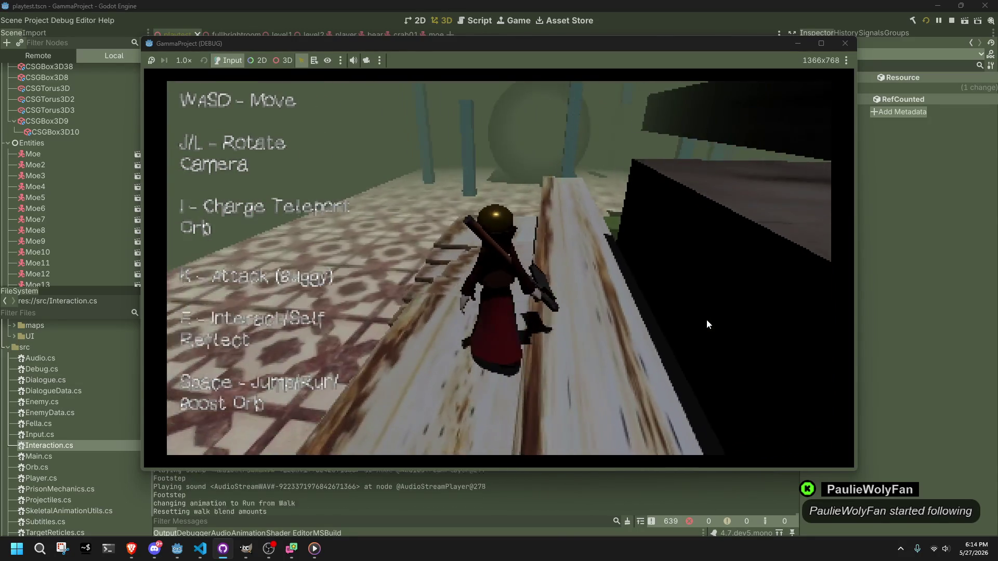
key("w")
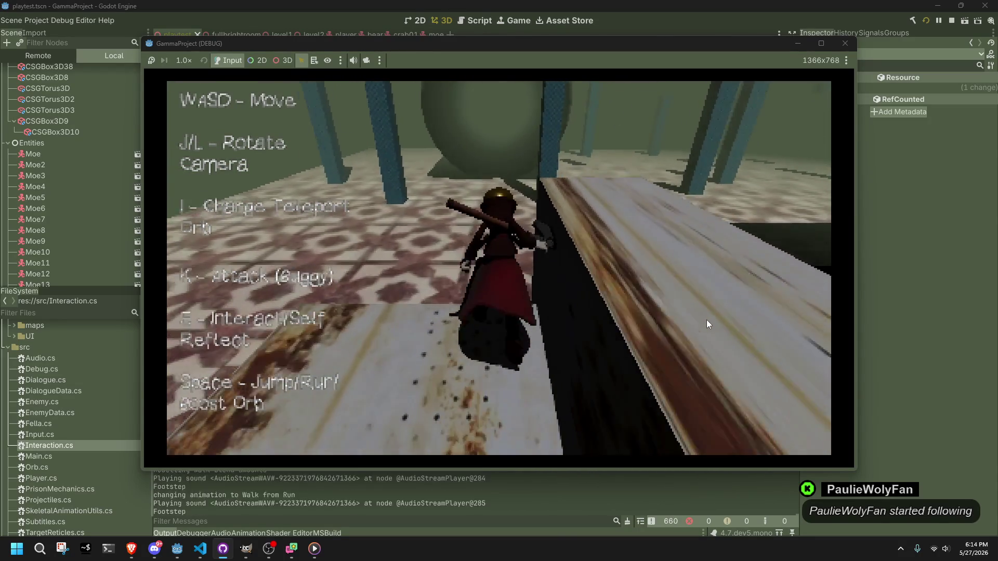
key("w")
key("w")
key("w")
key("w")
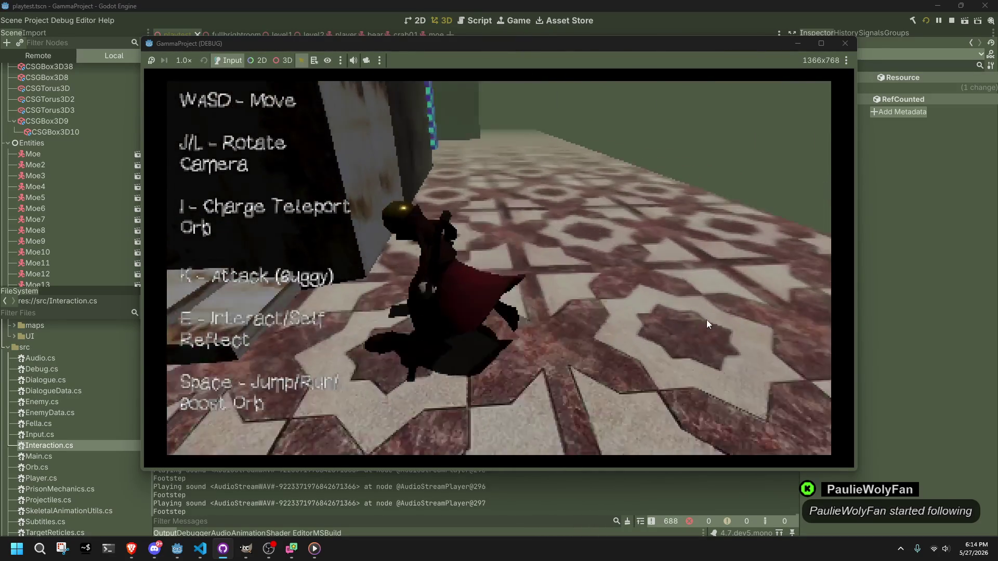
Run toward the staircase, jump onto the raised grey platform, and keep running and jumping.
key("w")
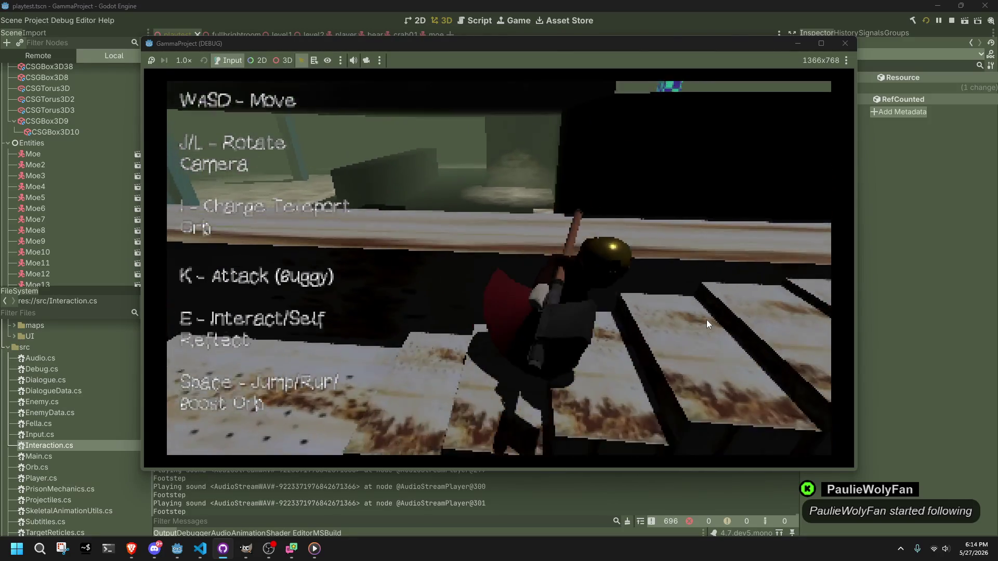
key("w")
key("space")
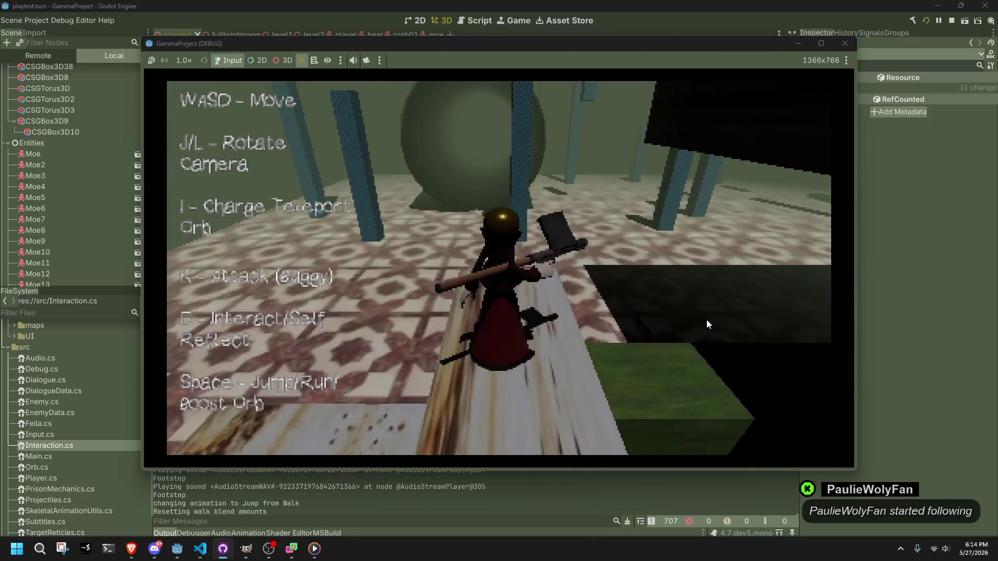
key("w")
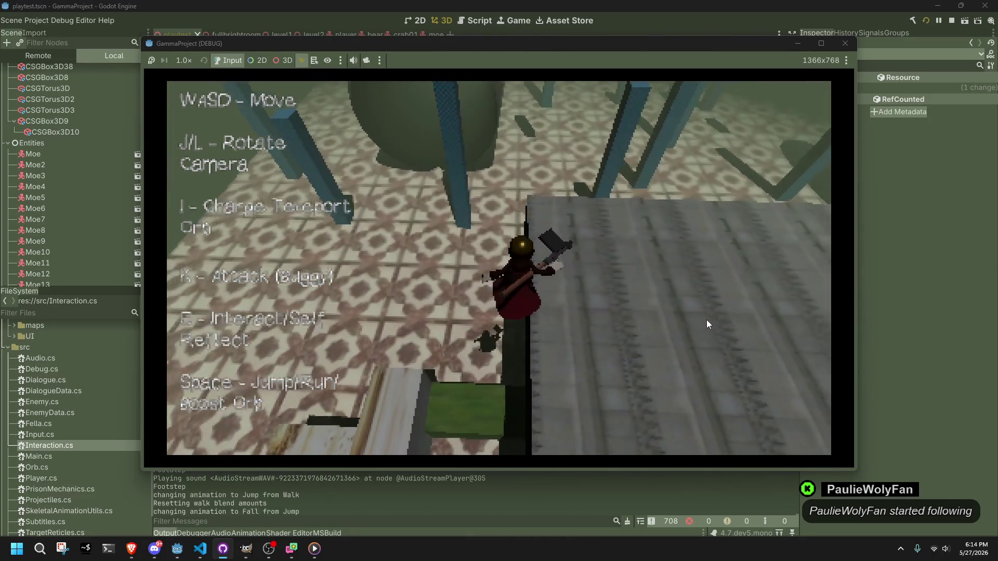
key("w")
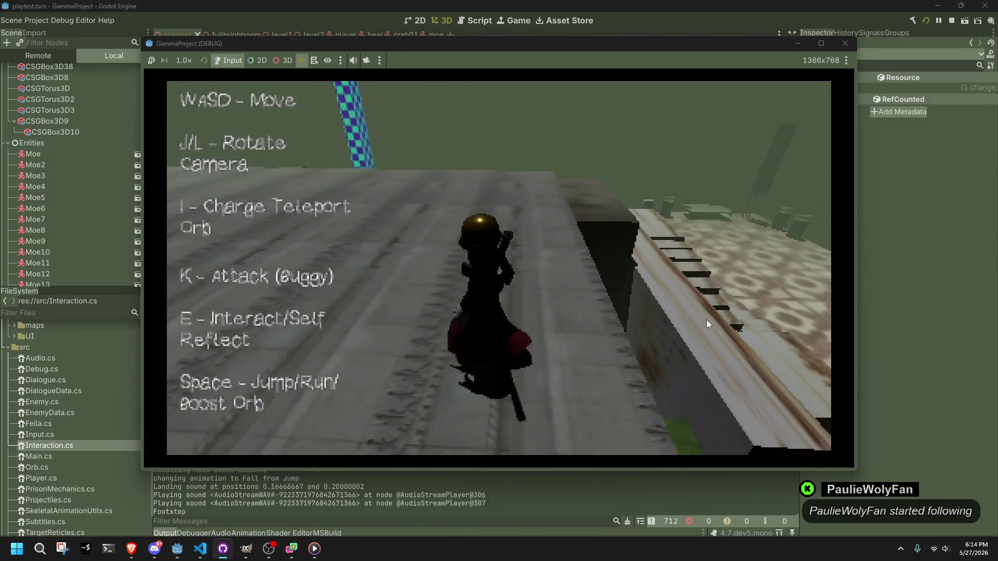
key("w")
key("space")
key("w")
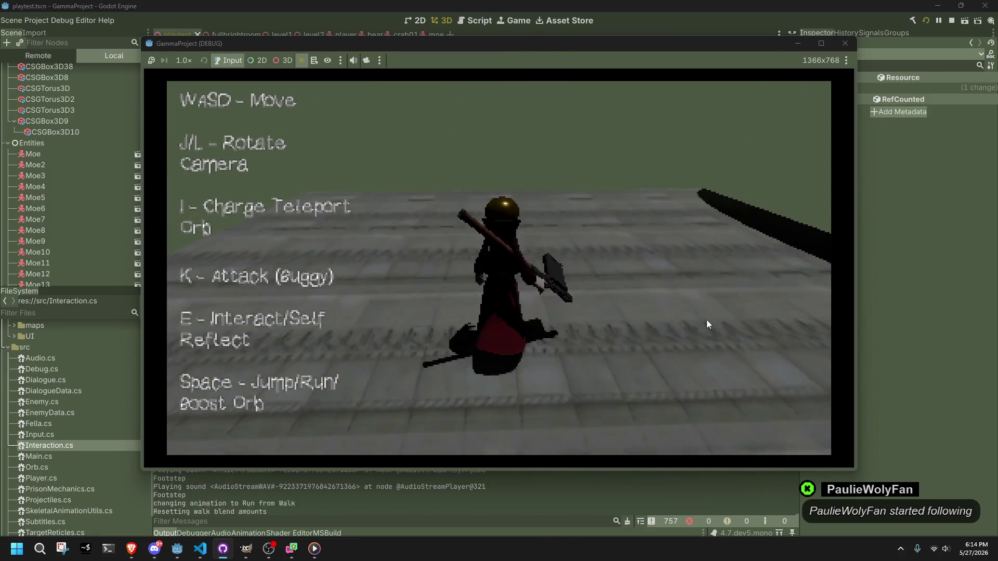
key("w")
key("space")
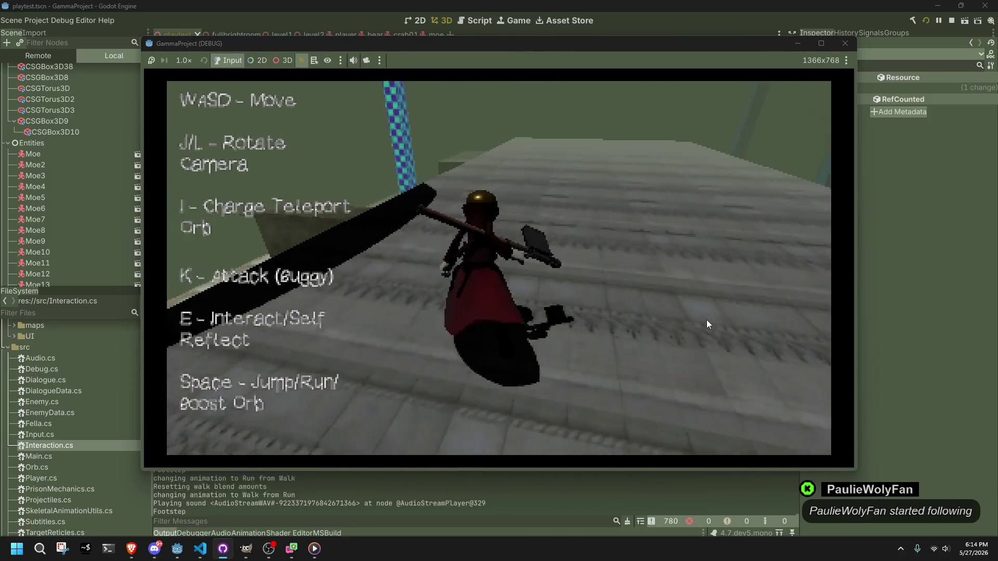
key("w")
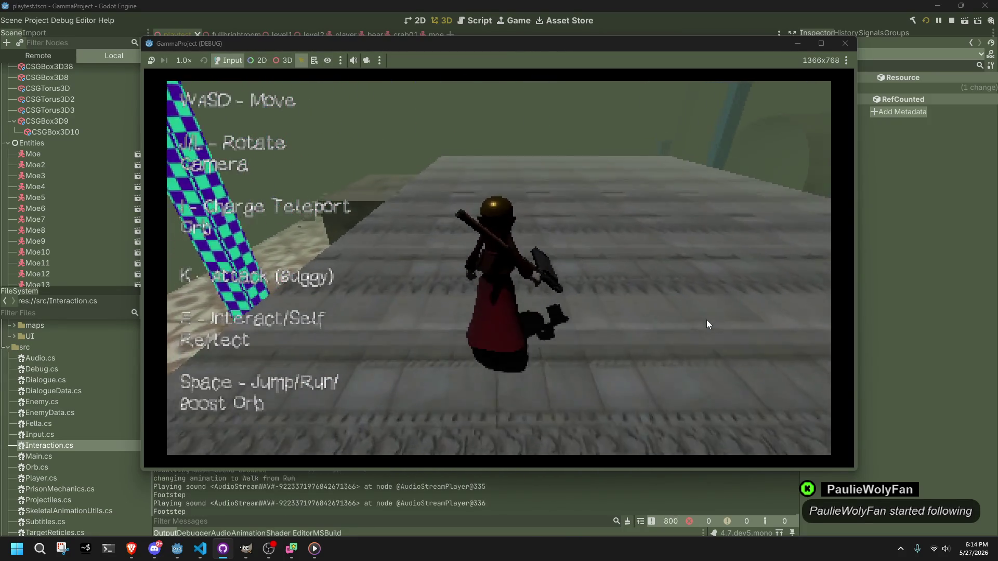
Jump onto the raised block, down to the tiled floor and along the ledge, then stop the game.
key("w")
key("space")
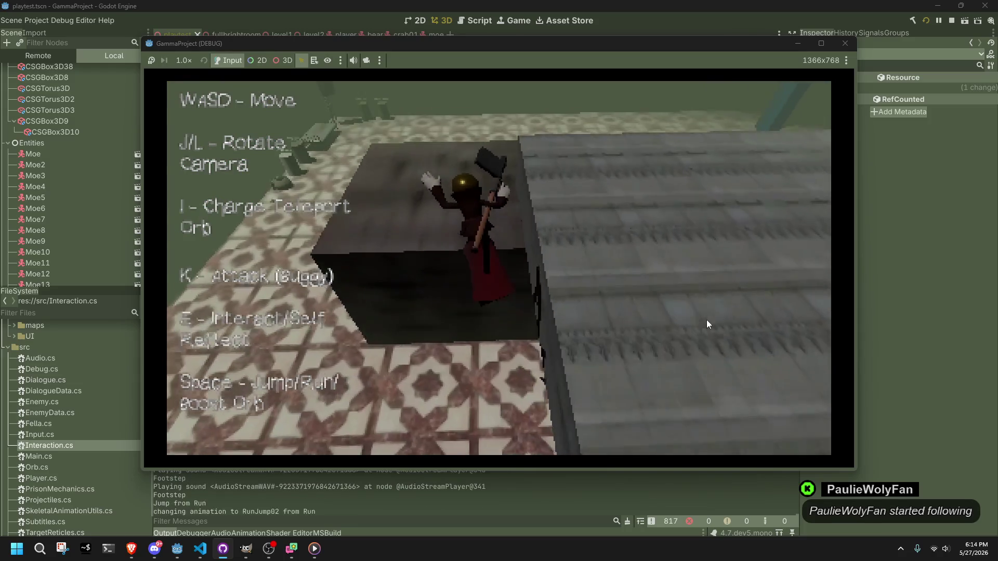
key("w")
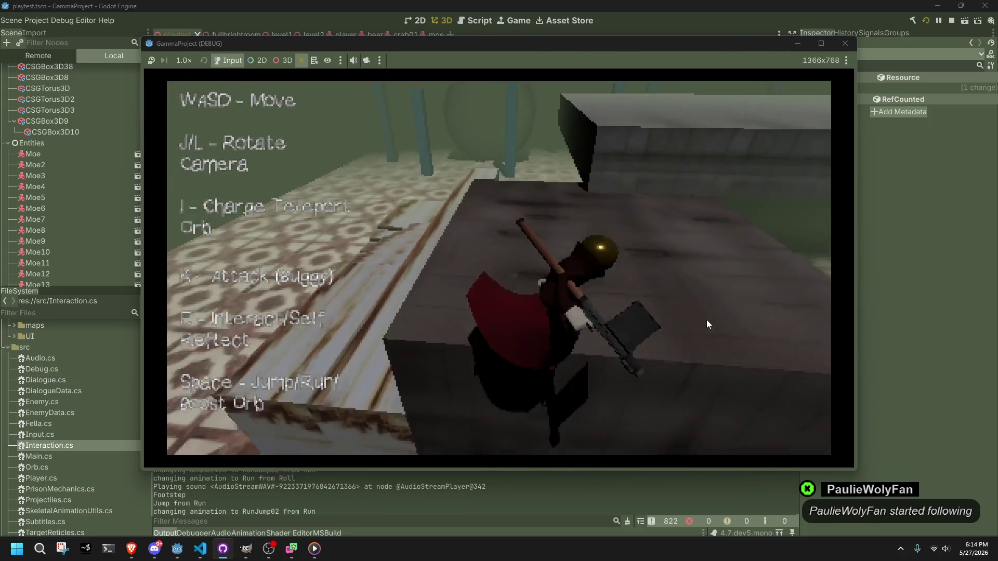
key("w")
key("space")
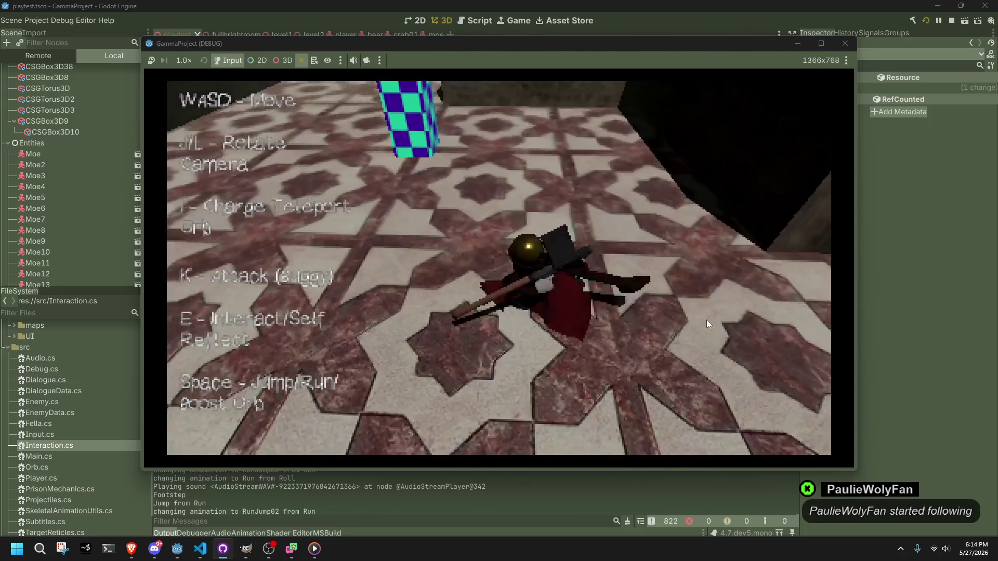
key("w")
key("w")
key("space")
key("w")
key("w")
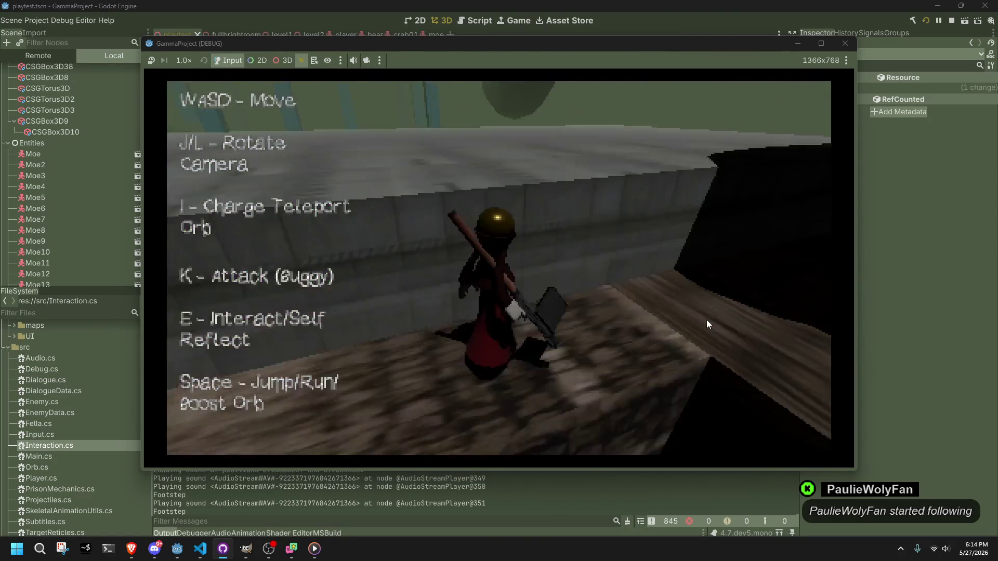
key("w")
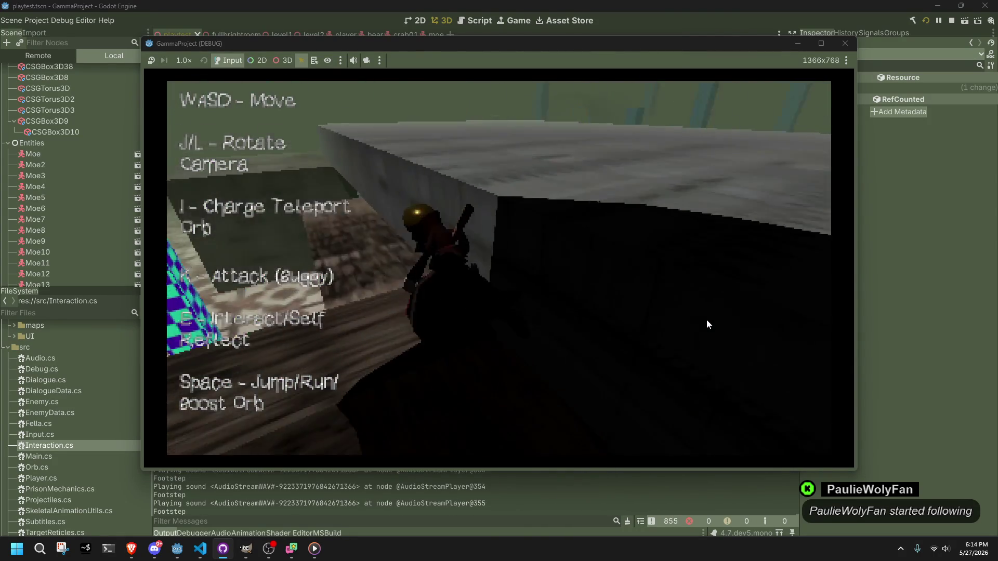
key("w")
key("space")
key("w")
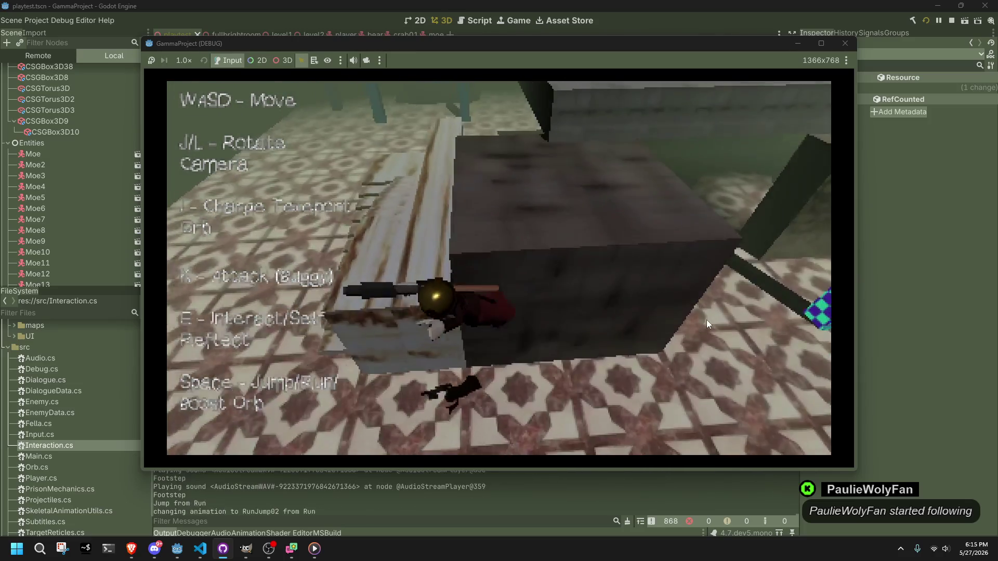
key("F8")
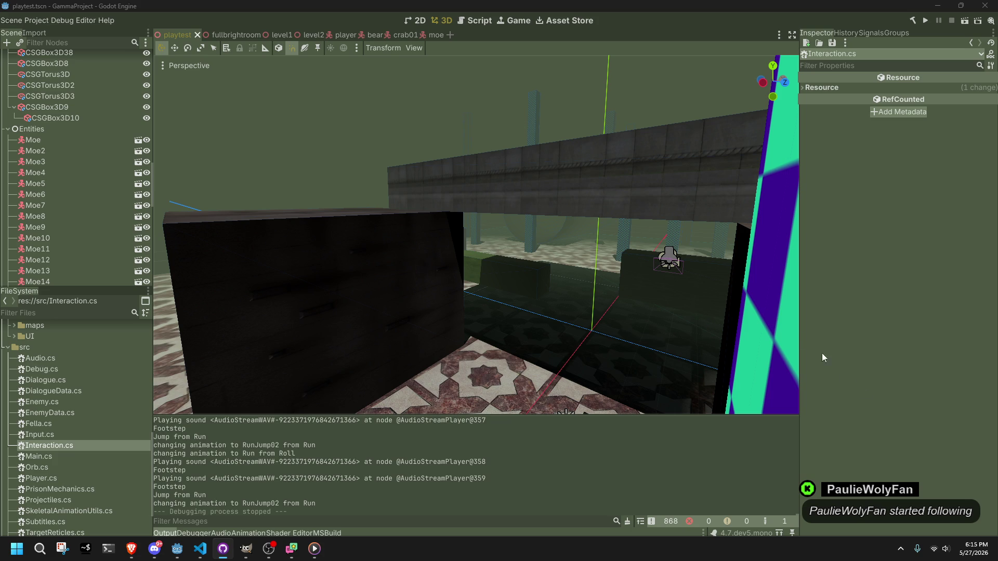
Orbit the 3D view around the stairs toward the checkered pillar, then return to Interaction.cs in VS Code.
scroll(574, 228, "down", 5)
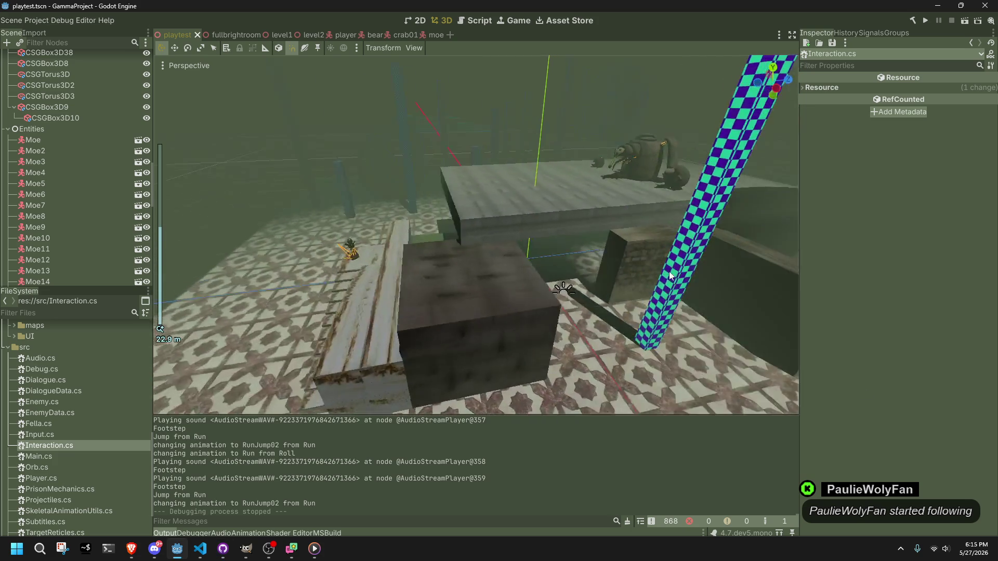
left_click_drag(786, 250, 226, 218)
mouse_move(280, 217)
left_mouse_down()
mouse_move(436, 295)
mouse_move(775, 272)
mouse_move(544, 244)
mouse_move(436, 279)
mouse_move(518, 230)
mouse_move(507, 232)
mouse_move(768, 245)
mouse_move(741, 193)
mouse_move(634, 241)
mouse_move(682, 192)
mouse_move(675, 148)
mouse_move(584, 169)
mouse_move(562, 204)
mouse_move(304, 221)
mouse_move(541, 197)
left_mouse_up()
scroll(446, 213, "up", 1)
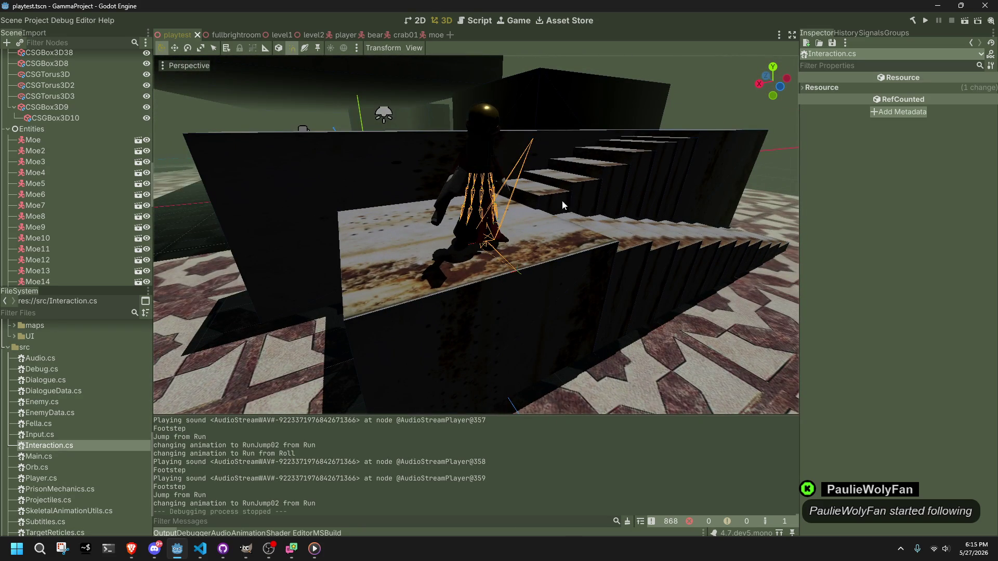
left_click(200, 549)
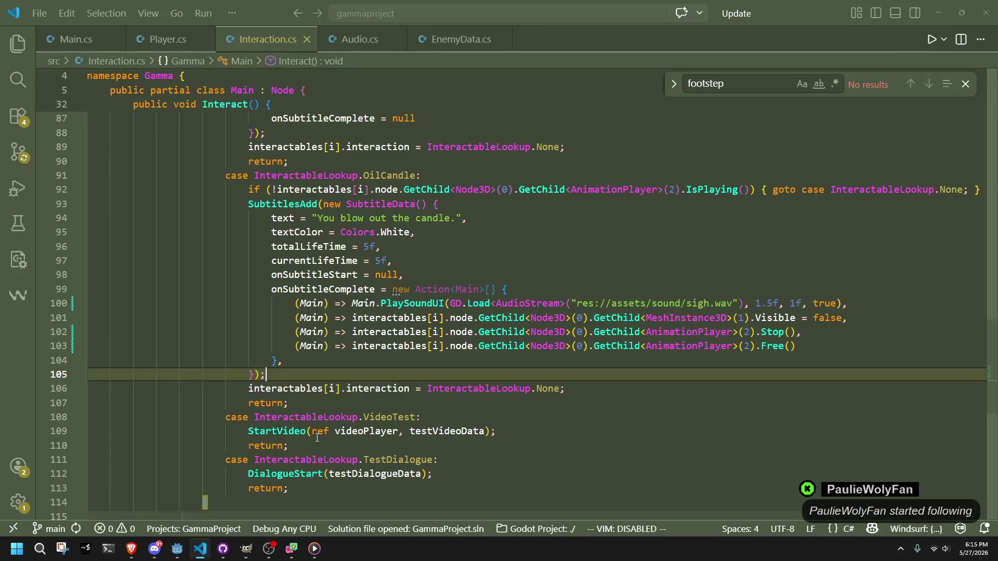
Search the project for 'Sound3D' and open the Roll case's thud.ogg call in Player.cs.
left_click(506, 289)
left_click(168, 39)
left_click(360, 39)
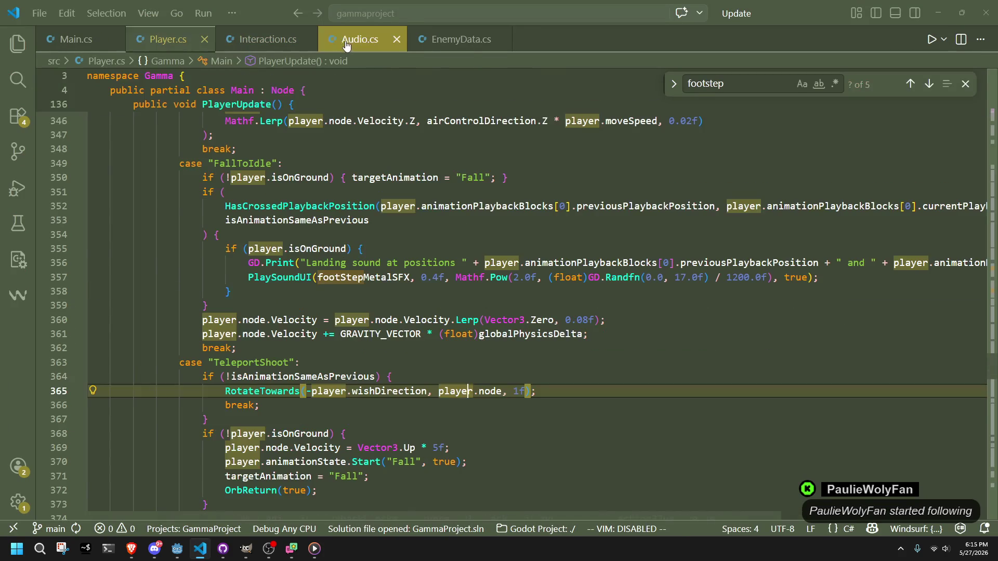
left_click(18, 83)
type("Play")
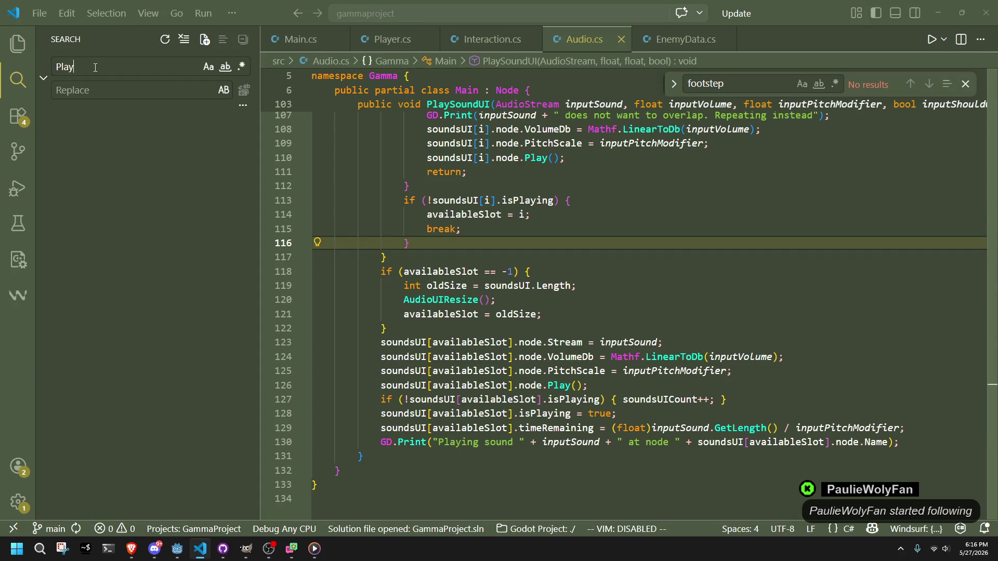
type("Sound3")
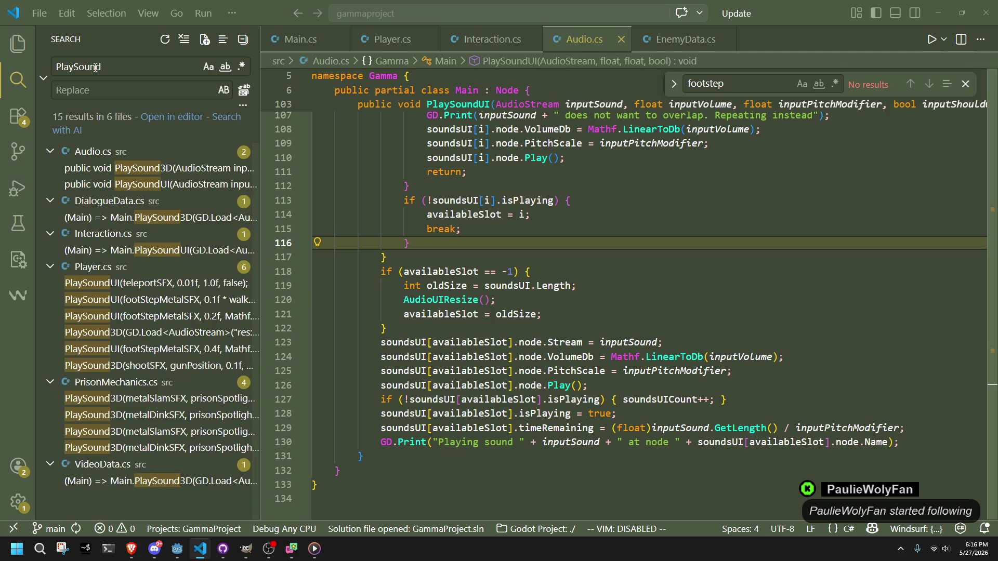
type("D")
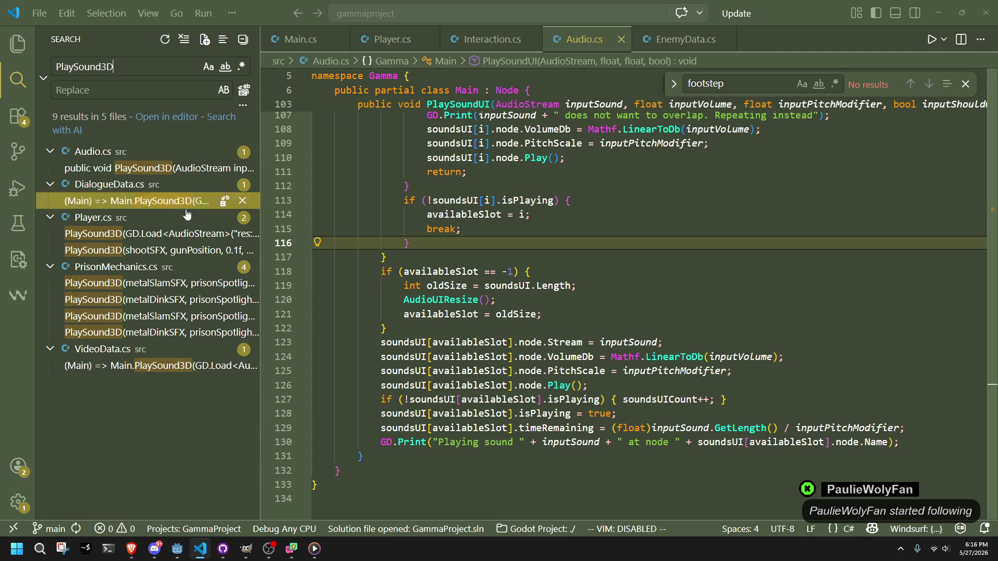
left_click(135, 238)
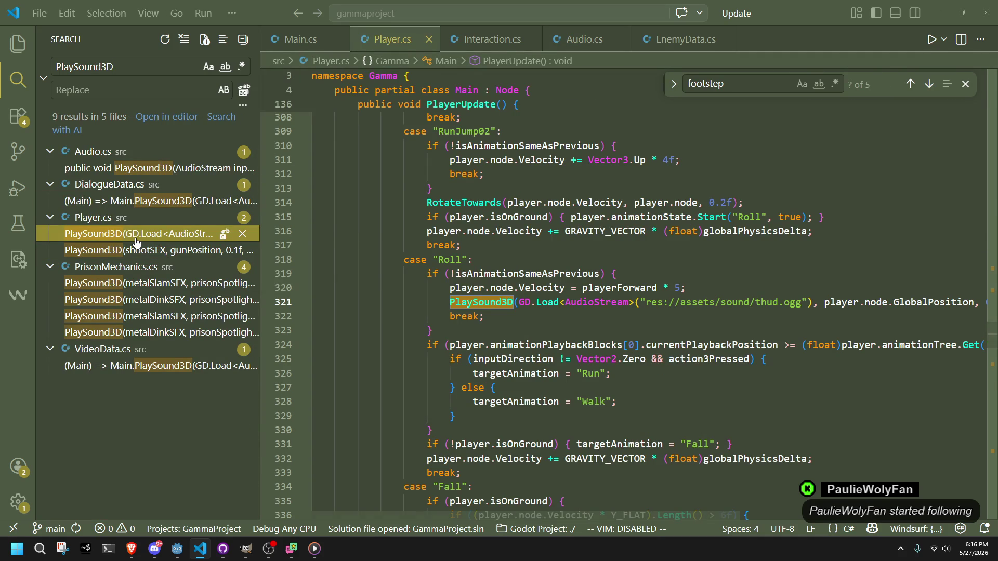
Change the roll thud call on line 321 to PlaySoundUI and remove its GlobalPosition argument.
left_click(514, 303)
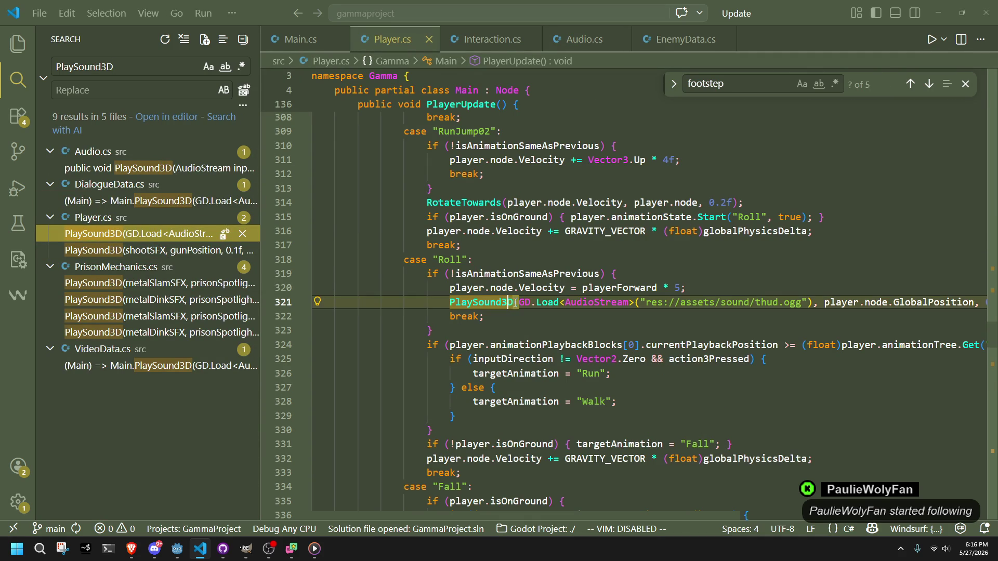
key("BackSpace")
key("BackSpace")
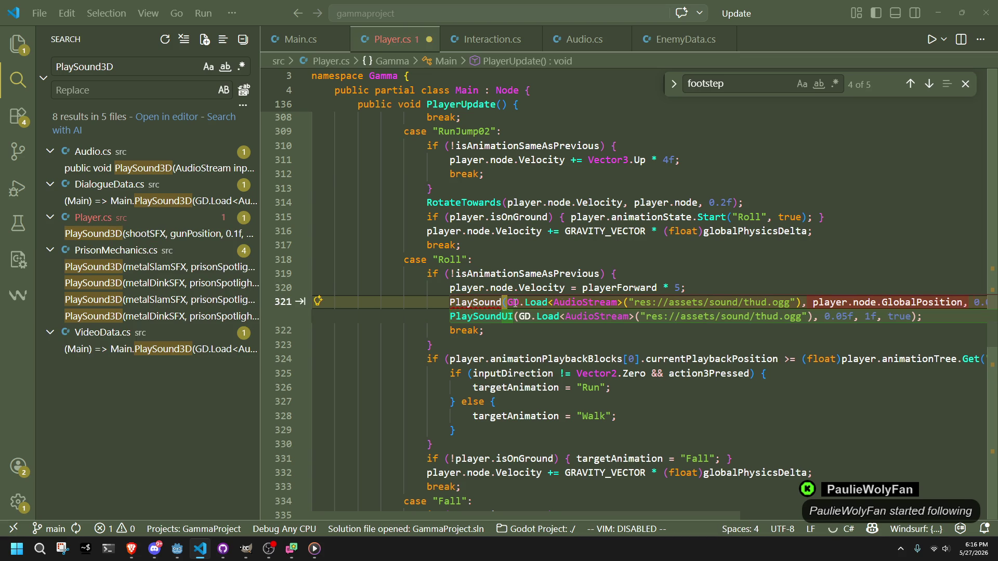
type("UI")
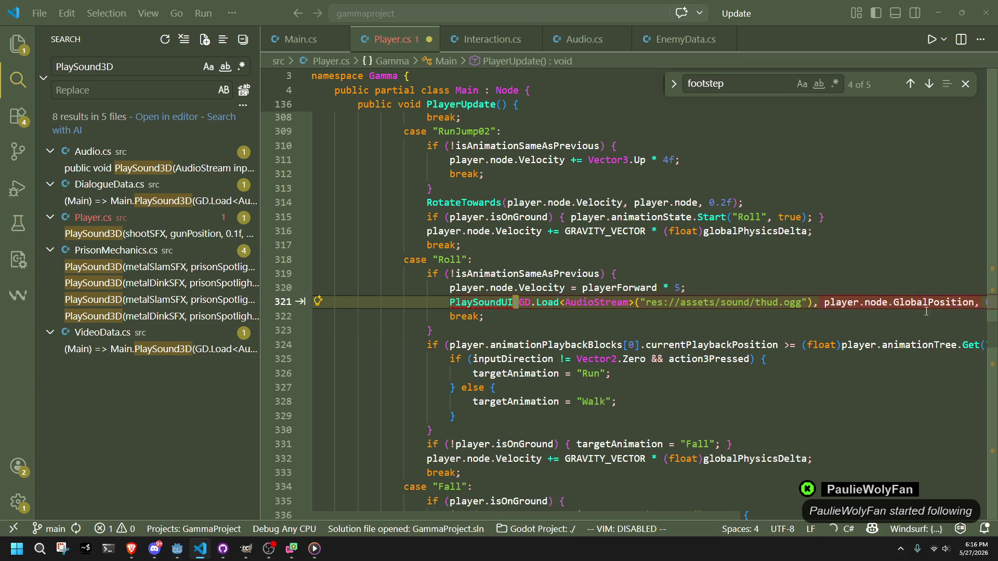
left_click_drag(975, 303, 819, 303)
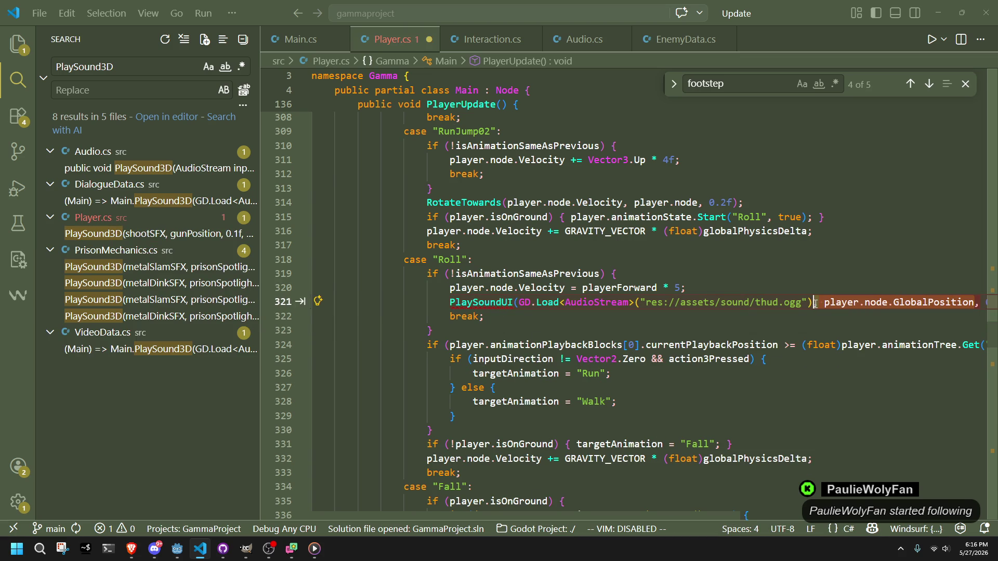
key("BackSpace")
left_click(794, 323)
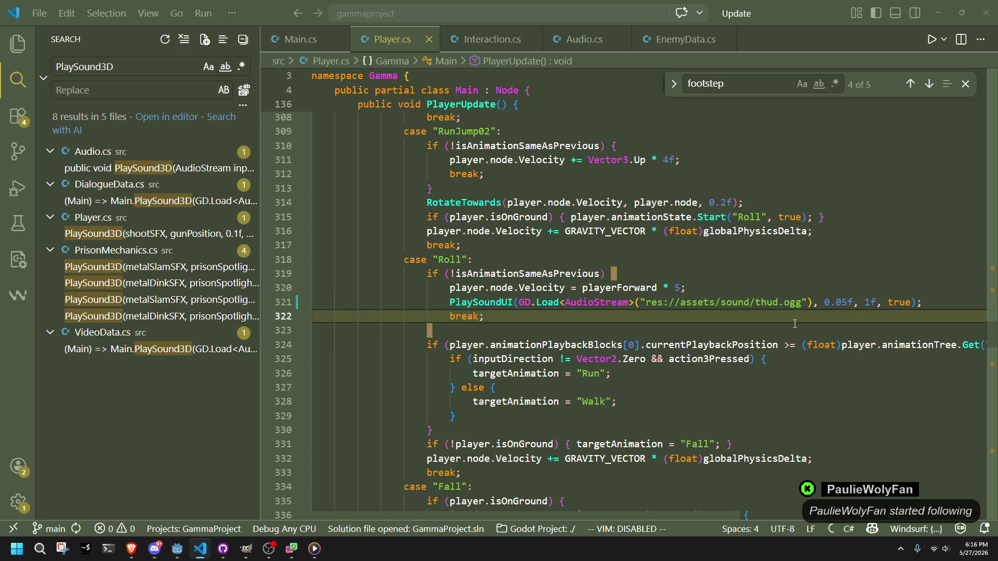
Change the gun shot call on line 462 to PlaySoundUI and remove the gunPosition argument.
left_click(133, 236)
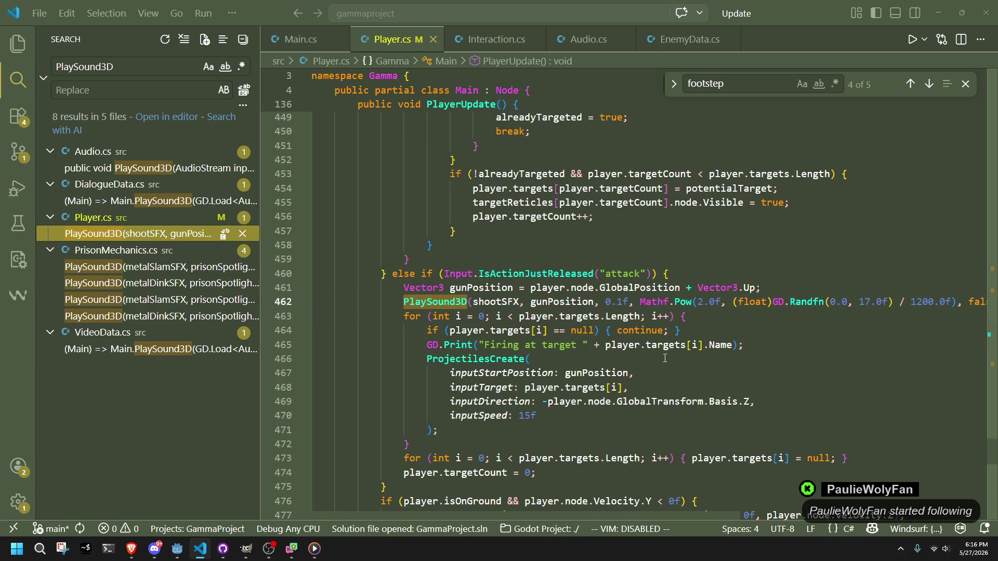
left_click(466, 301)
key("BackSpace")
key("BackSpace")
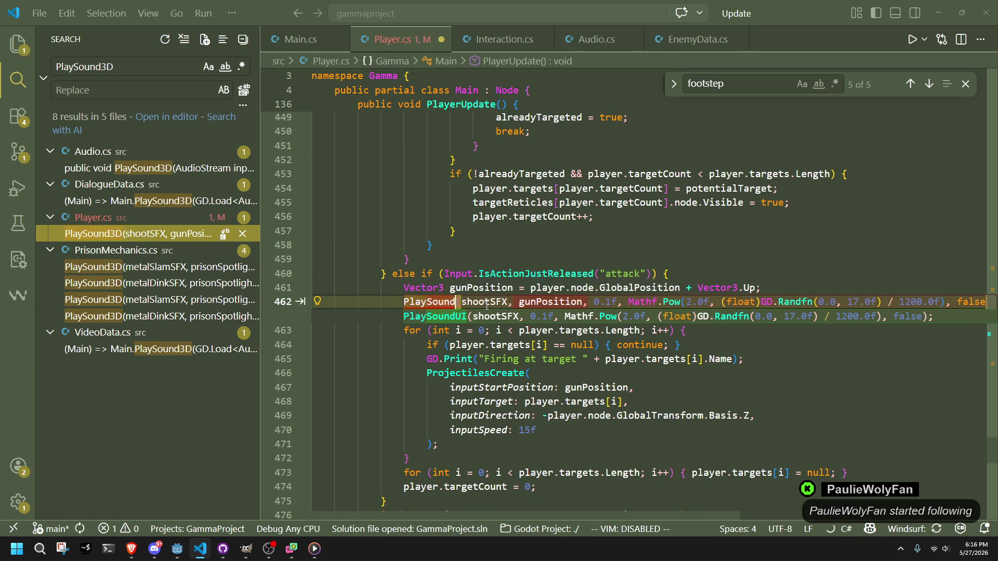
type("UI")
left_click(531, 302)
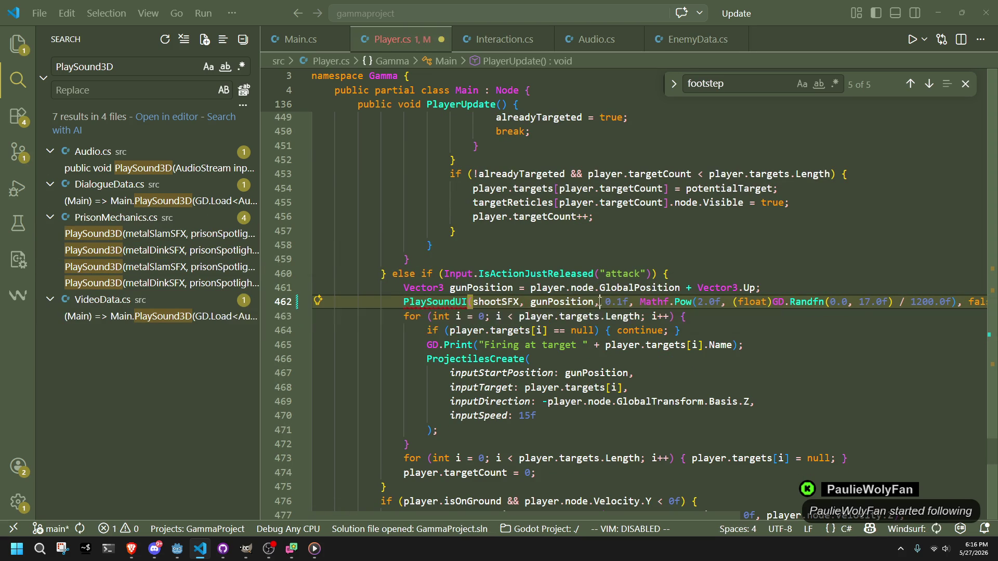
key("ctrl+Delete")
key("Delete")
key("Delete")
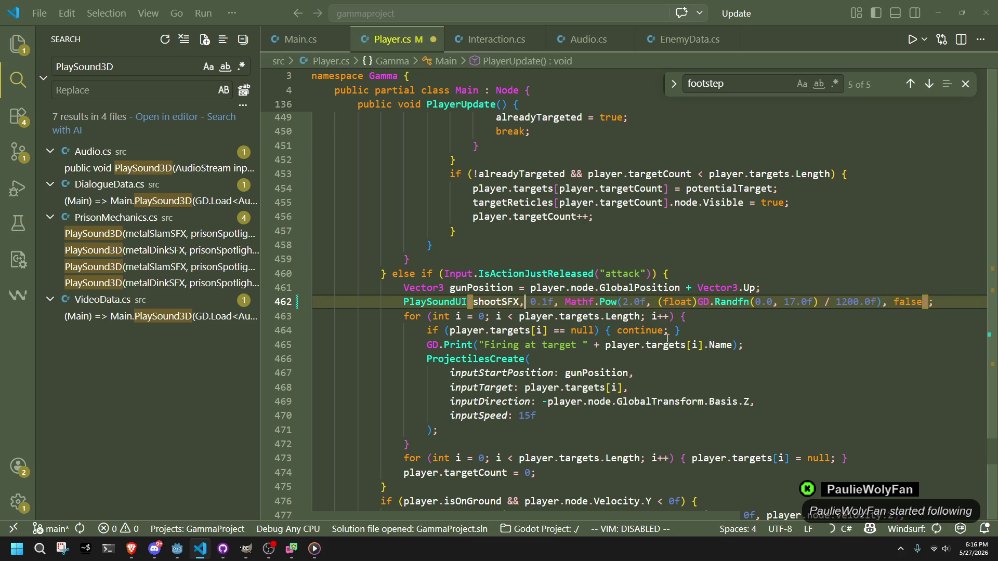
left_click(749, 359)
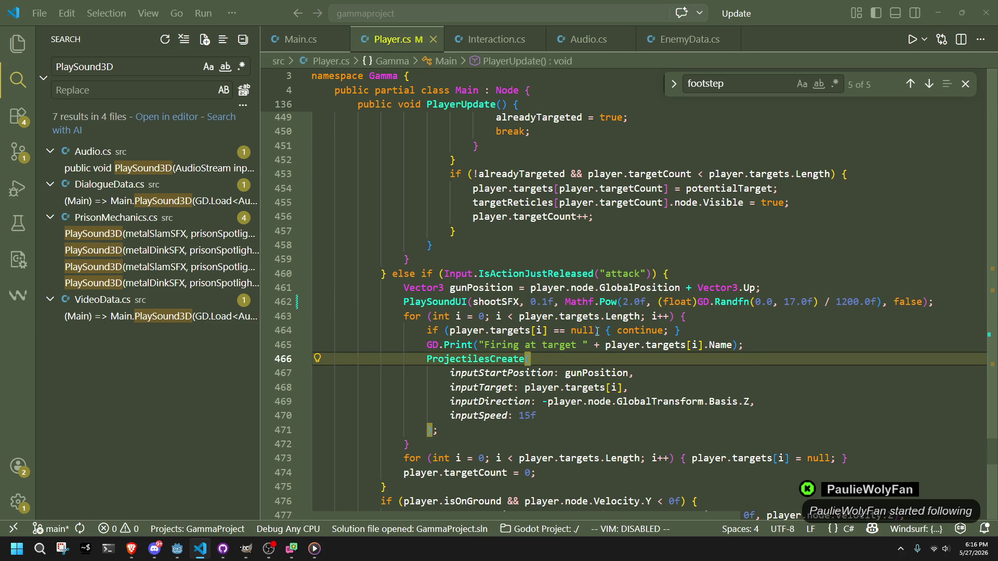
left_click(162, 317)
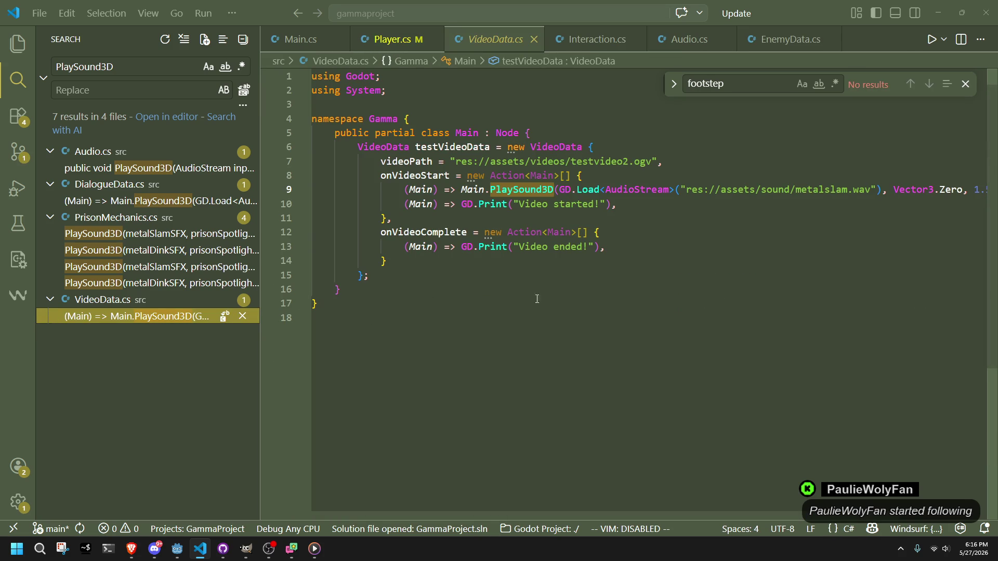
Make line 9's metalslam.wav call PlaySoundUI without Vector3.Zero at 0.7f volume, and save VideoData.cs.
left_click(552, 189)
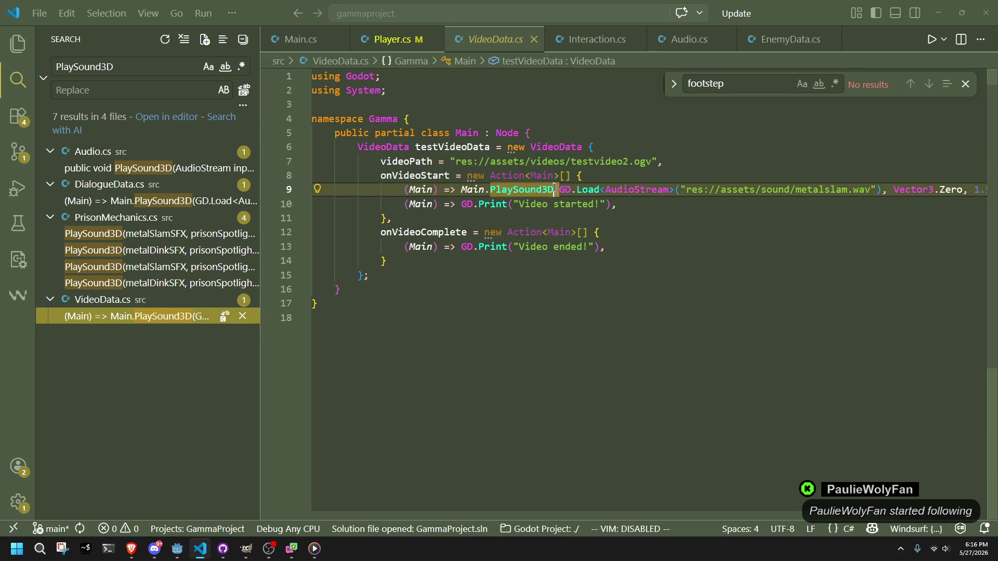
key("BackSpace")
key("BackSpace")
type("UI")
left_click(837, 246)
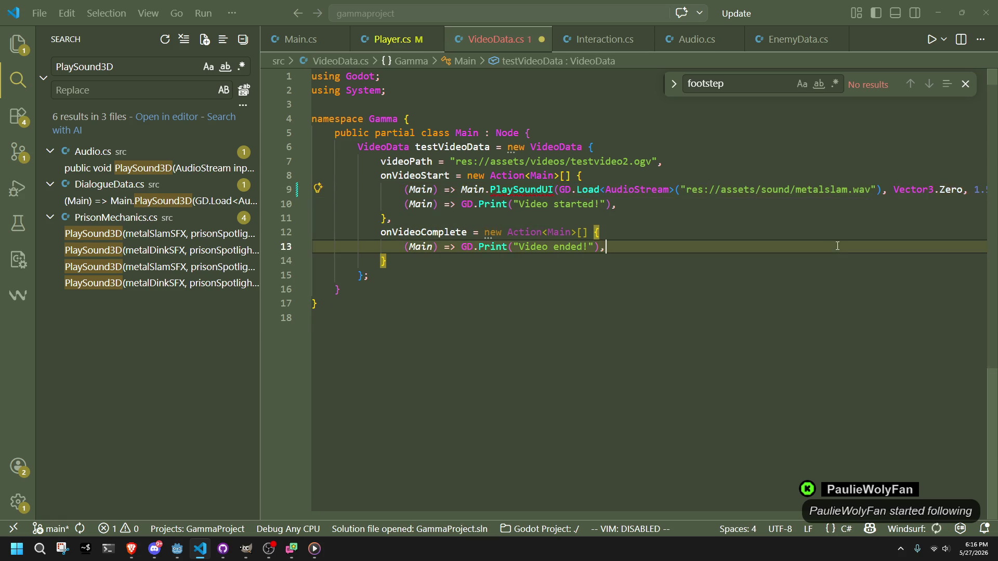
left_click(890, 189)
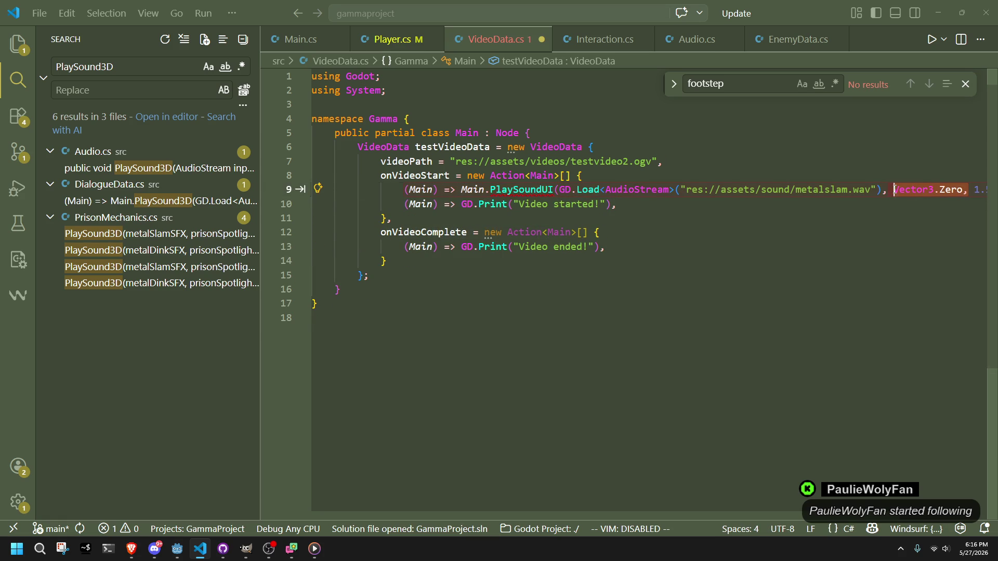
key("BackSpace")
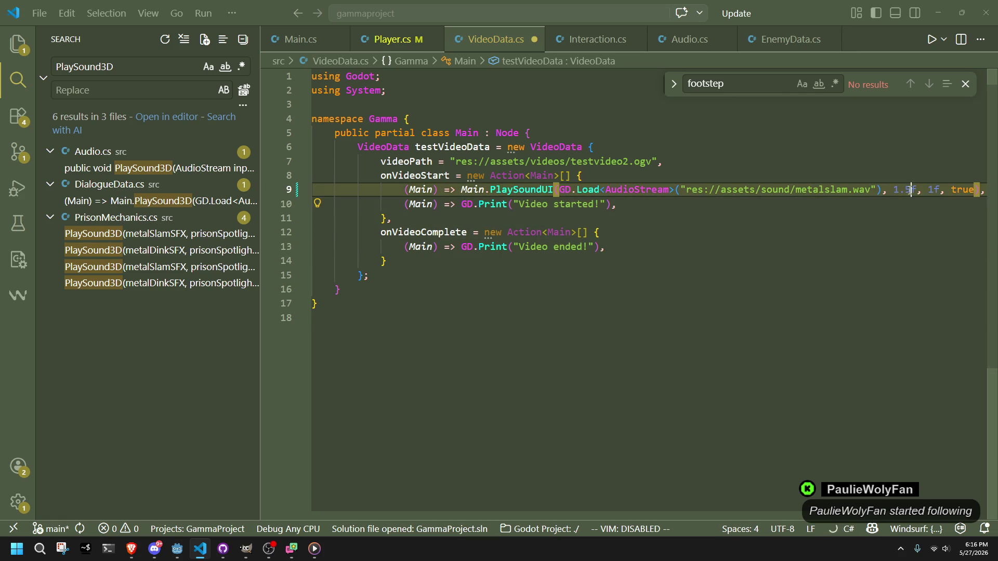
left_click(910, 190)
key("BackSpace")
key("BackSpace")
key("BackSpace")
type("0.")
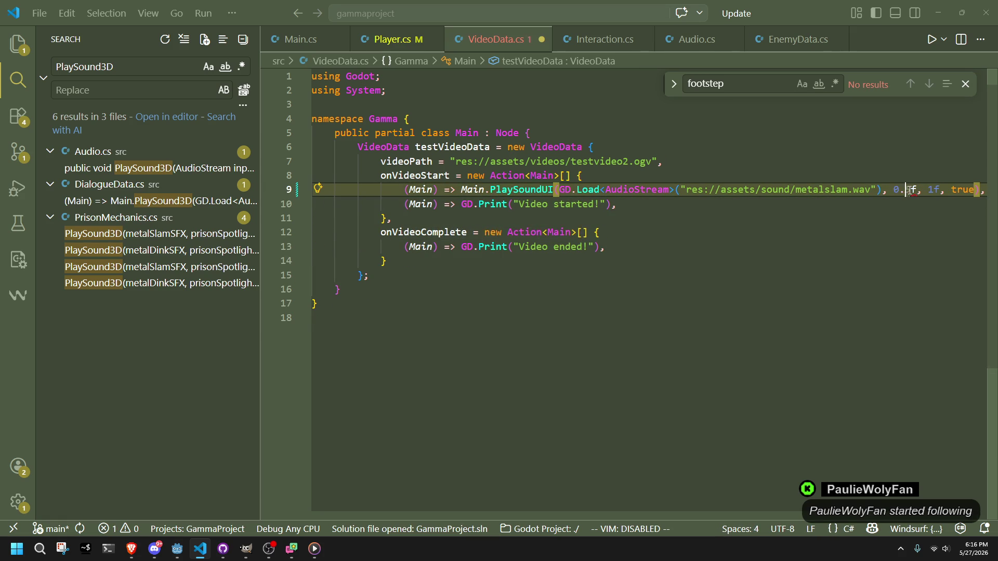
type("7")
key("ctrl+s")
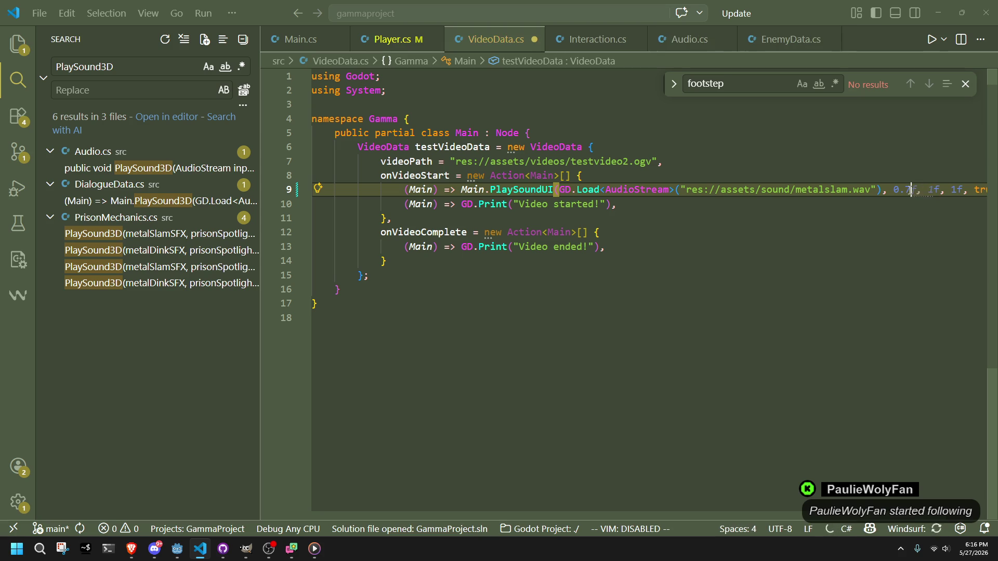
Review the four PlaySound3D matches in PrisonMechanics.cs, then return to the Godot editor.
left_click(836, 230)
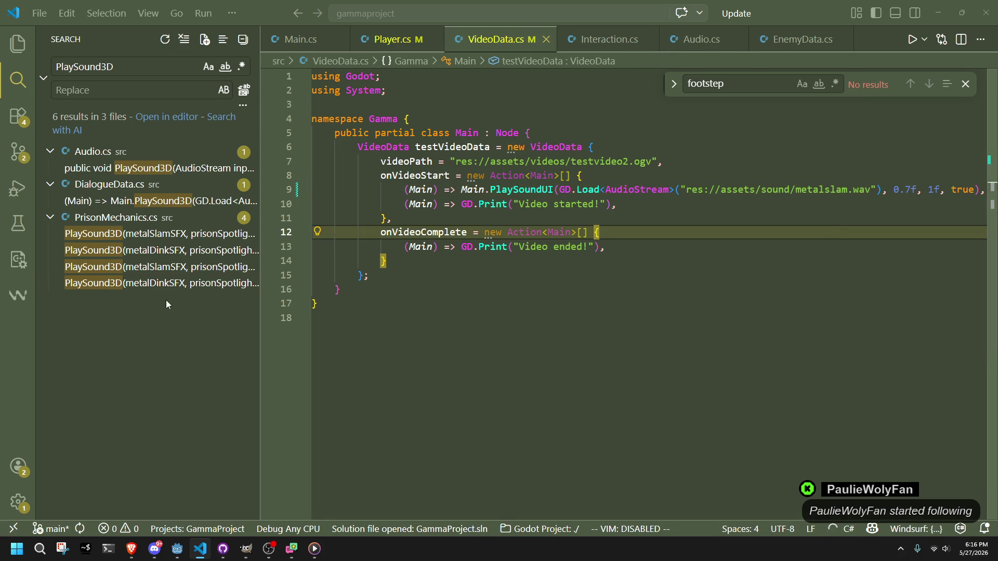
left_click(156, 233)
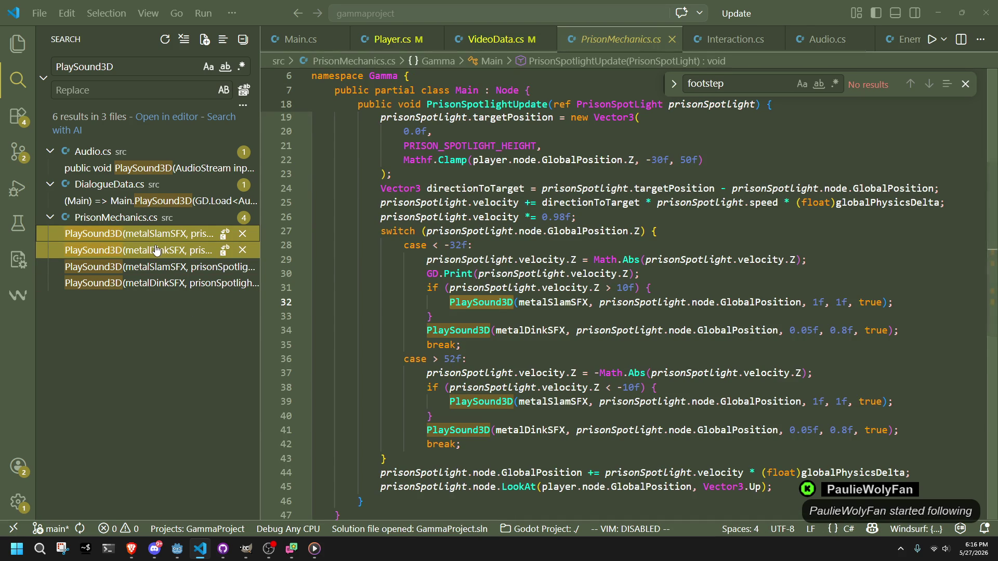
left_click(156, 250)
left_click(157, 266)
left_click(157, 283)
left_click(562, 329)
scroll(563, 325, "up", 3)
left_click(574, 334)
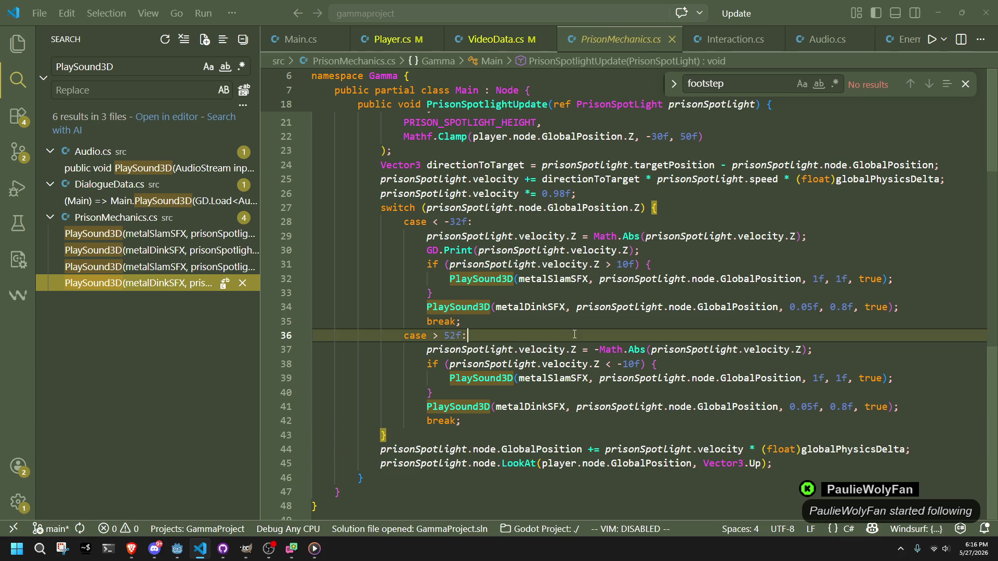
left_click(177, 547)
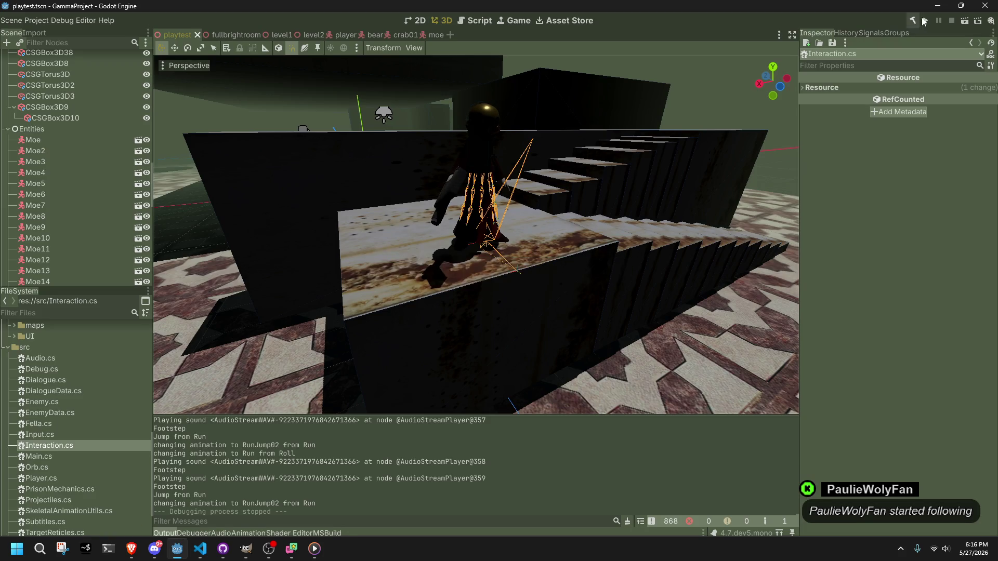
Launch the game and walk along the plank, jump onto the ledge and follow the walkway.
left_click(927, 20)
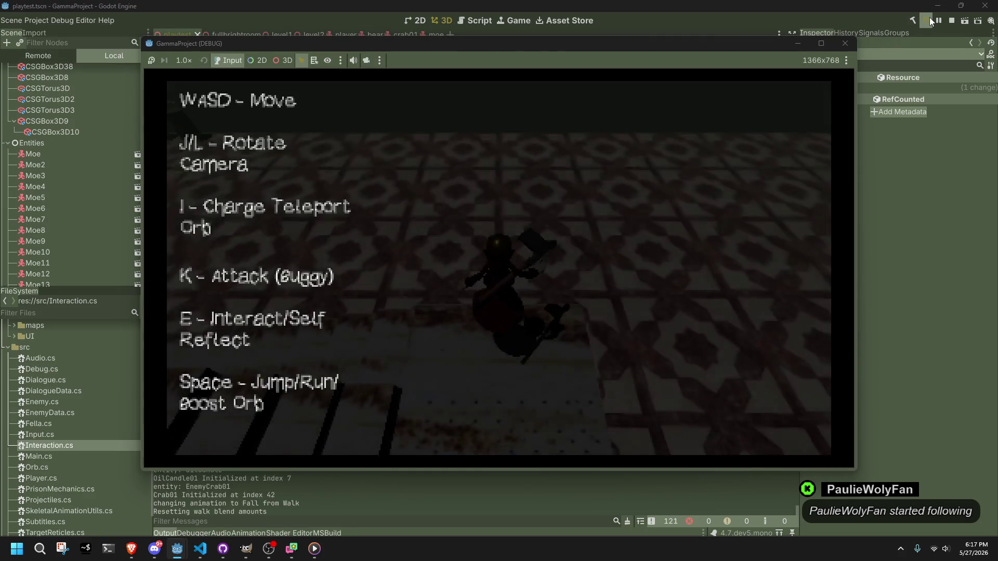
key("w")
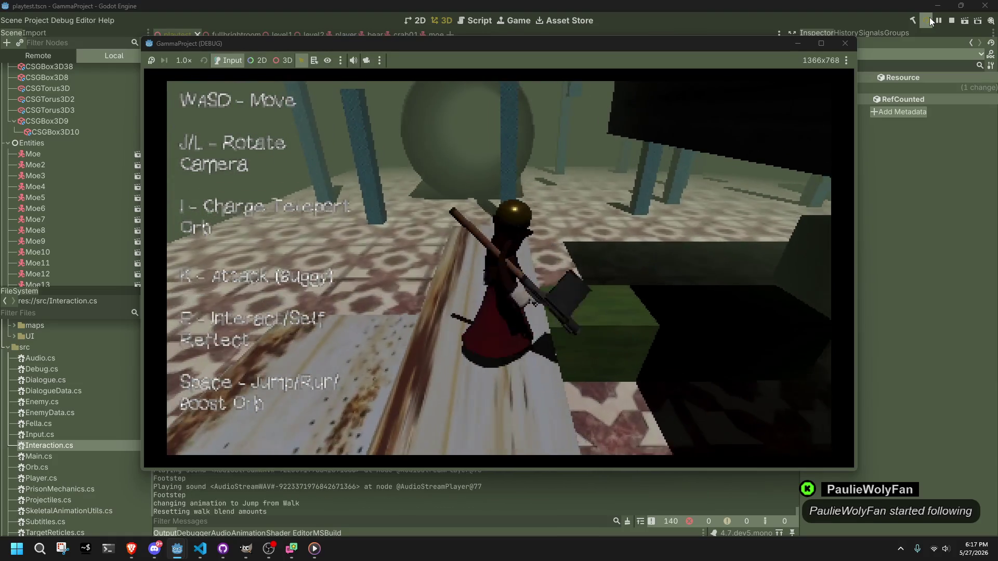
key("space")
key("w")
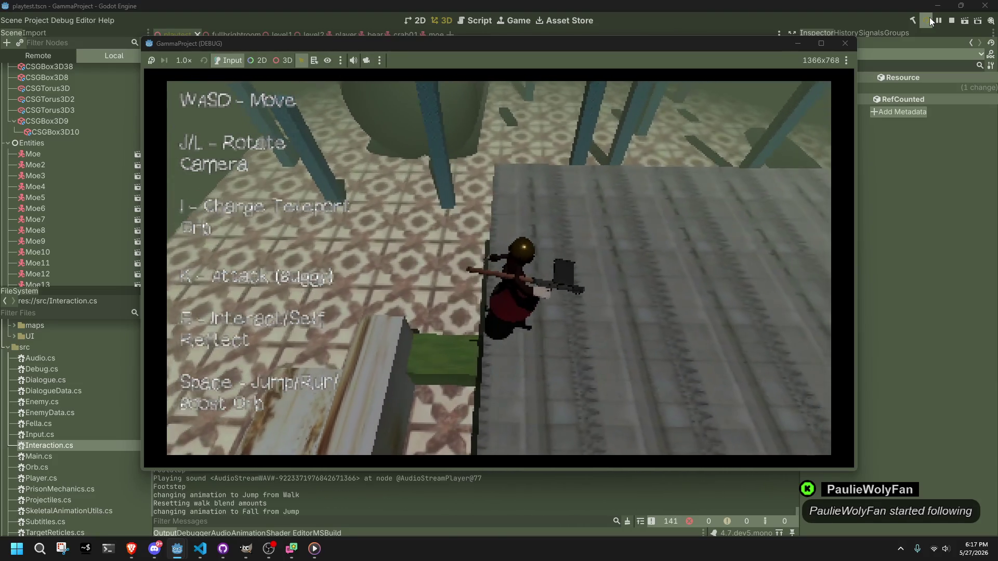
key("w")
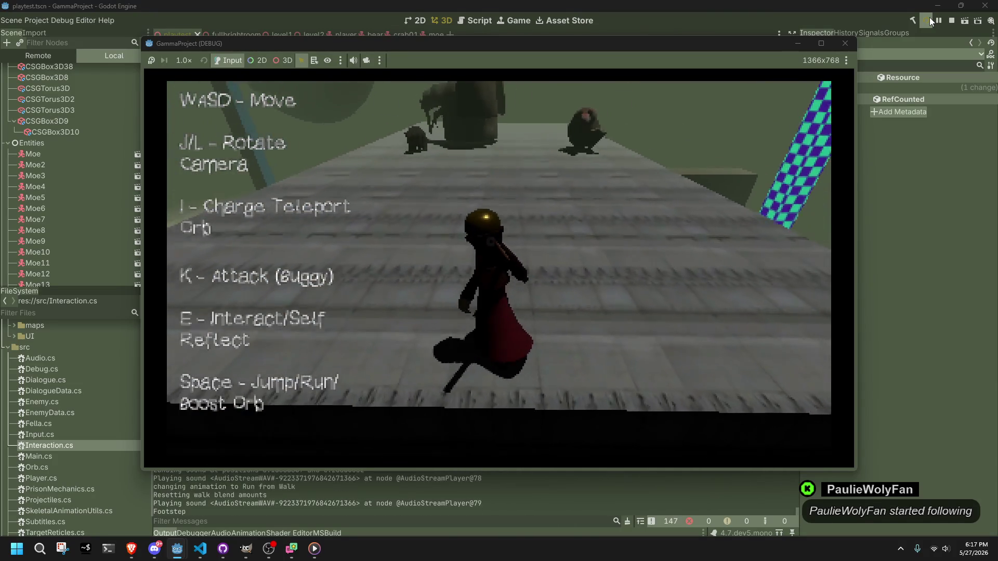
key("w")
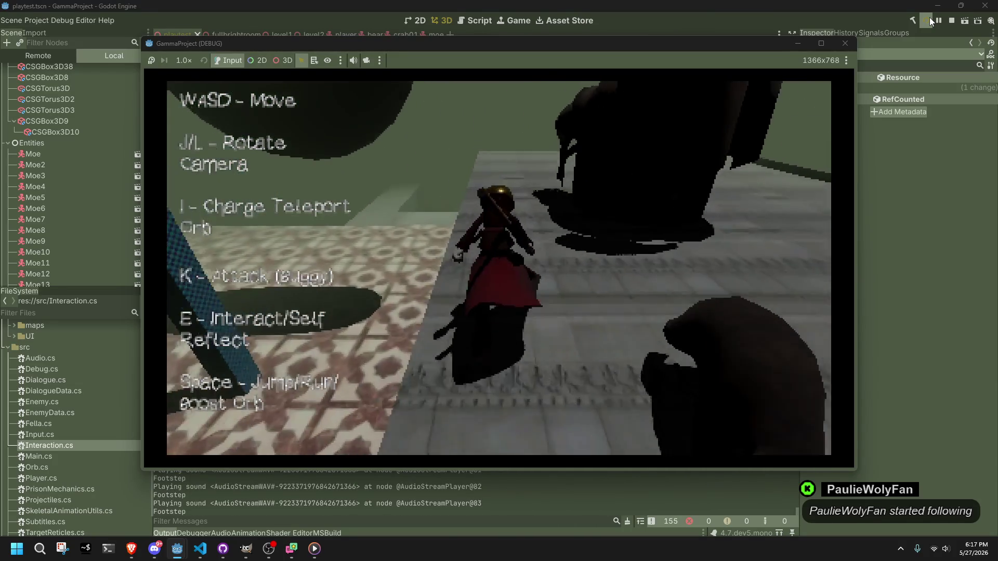
key("w")
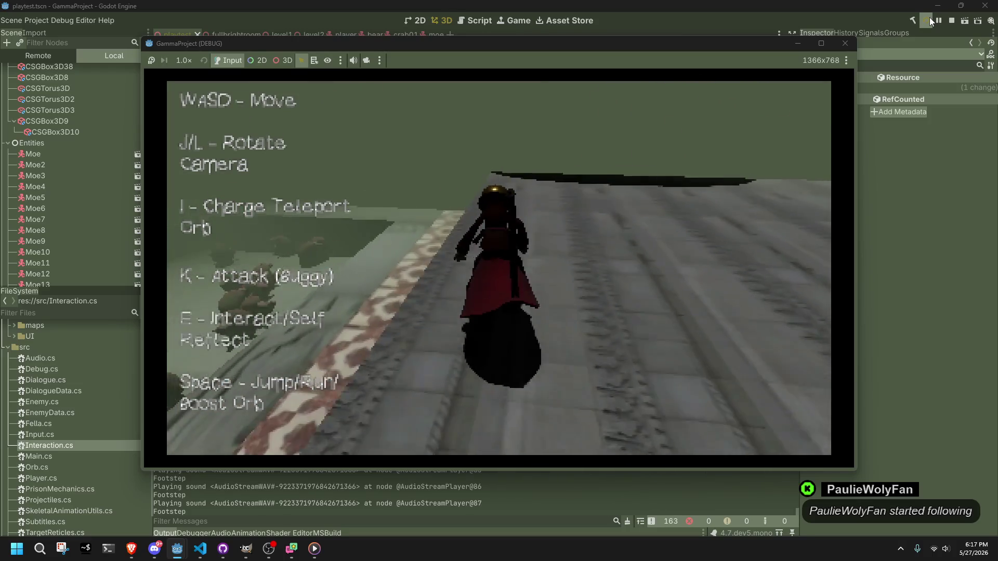
key("w")
Jump repeatedly while running, roll and spin toward the stairs to trigger movement sounds.
key("space")
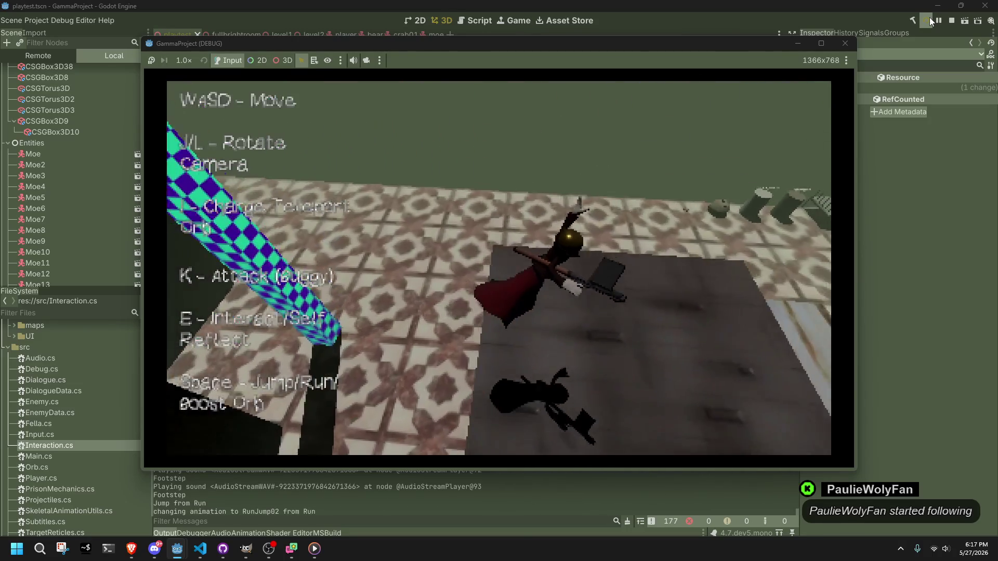
key("w")
key("space")
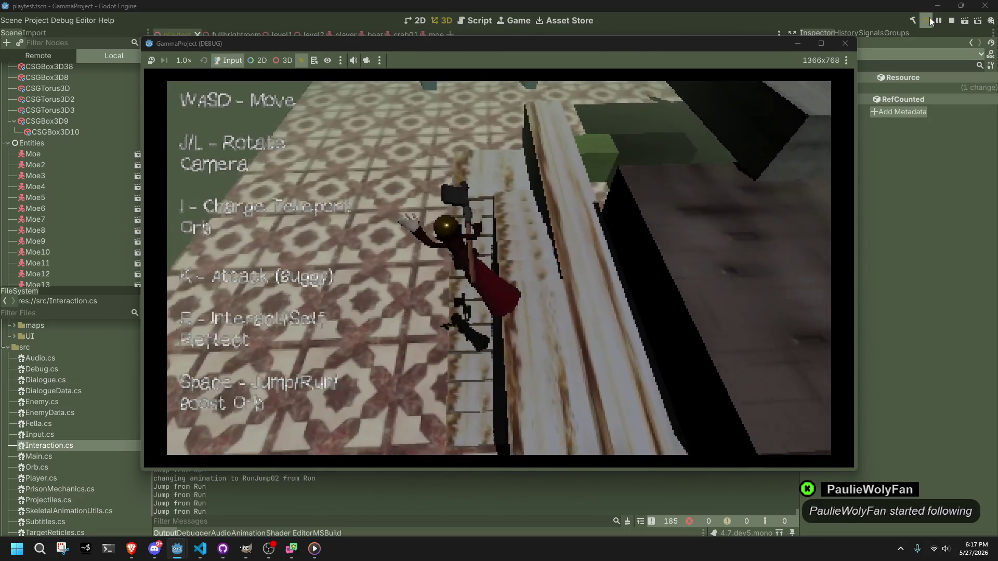
key("w")
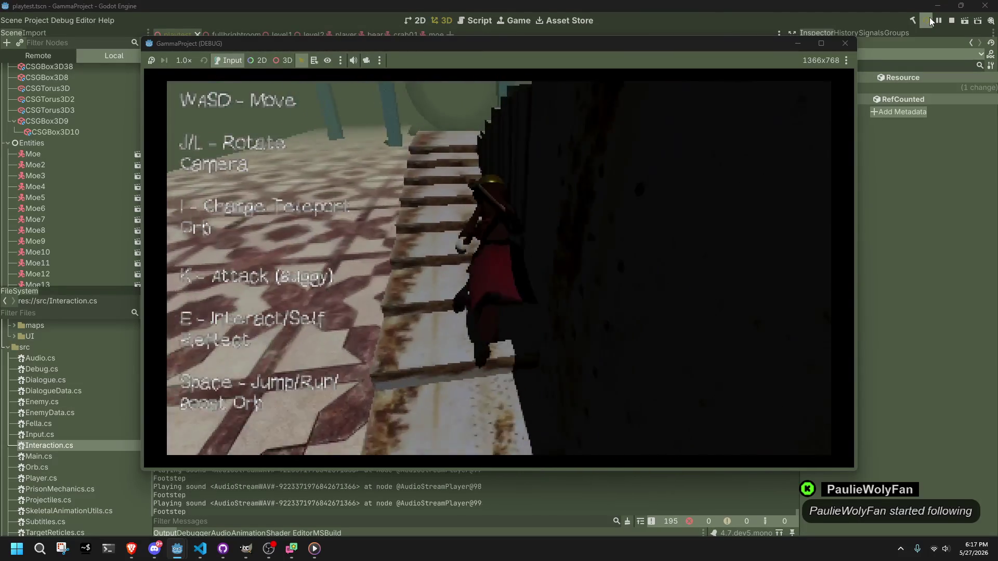
key("w")
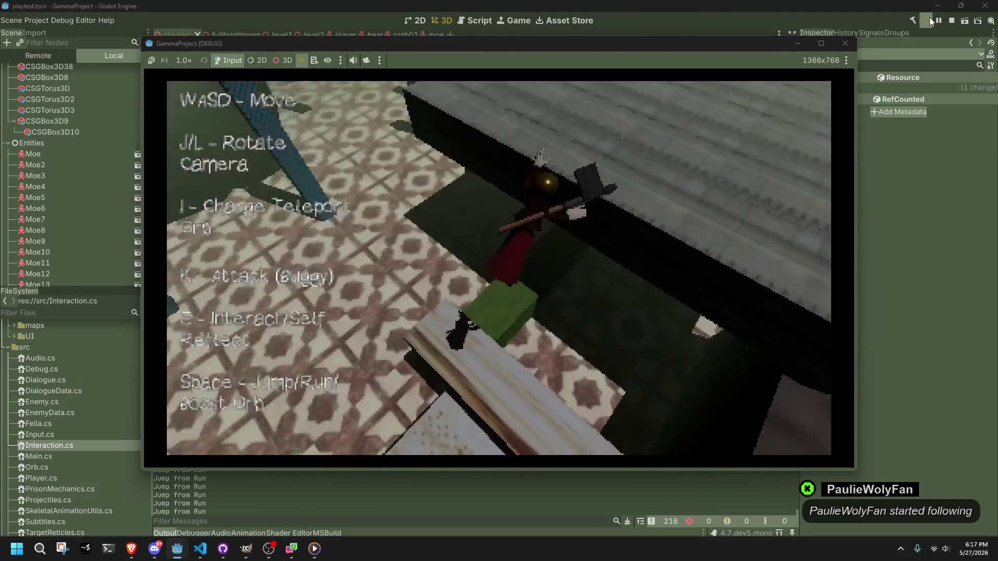
key("k")
key("w")
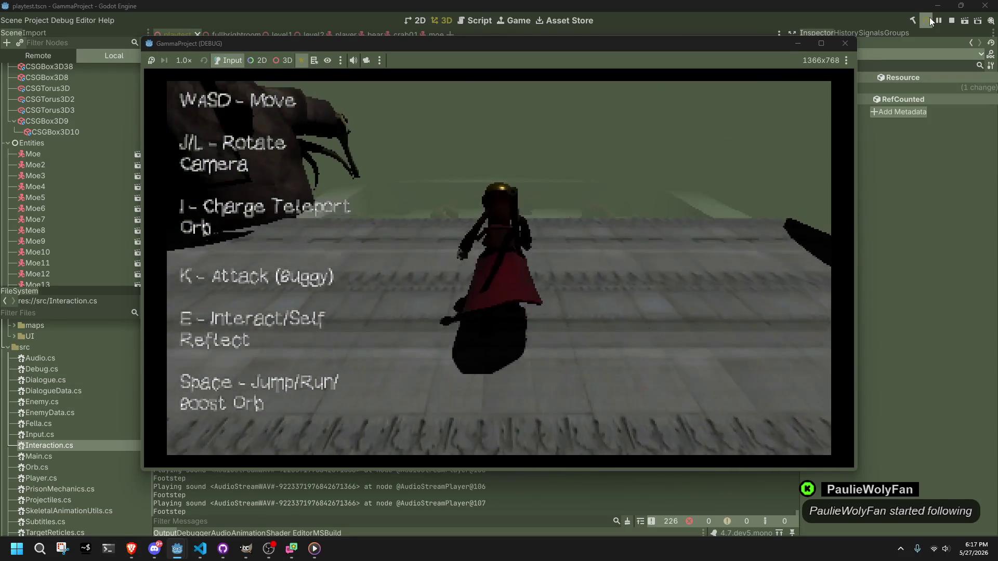
key("space")
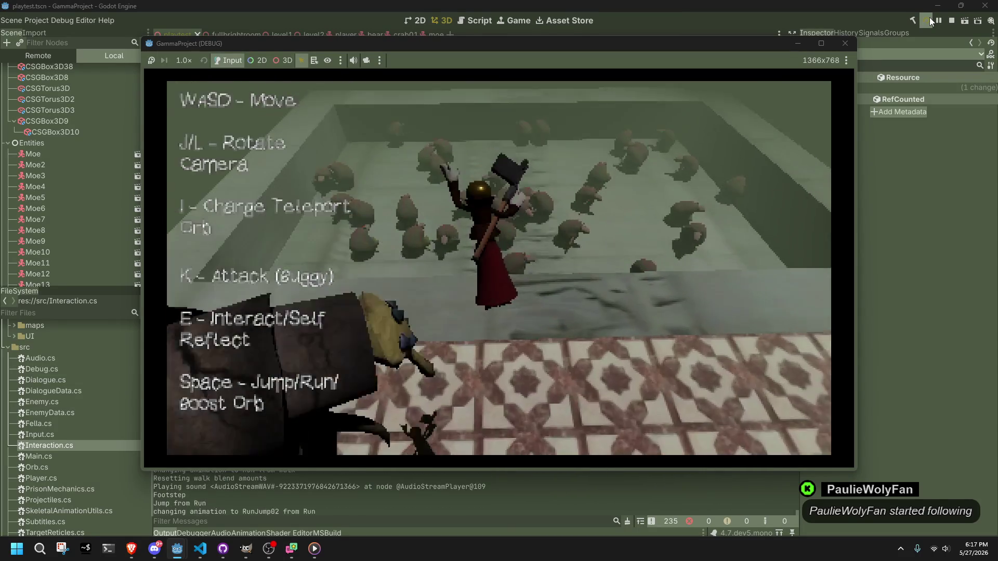
Run down the corridor, turn toward the creatures and jump off the edge.
key("space")
key("w")
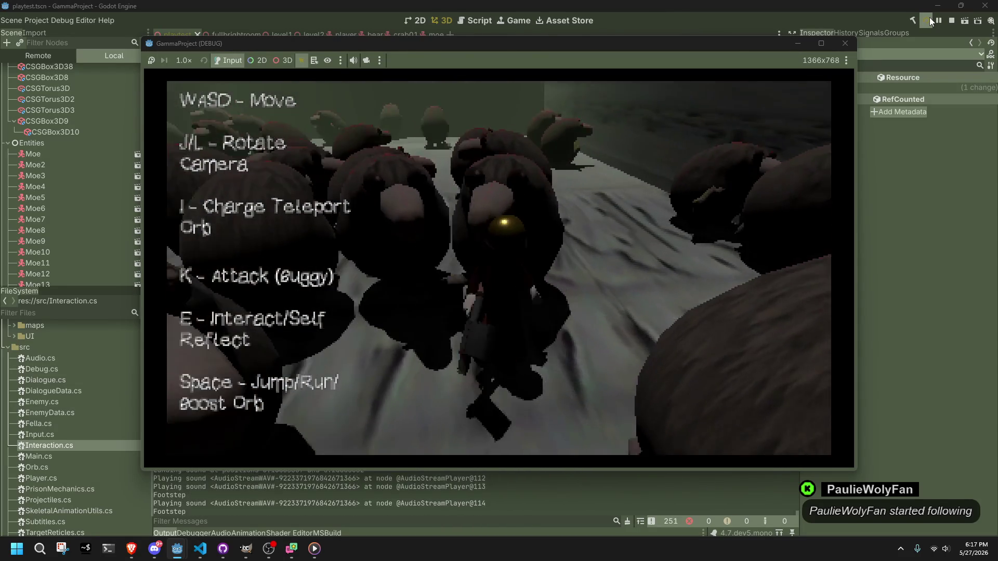
key("w")
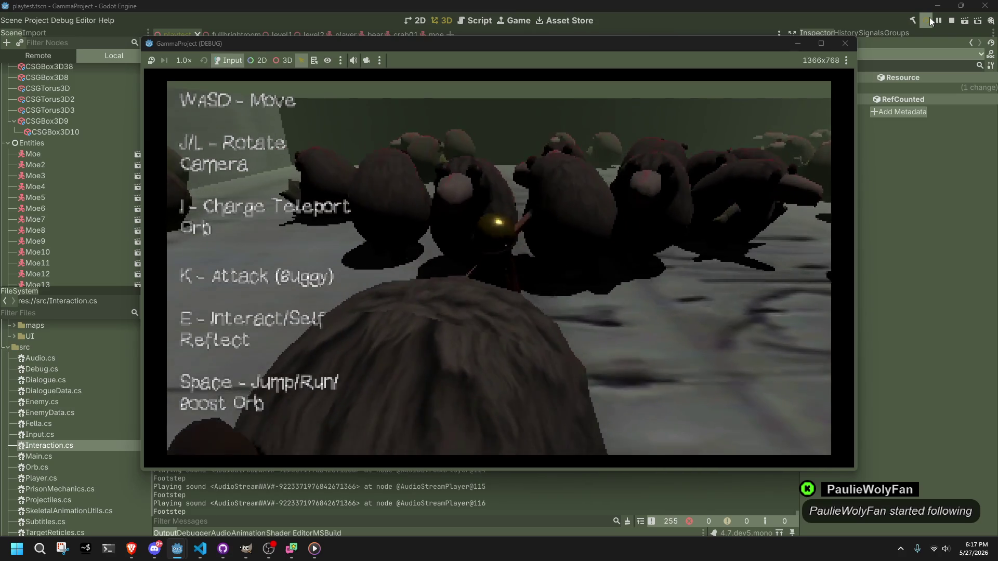
key("w")
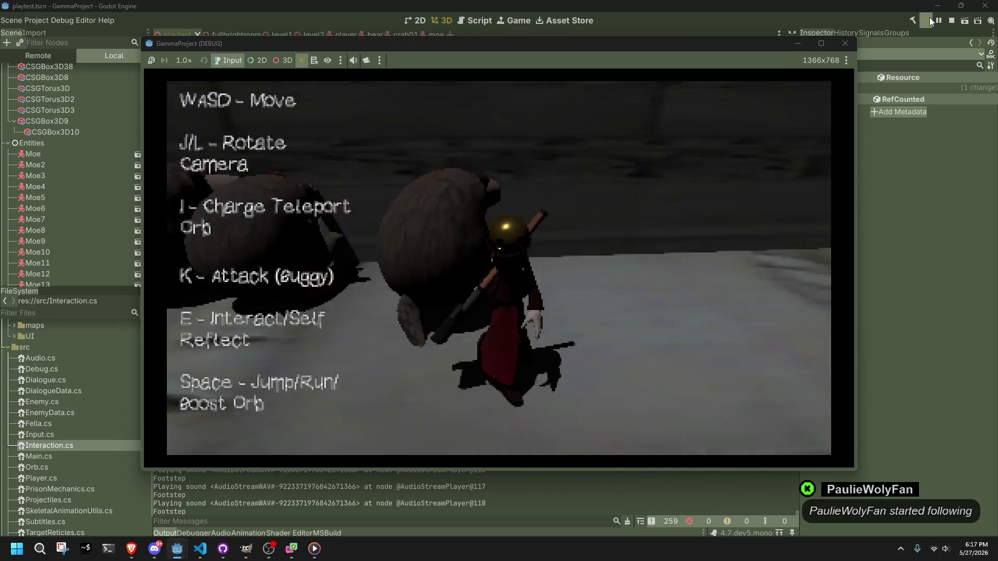
key("w")
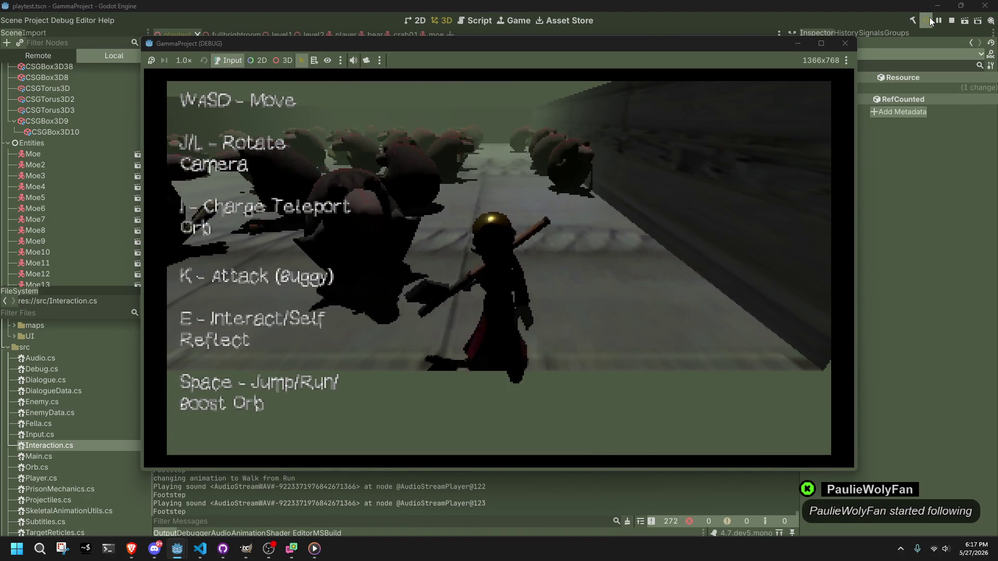
key("space")
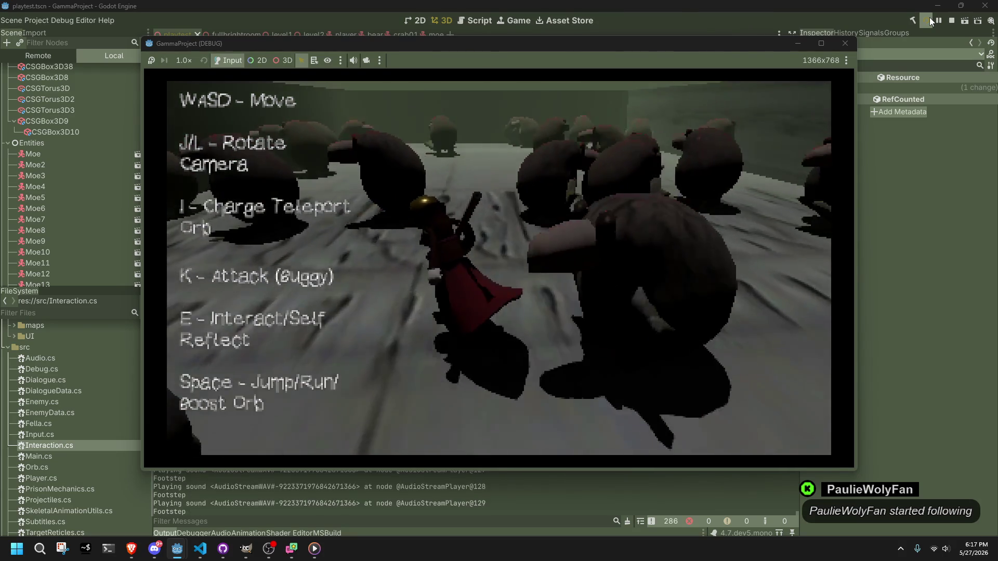
key("w")
key("a")
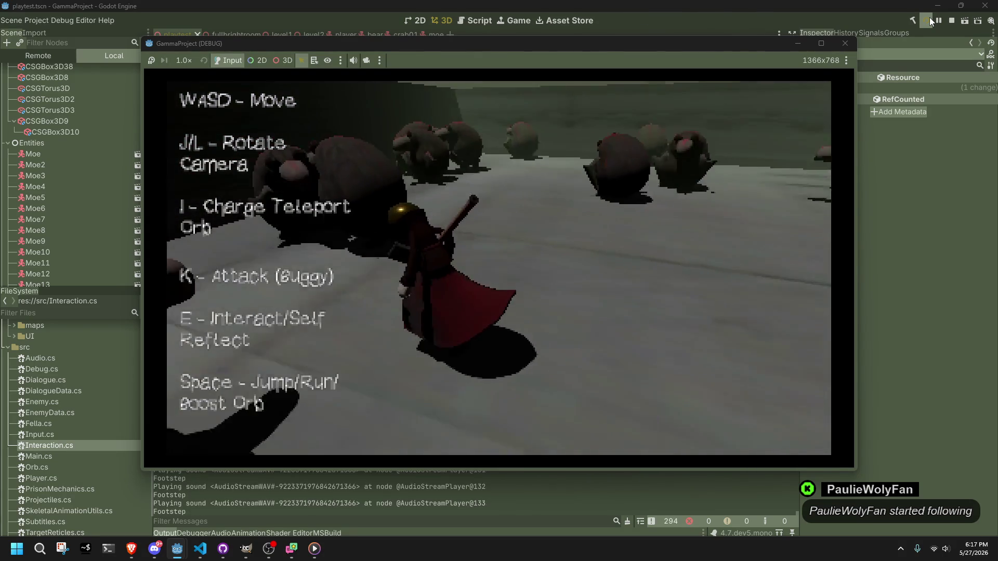
key("a")
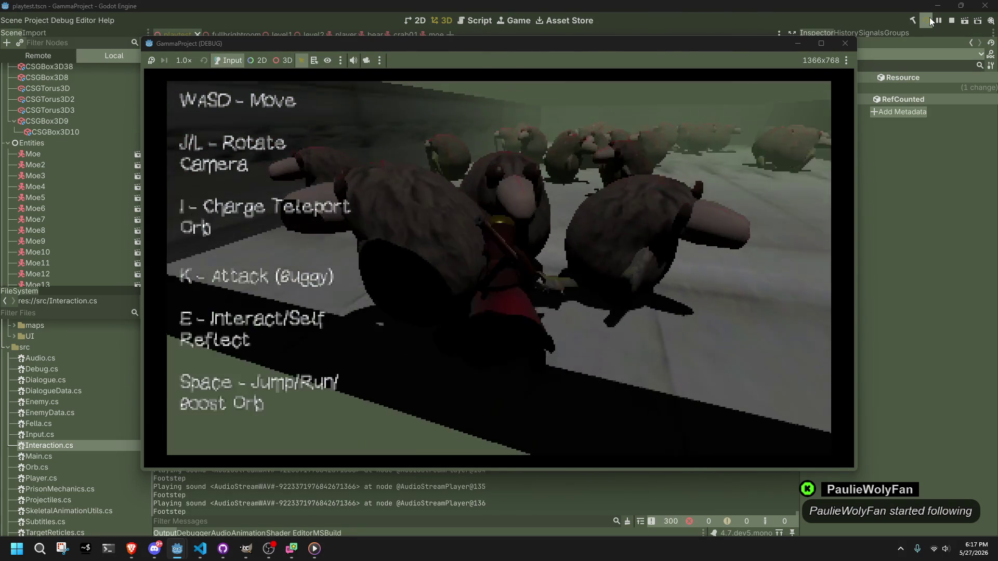
key("space")
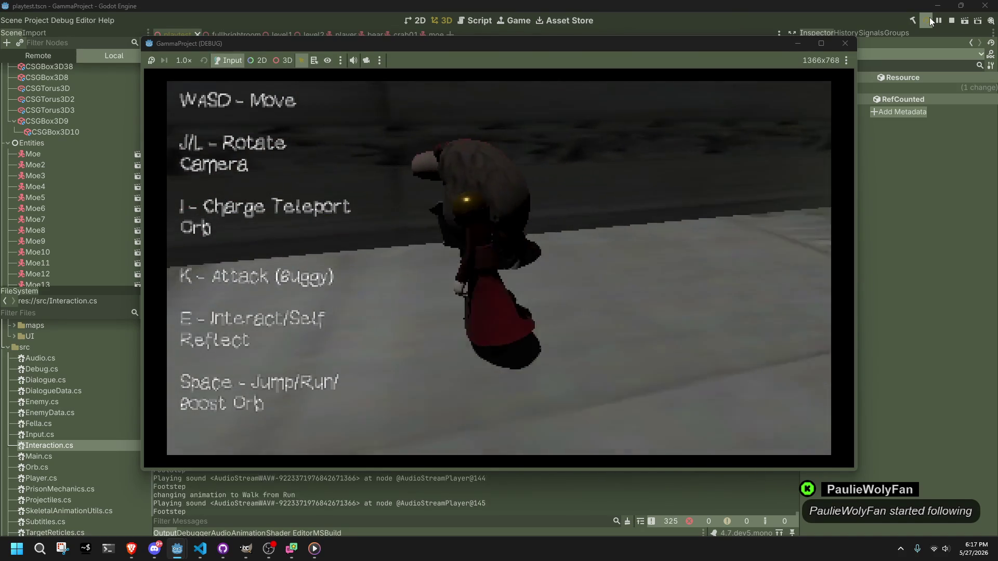
key("space")
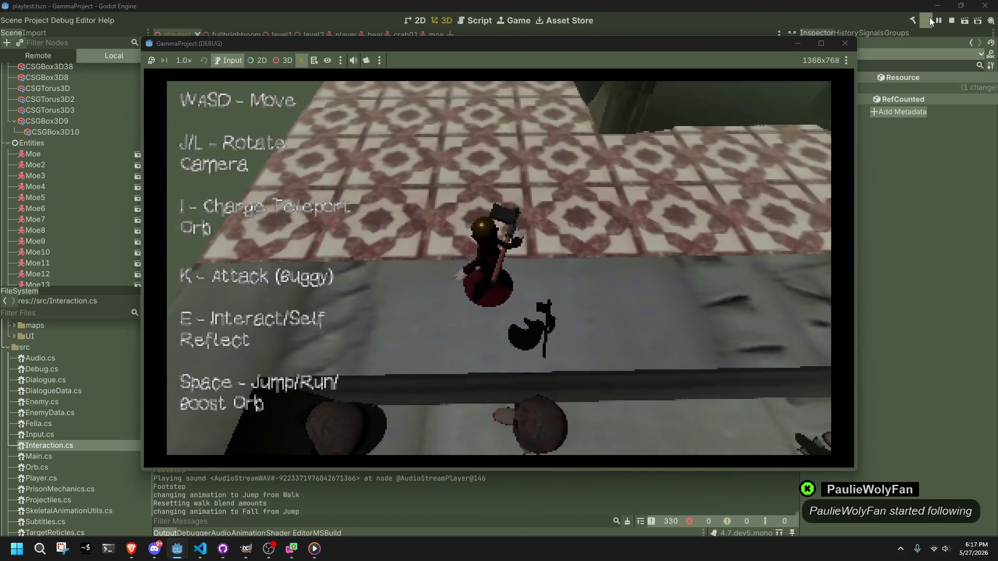
key("space")
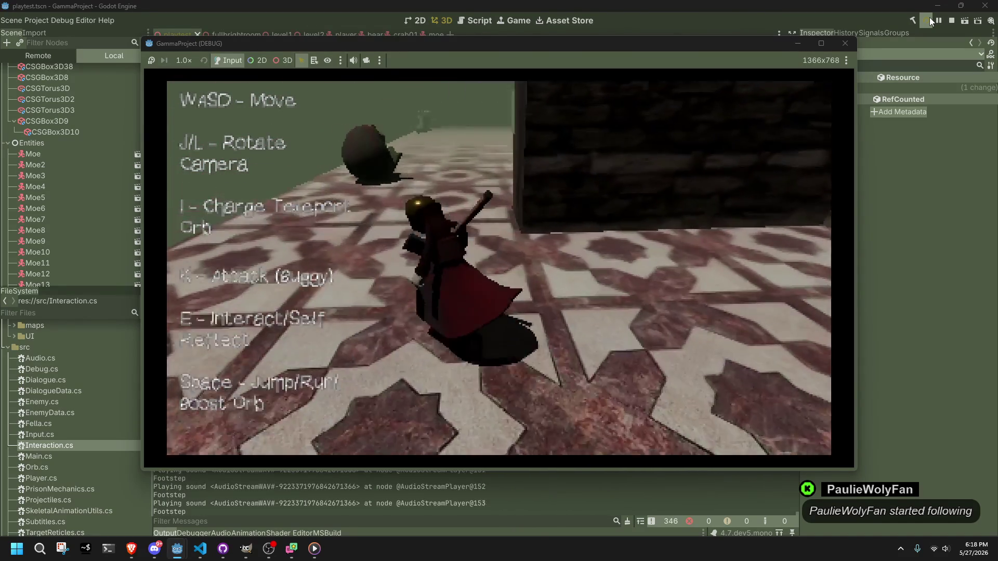
key("w")
Fire at the Moe creatures, jump off the bed and walk into the test video trigger.
key("k")
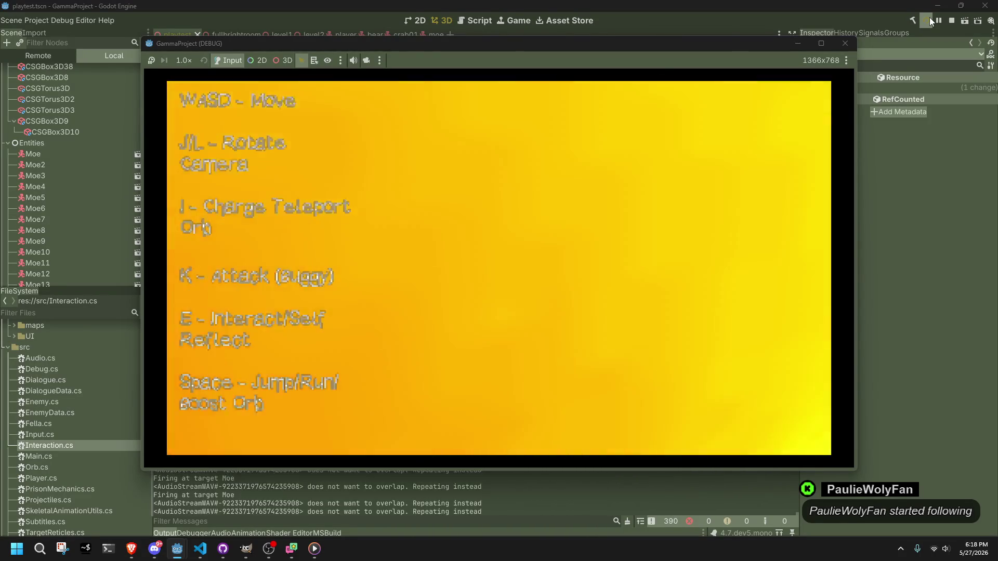
key("w")
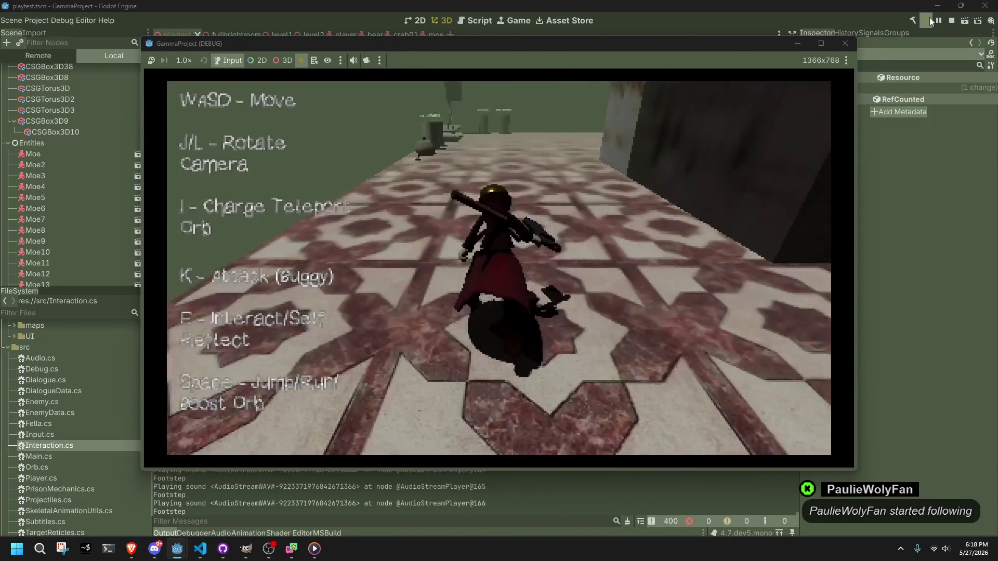
key("w")
key("w")
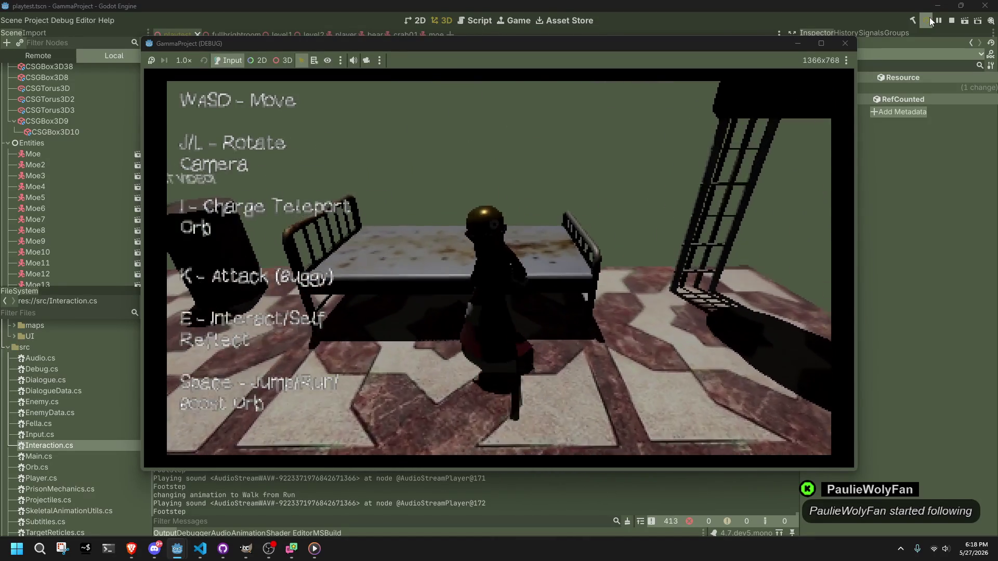
key("space")
key("w")
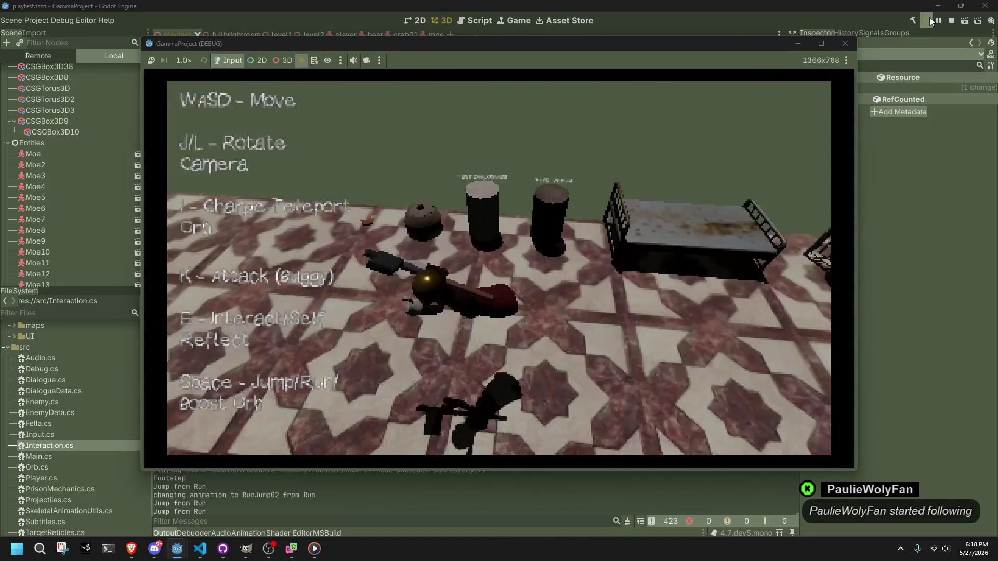
key("w")
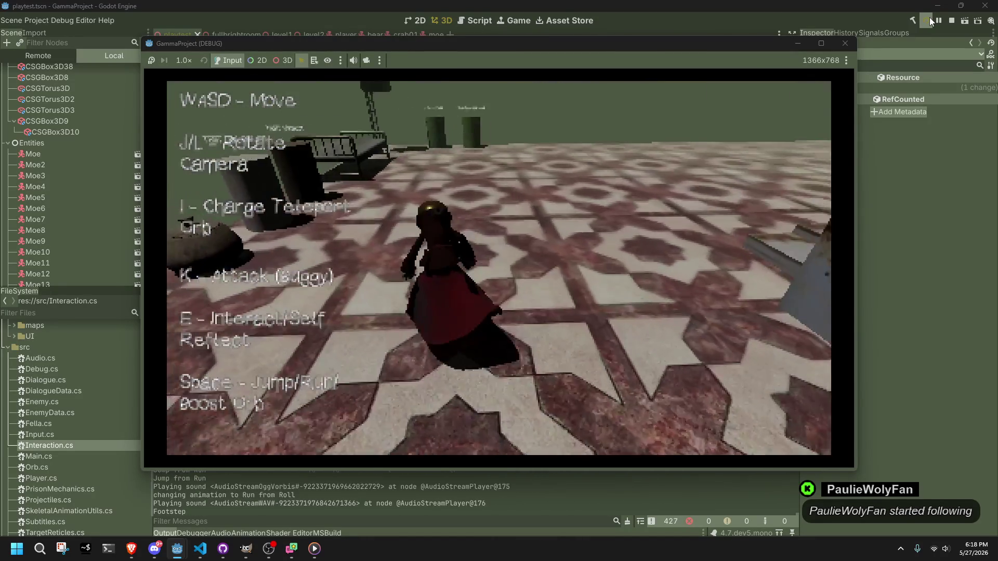
key("w")
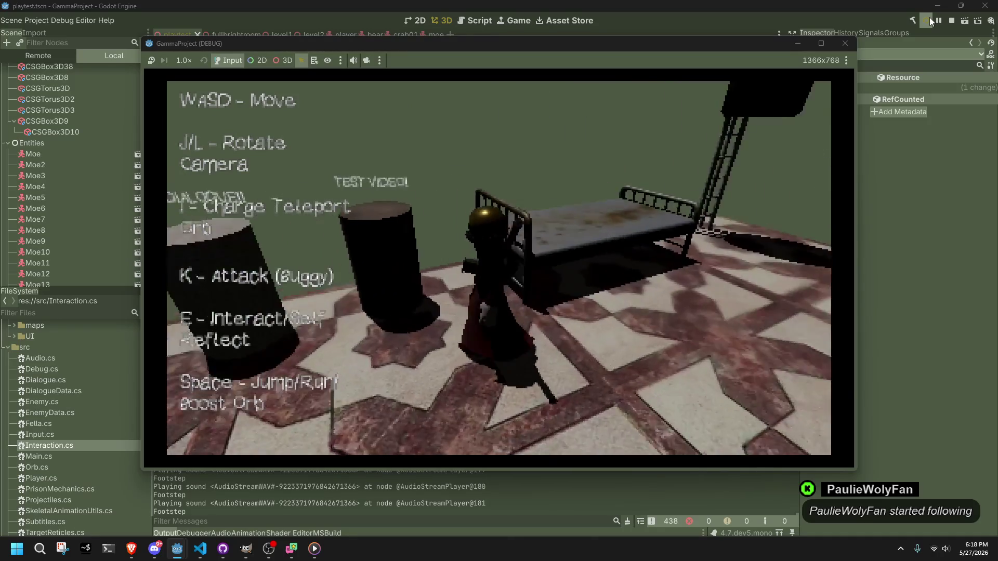
key("e")
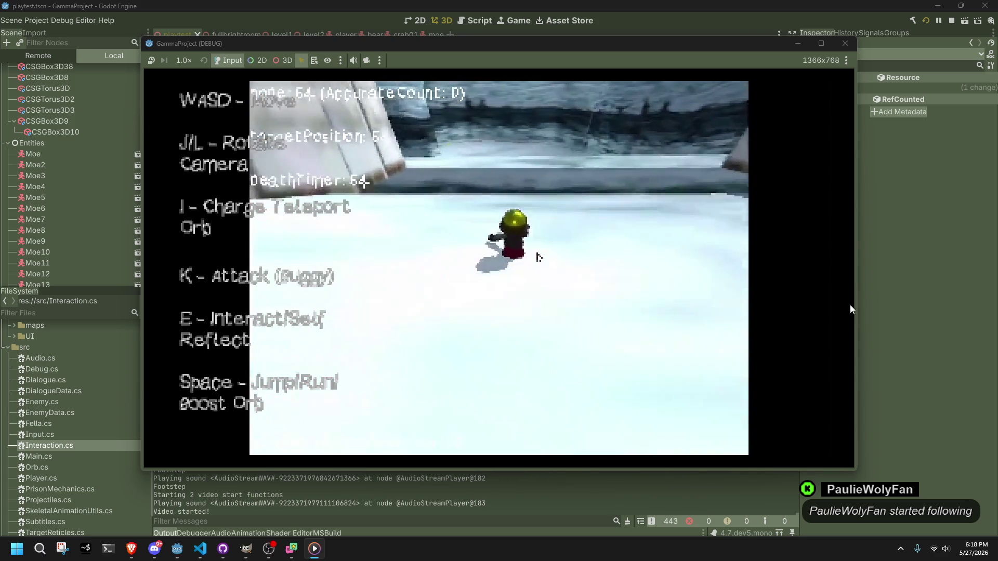
Reload the running game, walk to the pot and blow out the candle.
left_click(750, 291)
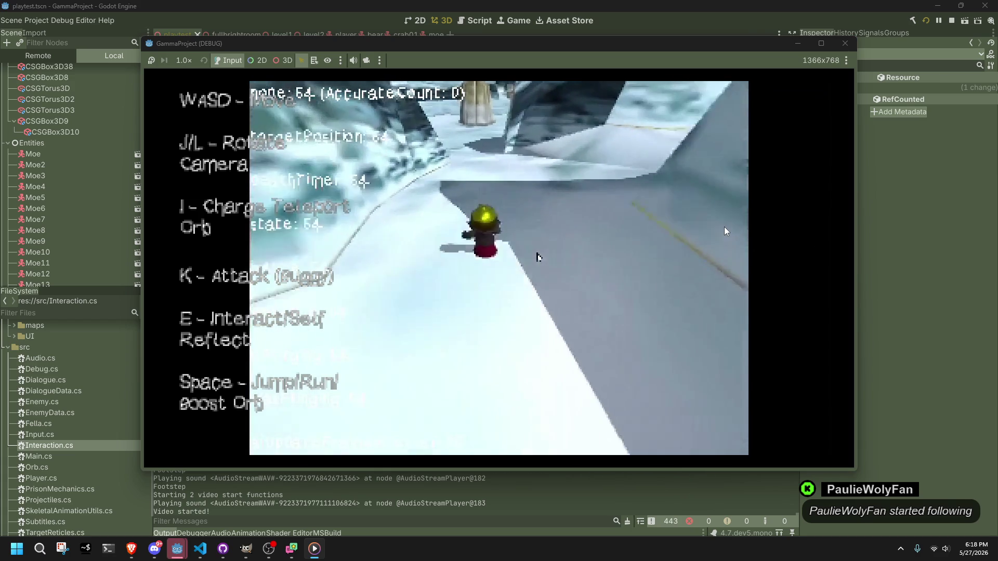
left_click(923, 21)
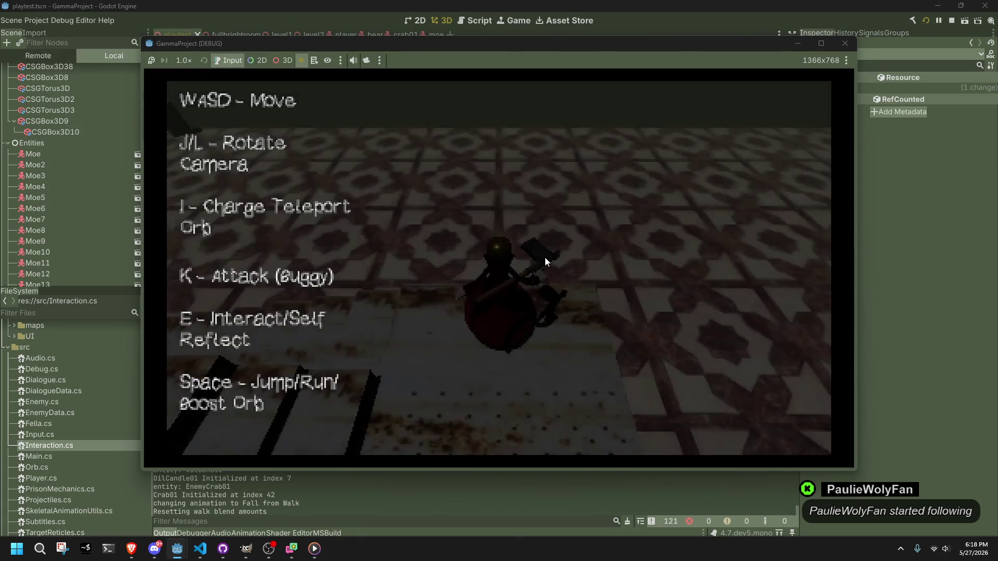
key("w")
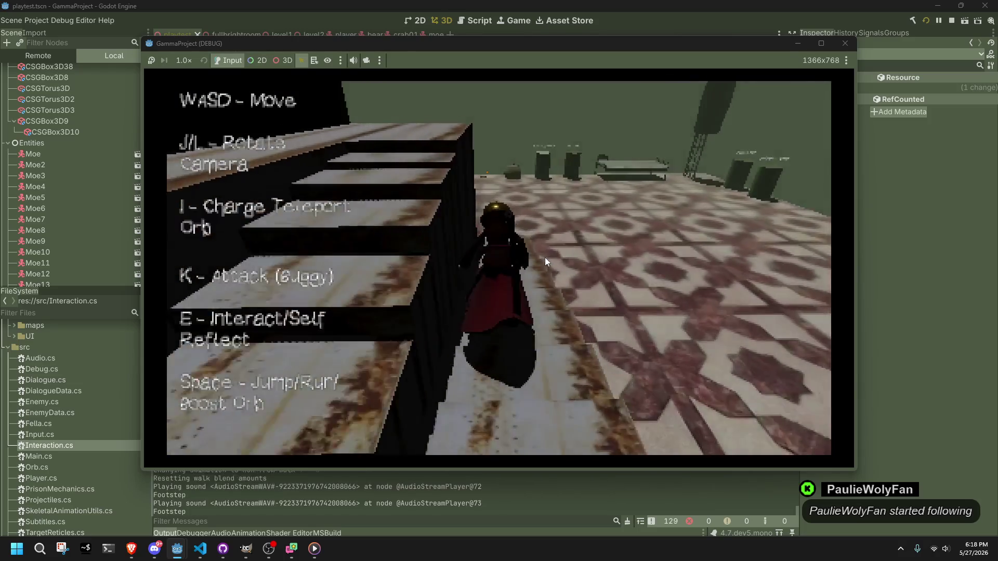
key("w")
key("e")
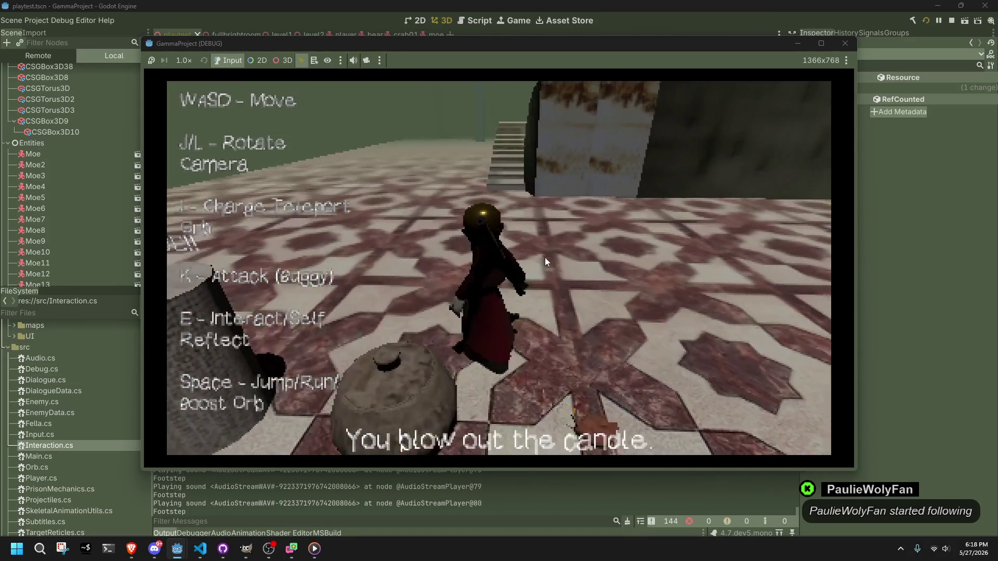
Finish the Hello player dialogue and inspect what is inside the pot.
key("e")
key("e")
key("e")
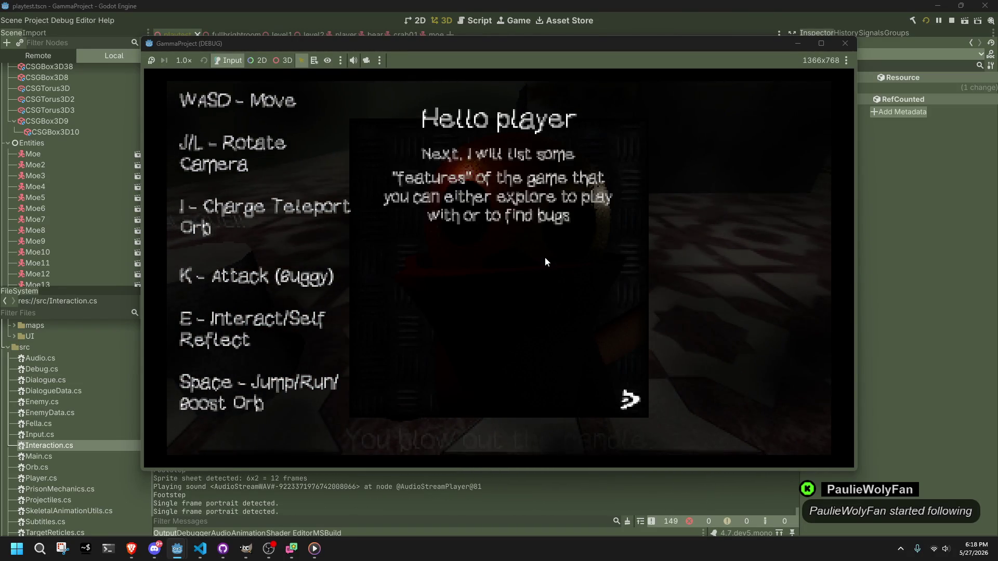
key("w")
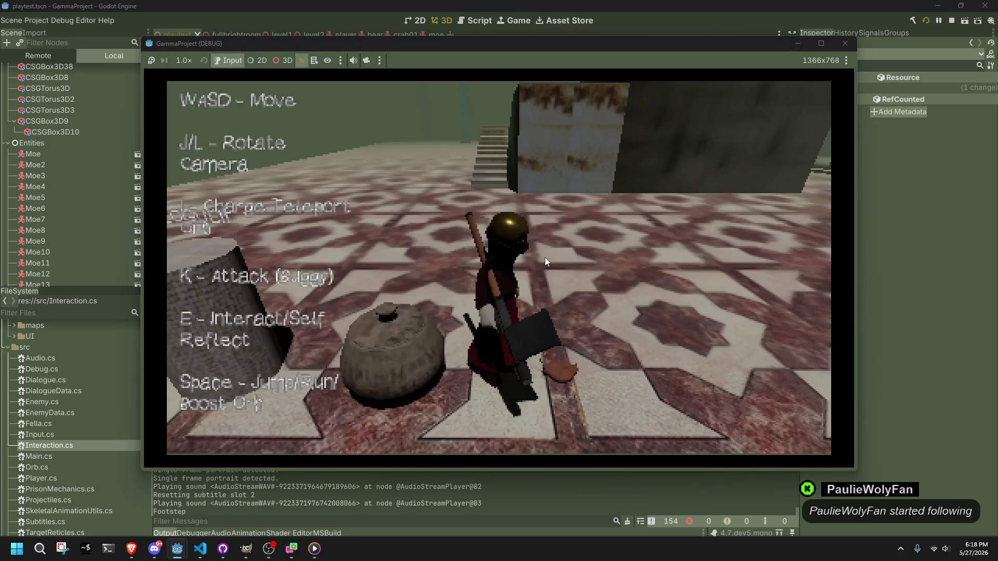
key("s")
key("e")
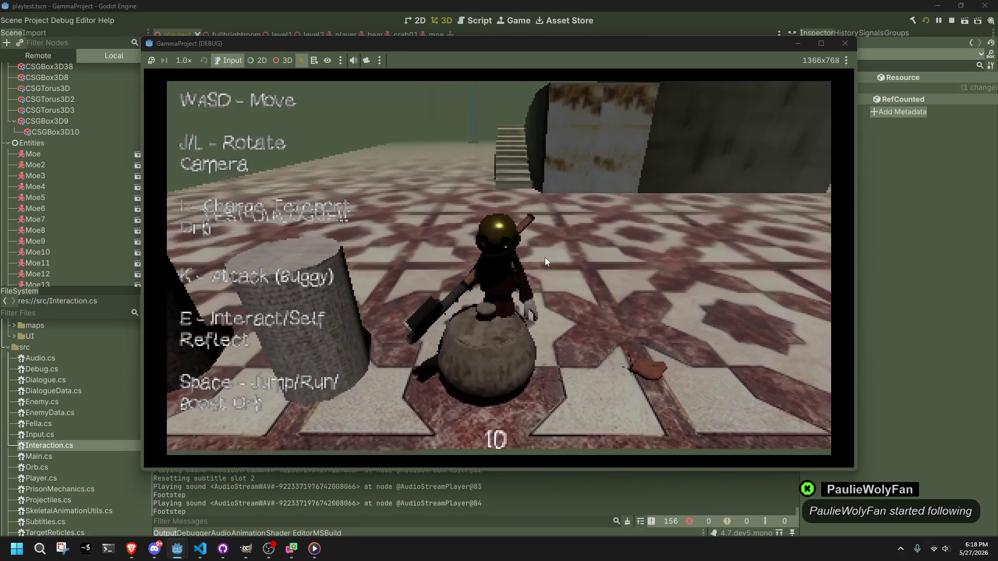
key("w")
key("j")
Walk to the TEST DIALOGUE cylinder and run its test dialogue to completion.
key("w")
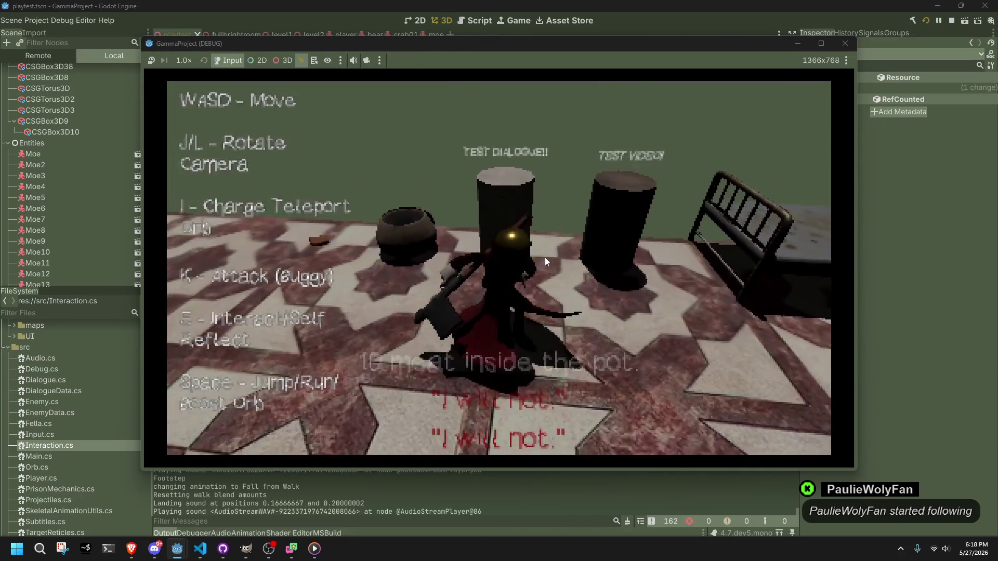
key("e")
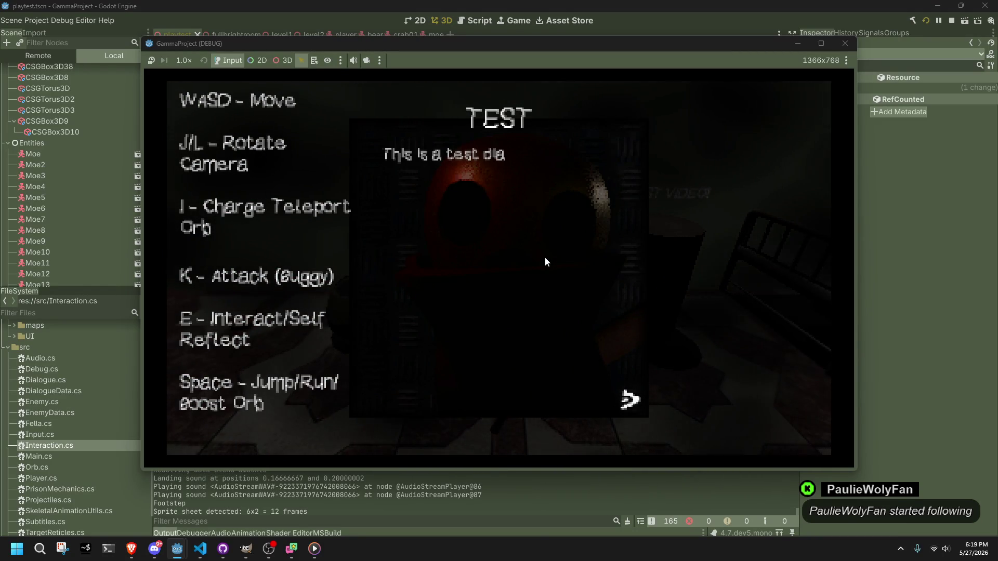
key("e")
key("e")
key("e")
key("e")
key("e")
key("e")
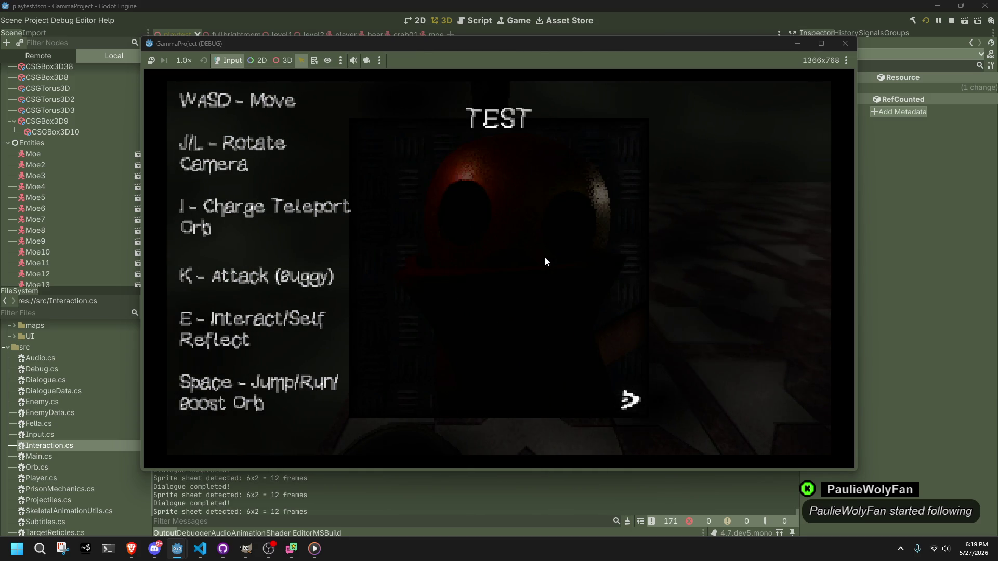
key("e")
key("e")
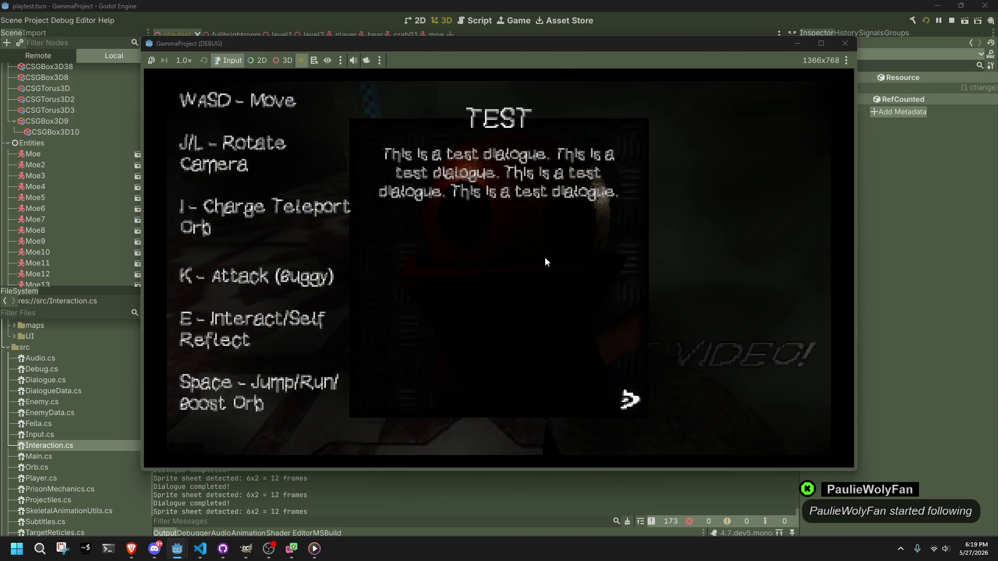
key("e")
Cross the tiled floor to the red creature and page through its Hello player conversation twice.
key("w")
key("d")
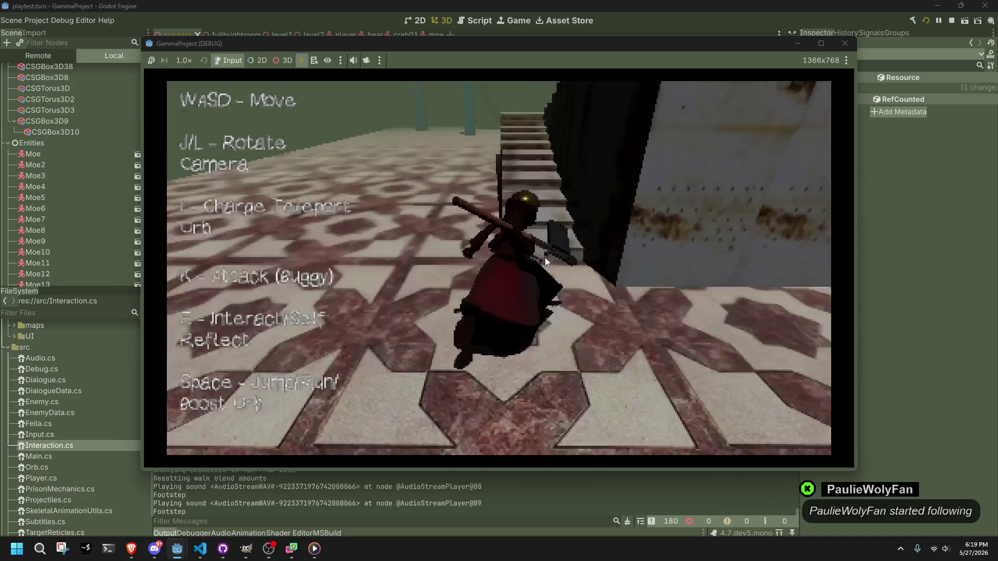
key("w")
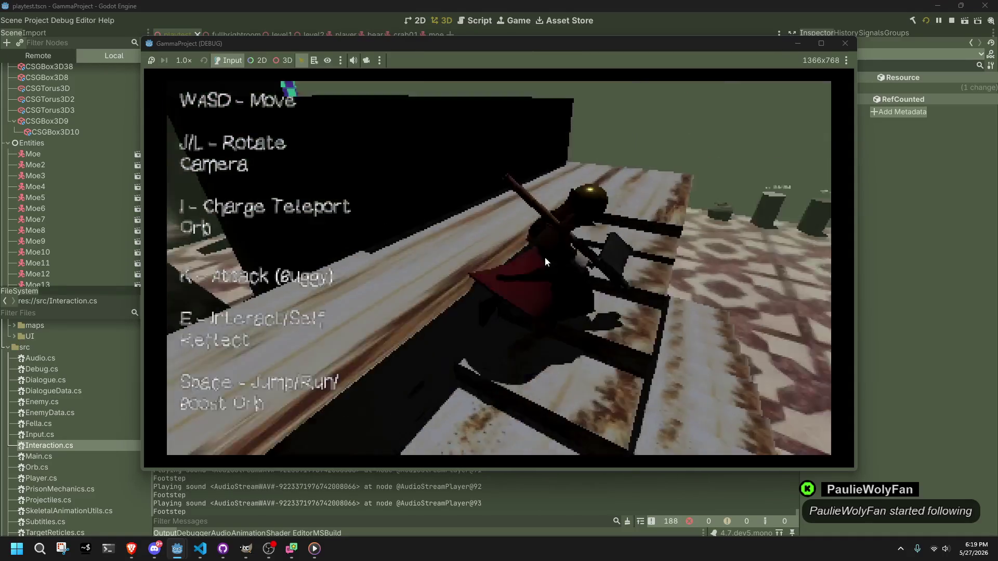
key("w")
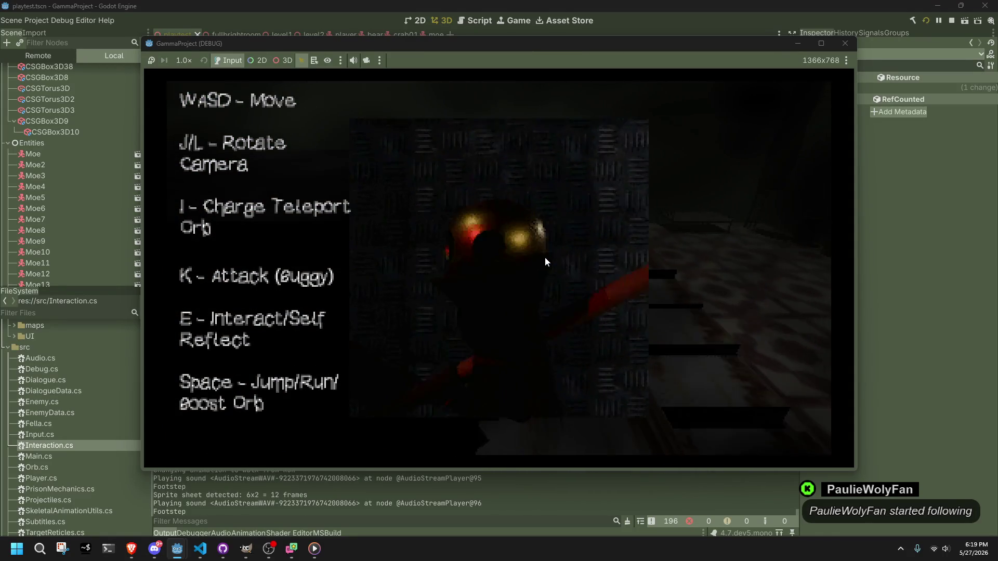
key("e")
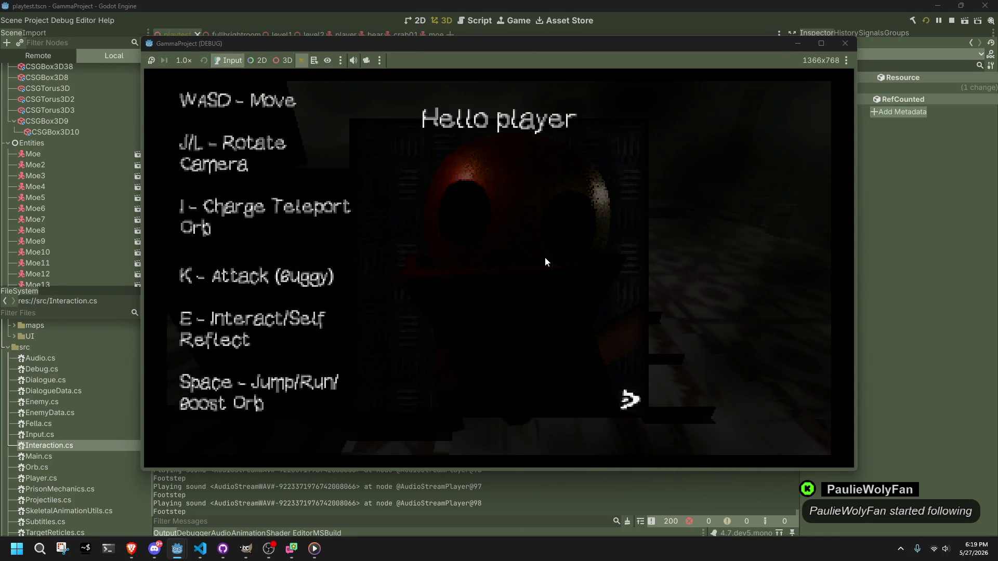
key("e")
key("e")
key("e")
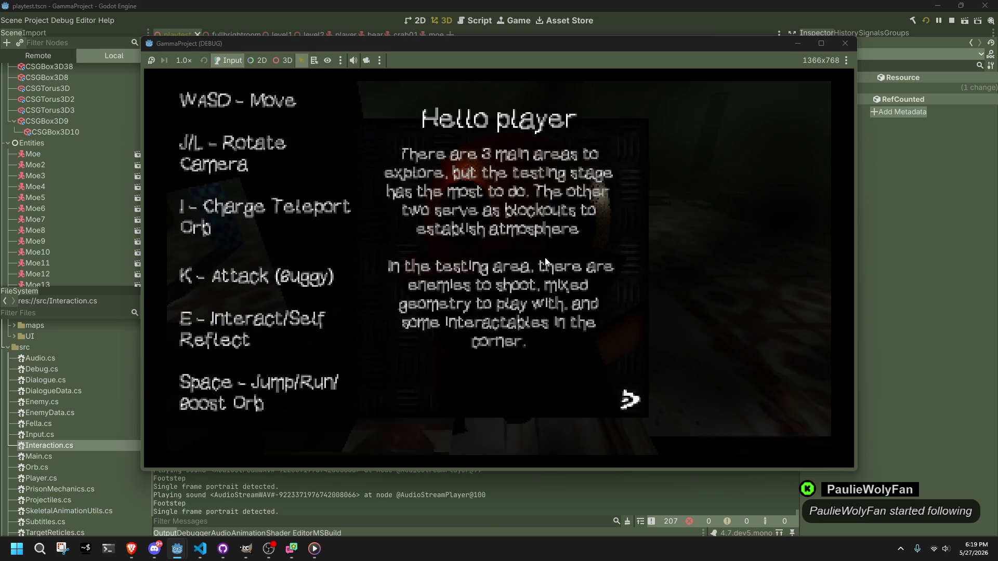
key("e")
key("w")
key("e")
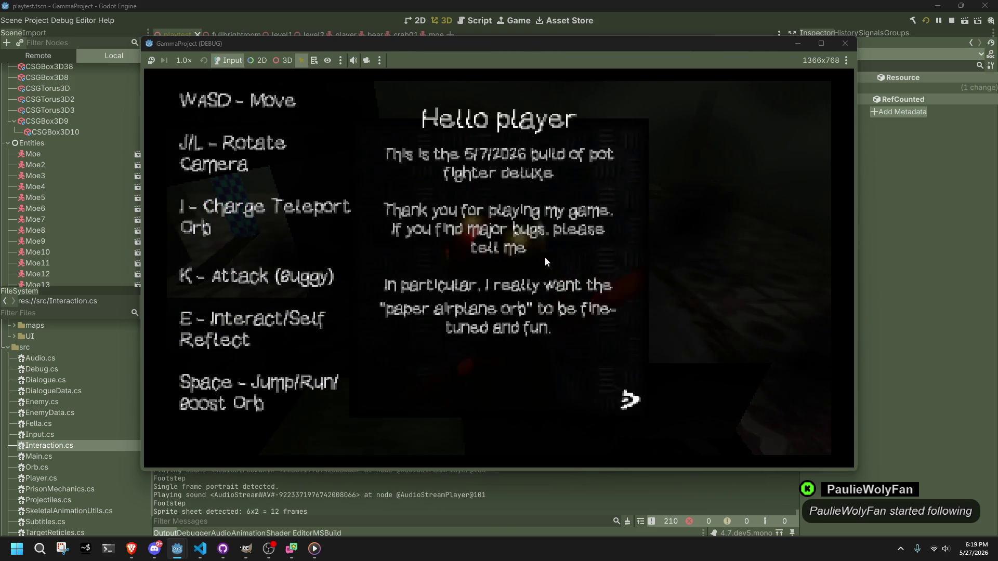
key("e")
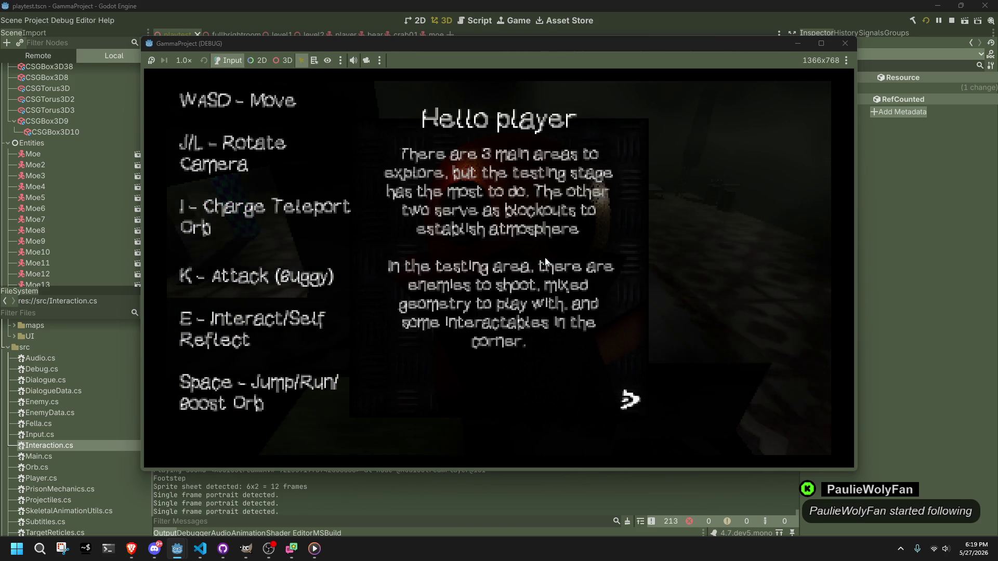
key("e")
Climb the stairs, complete the test dialogue once more, and stop the running game.
key("w")
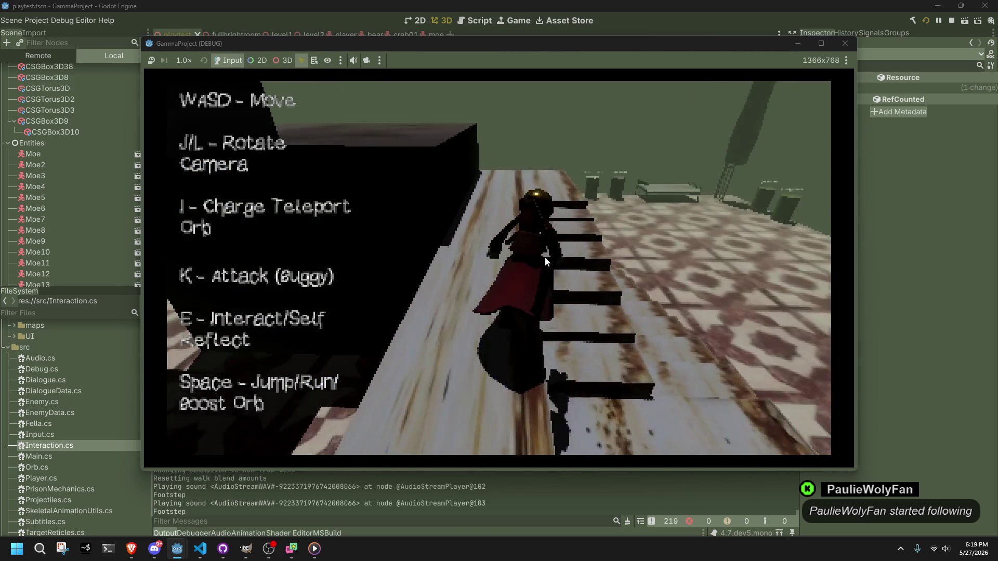
key("space")
key("space")
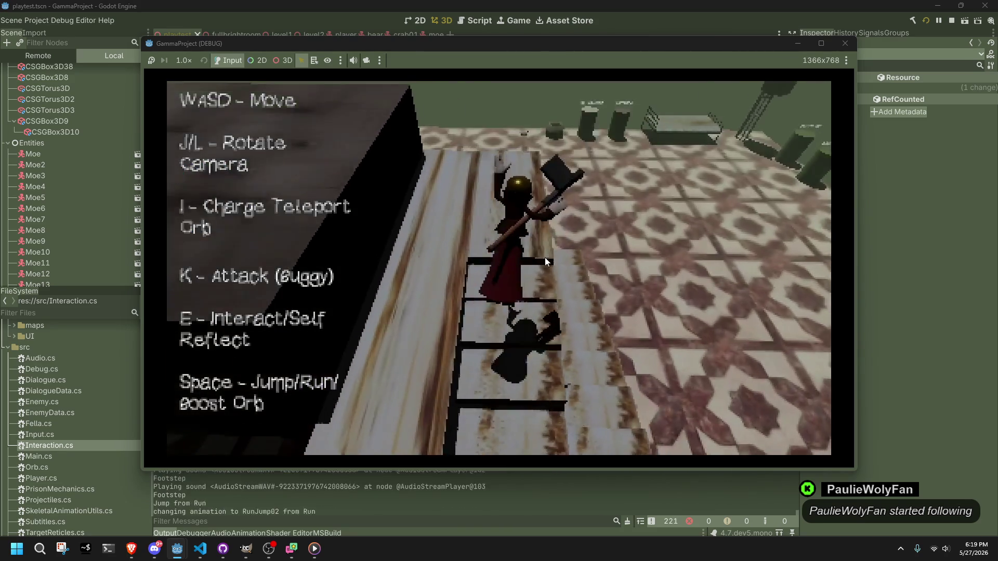
key("w")
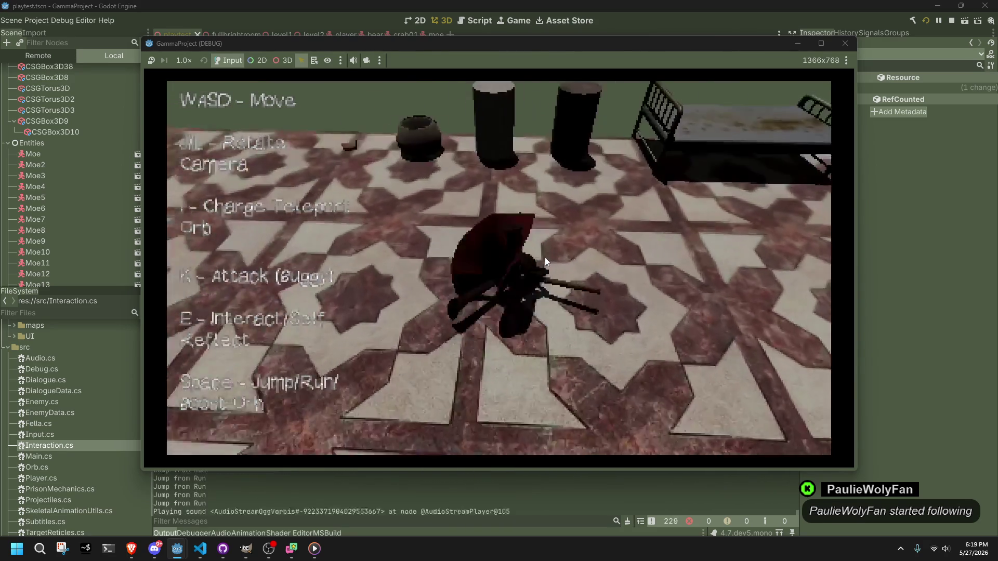
key("e")
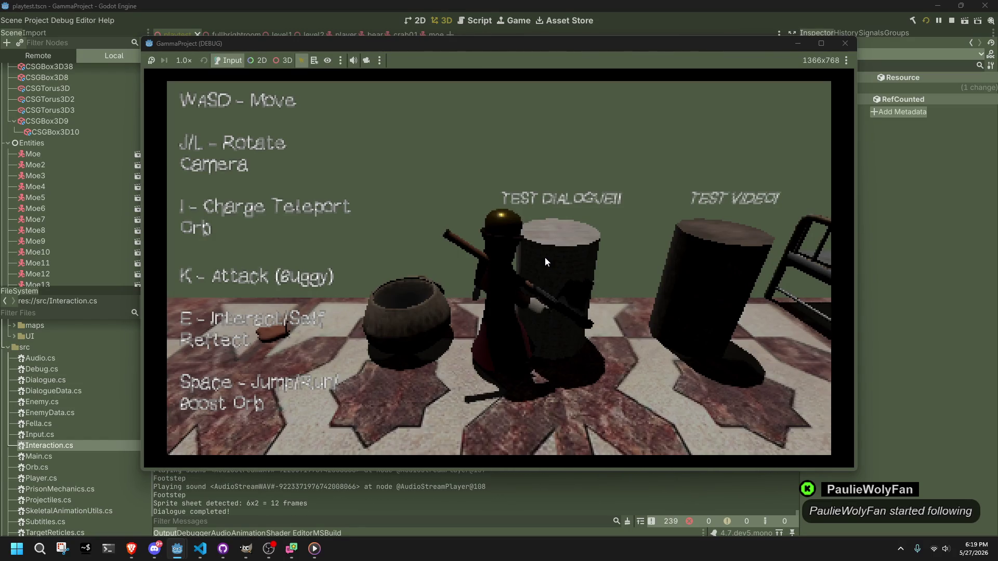
left_click(844, 43)
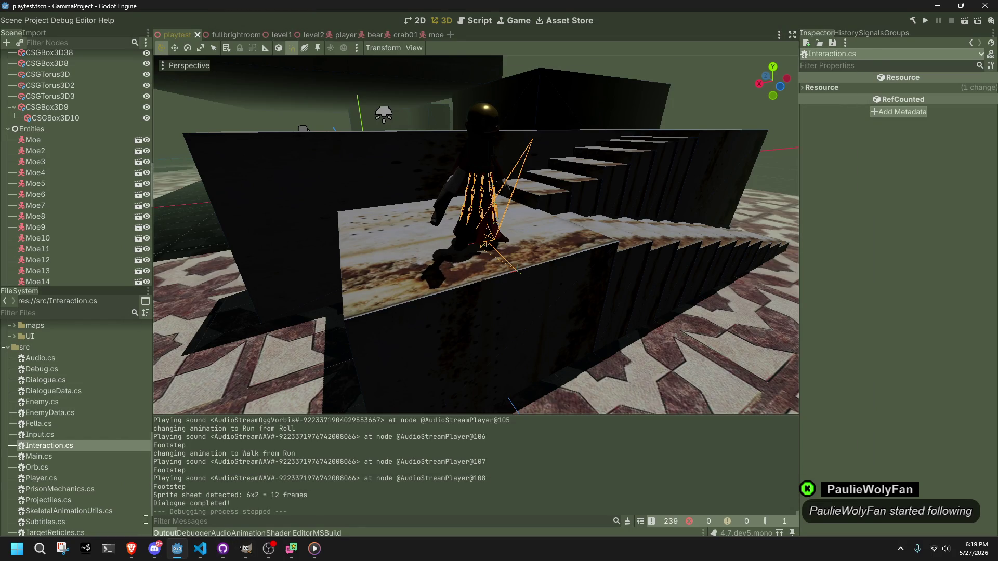
Close the search results panel in VS Code and bring the Godot editor back.
left_click(220, 560)
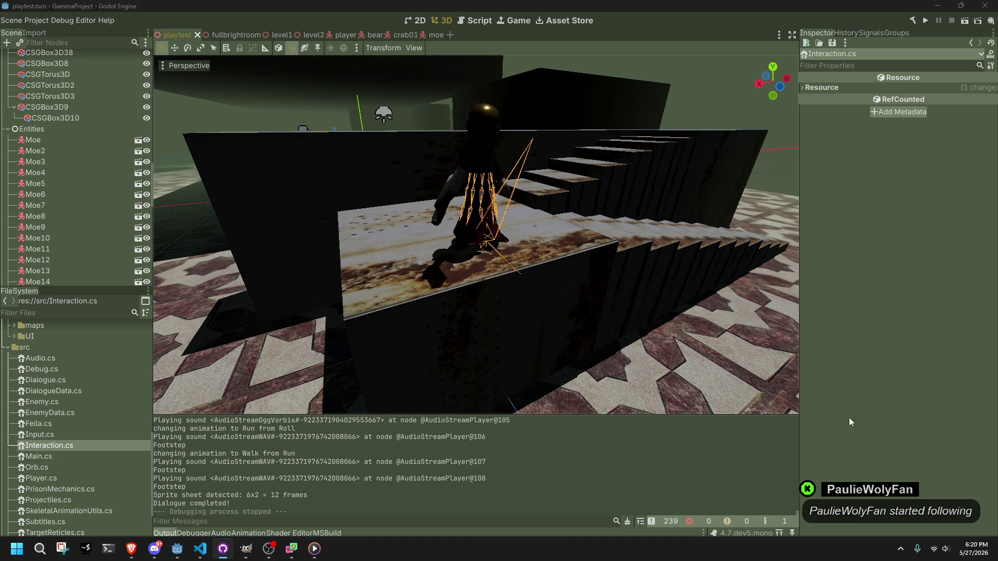
left_click(200, 548)
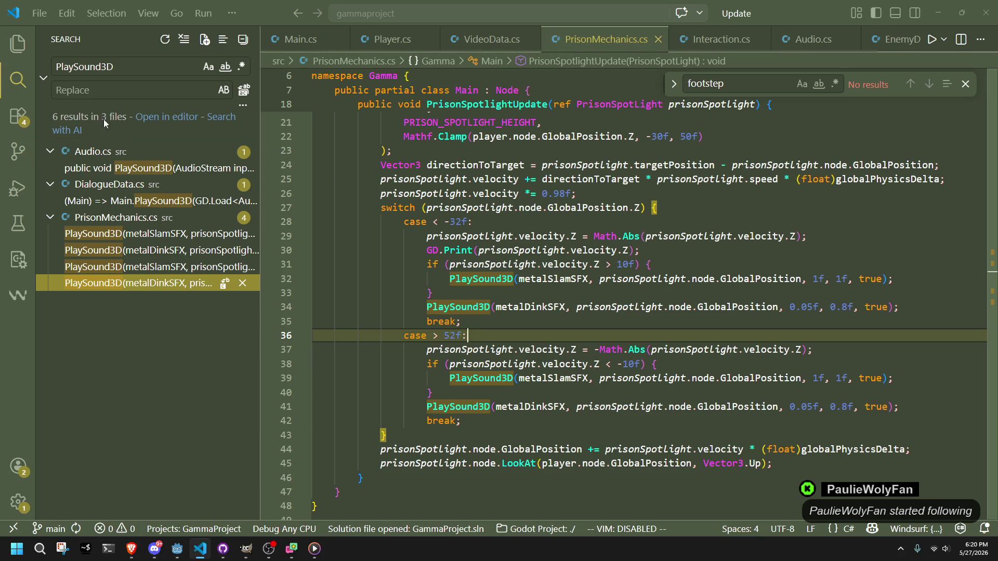
left_click(18, 79)
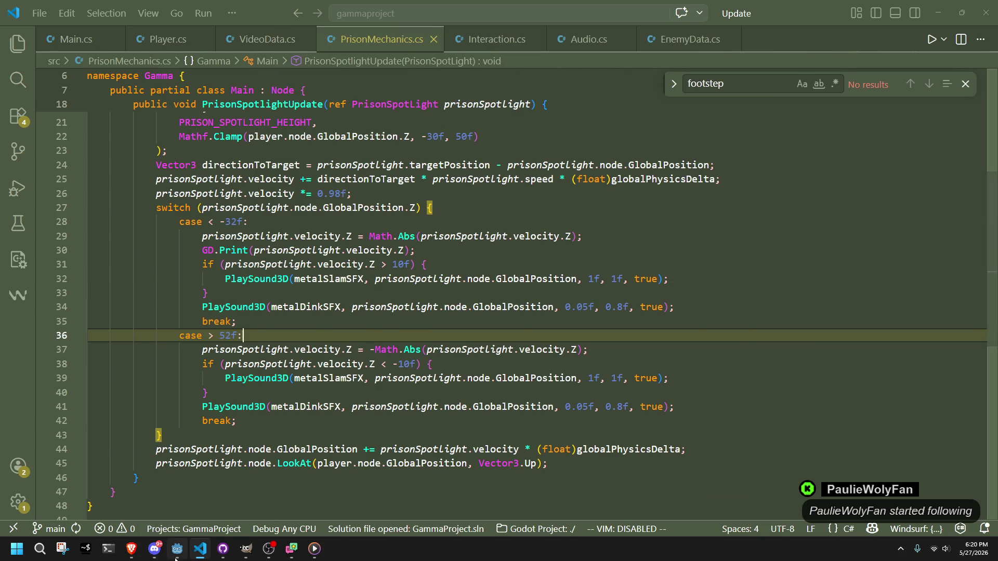
left_click(176, 558)
Browse the src scripts (VideoPlayback.cs, VideoData.cs, Input.cs) and open Dialogue.cs in the code editor.
scroll(74, 456, "down", 2)
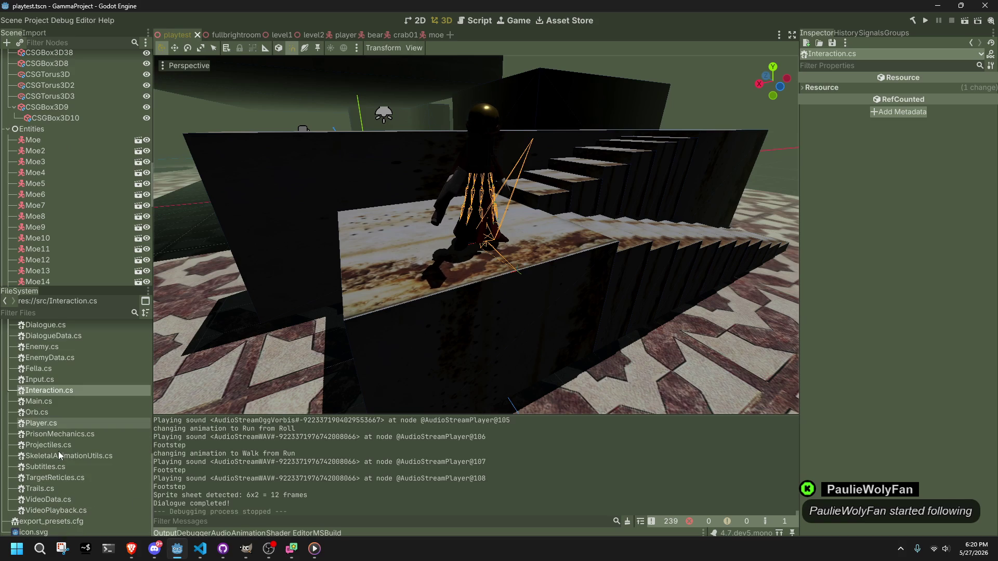
left_click(57, 481)
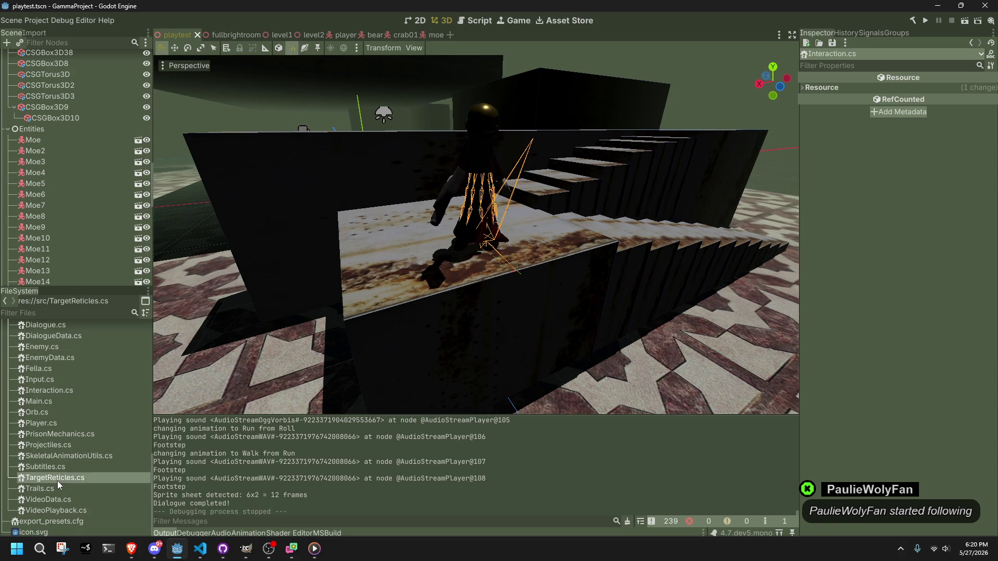
left_click(72, 509)
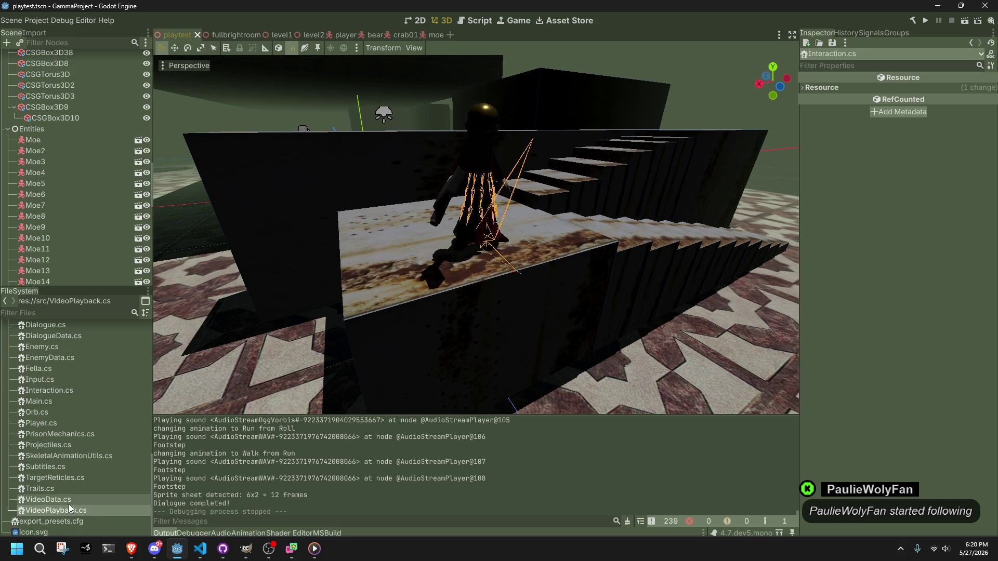
left_click(65, 501)
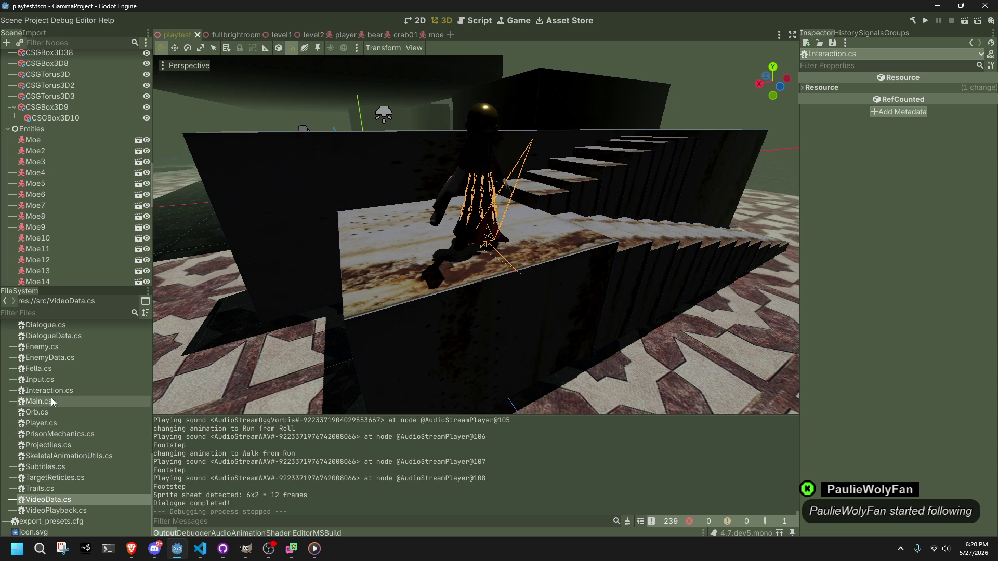
left_click(44, 381)
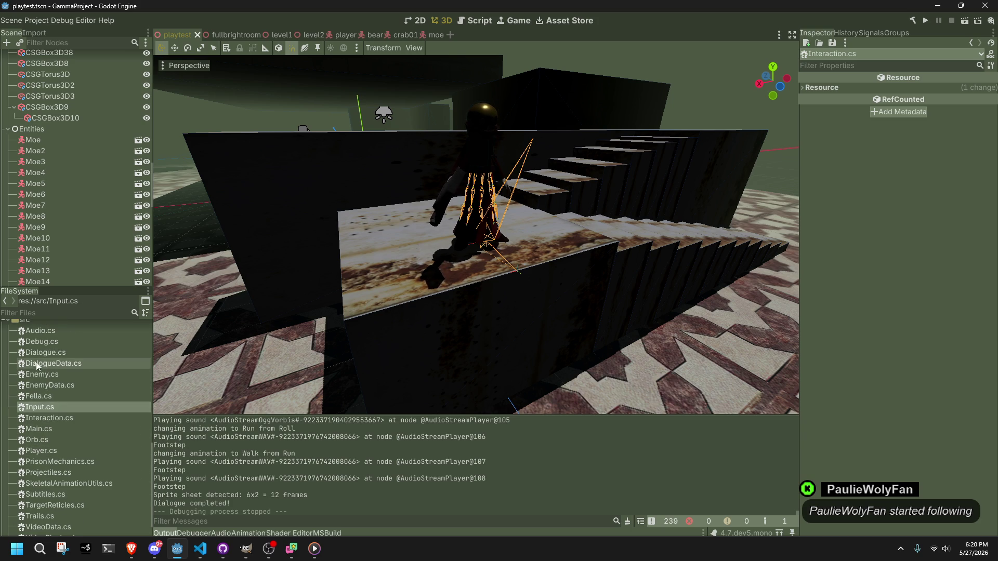
double_click(30, 355)
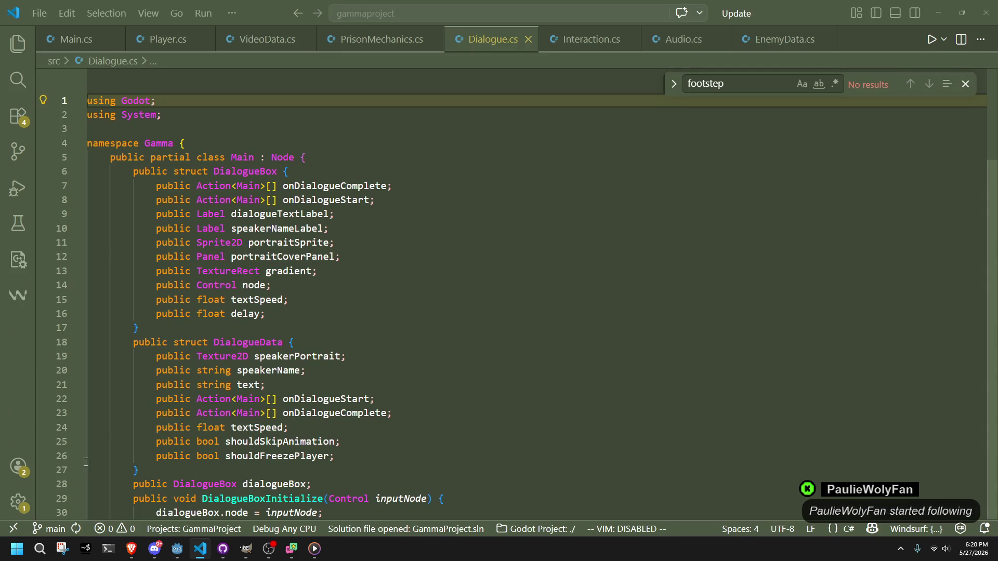
Open DialogueData.cs from Godot's FileSystem and place the cursor after the test dialogue block.
left_click(196, 554)
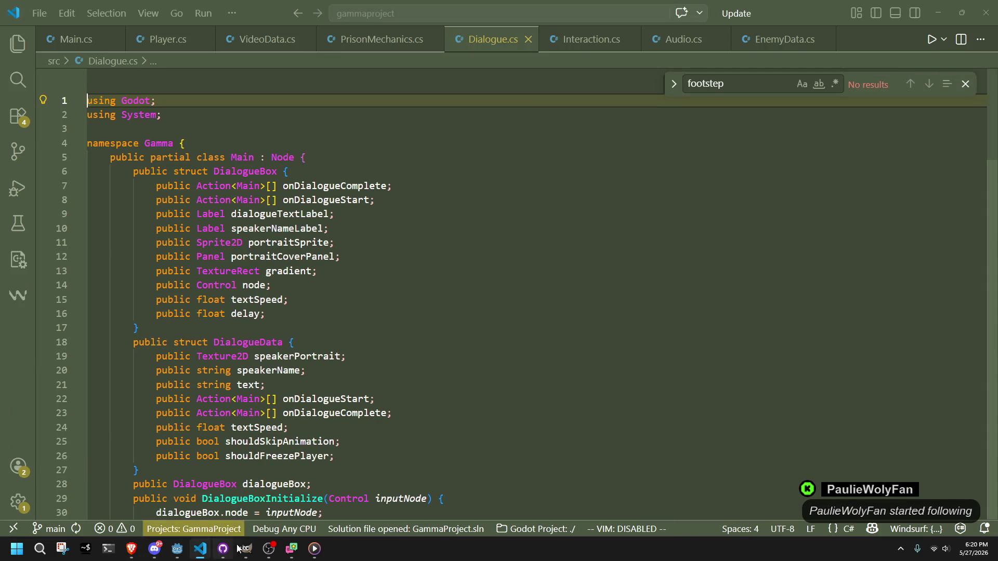
left_click(177, 549)
left_click(43, 364)
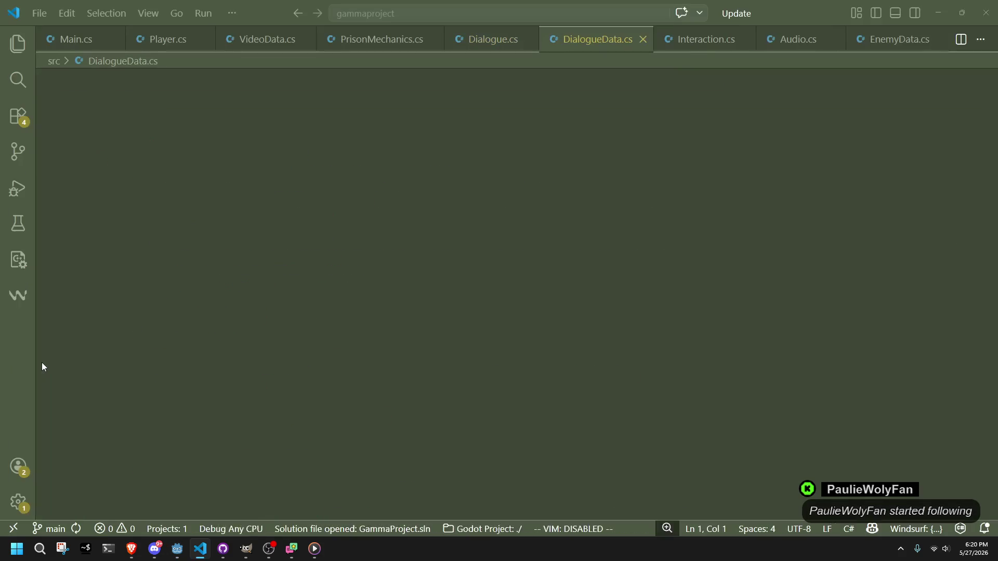
scroll(378, 337, "down", 4)
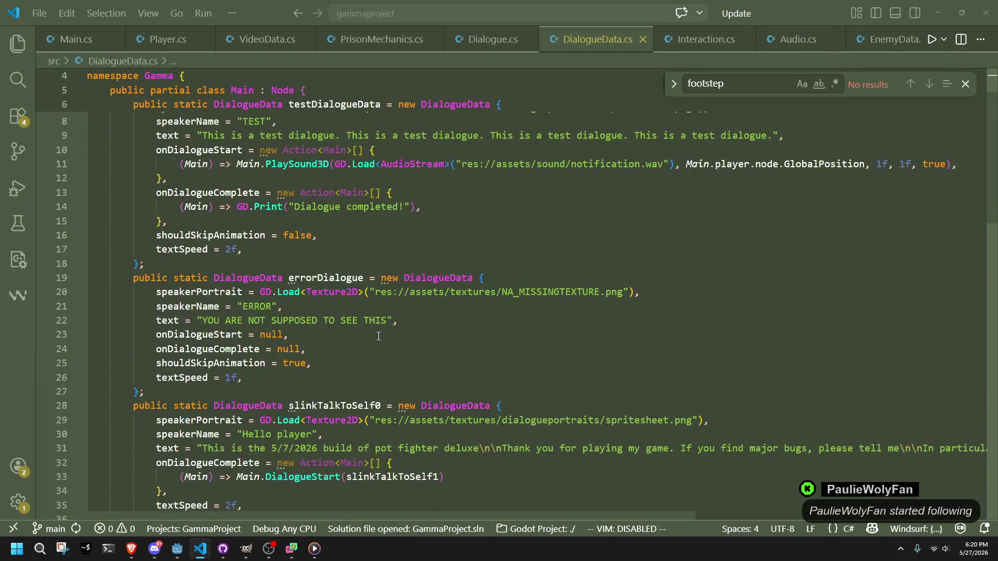
scroll(378, 336, "up", 4)
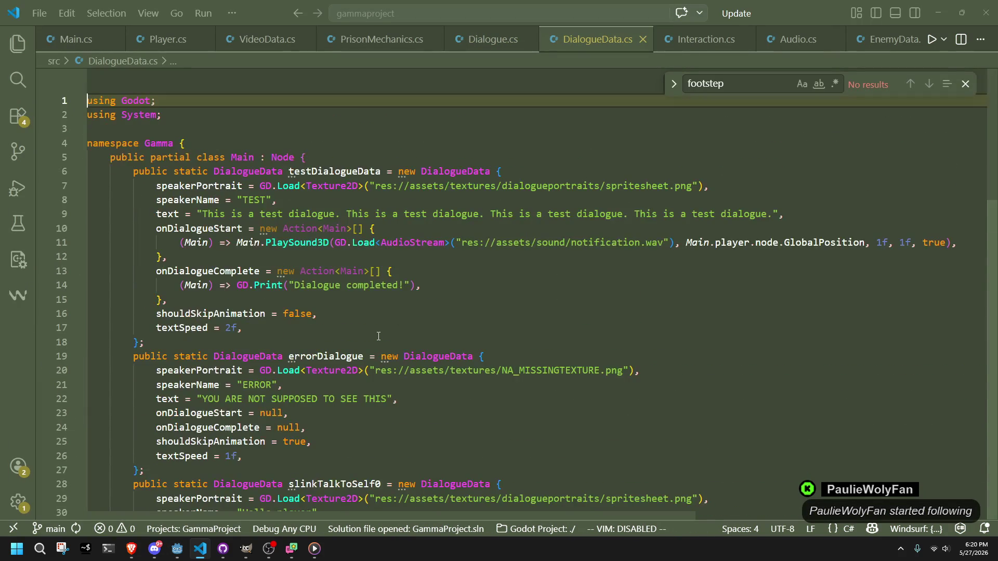
left_click(378, 336)
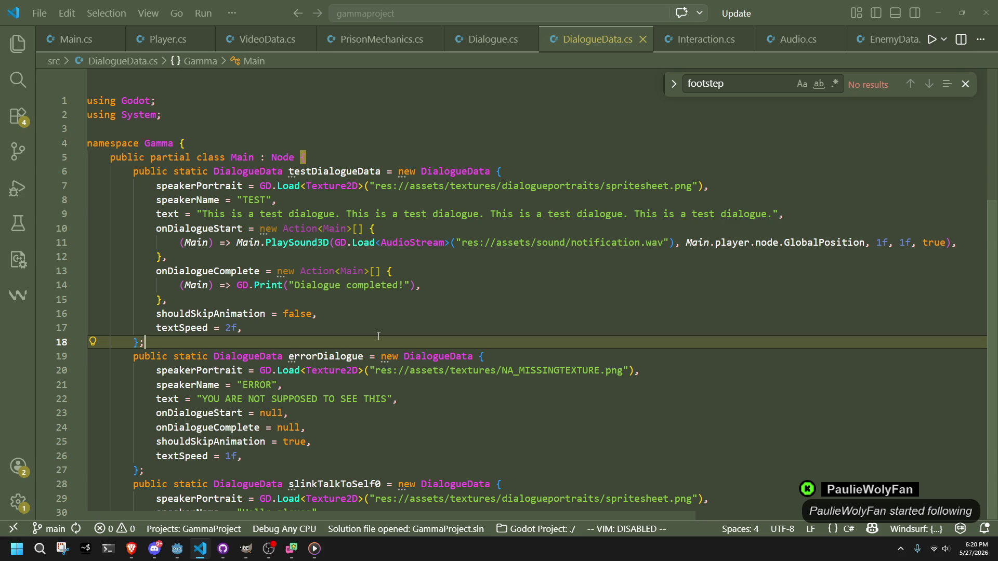
Change PlaySound3D to PlaySoundUI on line 11, drop the GlobalPosition argument, and save.
left_click(331, 242)
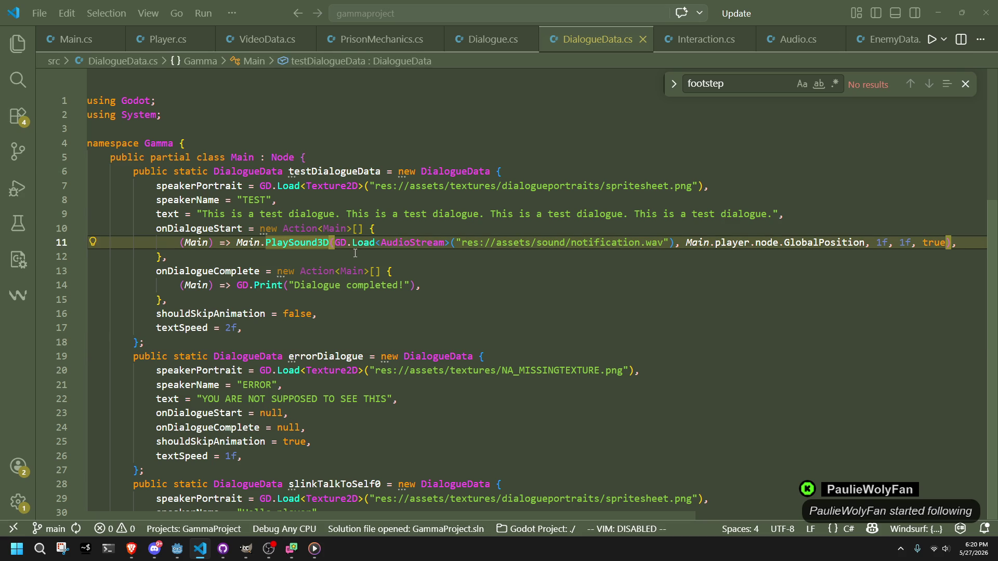
key("BackSpace")
key("BackSpace")
type("UI")
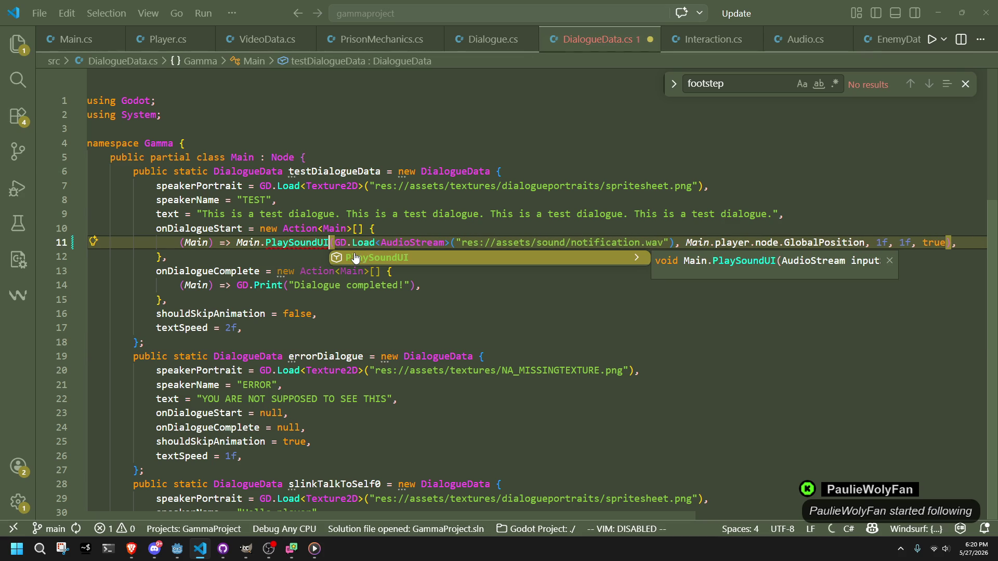
left_click(517, 328)
left_click_drag(864, 242, 689, 245)
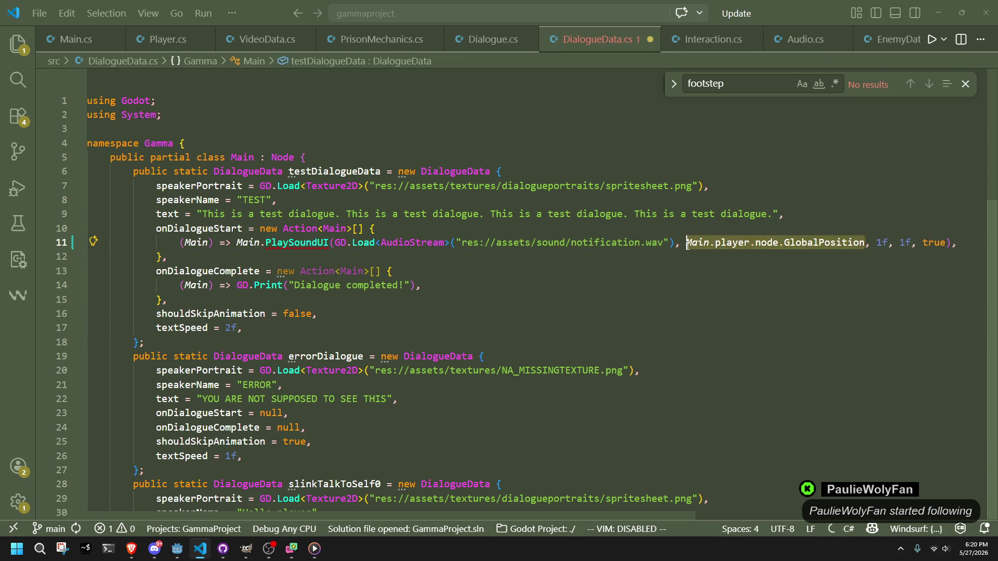
key("Delete")
key("Delete")
key("Delete")
left_click(752, 281)
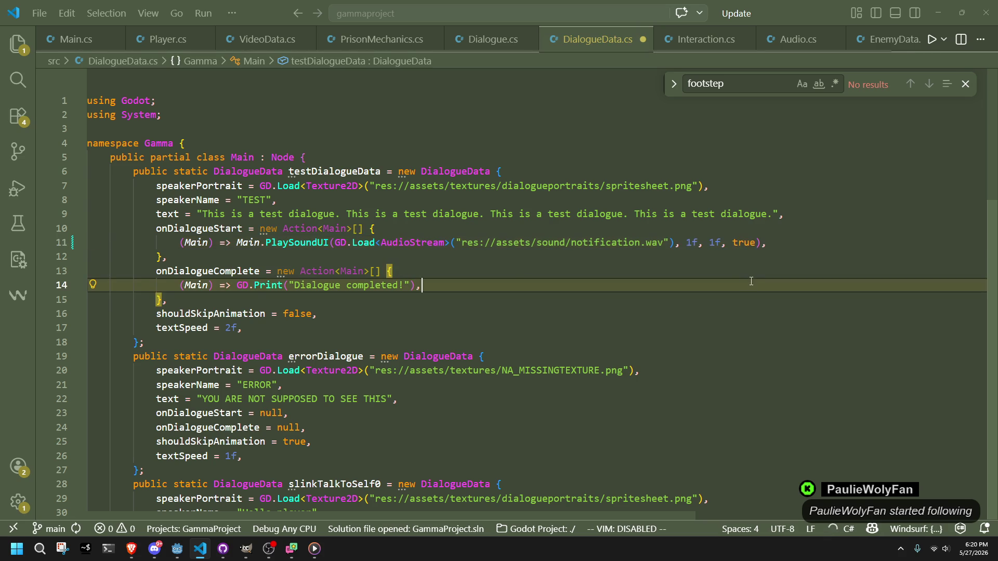
key("ctrl+s")
Review the dialogue-complete lines of DialogueData.cs, then return to the Godot editor.
left_click(483, 267)
mouse_move(424, 249)
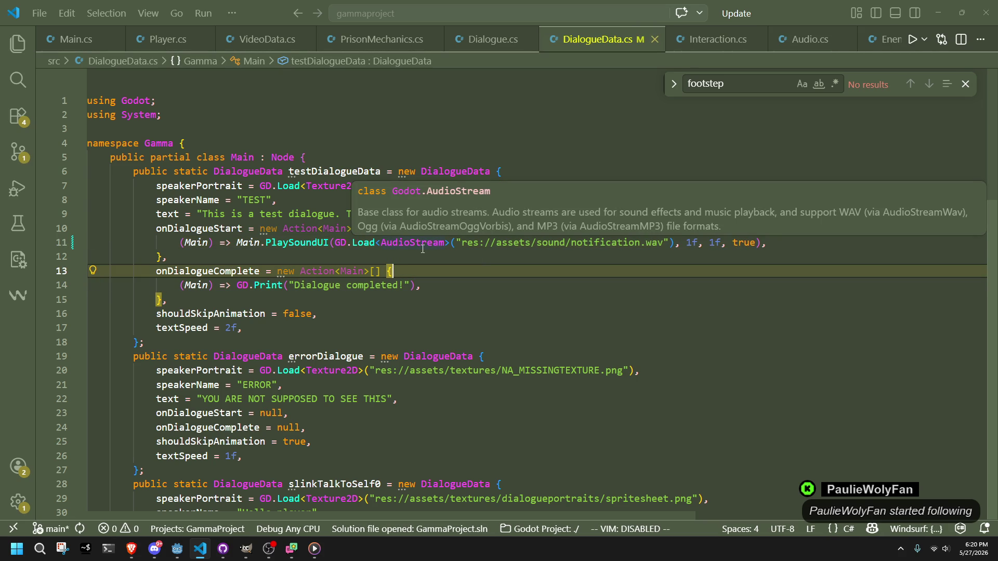
left_click(423, 249)
key("Down")
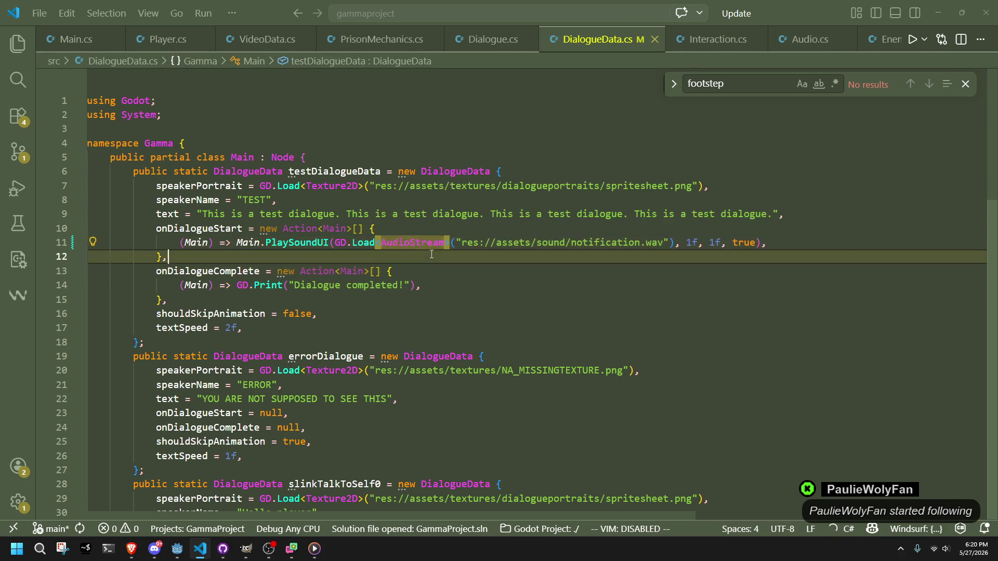
left_click(411, 305)
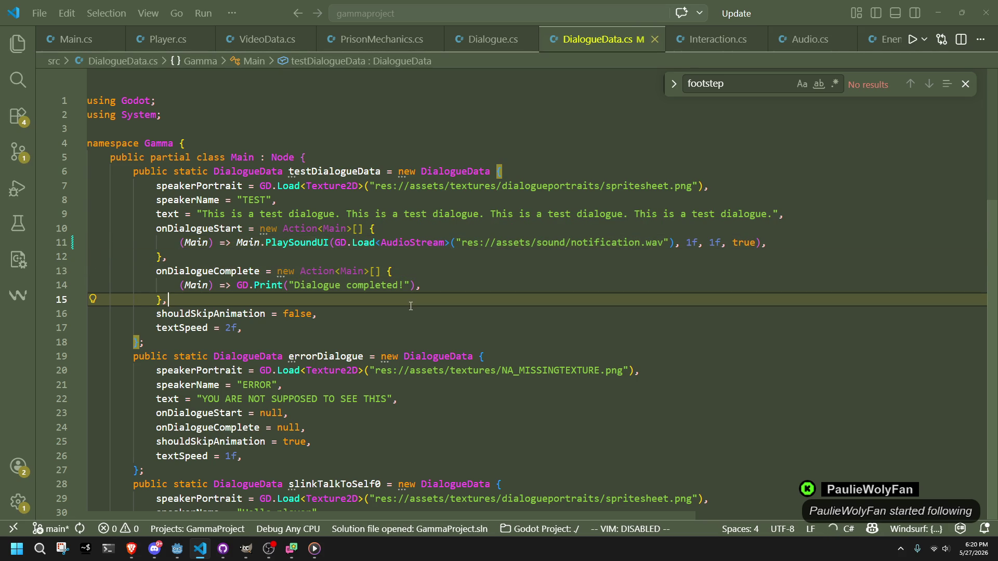
left_click(256, 331)
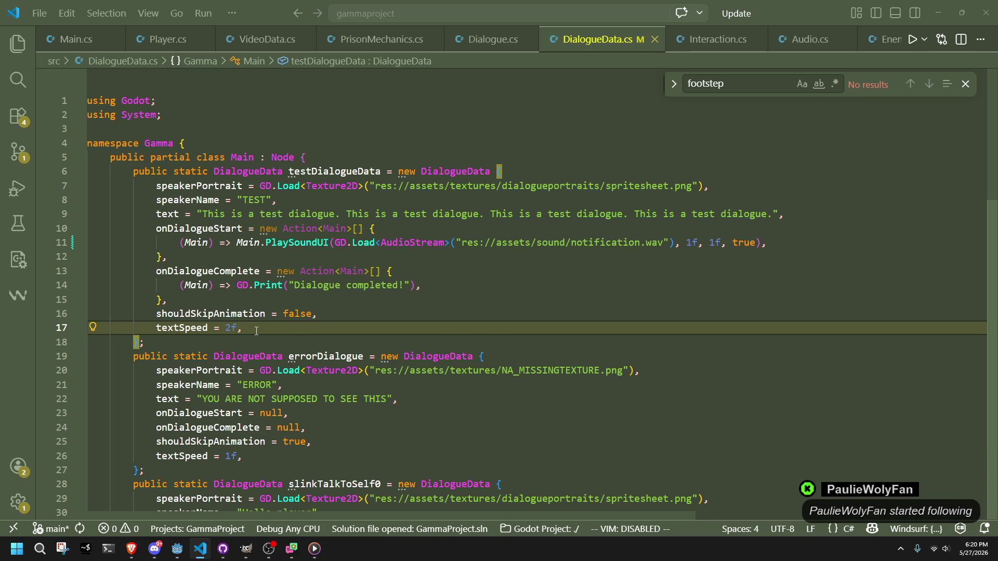
scroll(296, 341, "down", 2)
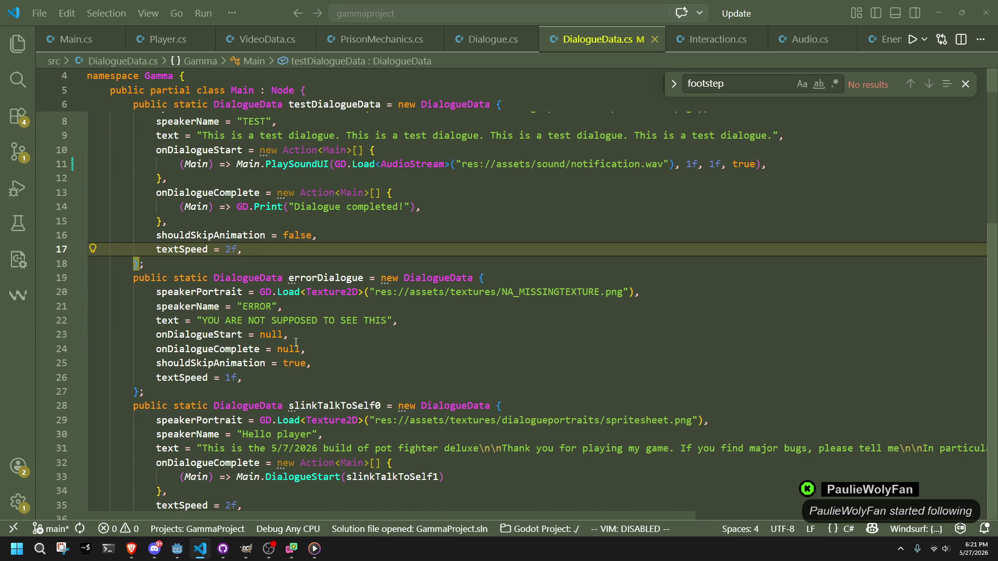
scroll(296, 341, "down", 3)
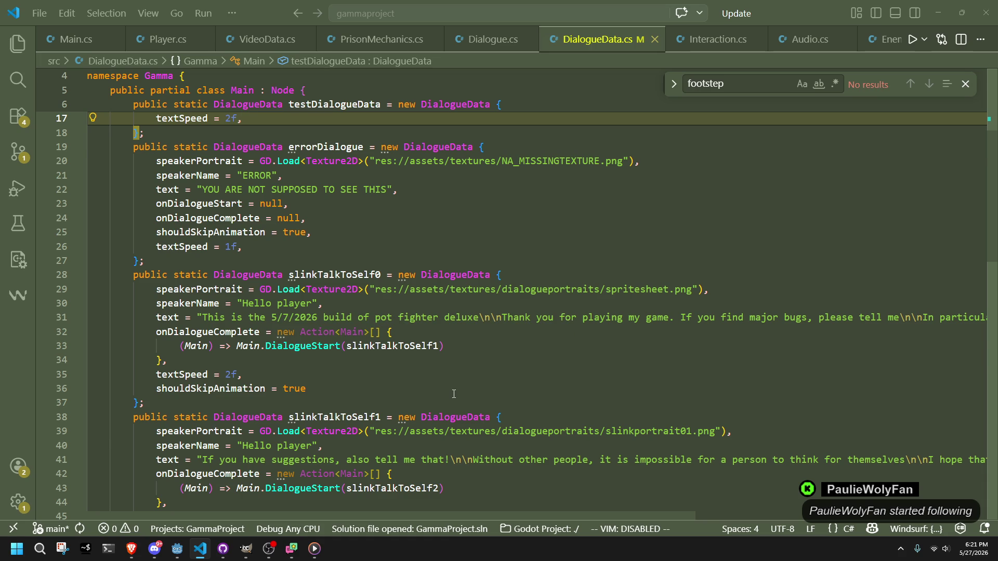
scroll(453, 393, "up", 1)
scroll(454, 394, "up", 2)
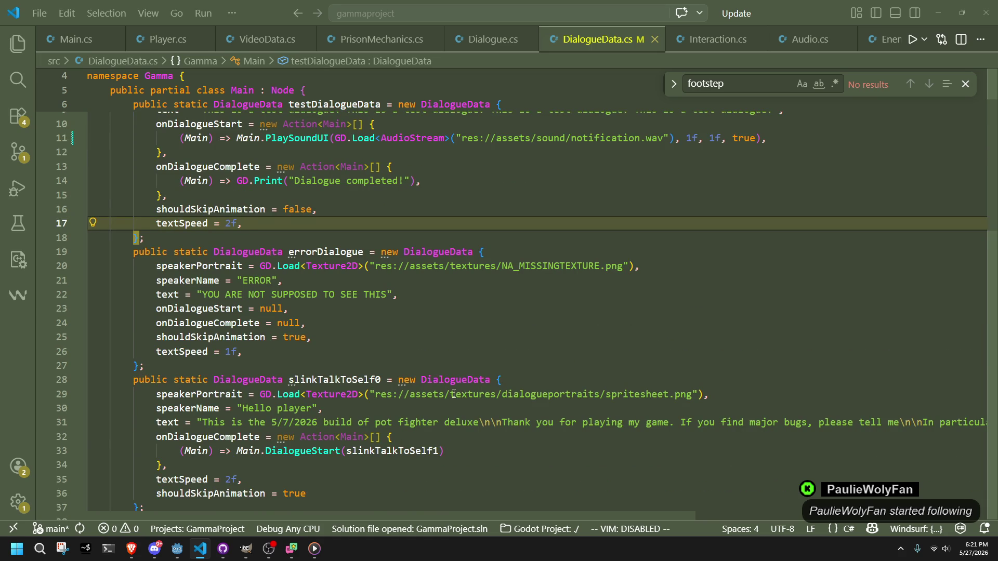
scroll(453, 393, "up", 3)
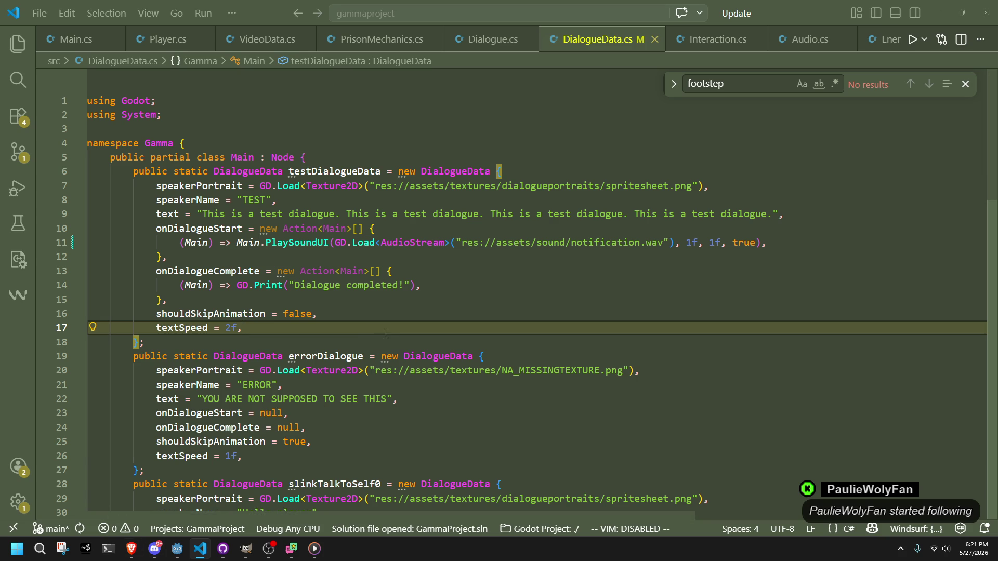
left_click(177, 548)
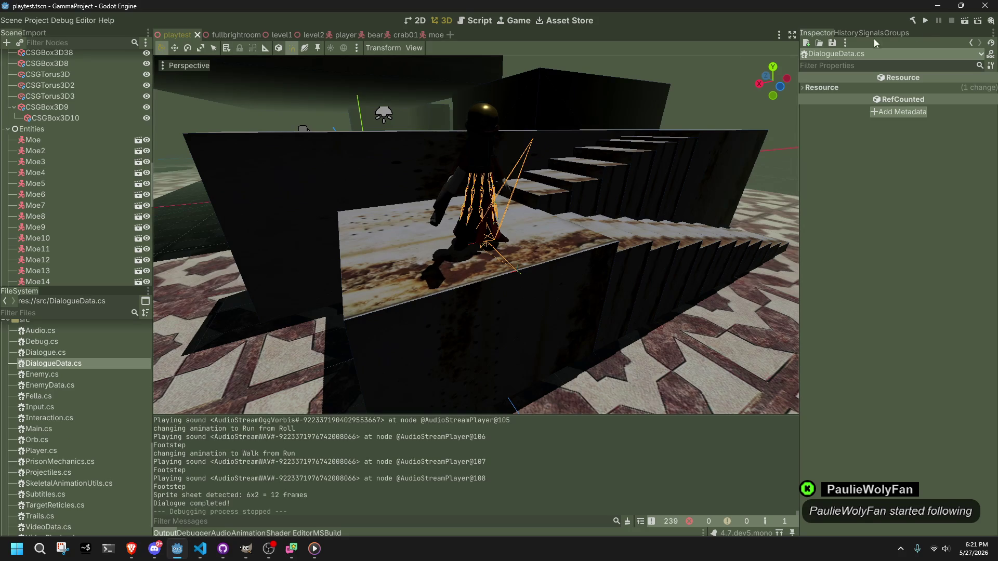
Launch the game, walk to the TEST DIALOGUE object, and trigger its test dialogue.
left_click(925, 21)
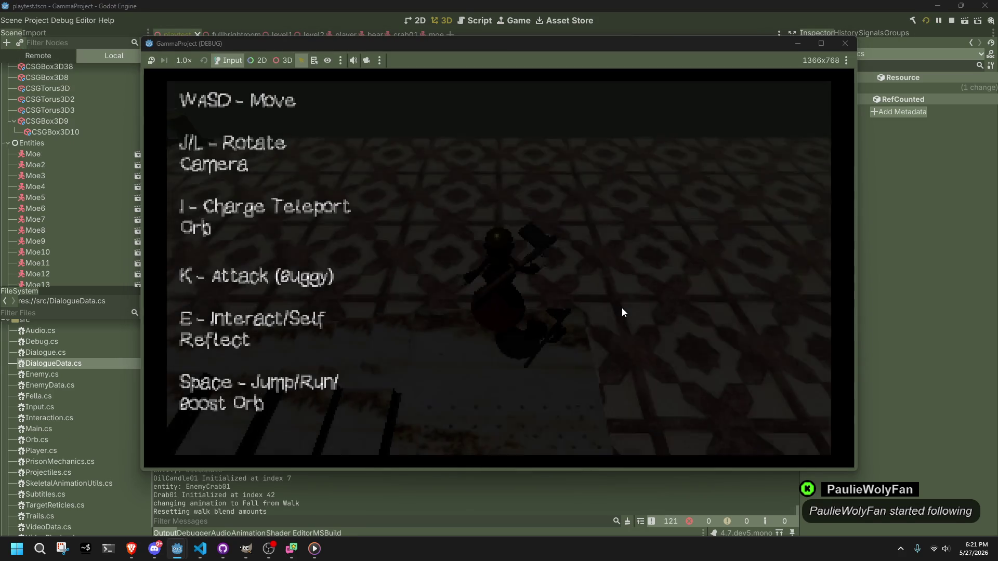
key("a")
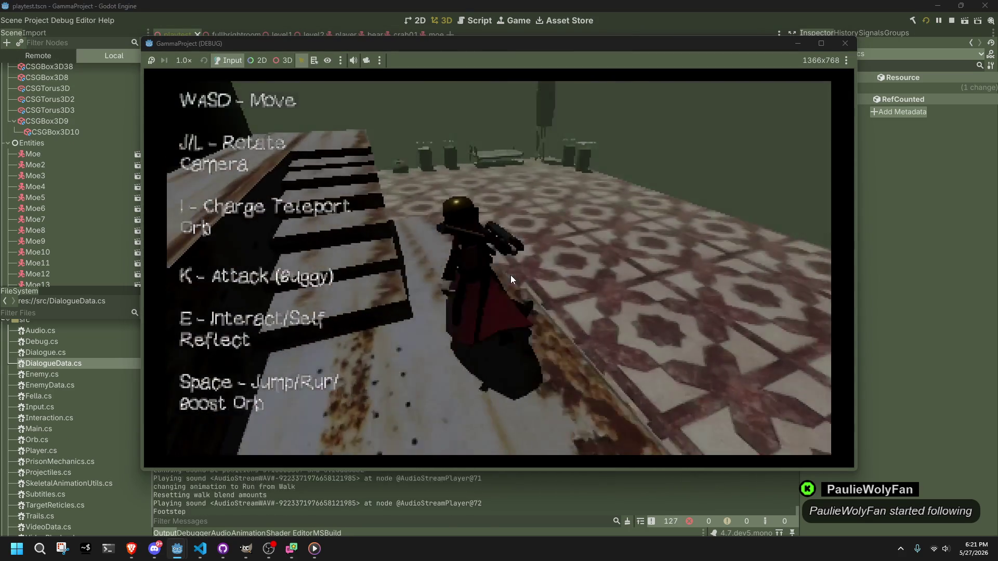
key("w")
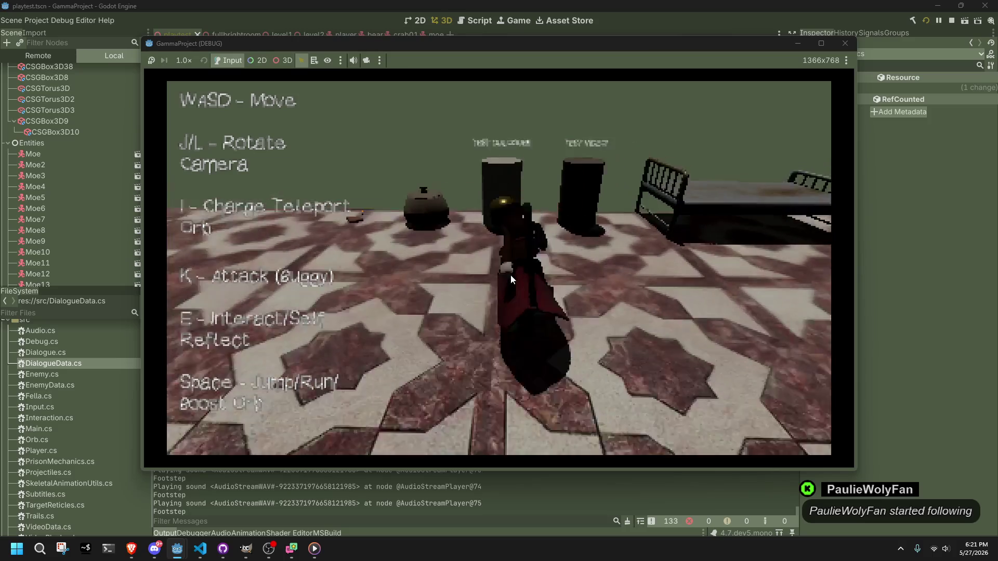
key("e")
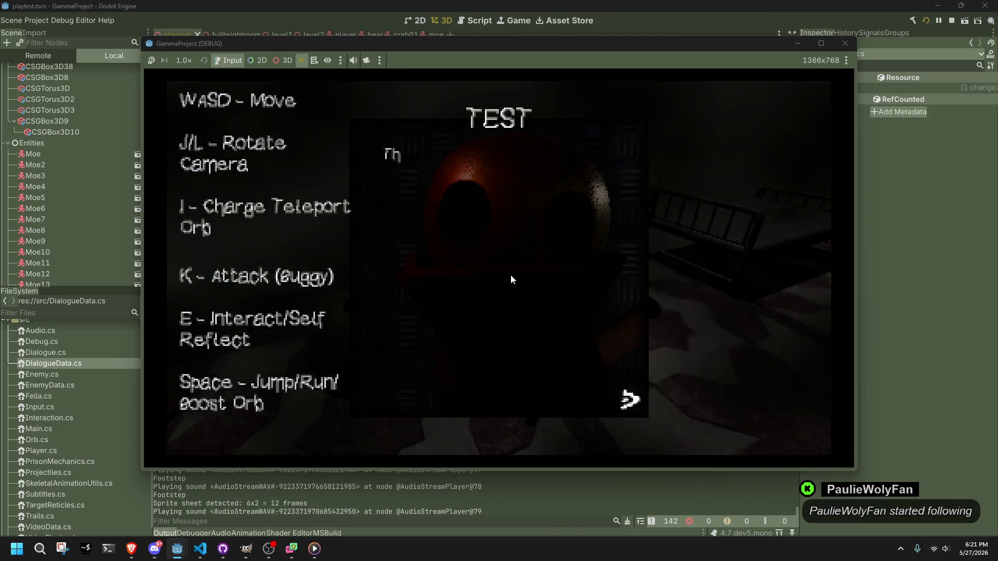
key("e")
key("e")
key("e")
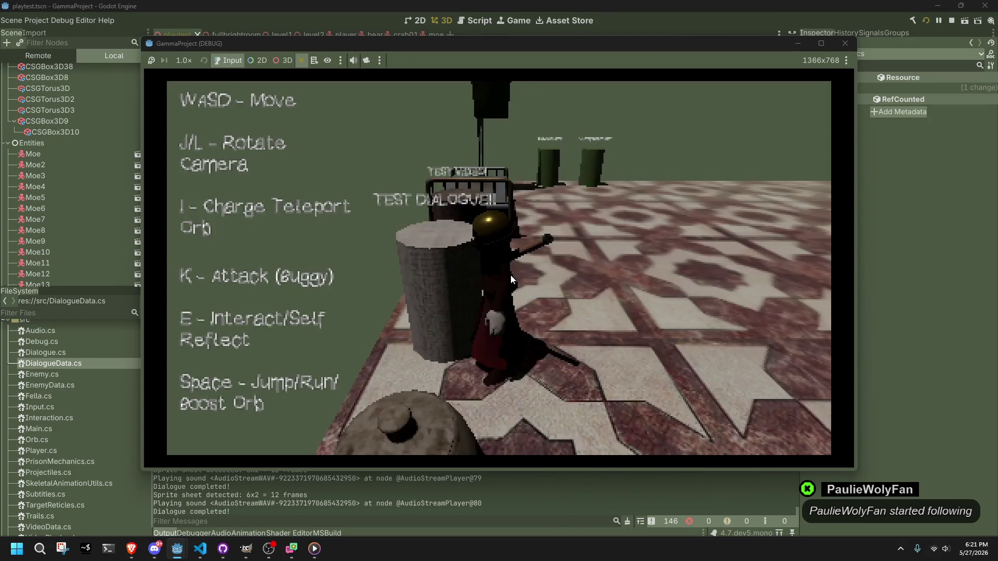
key("w")
key("e")
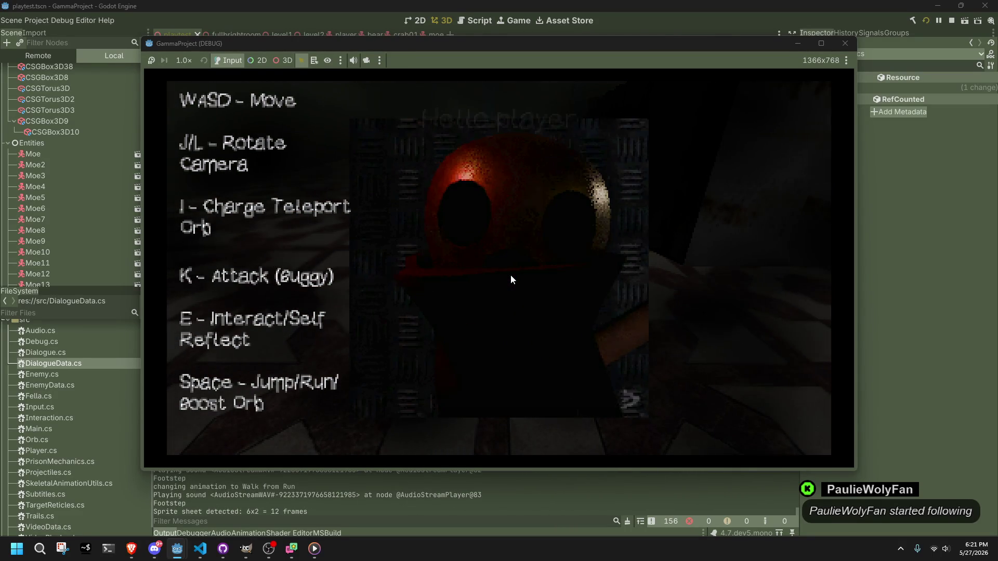
Page through the Hello player dialogue, close the game window, and return to VS Code.
key("e")
key("e")
key("e")
key("e")
key("e")
key("e")
key("l")
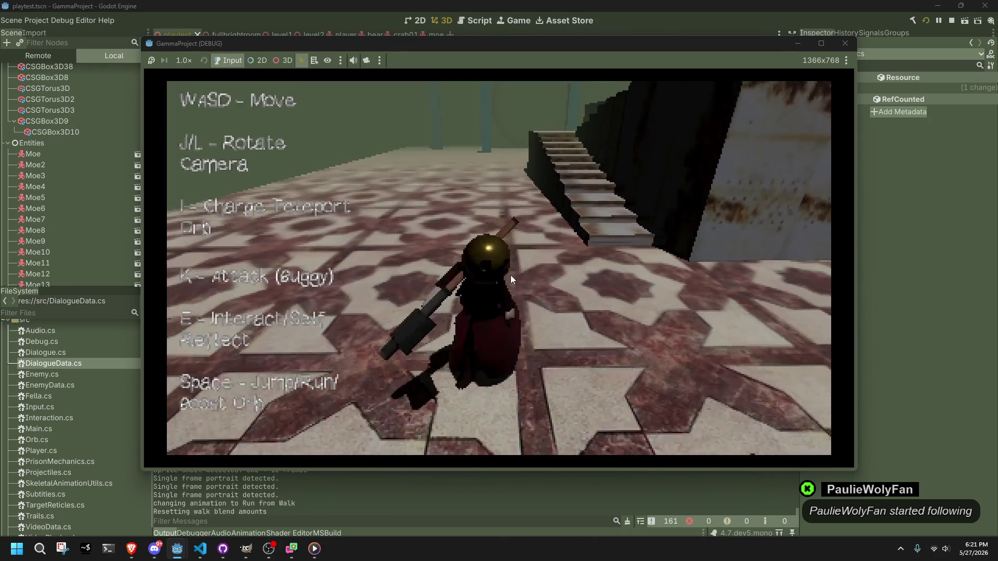
key("w")
key("e")
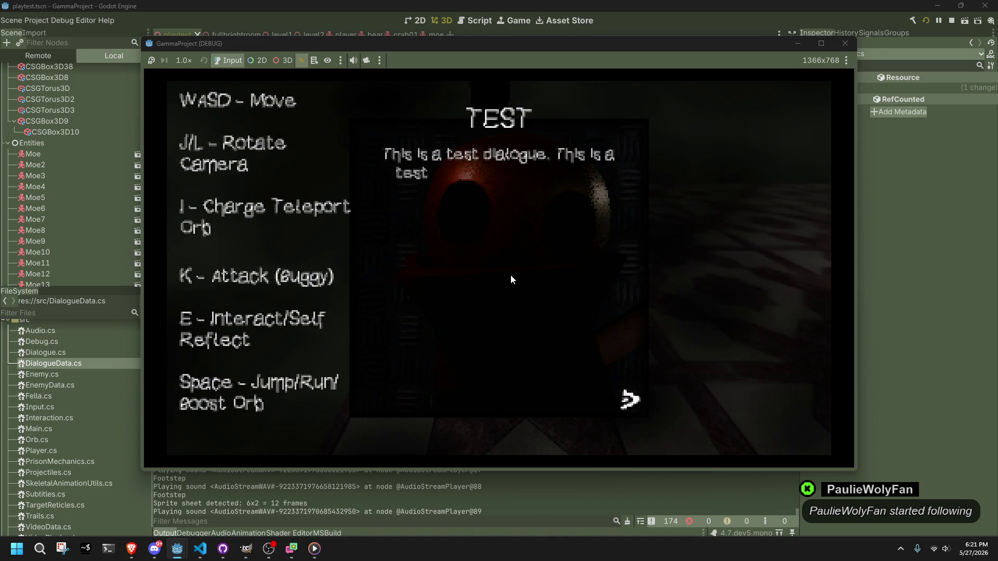
key("e")
key("e")
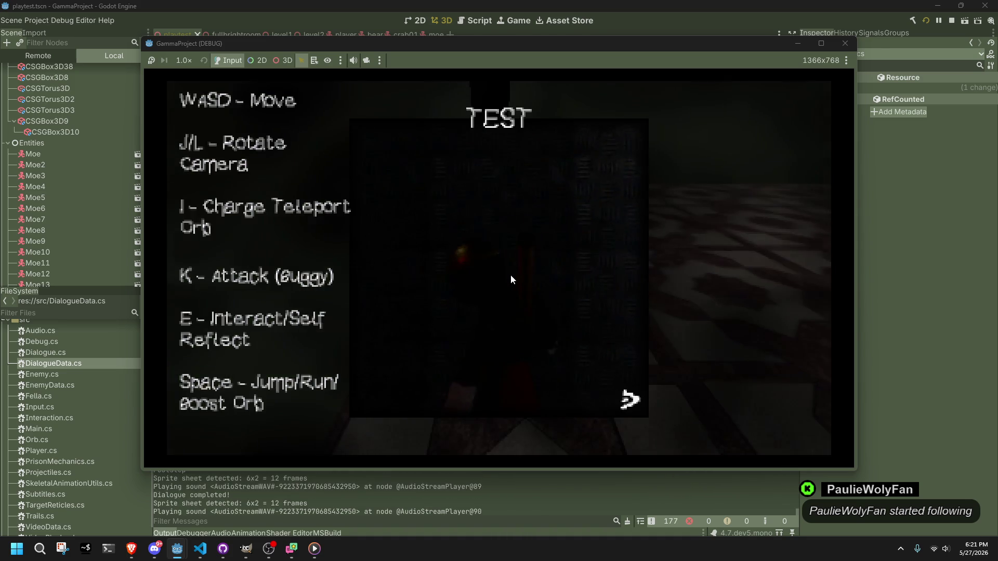
left_click(846, 45)
key("alt+Tab")
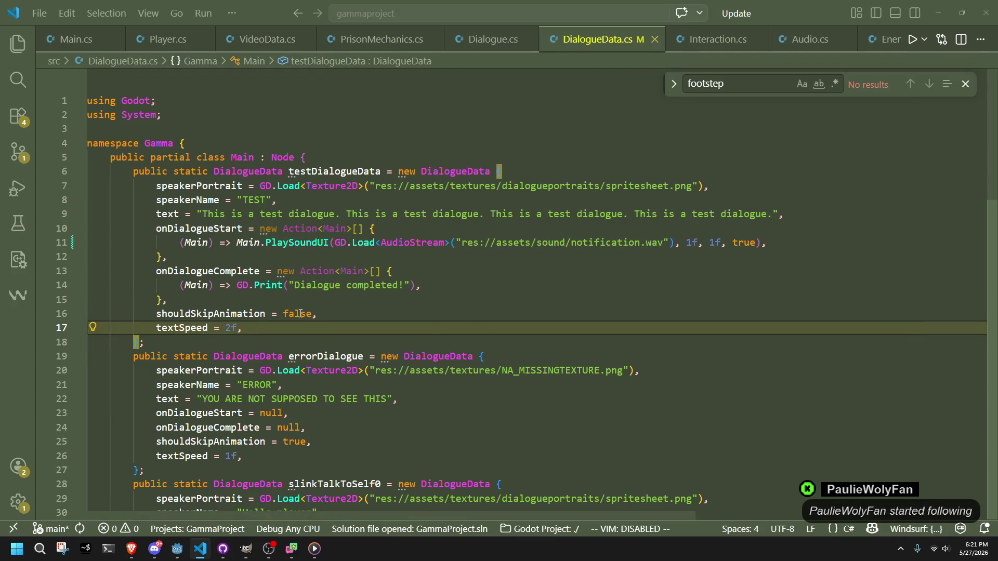
Set testDialogueData's shouldSkipAnimation from false to true, then rebuild and run the game in Godot.
double_click(333, 172)
scroll(349, 240, "down", 3)
scroll(349, 241, "down", 1)
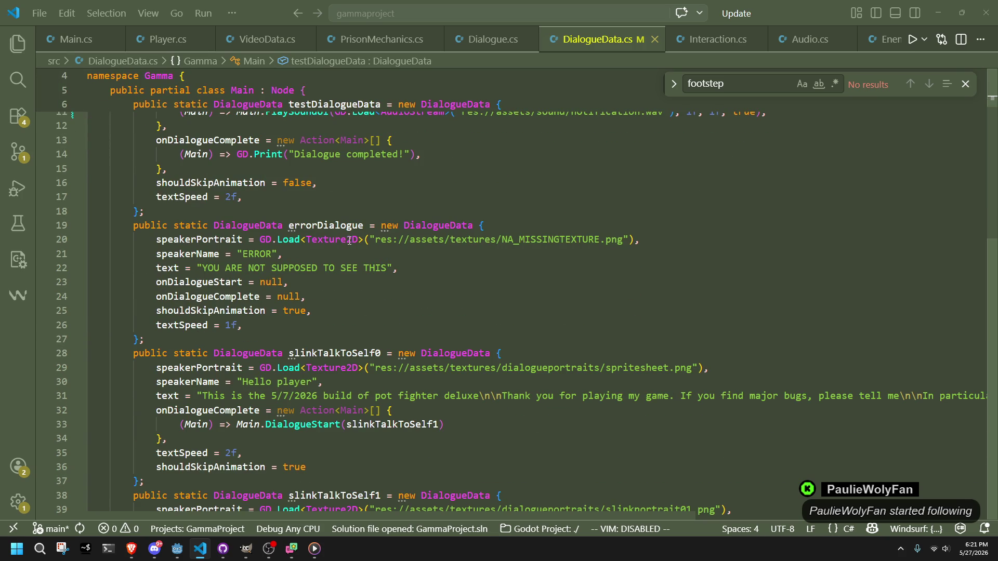
scroll(345, 341, "up", 4)
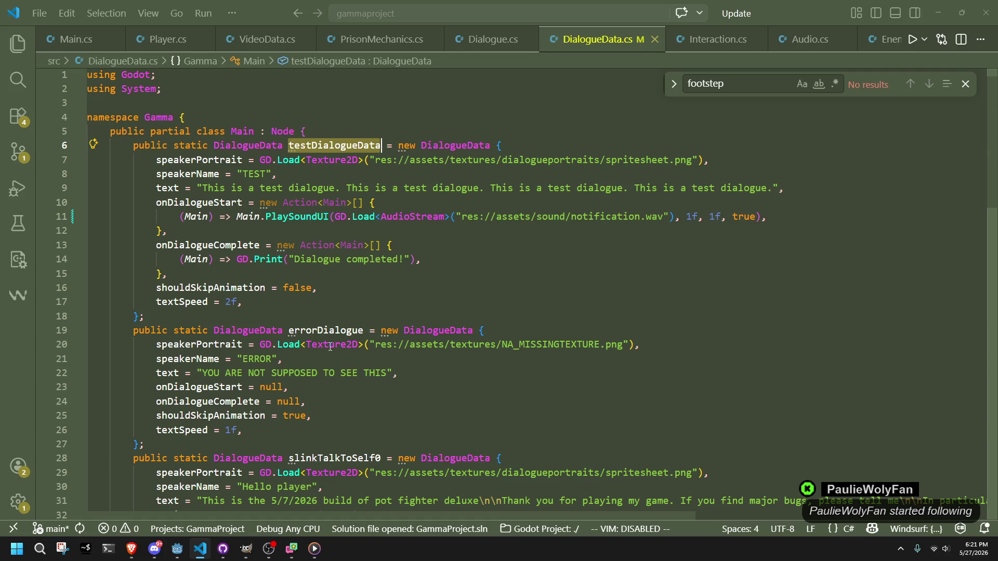
left_click(307, 294)
double_click(296, 288)
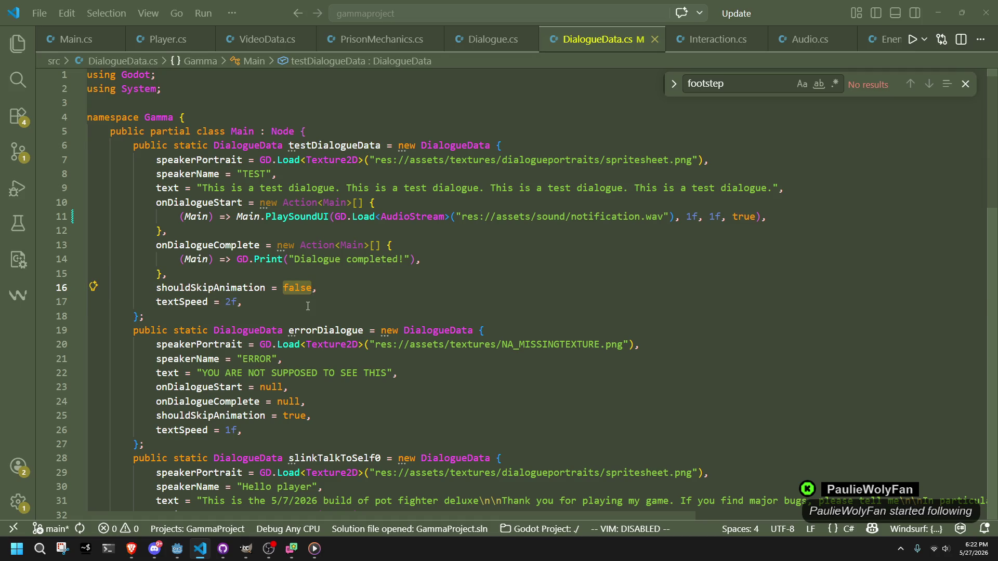
type("true")
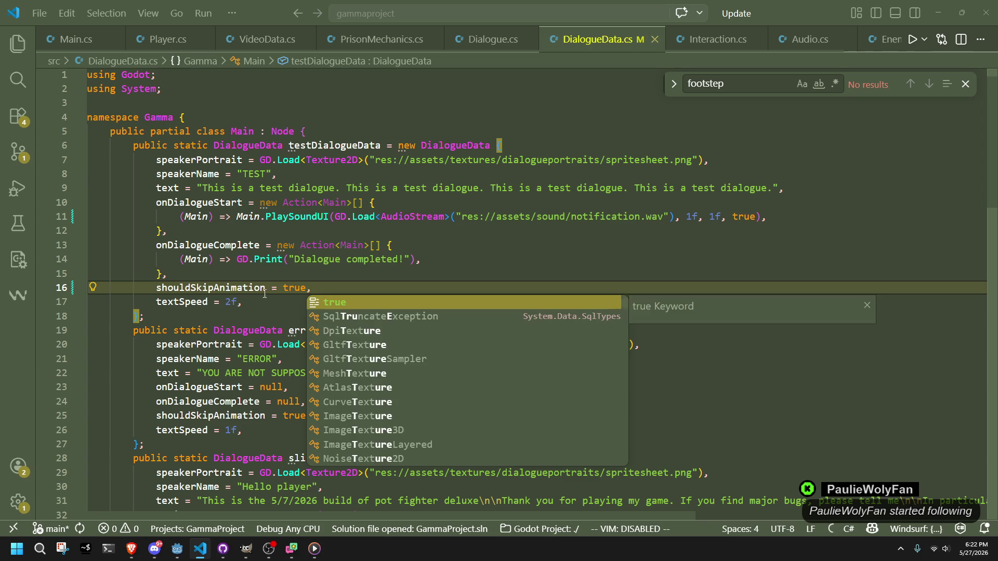
left_click(268, 295)
left_click(275, 300)
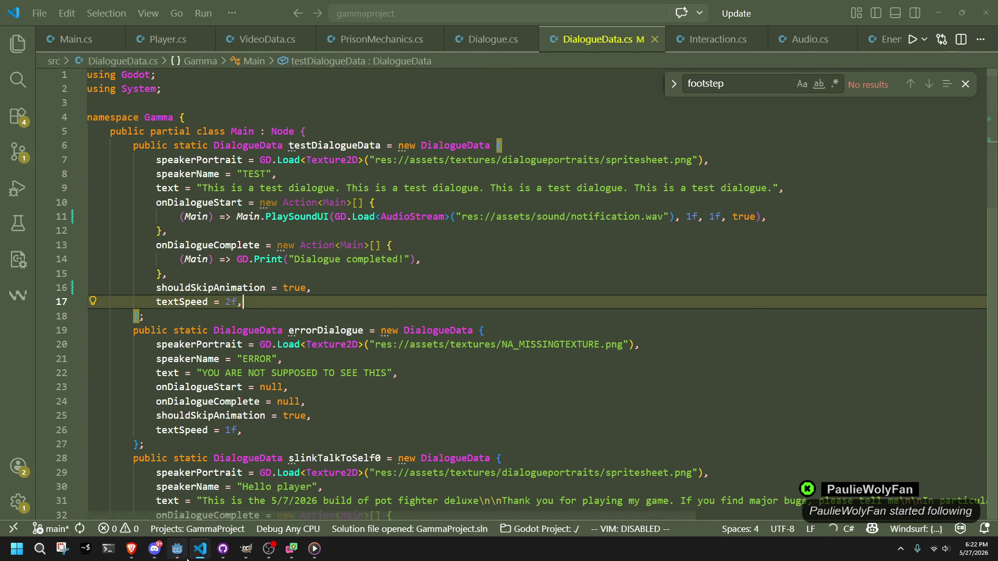
left_click(178, 549)
left_click(921, 27)
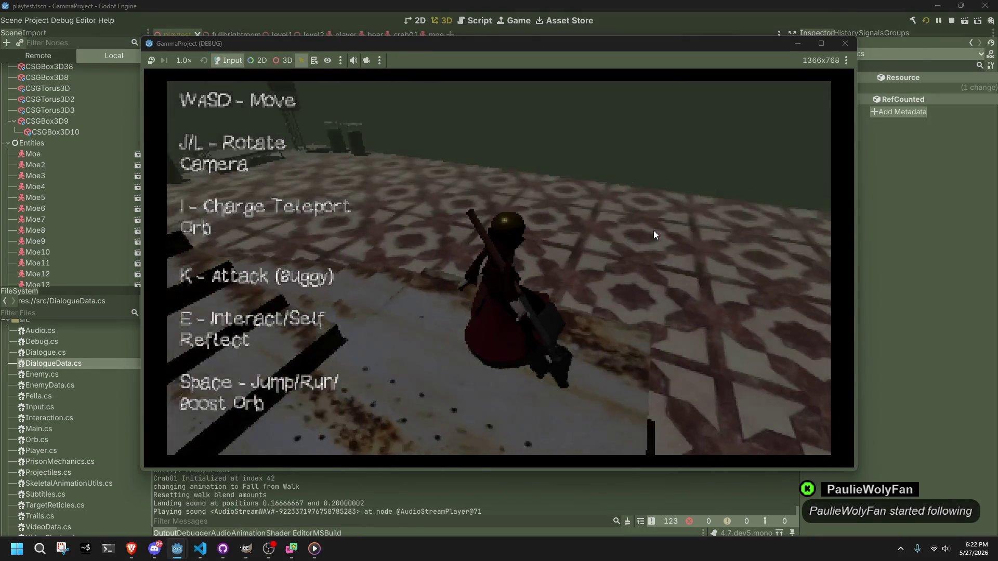
Walk to the TEST DIALOGUE pillar and play through the test dialogue.
key("w")
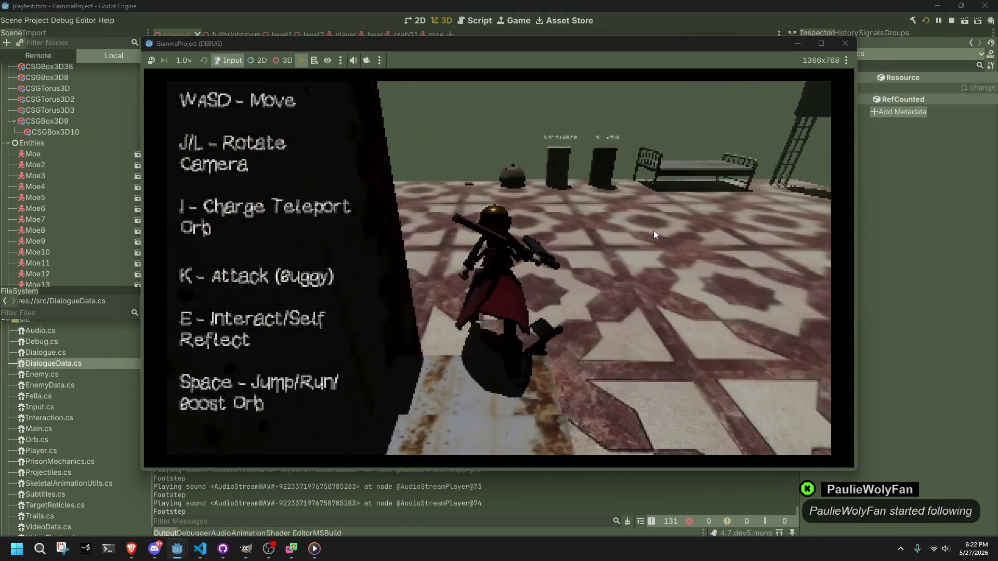
key("w")
key("e")
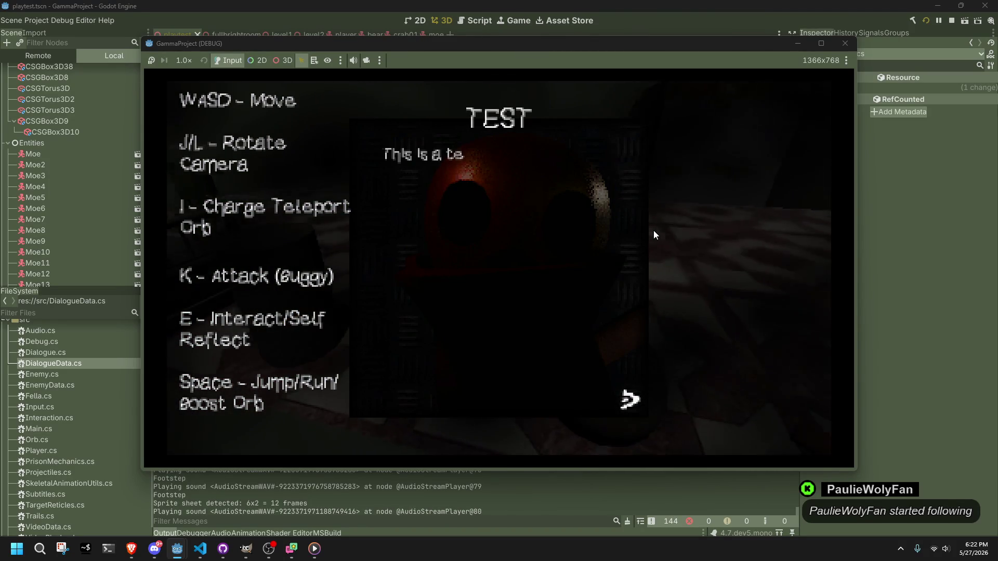
key("e")
key("w")
Head toward the stairs, jump, and page through the Hello player message until it closes.
key("d")
key("j")
key("j")
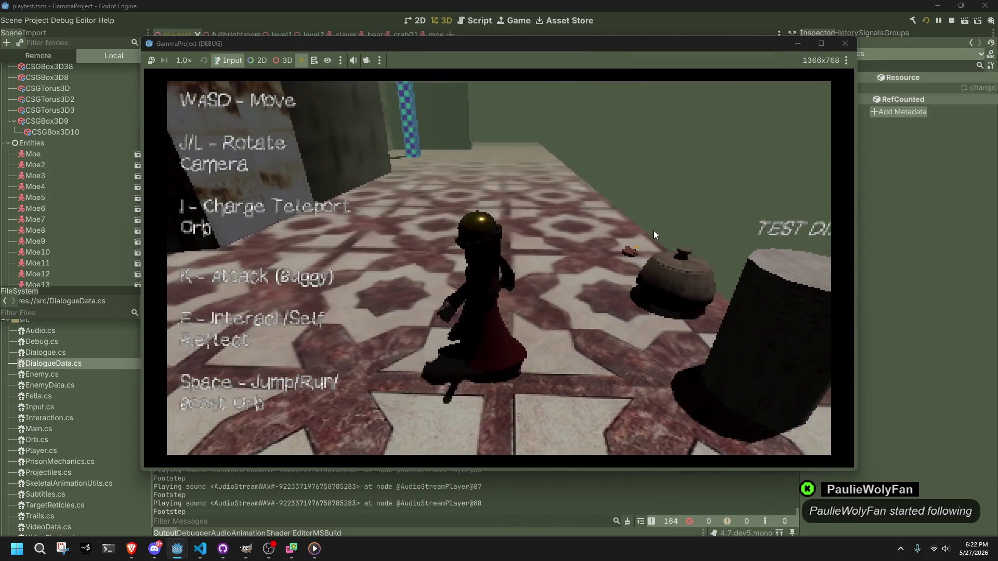
key("j")
key("j")
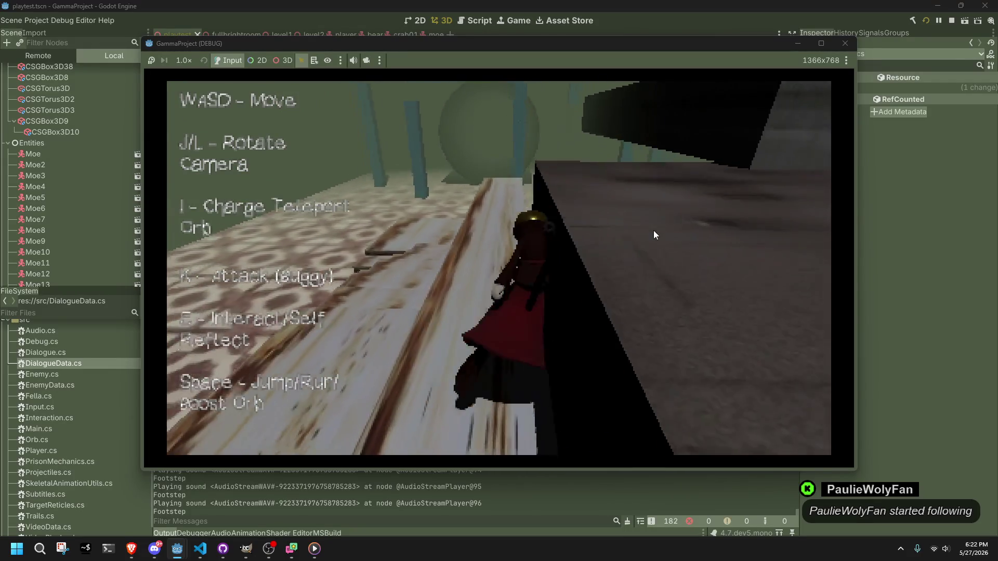
key("space")
key("w")
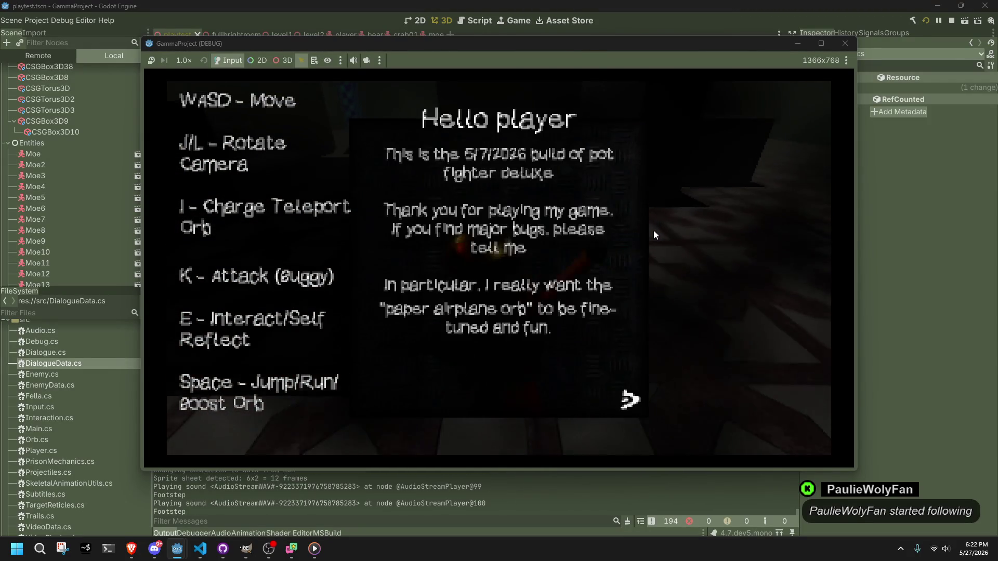
key("e")
key("e")
key("e")
key("e")
key("w")
Run and jump along the wall and stone slab toward the tiled floor.
key("w")
key("w")
key("w")
key("space")
key("w")
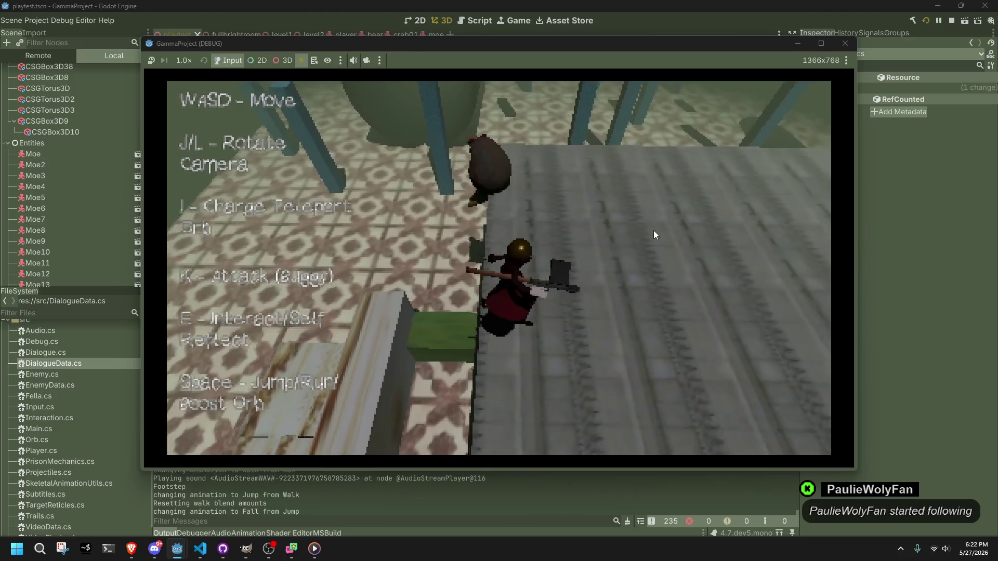
key("w")
key("space")
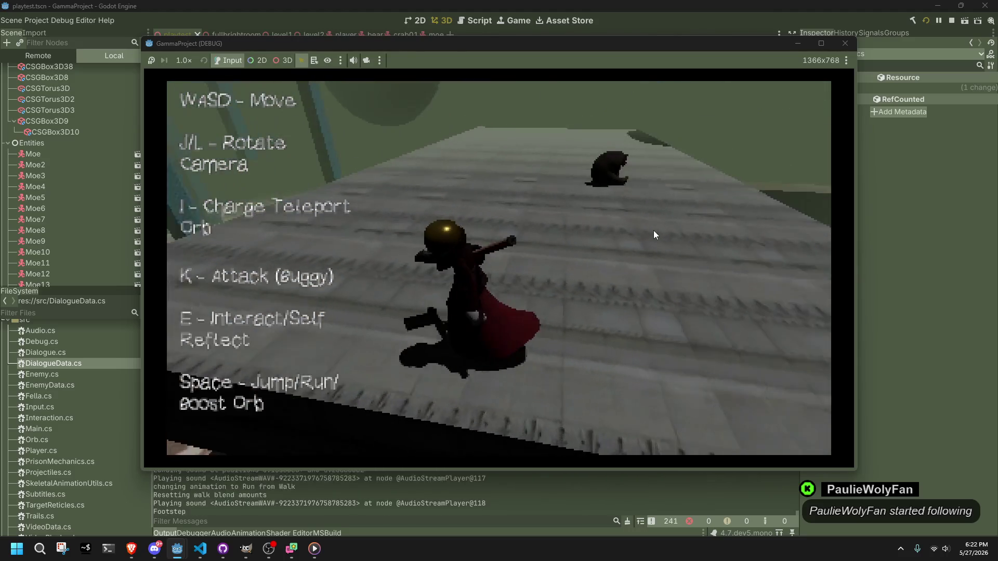
key("w")
key("w")
key("w")
key("w")
key("w")
key("w")
key("w")
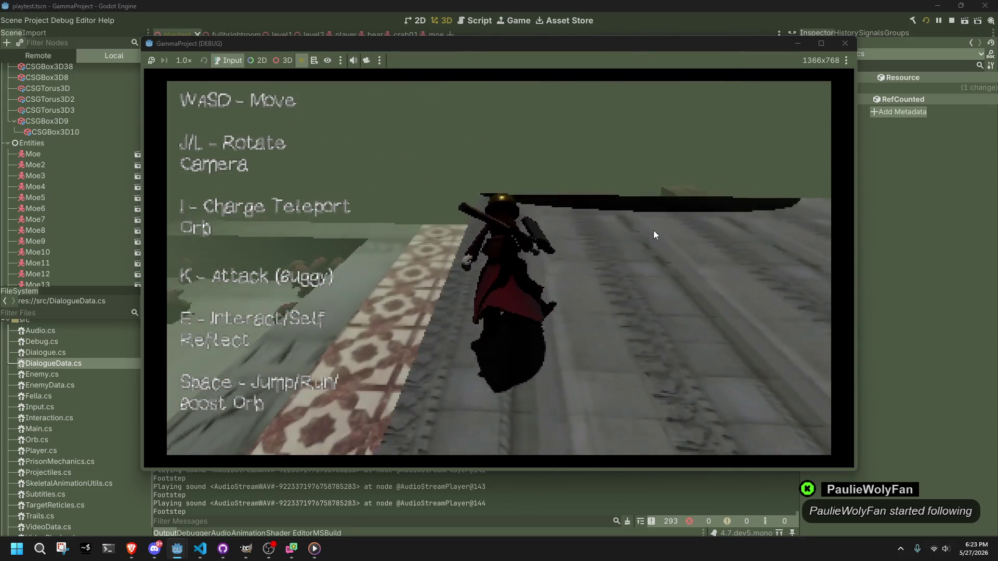
Run past the checkered pillar over the ramps and along the wooden beam, dropping onto the tiled floor.
key("w")
key("w")
key("w")
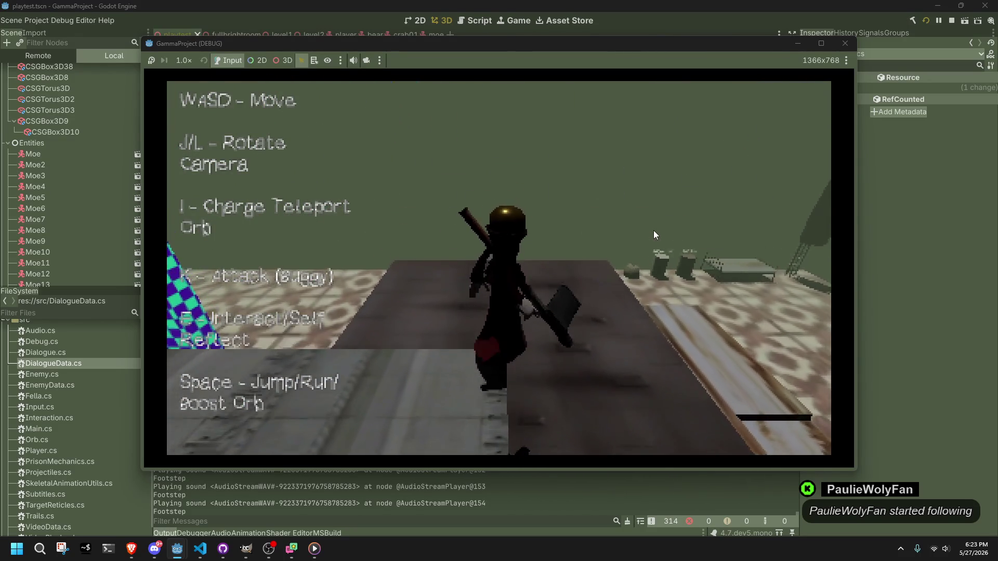
key("w")
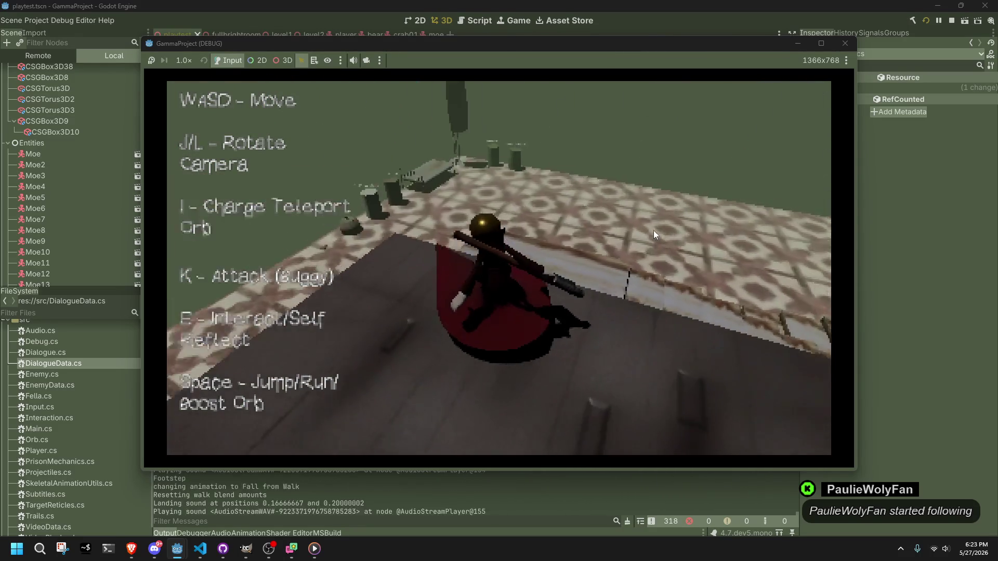
key("w")
key("w")
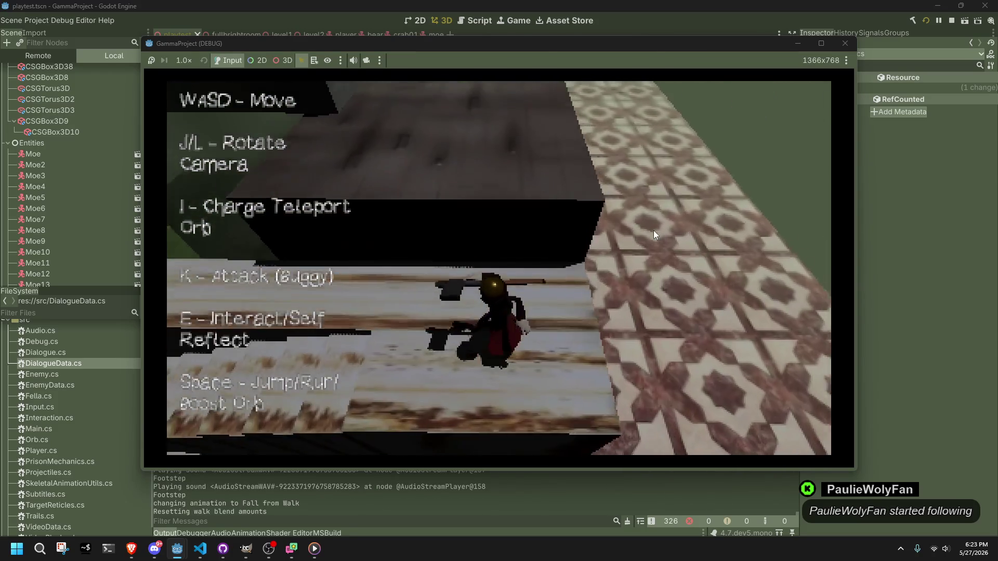
key("w")
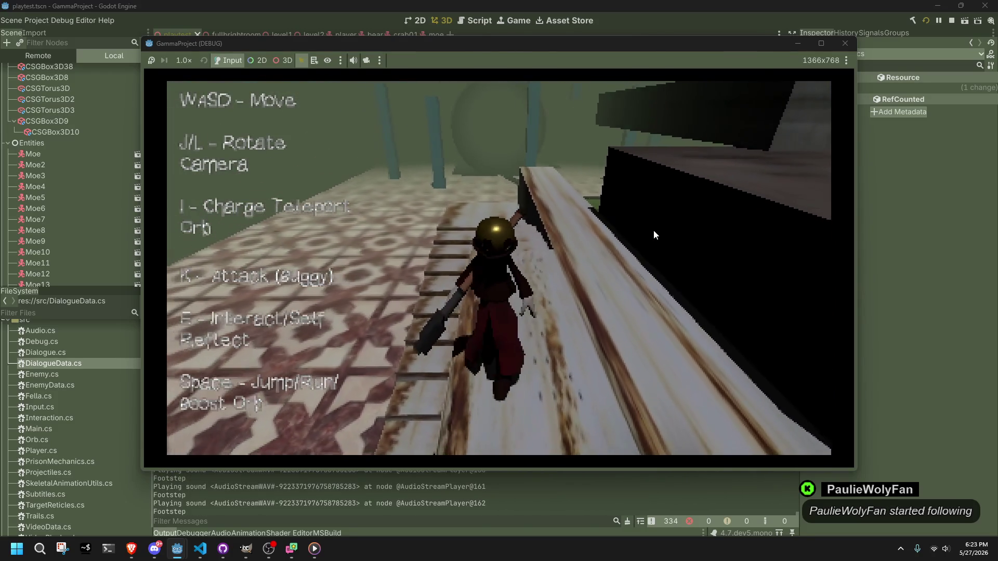
key("w")
key("w")
key("w")
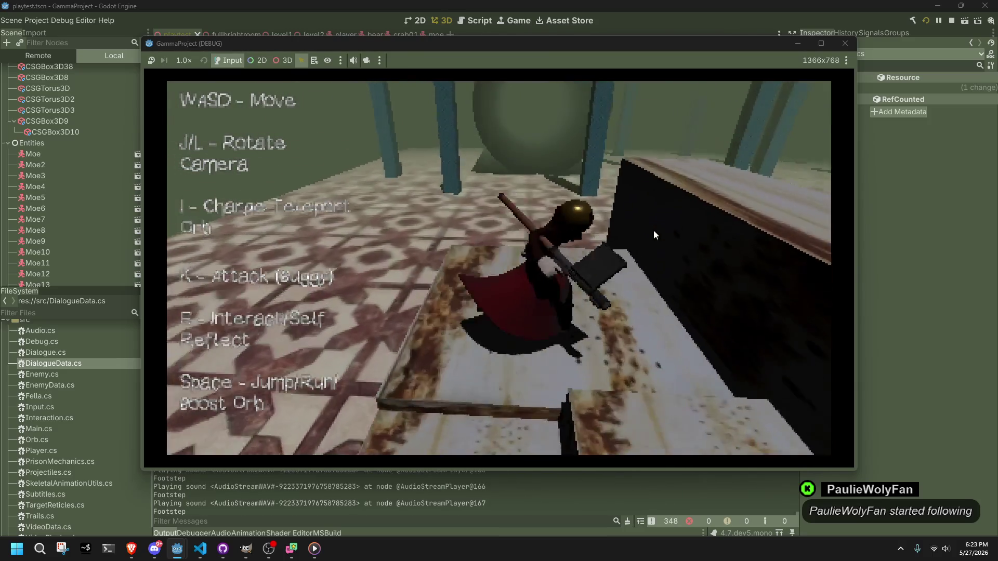
key("w")
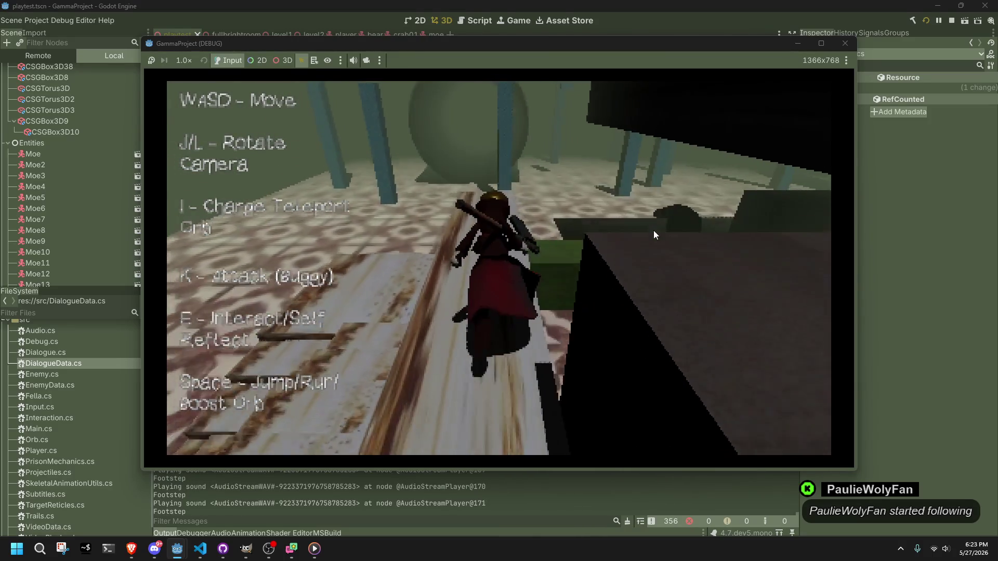
key("w")
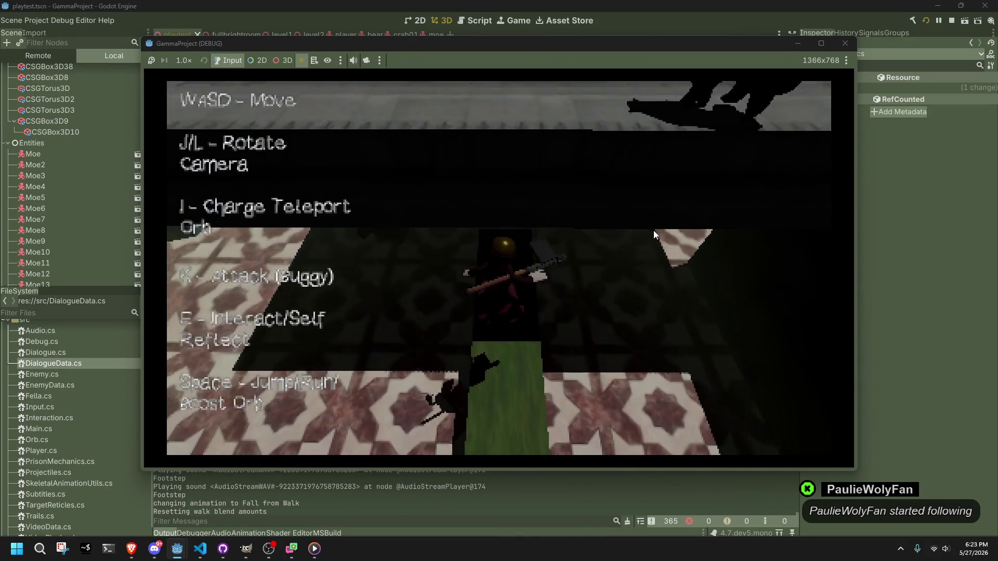
Run across the tiled floor, jump repeatedly by the dark wall, and head into the tiled corridor.
key("w")
key("w")
key("space")
key("w")
key("space")
key("w")
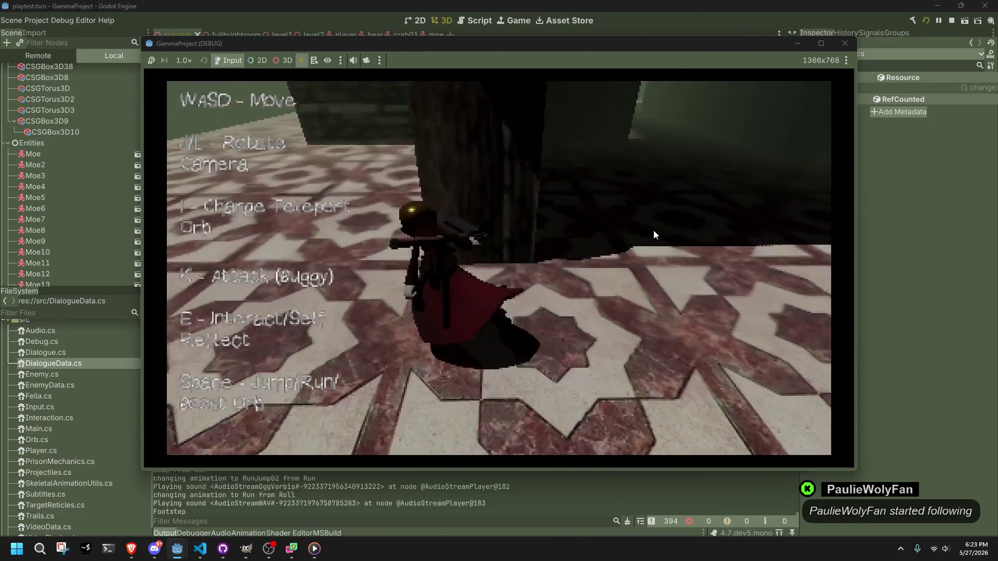
key("w")
key("w")
key("w")
Open and page through the Hello player dialogue, then walk past the bench toward the large dark creature.
key("e")
key("e")
key("e")
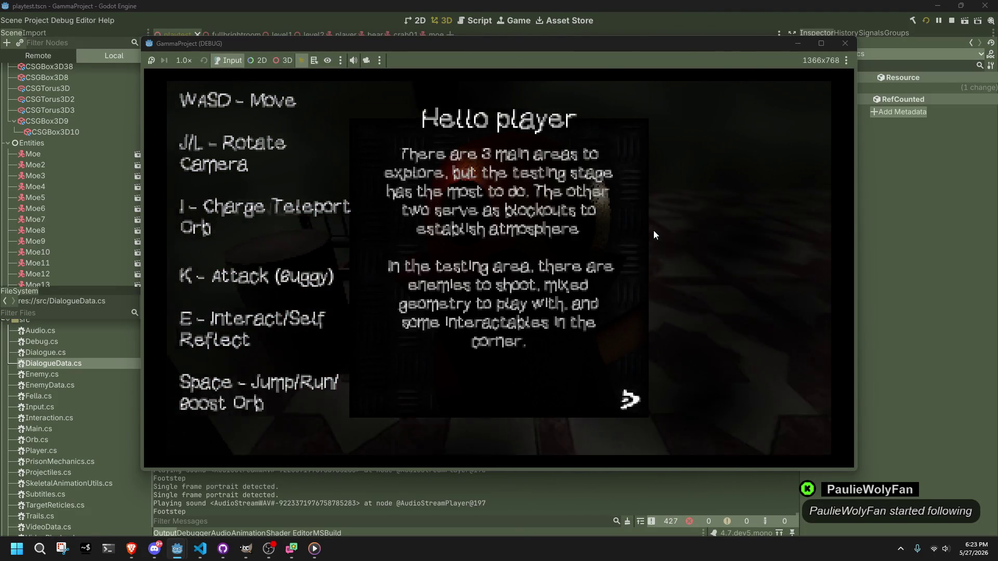
key("e")
key("s")
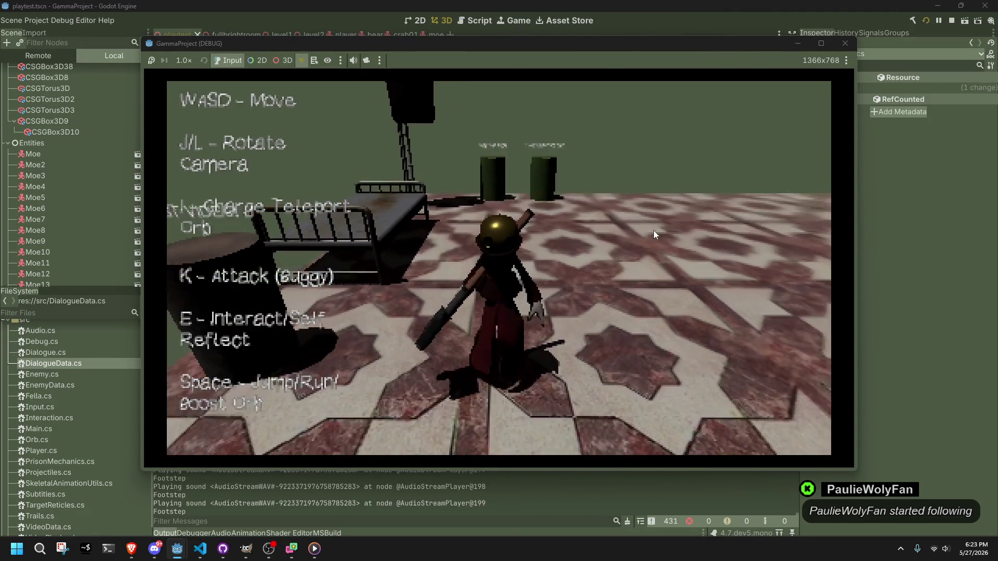
key("s")
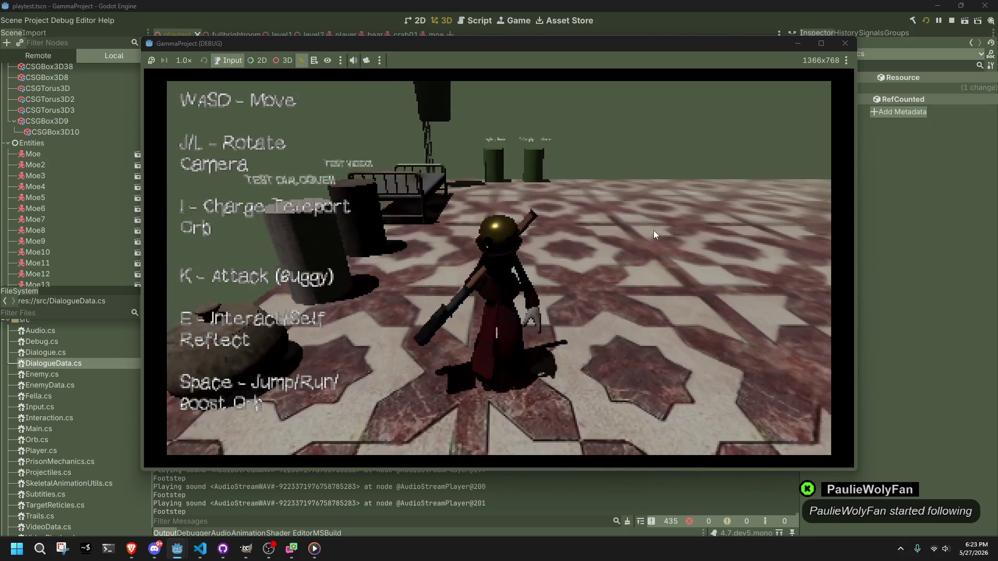
key("s")
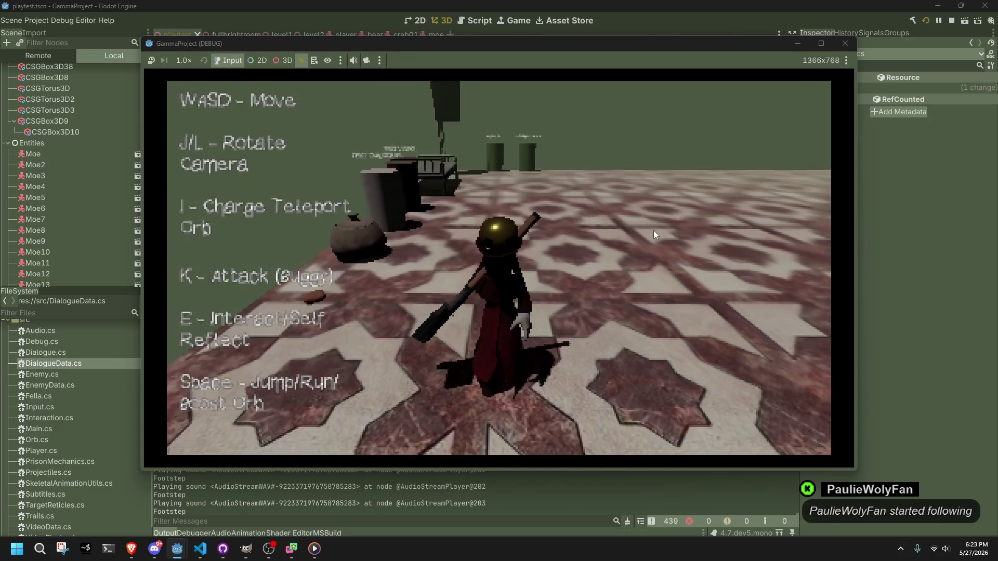
key("s")
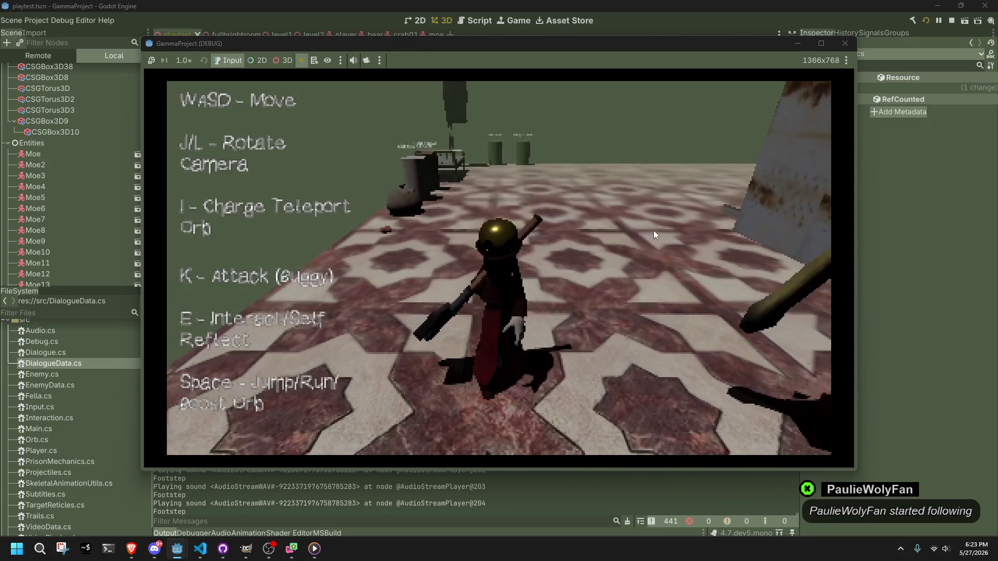
key("s")
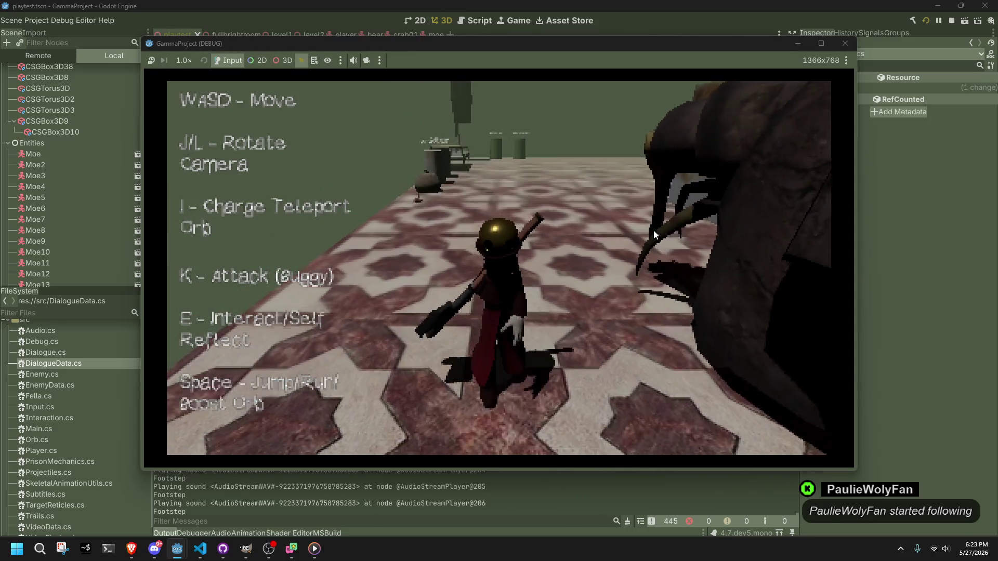
key("w")
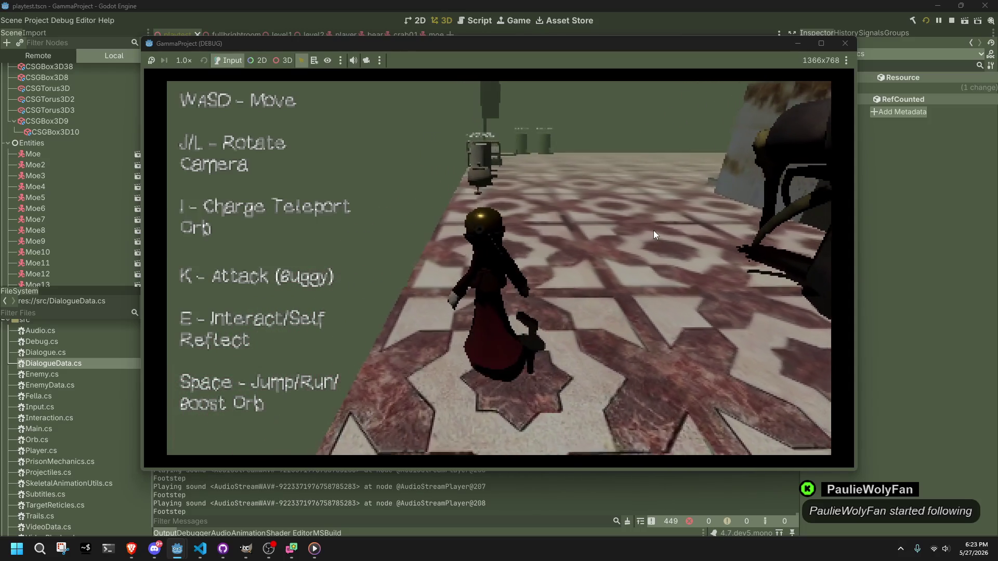
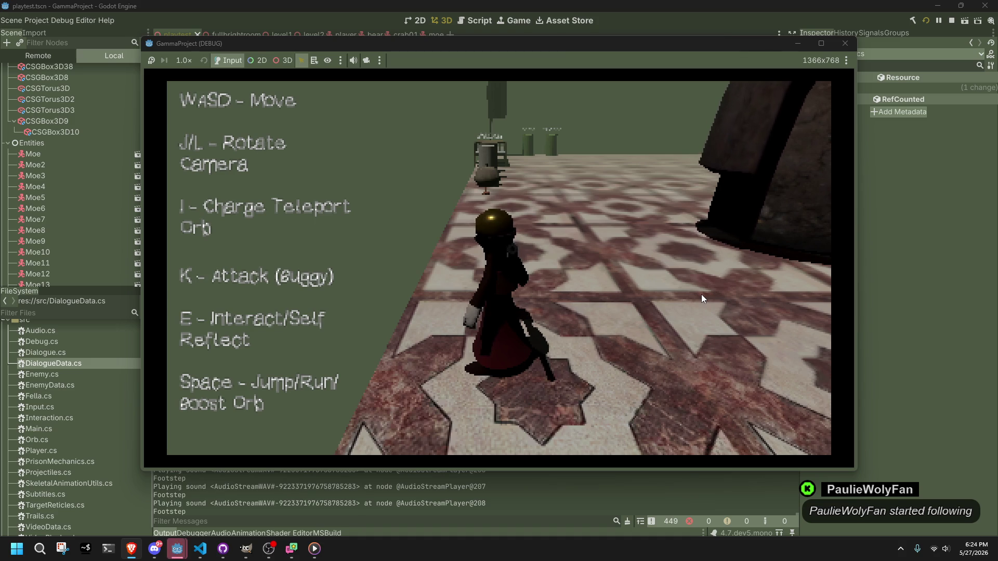
Walk the character past the pots, pillar and bed, then run by the stairs onto the tiles.
key("w")
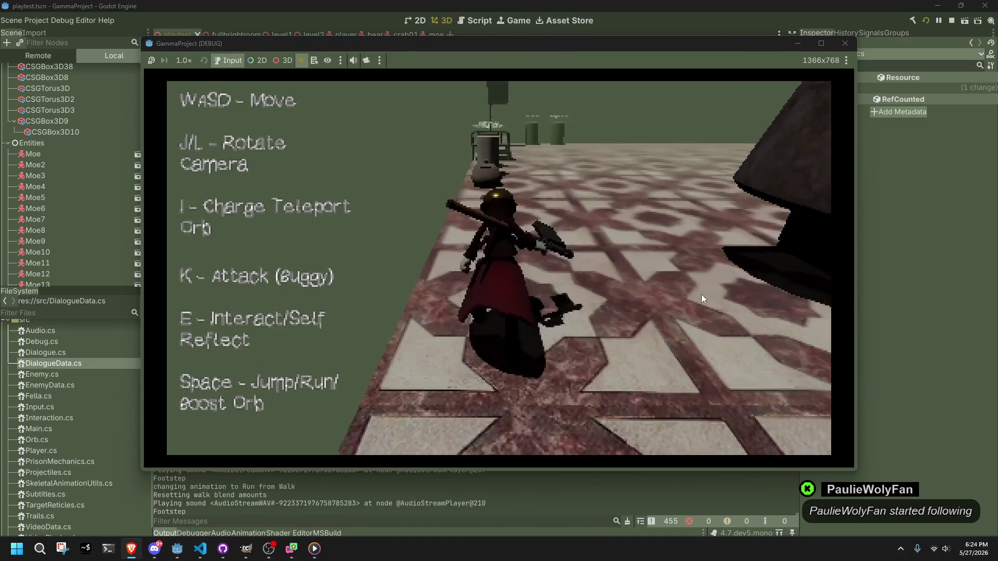
key("s")
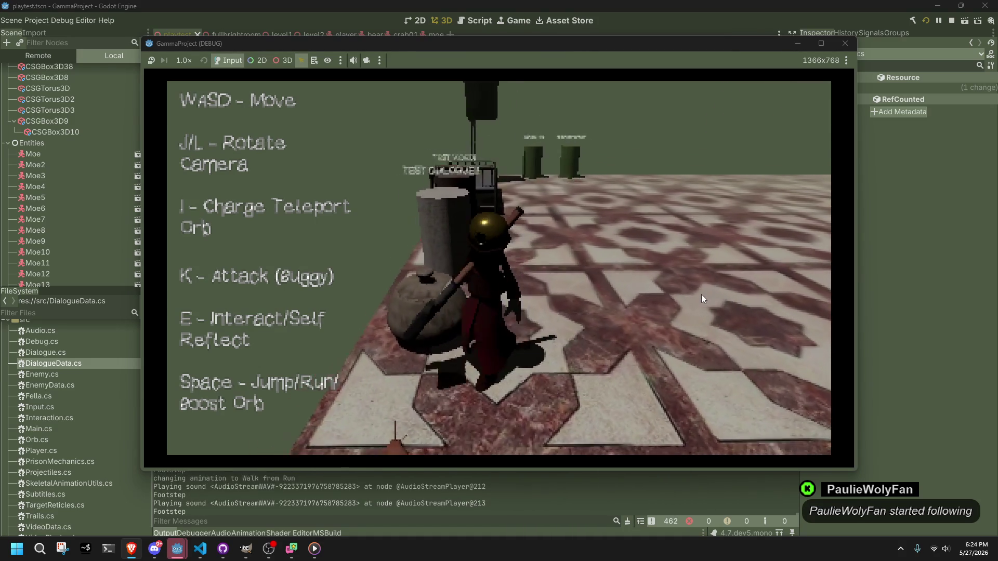
key("w")
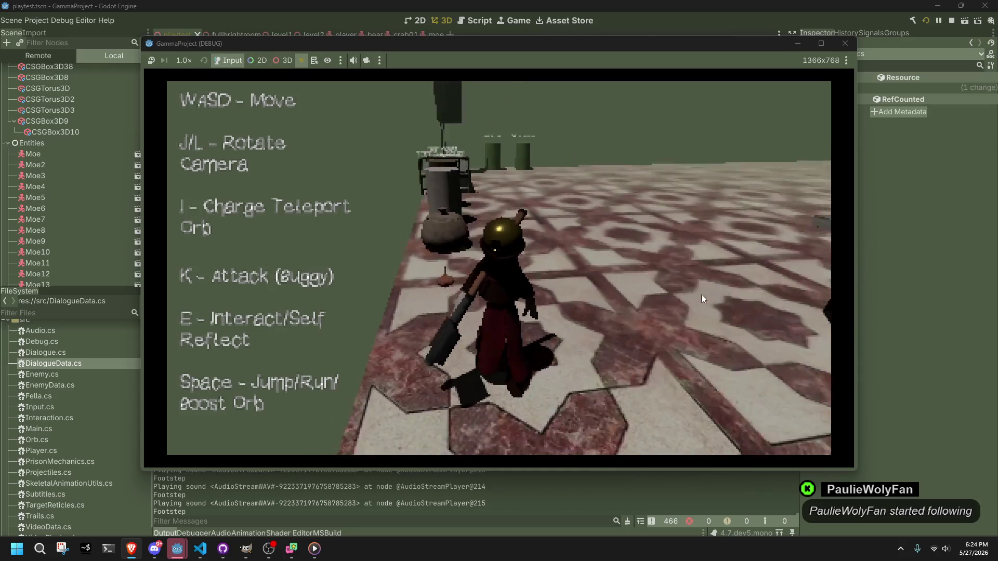
key("a")
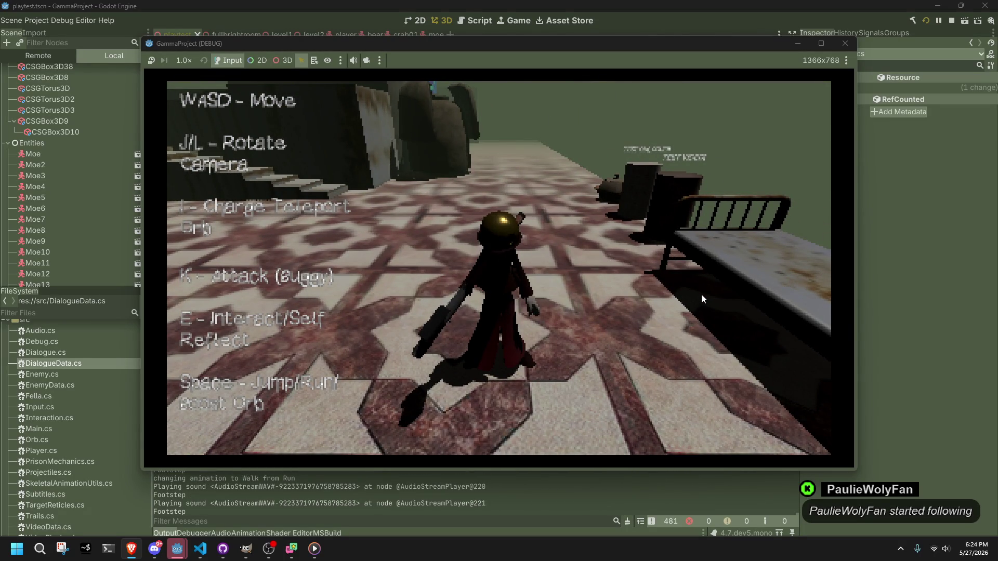
key("a")
key("a")
key("a")
key("a")
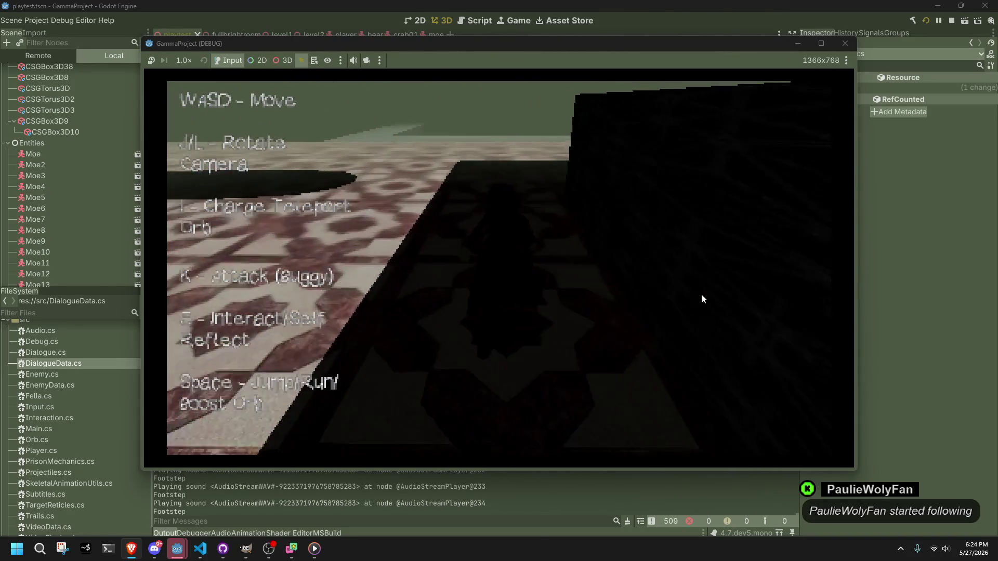
key("a")
key("a")
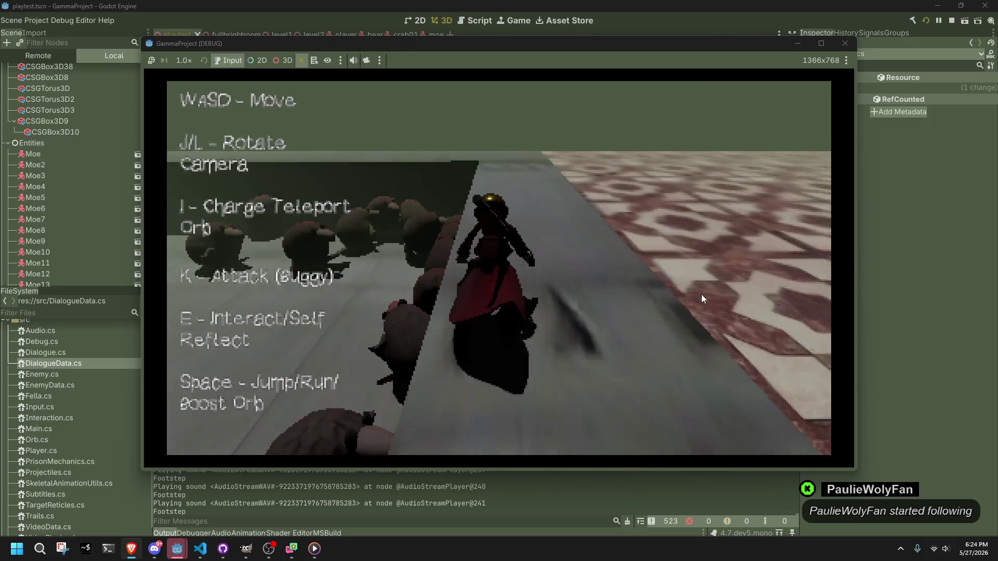
Attack the creatures with K, then walk and jump among them along the raised path.
key("a")
key("k")
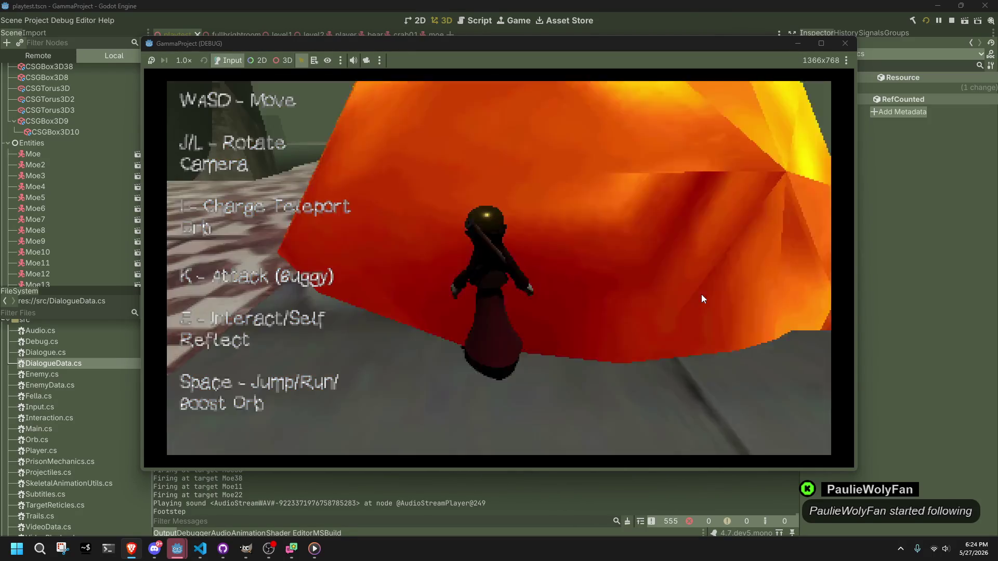
key("k")
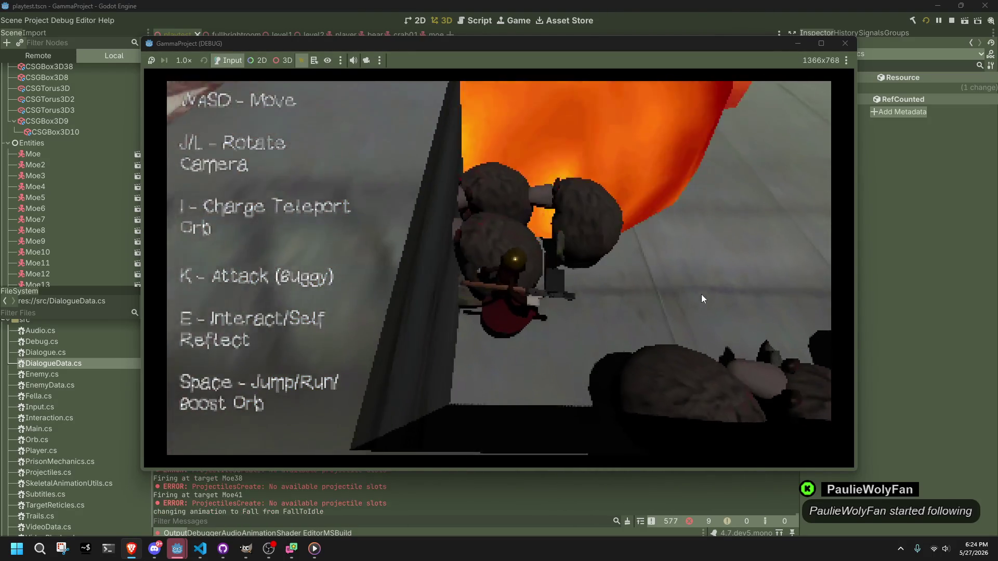
key("w")
key("space")
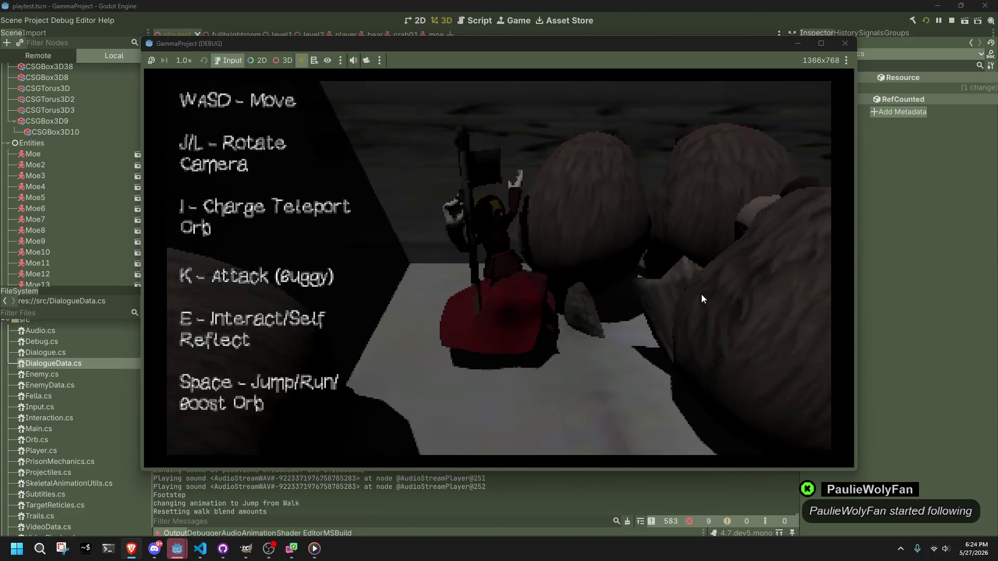
key("l")
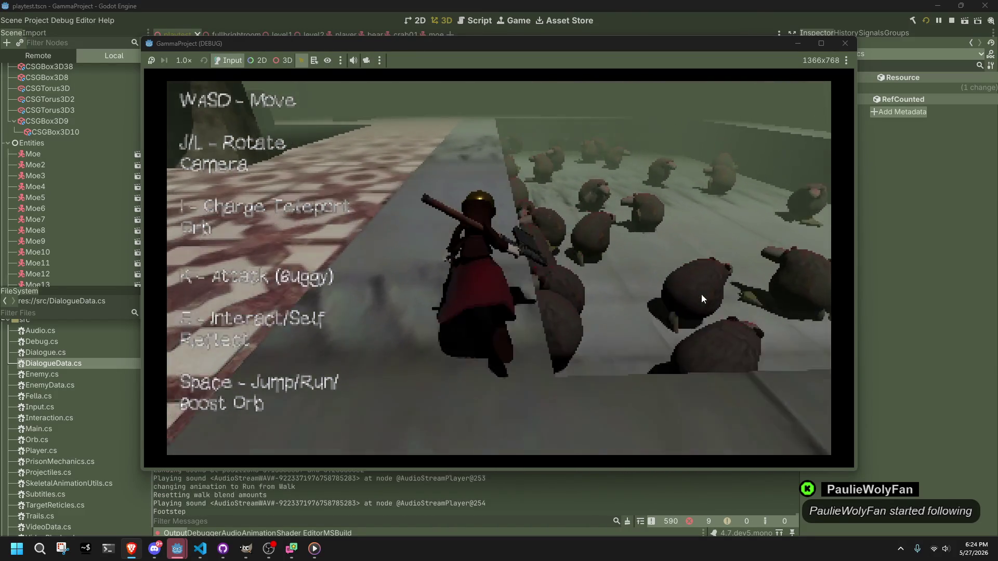
key("w")
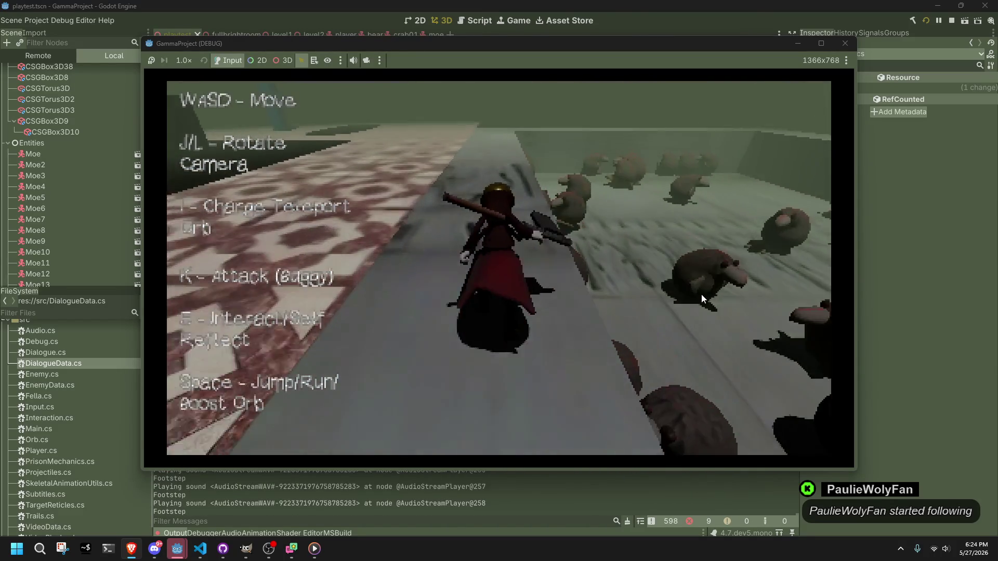
key("w")
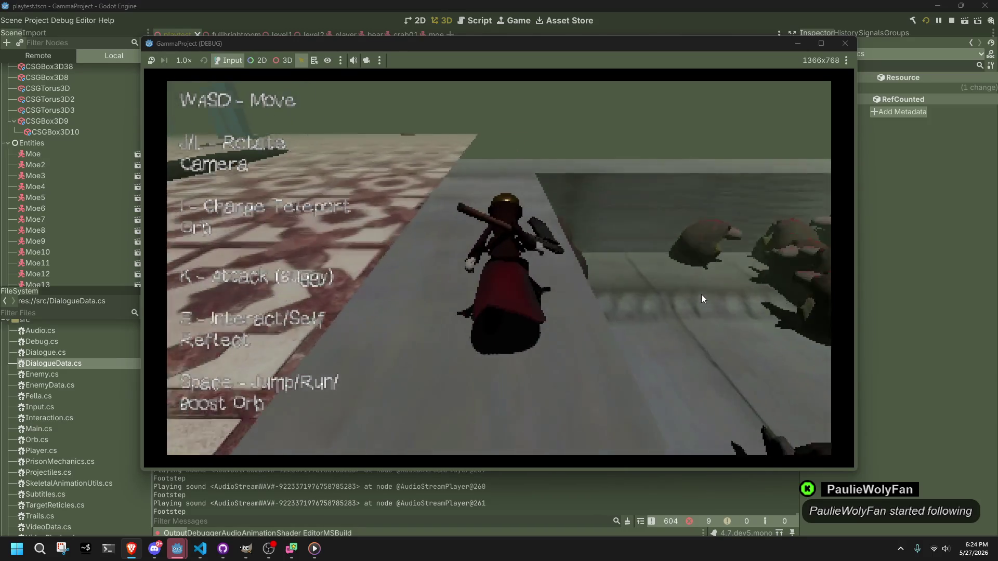
Leap toward the creature crowd and run past it onto the tiles toward the checkered pillar.
key("l")
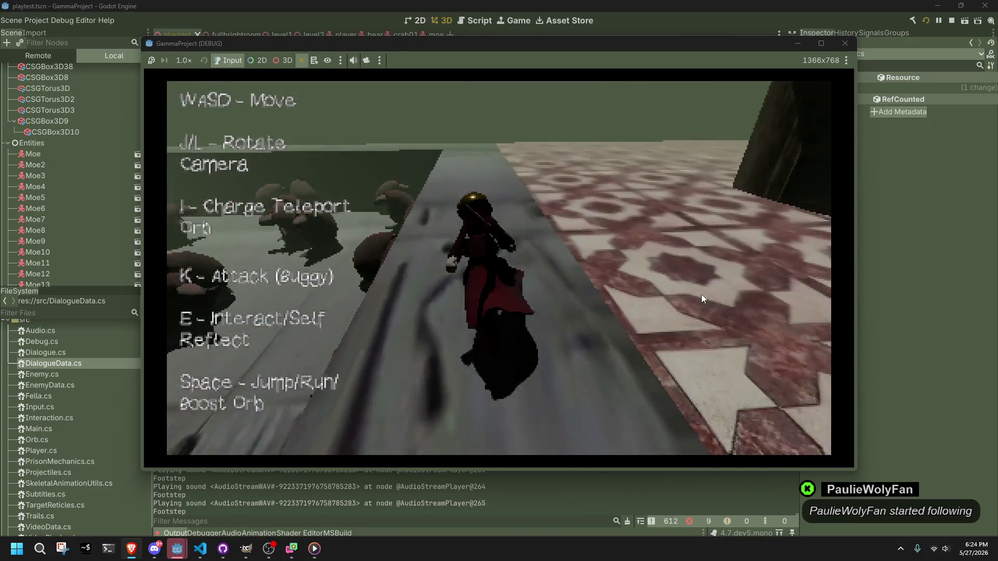
key("space")
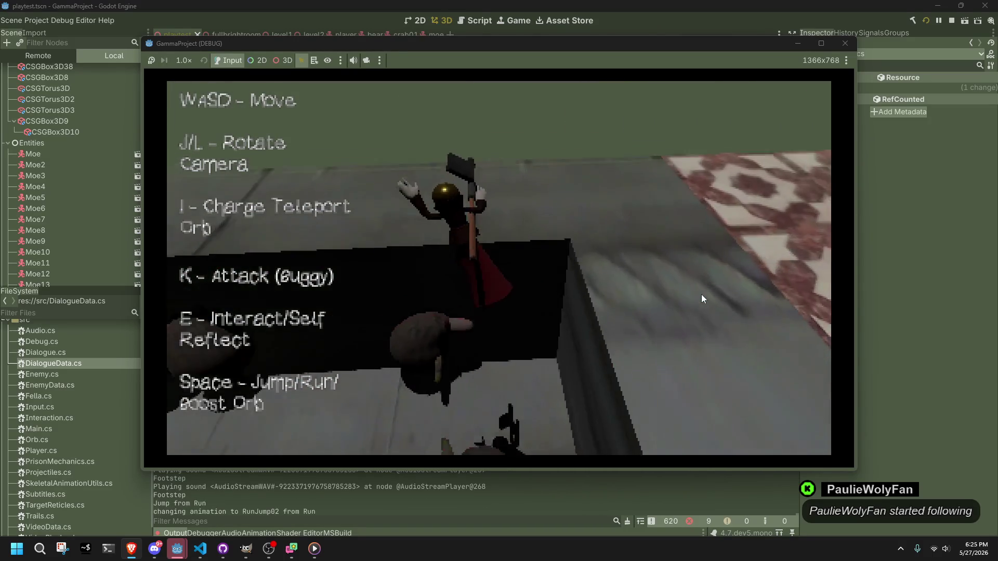
key("space")
key("space")
key("space")
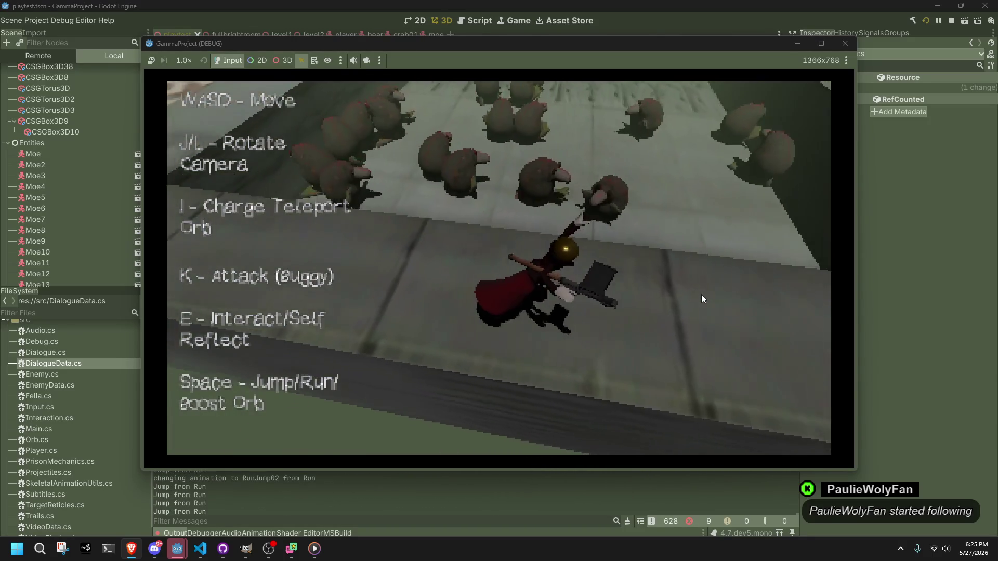
key("l")
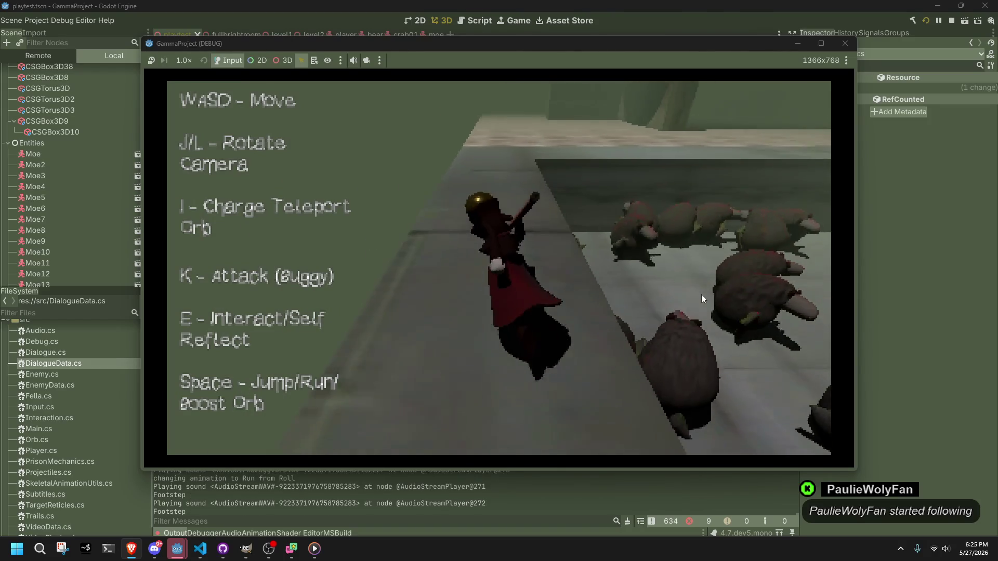
key("j")
key("w")
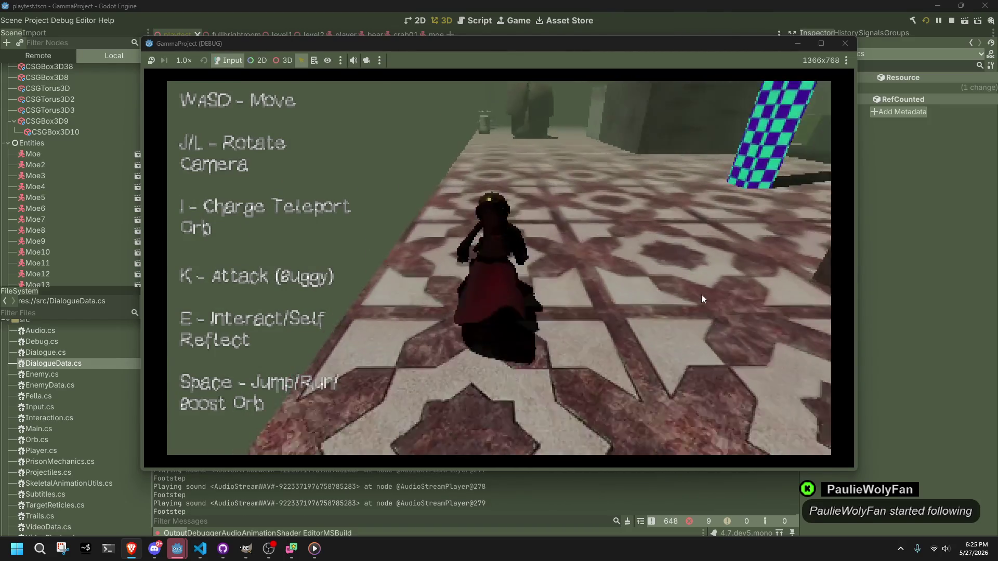
Fire at the crab creature, walk beside the large pillar, then switch to the Freesound browser.
key("k")
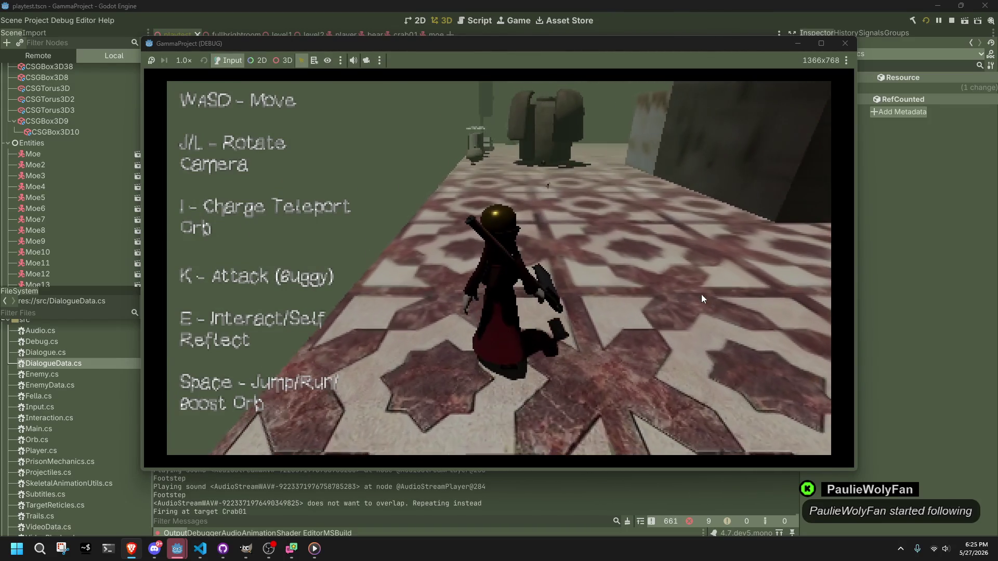
key("w")
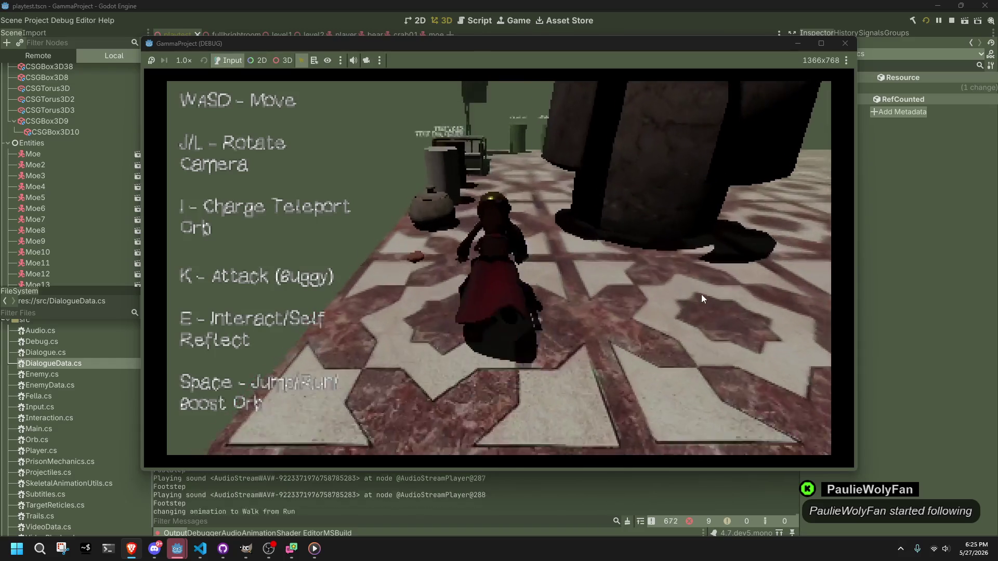
key("e")
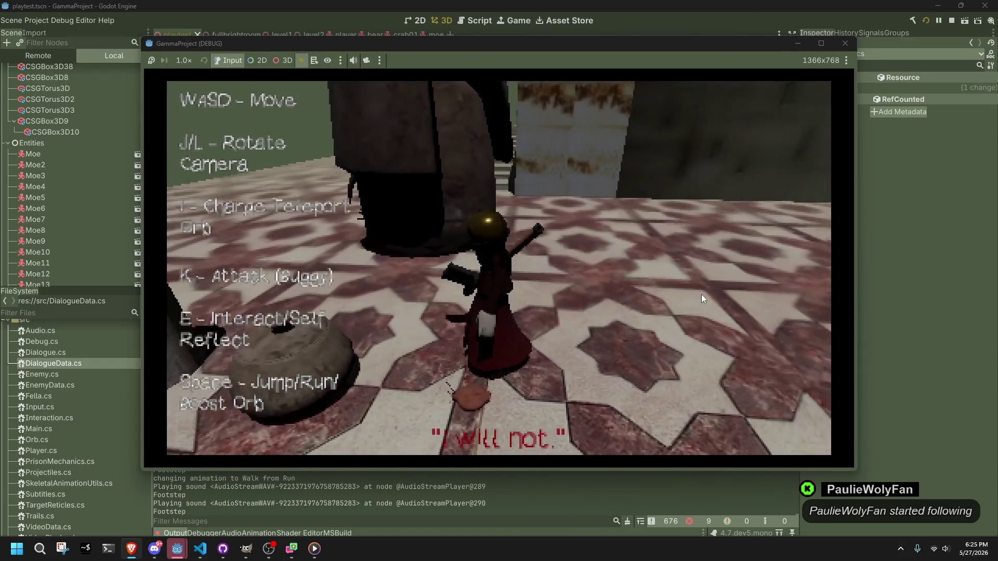
key("w")
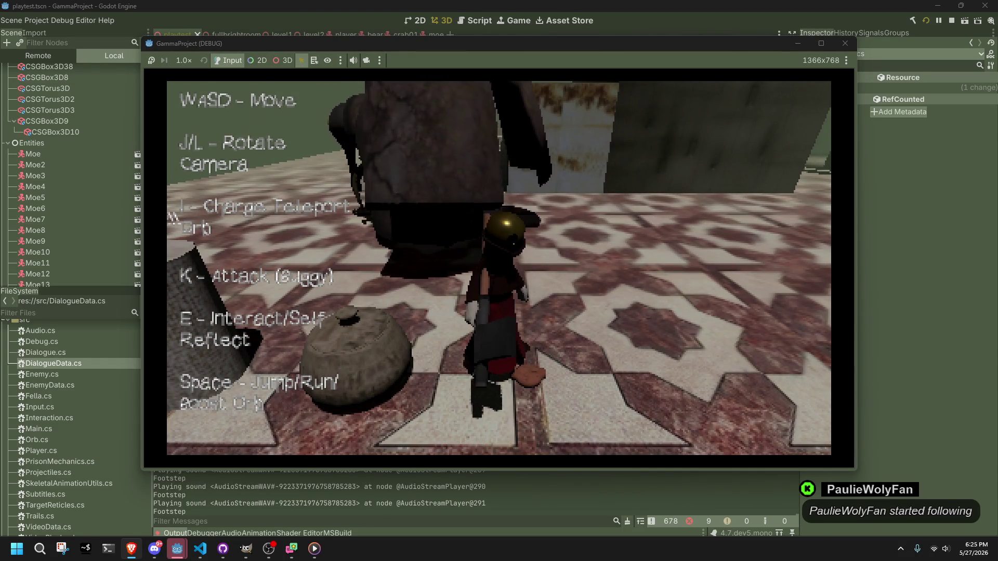
key("l")
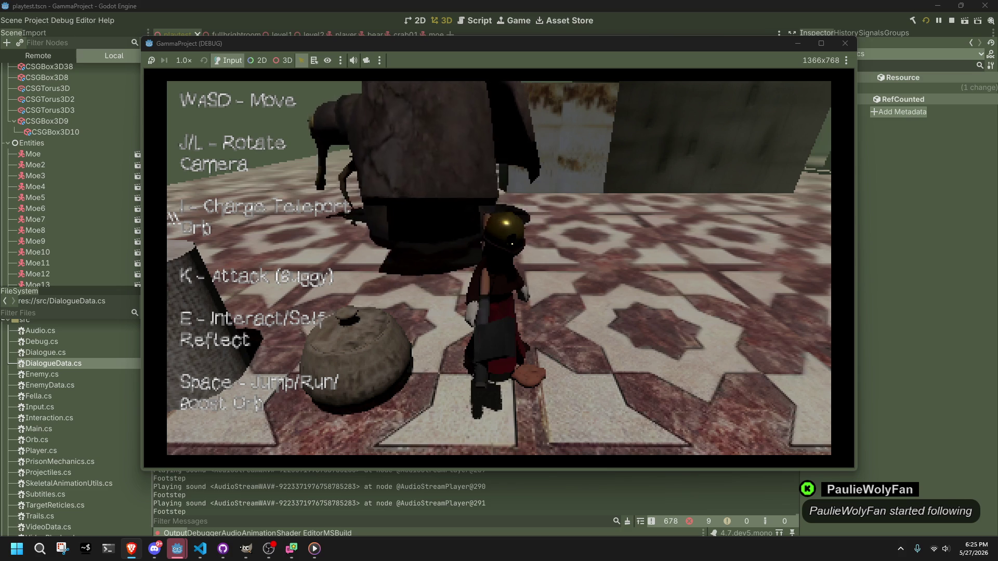
key("alt+Tab")
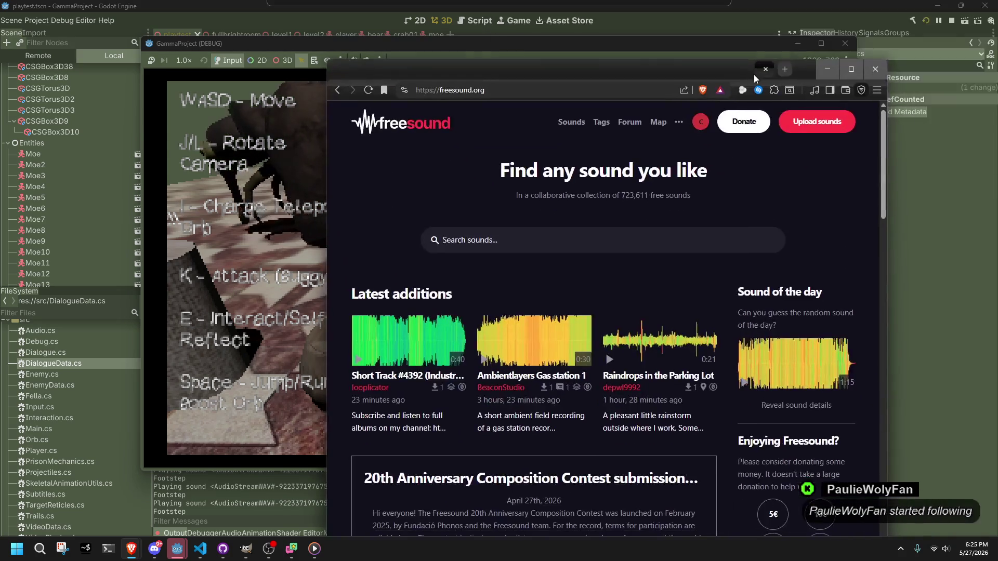
Search Freesound for 'no' and move the browser window aside.
left_click(493, 240)
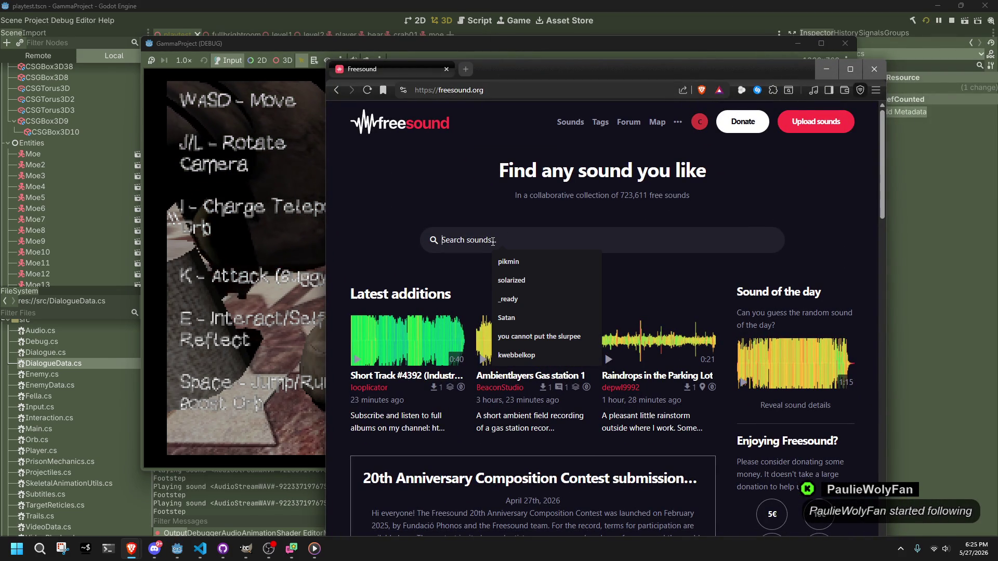
type("no")
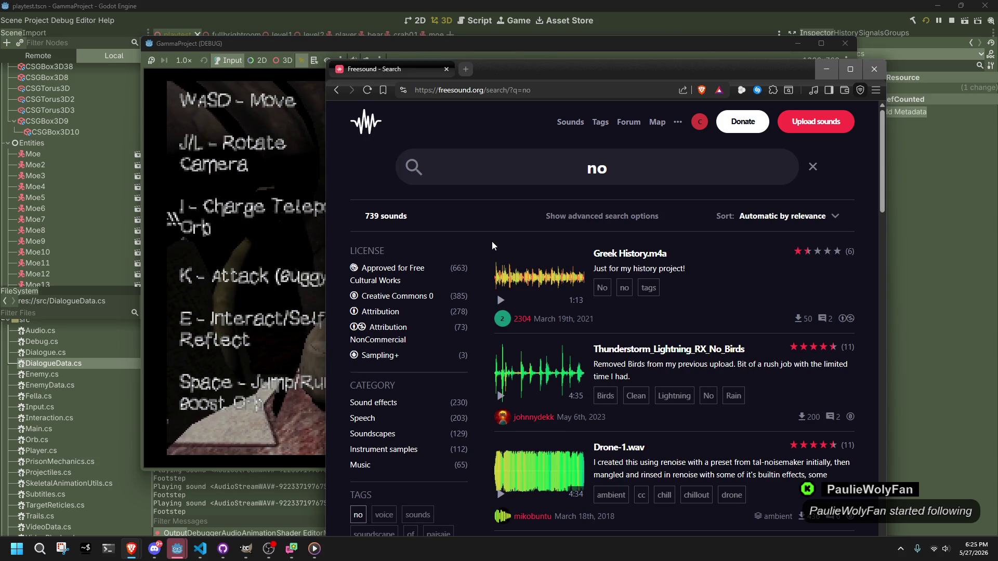
left_click_drag(520, 68, 734, 49)
Move the character in the running game and swing the camera to a side view.
left_click(487, 407)
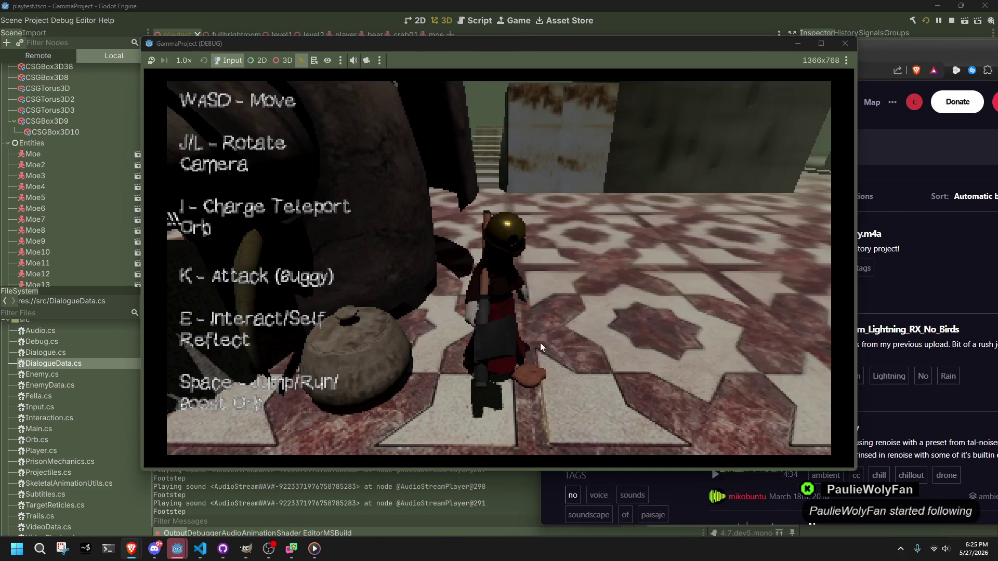
key("w")
key("l")
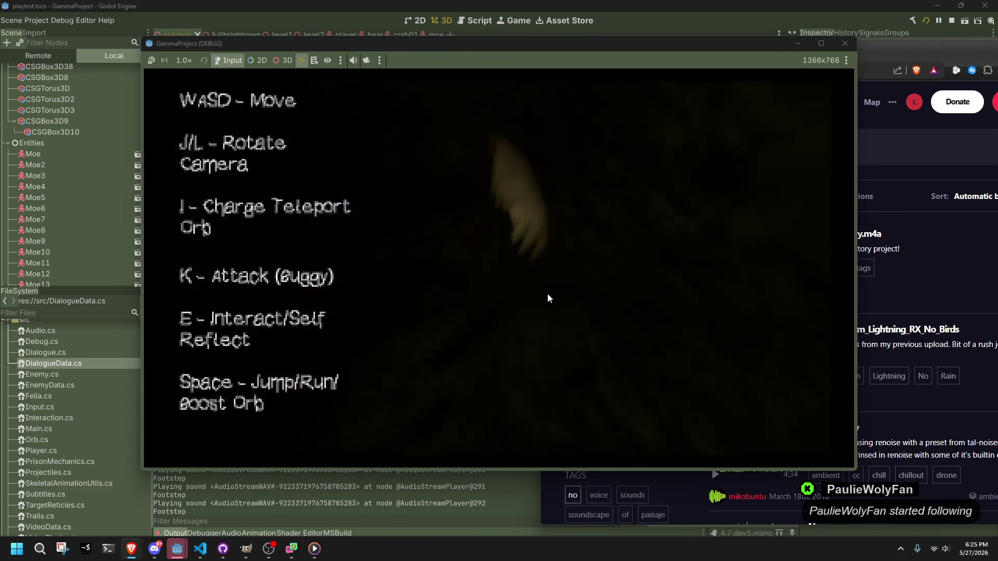
key("l")
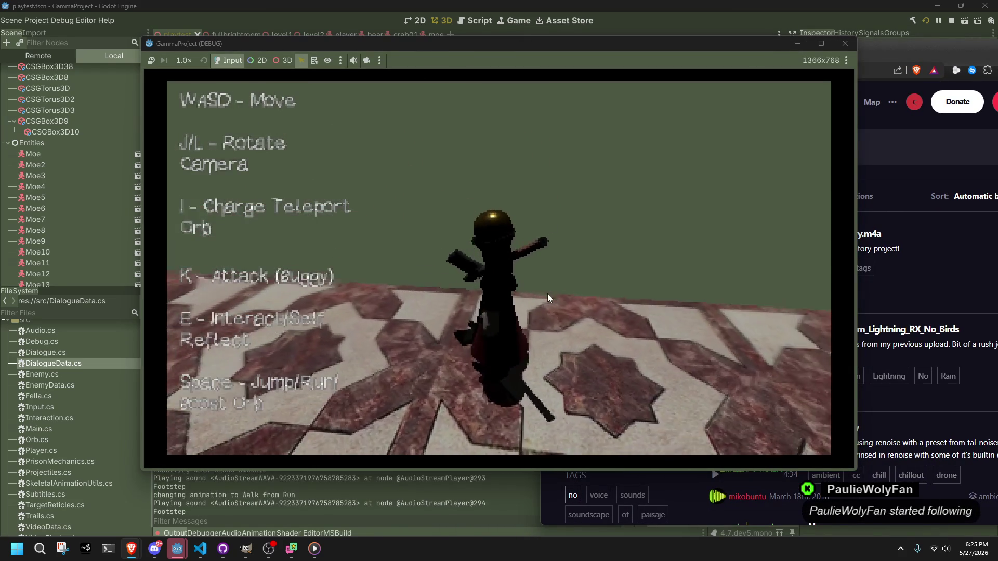
Return to the 'no' search results and go to the second results page.
left_click(930, 283)
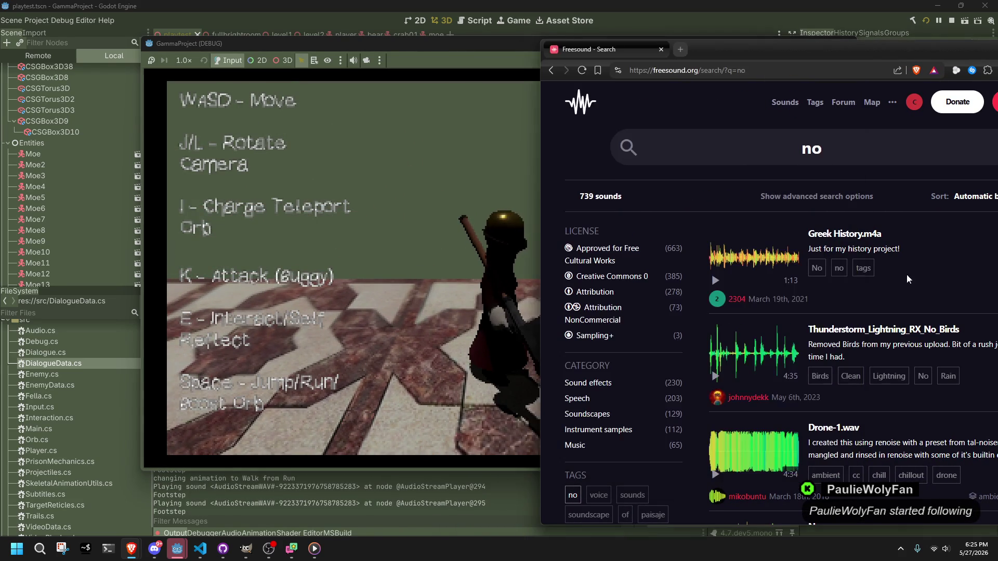
mouse_move(713, 55)
left_mouse_down()
mouse_move(631, 68)
mouse_move(505, 34)
left_mouse_up()
scroll(643, 394, "down", 3)
scroll(643, 394, "down", 8)
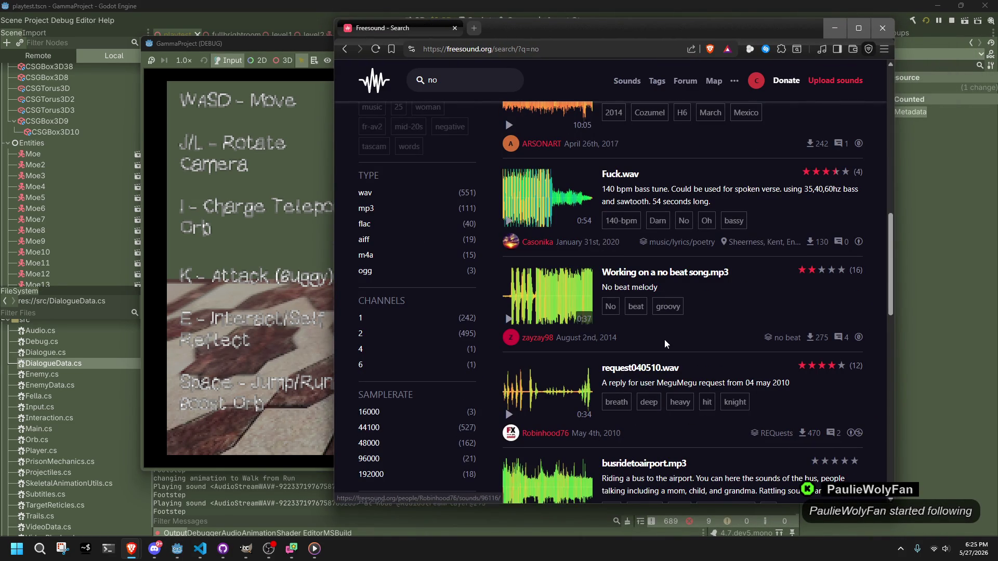
scroll(664, 339, "down", 5)
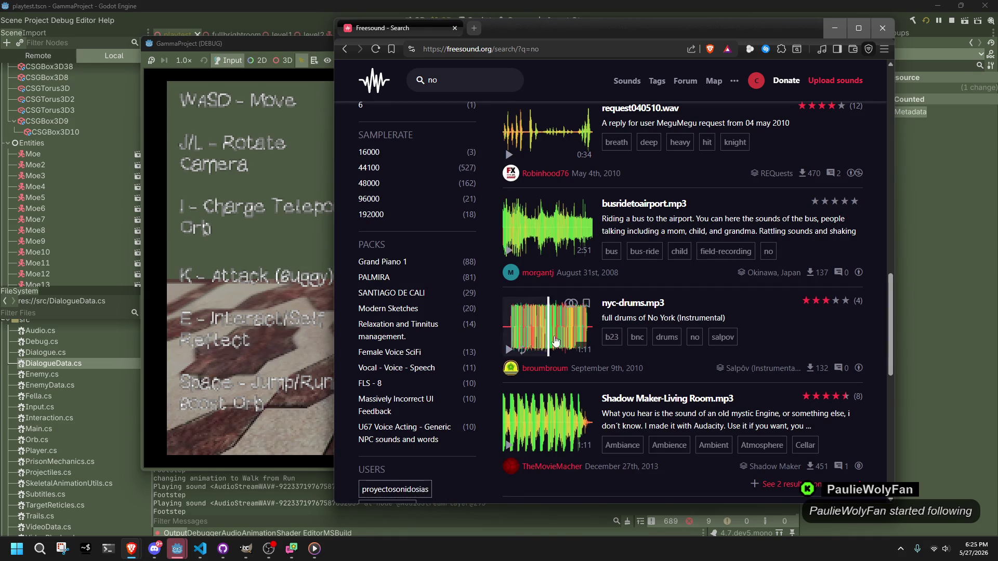
scroll(633, 333, "down", 4)
scroll(633, 329, "down", 4)
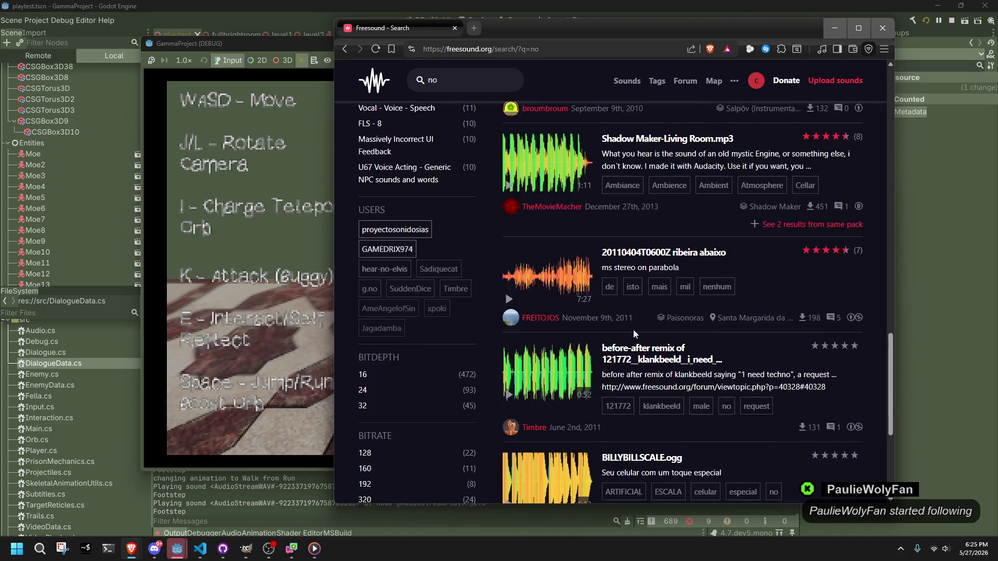
left_click(606, 419)
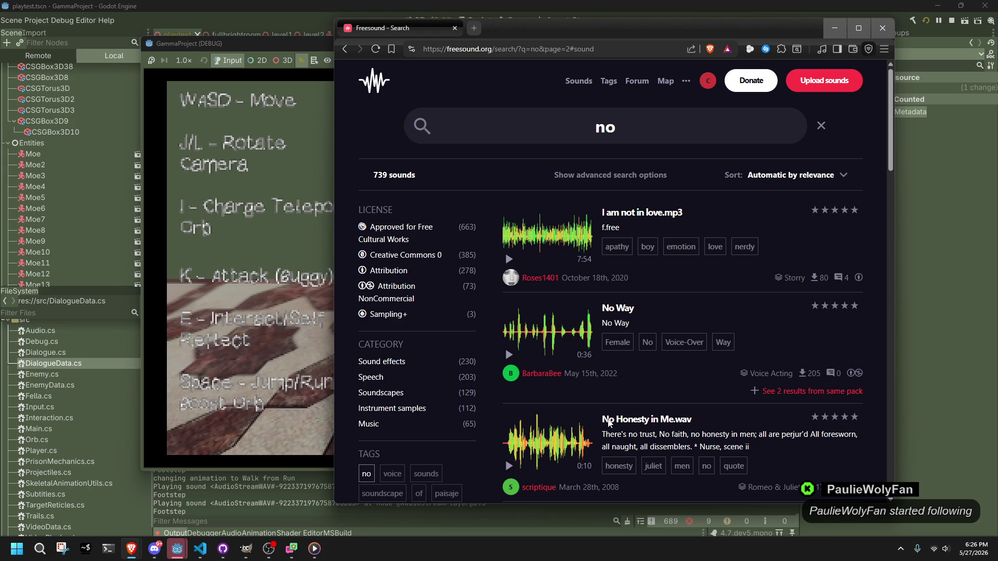
Preview 'I am not in love.mp3', browse the list, and clear the search query.
left_click(510, 258)
scroll(562, 337, "down", 4)
scroll(562, 338, "down", 7)
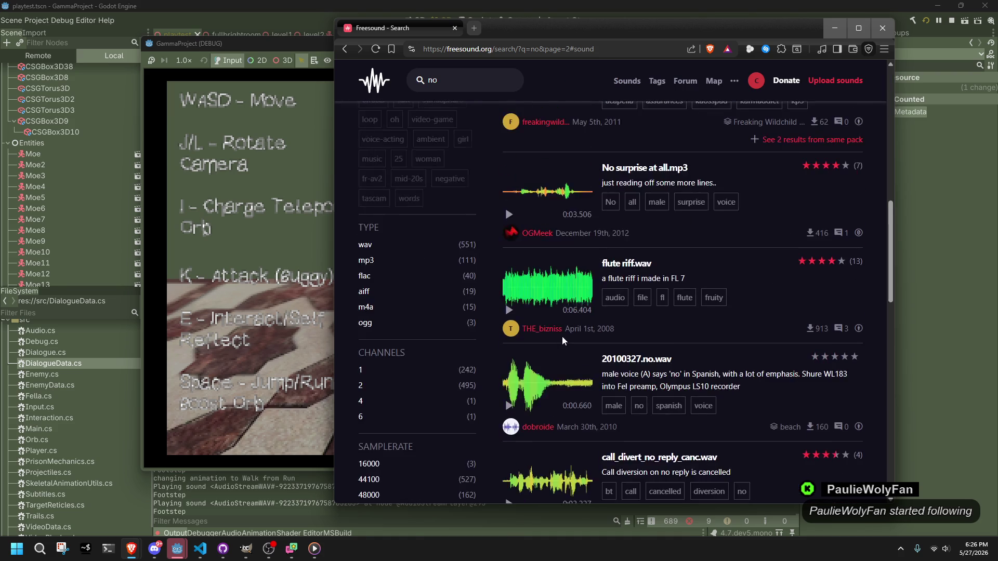
scroll(562, 341, "up", 10)
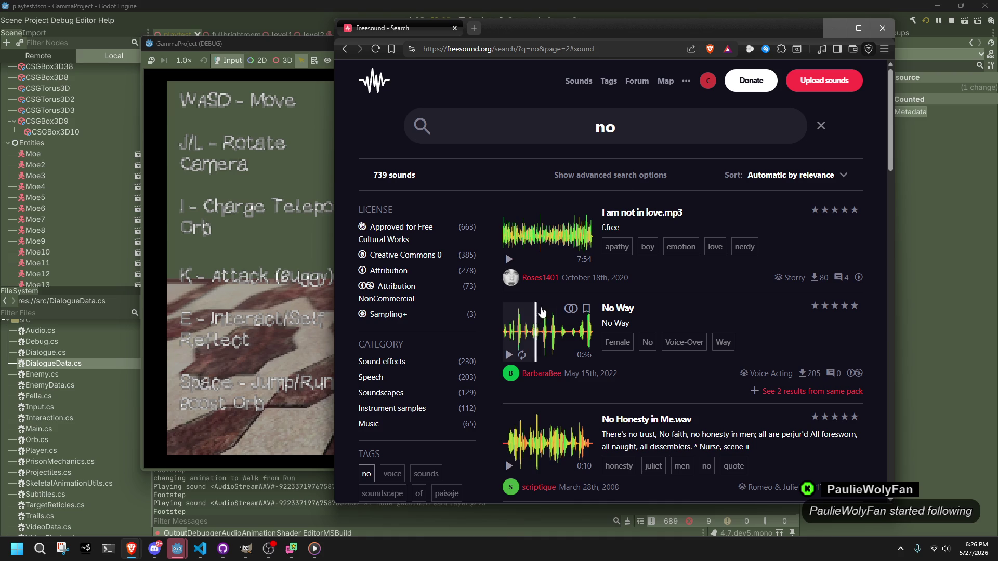
double_click(626, 132)
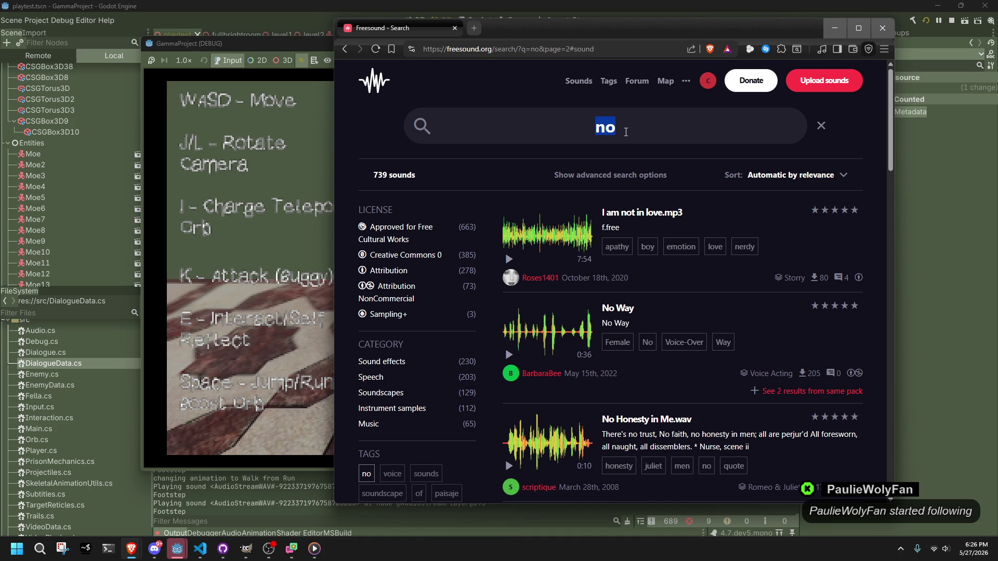
key("BackSpace")
Search for 'bug', preview bug1.wav and download it to the Desktop.
type("bug")
key("Return")
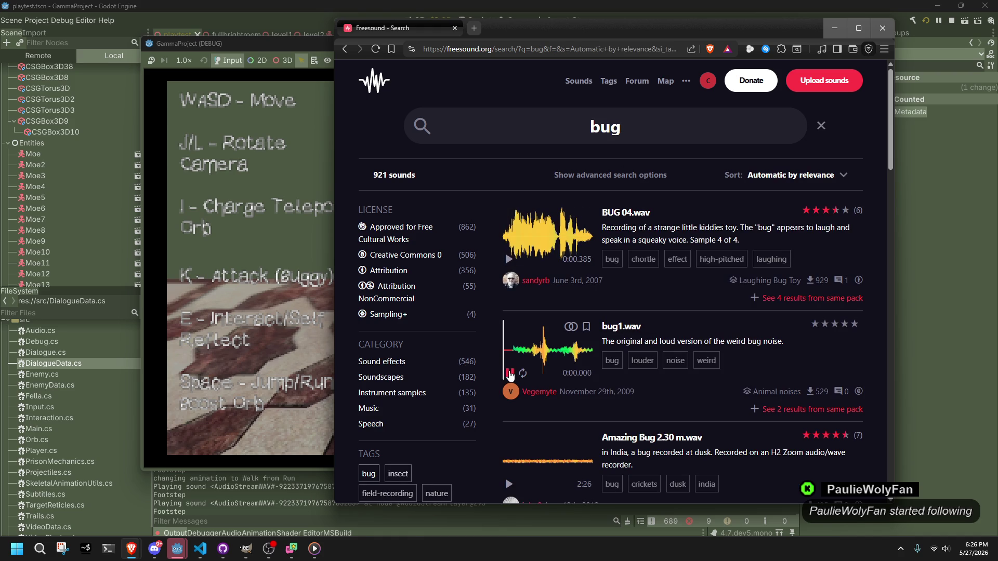
left_click(509, 373)
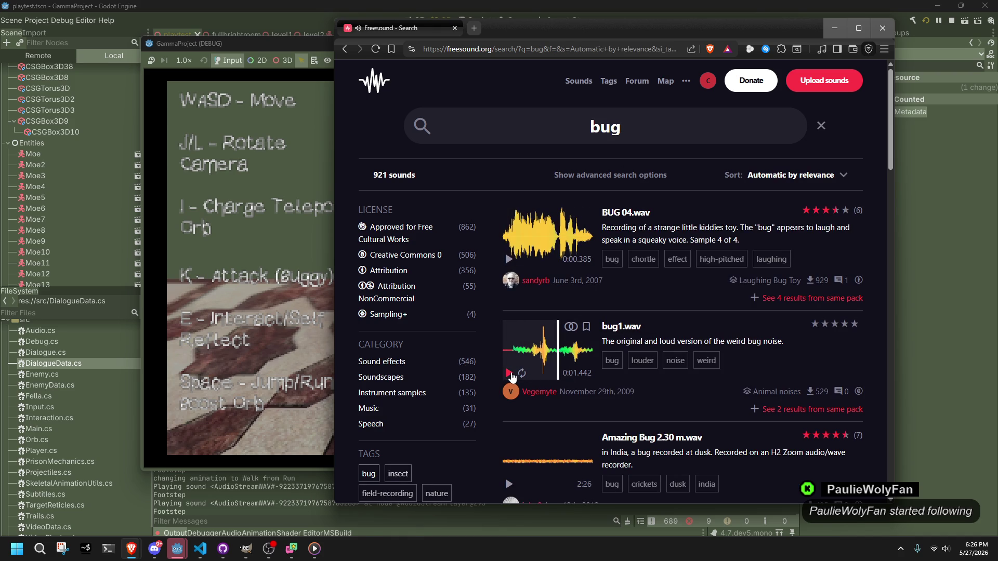
left_click(613, 326)
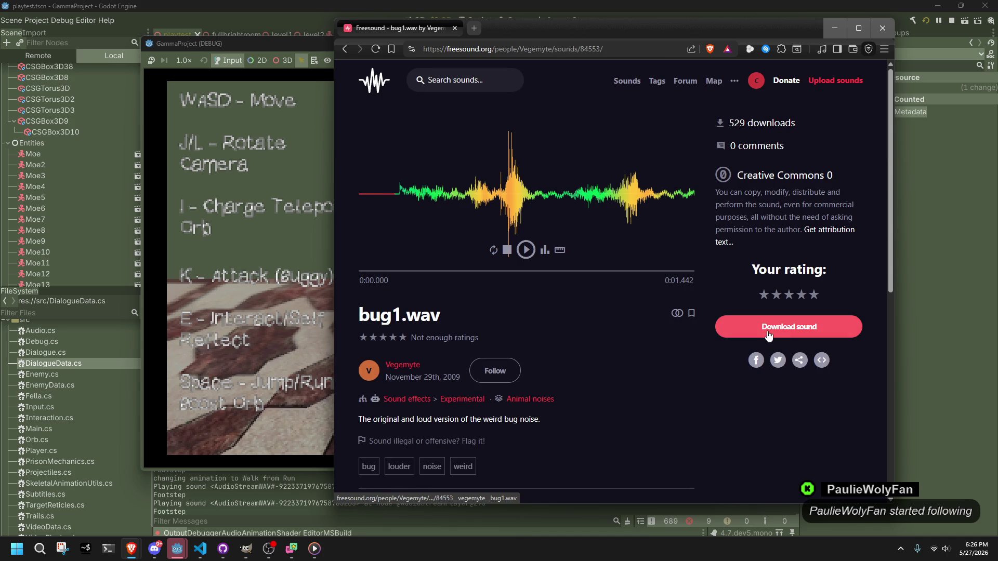
left_click(768, 333)
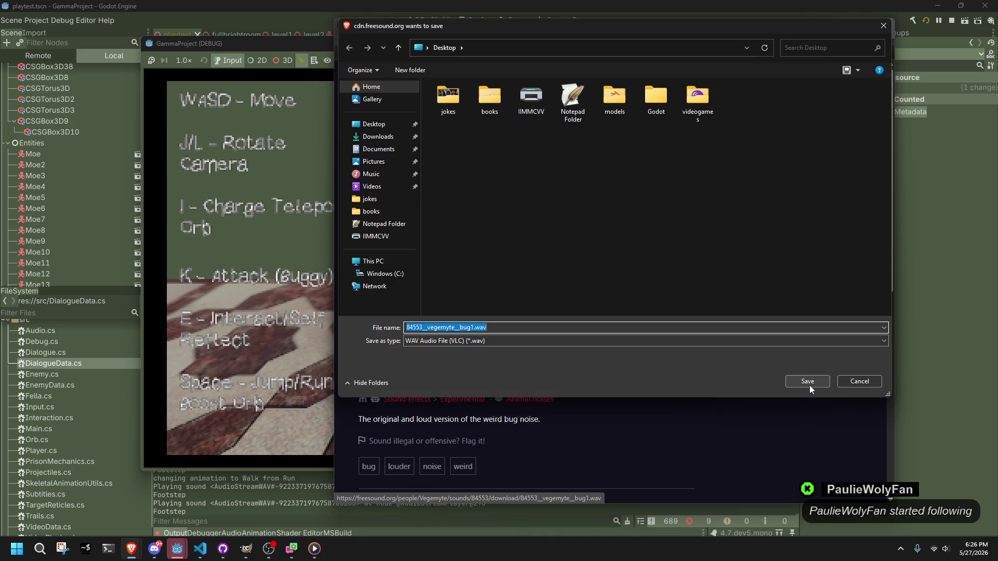
left_click(808, 382)
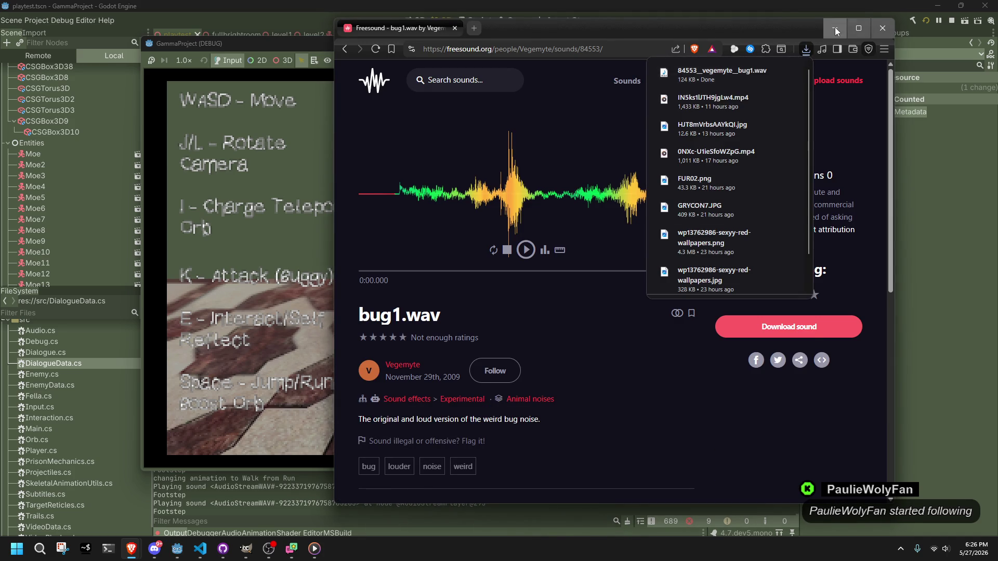
Minimize the browser, Godot editor and code editor windows.
left_click(836, 28)
left_click(937, 6)
left_click(936, 10)
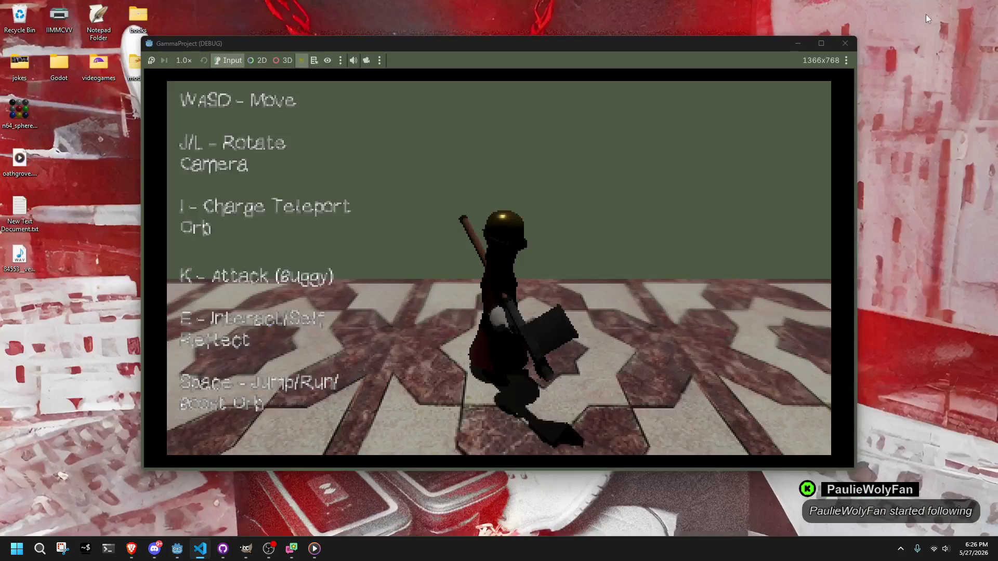
Minimize the game window and look through the bug WAV file's context menus without choosing an action.
left_click(803, 40)
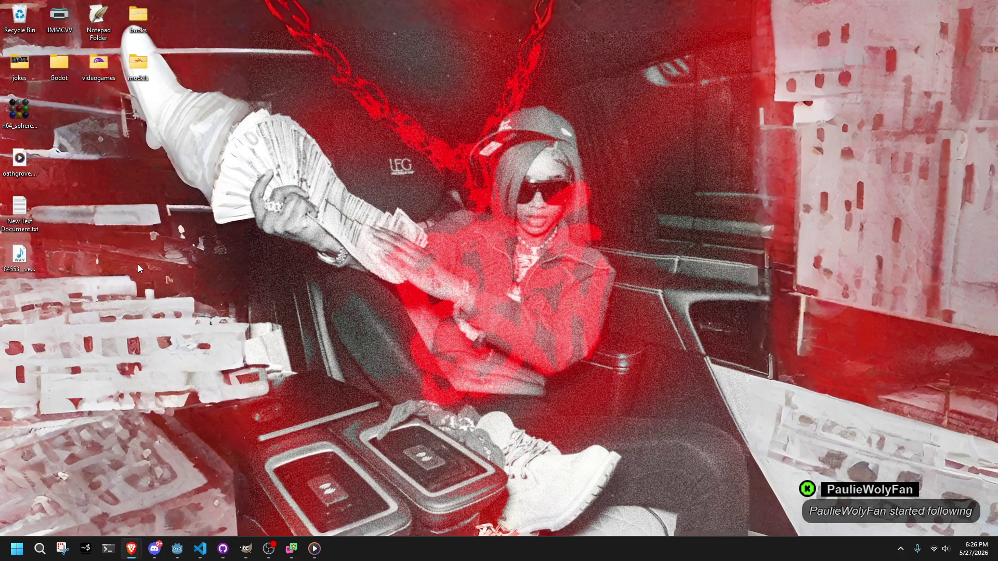
left_click(20, 256)
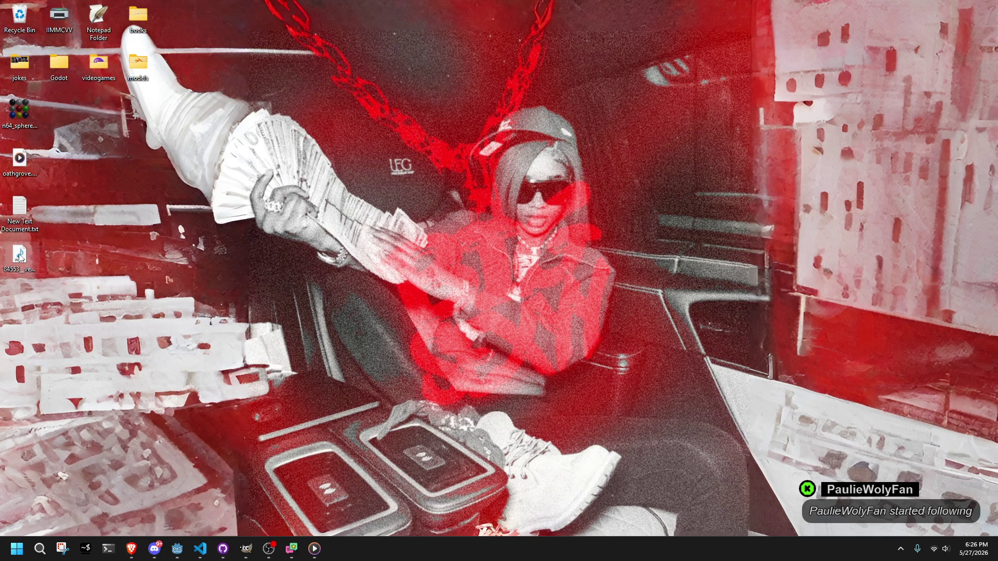
right_click(20, 256)
mouse_move(69, 317)
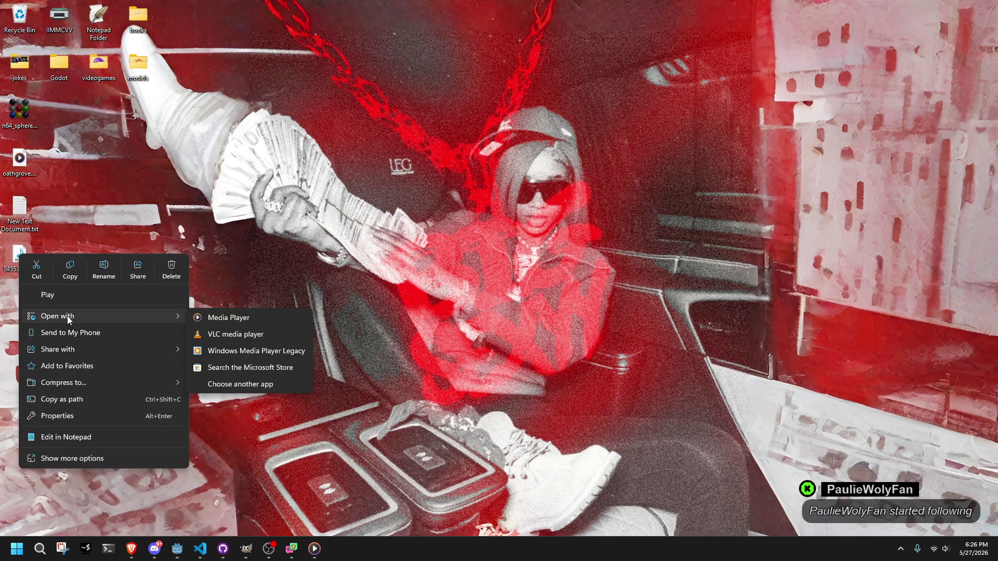
left_click(261, 435)
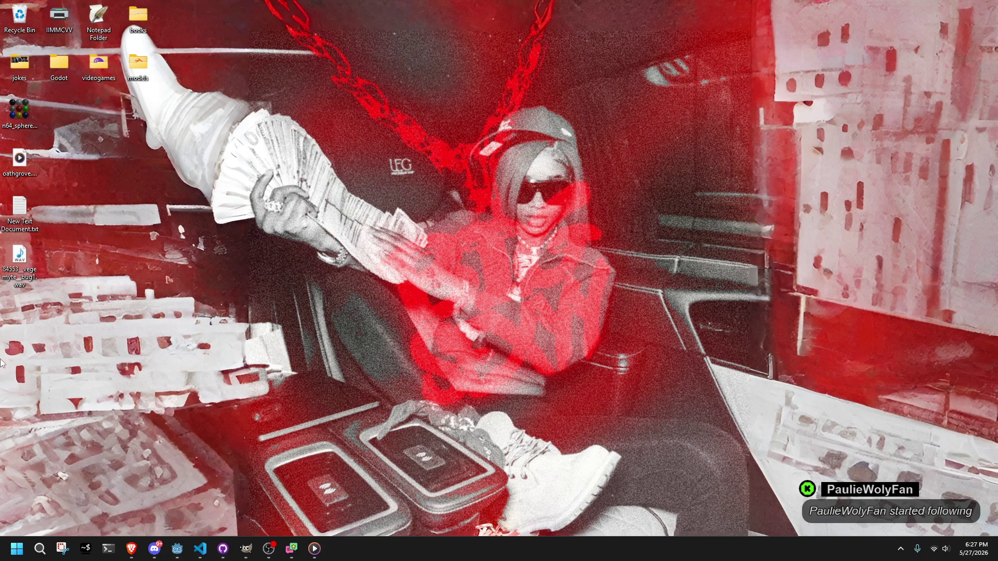
right_click(2, 454)
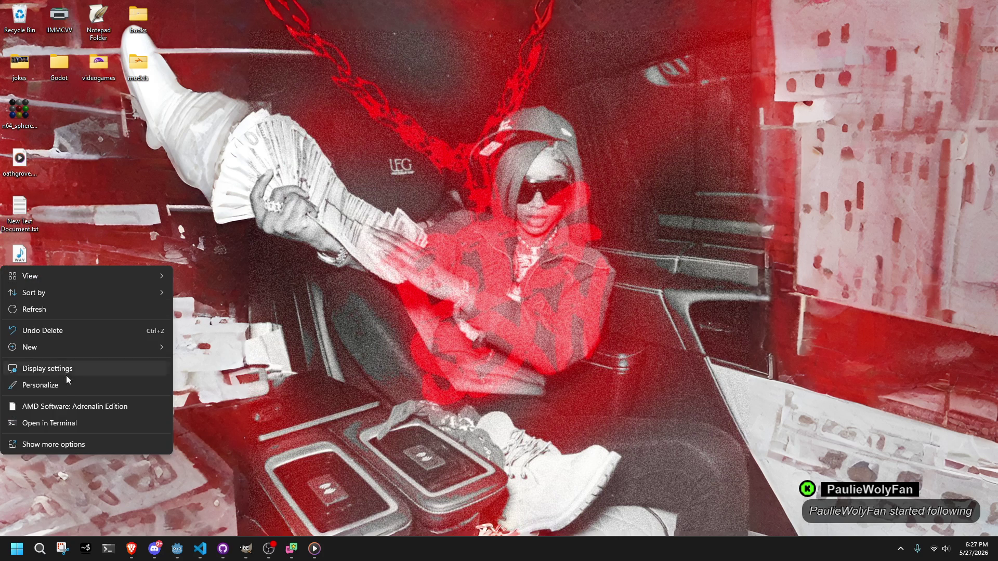
left_click(198, 477)
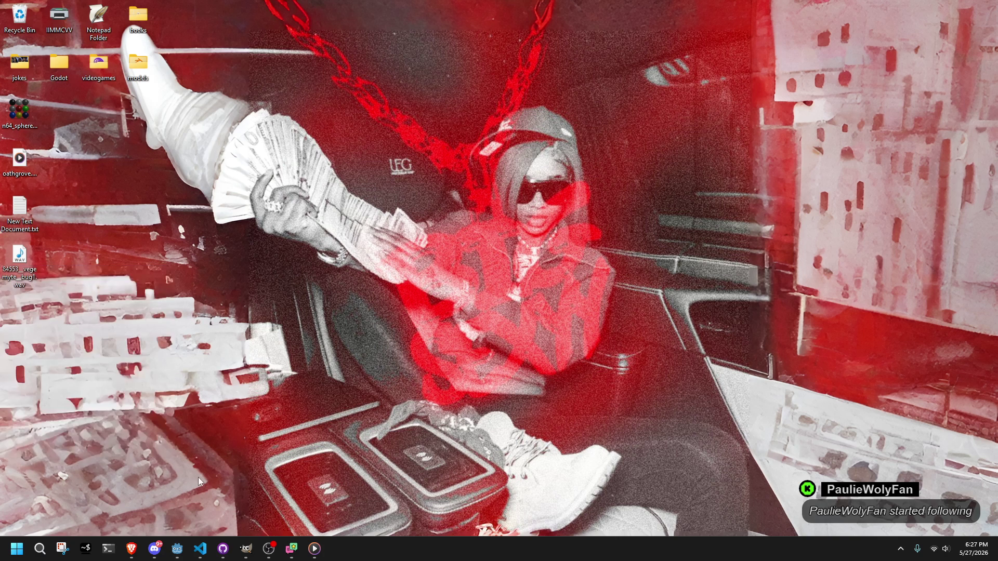
right_click(22, 276)
left_click(51, 266)
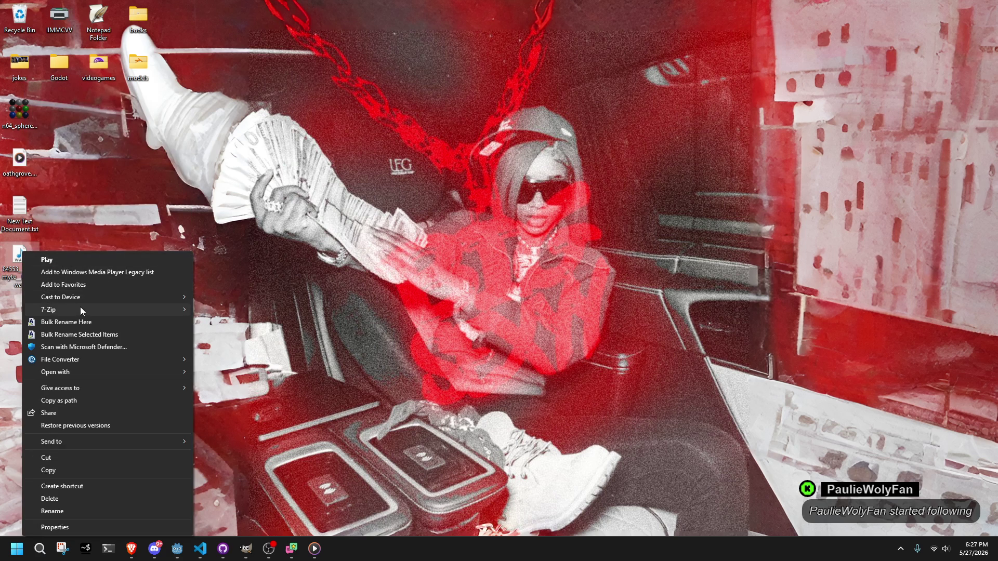
mouse_move(77, 306)
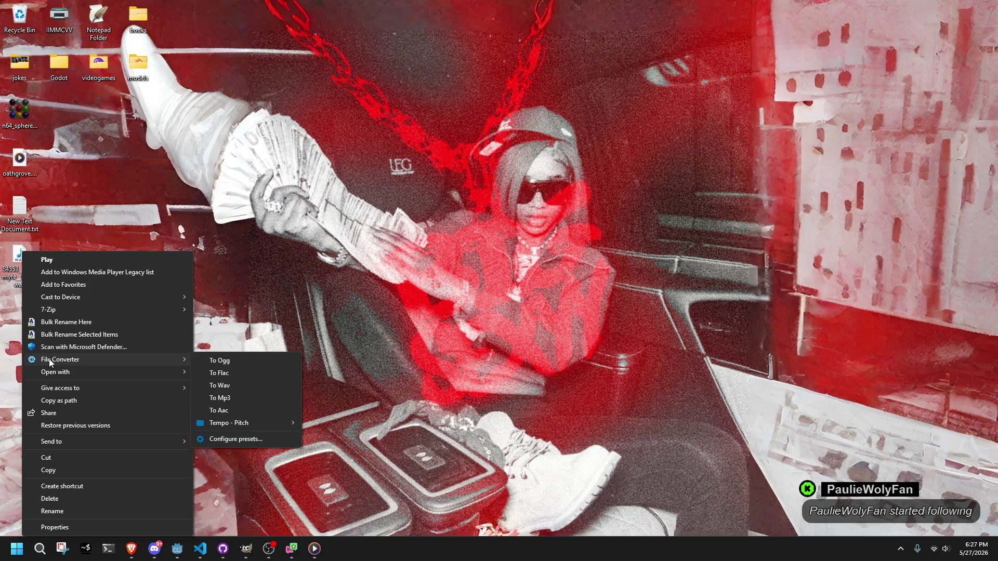
left_click(276, 259)
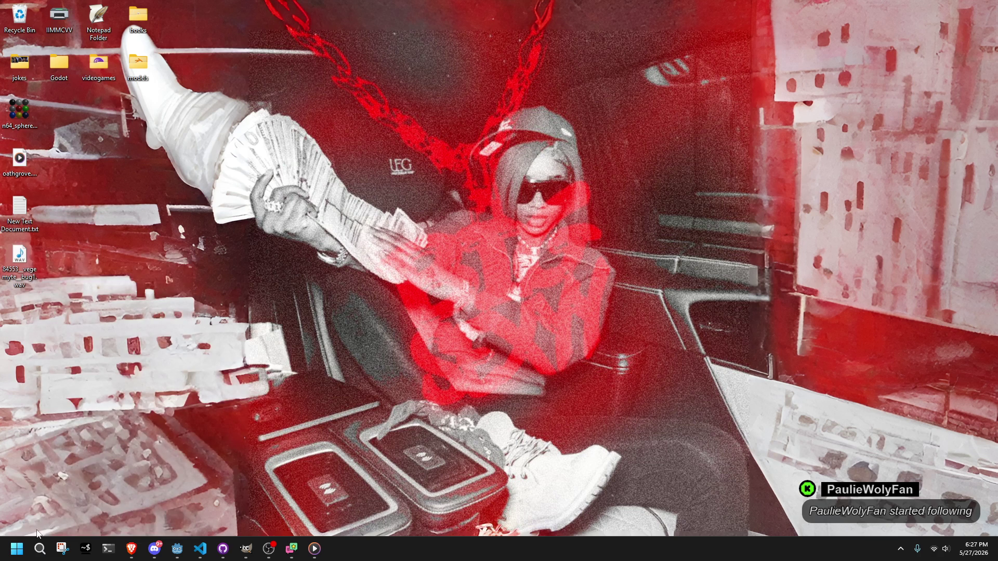
Search the Start menu for 'audacity' and launch it.
left_click(42, 547)
type("audacity")
key("Return")
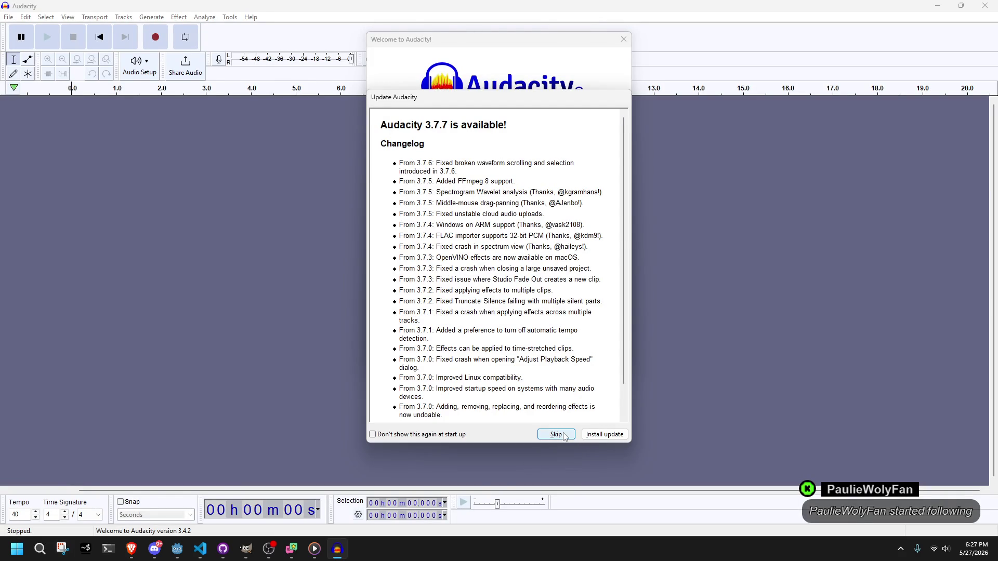
Skip the update offer, dismiss the welcome box, and drag bug1.wav into Audacity.
scroll(522, 355, "down", 2)
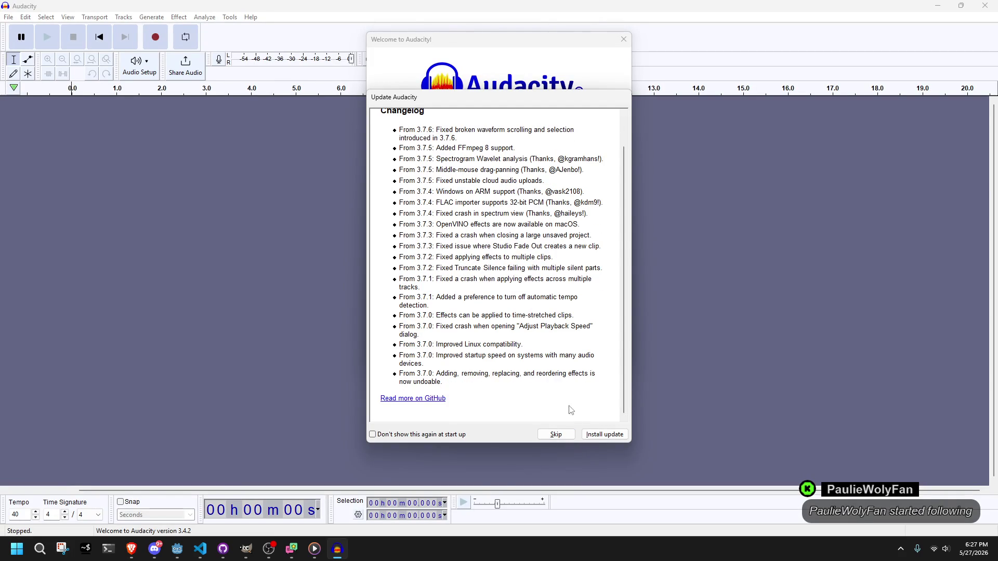
left_click(560, 433)
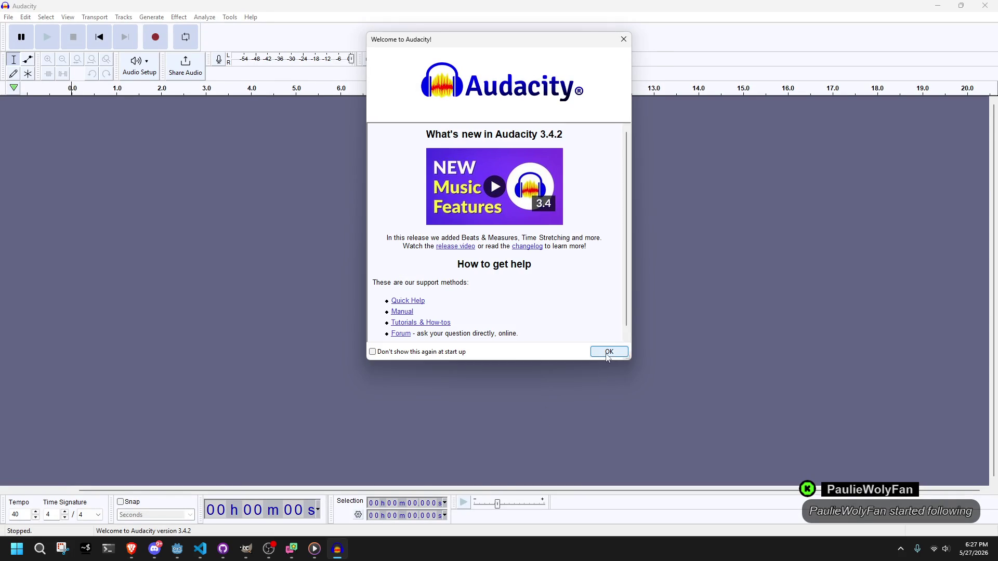
left_click(605, 354)
double_click(156, 5)
left_click_drag(20, 255, 345, 180)
double_click(416, 31)
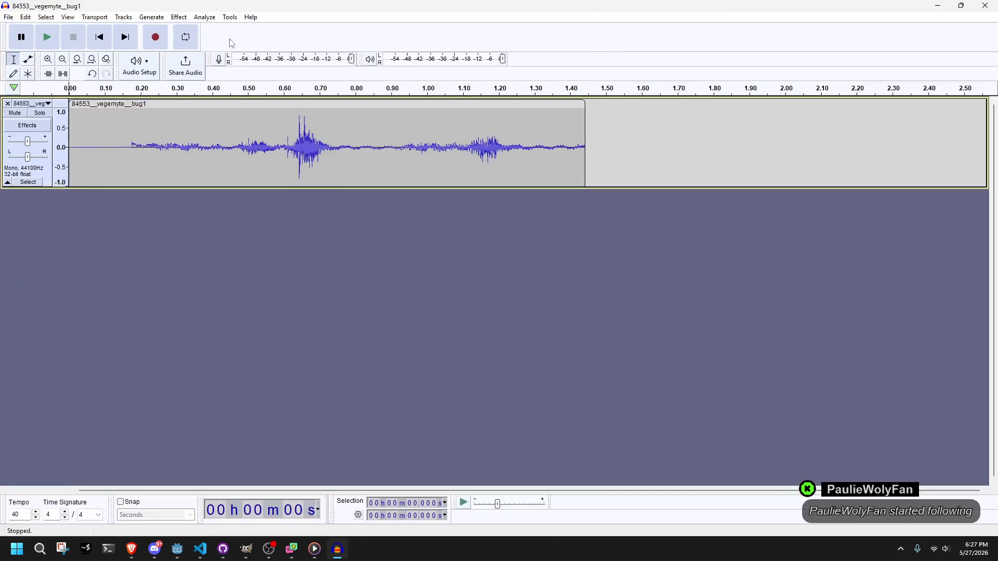
Trim the quiet start, move the clip to 0.00 s, and trim its end to about 0.52 s.
mouse_move(70, 126)
left_mouse_down()
mouse_move(232, 127)
mouse_move(209, 126)
left_mouse_up()
left_click(48, 37)
key("space")
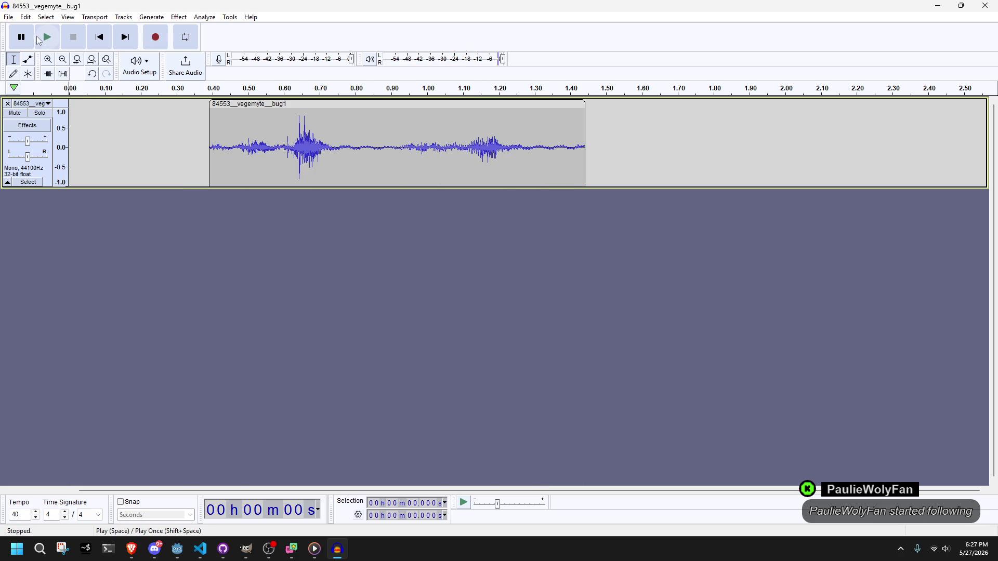
left_click(45, 41)
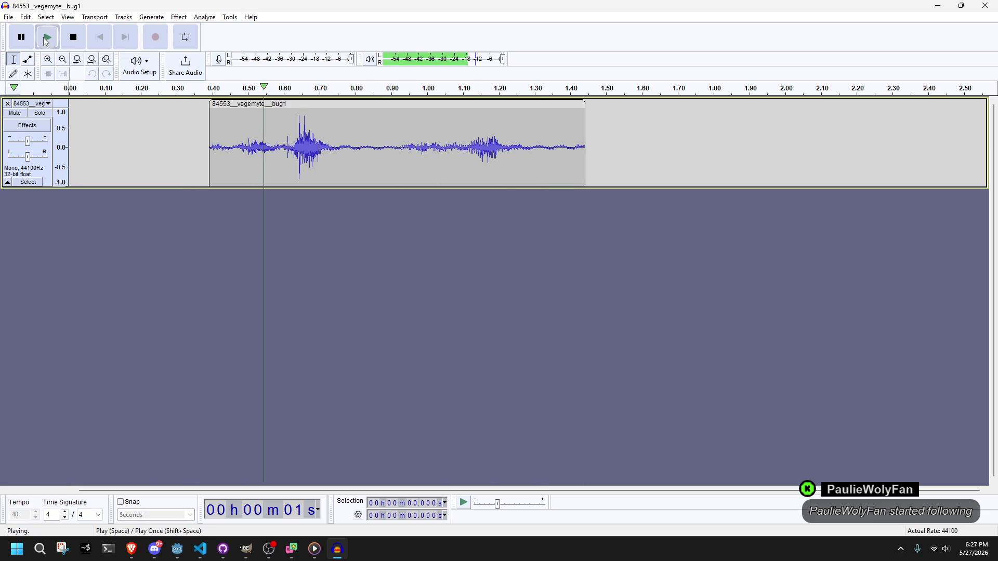
left_click(46, 38)
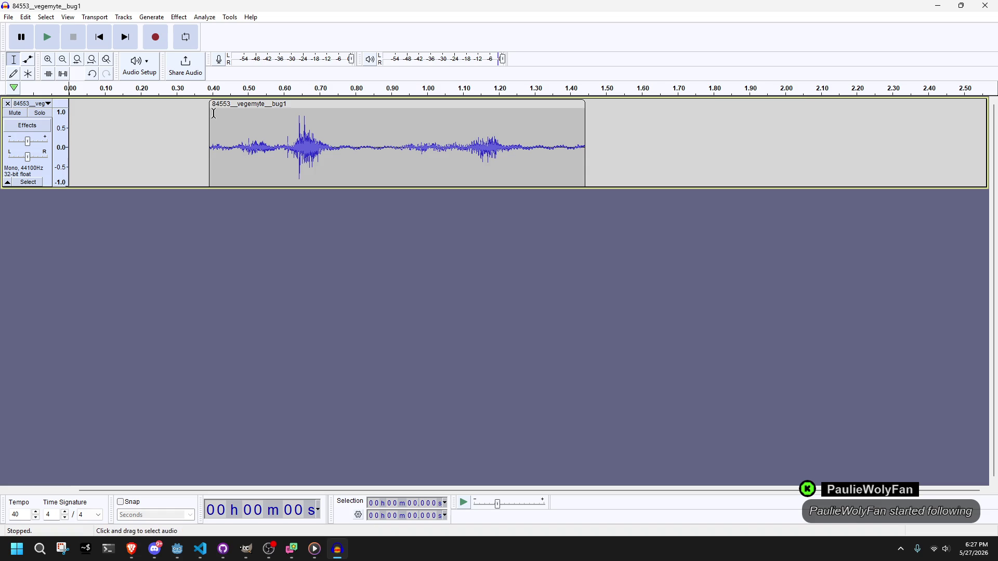
mouse_move(292, 102)
left_mouse_down()
mouse_move(119, 106)
mouse_move(166, 108)
mouse_move(152, 109)
left_mouse_up()
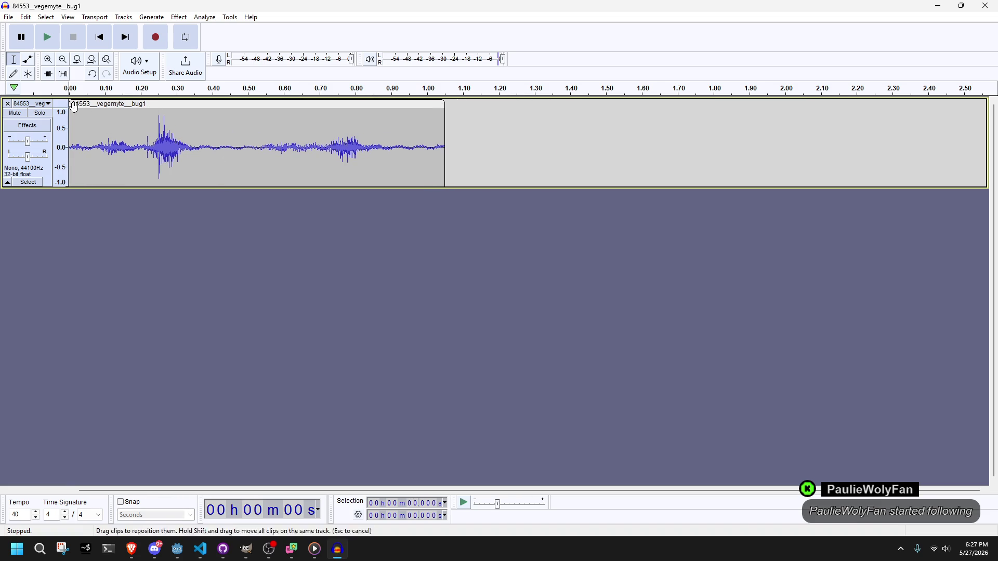
left_click(47, 40)
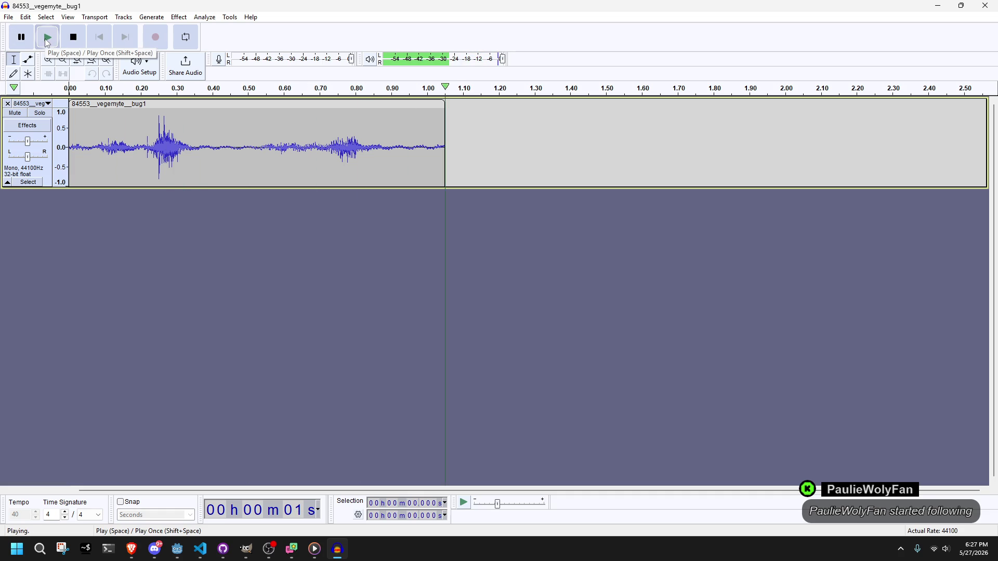
left_click_drag(442, 117, 256, 117)
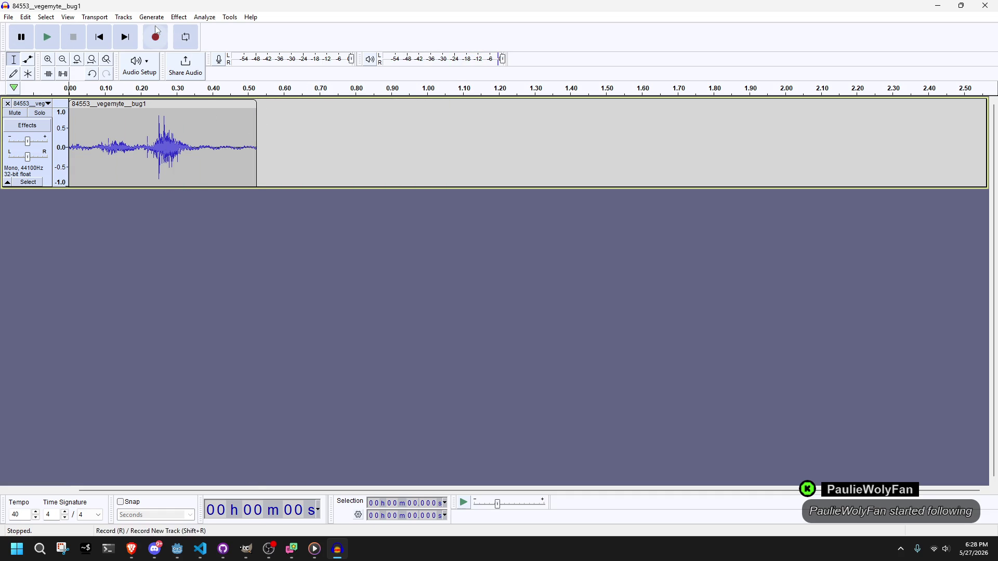
Try a Fade In on the whole clip, listen to it, and undo it.
left_click(179, 17)
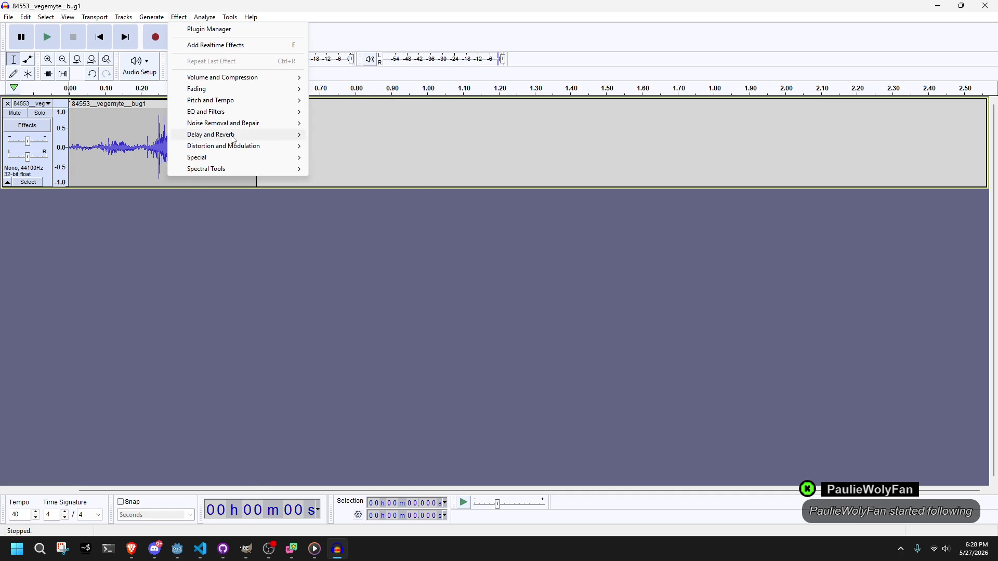
mouse_move(227, 158)
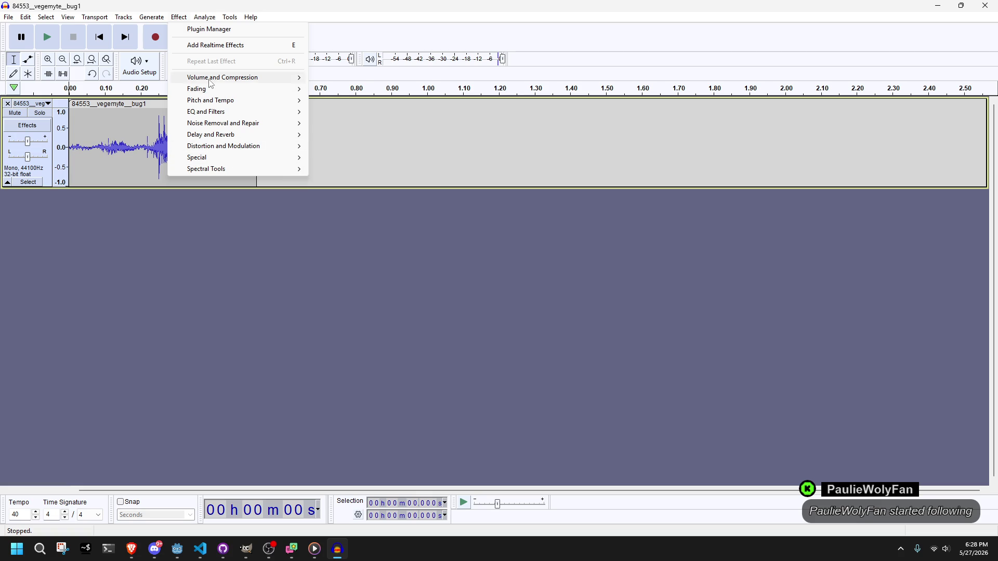
mouse_move(211, 80)
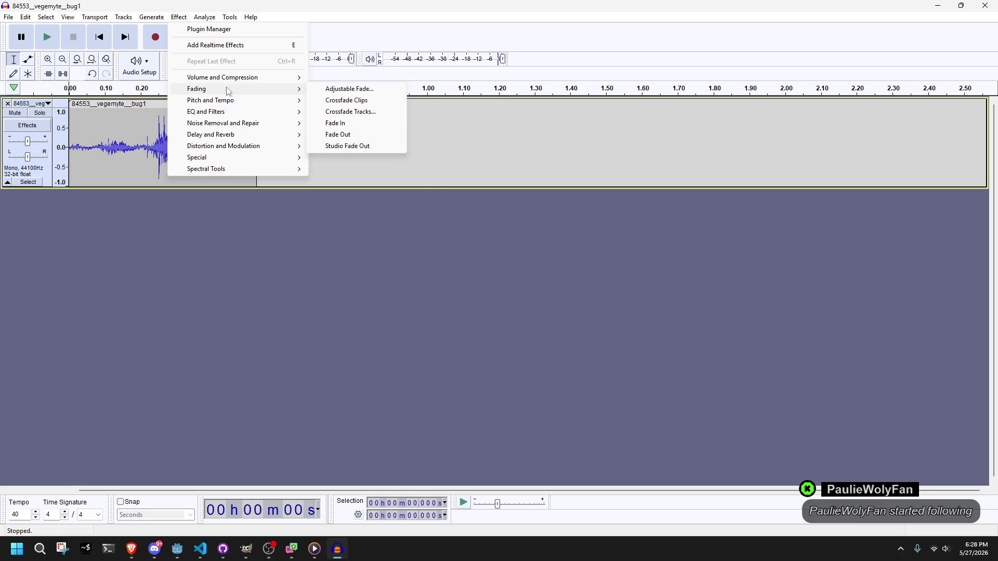
left_click(335, 123)
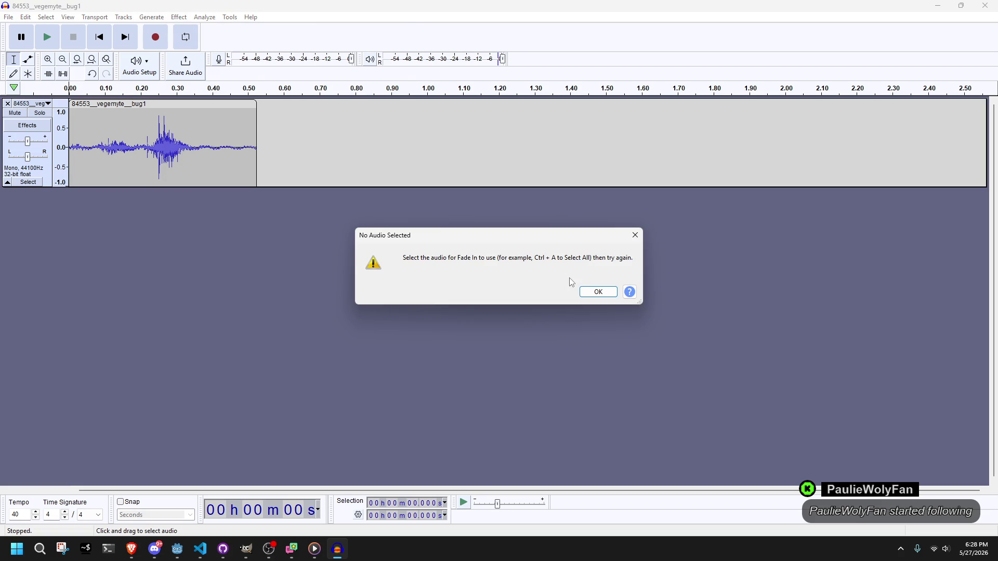
left_click(598, 292)
double_click(139, 110)
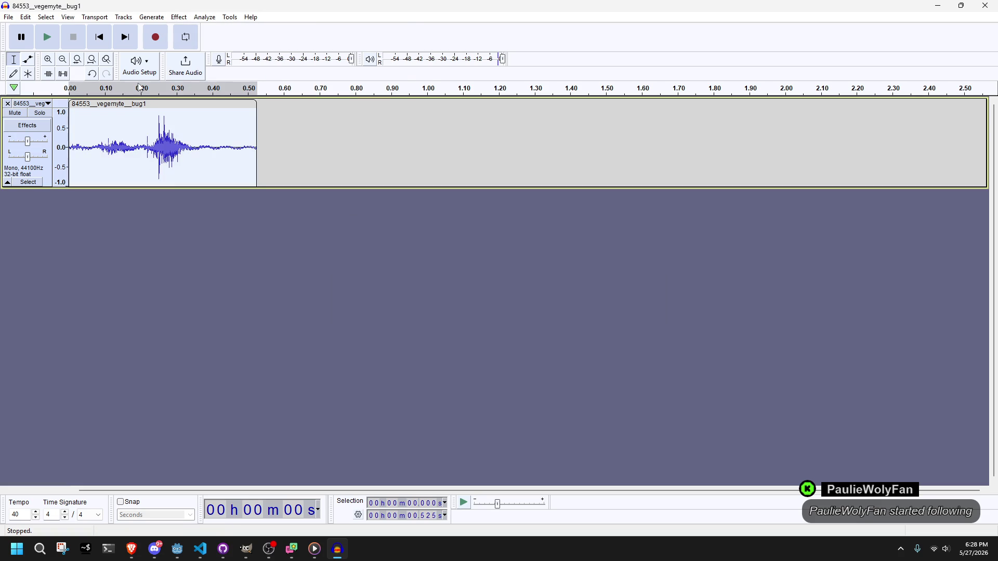
left_click(179, 17)
mouse_move(218, 89)
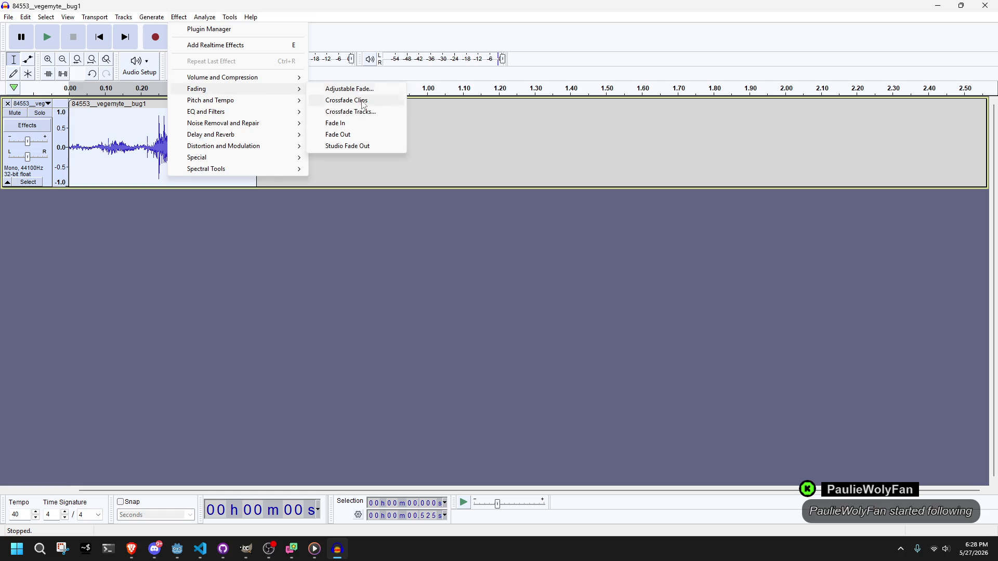
left_click(364, 123)
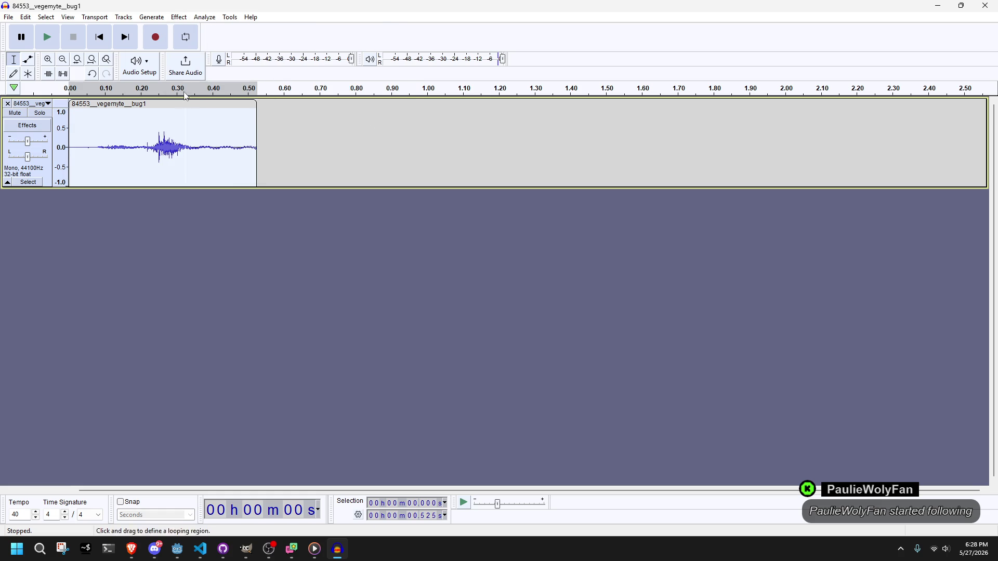
left_click(47, 37)
key("ctrl+z")
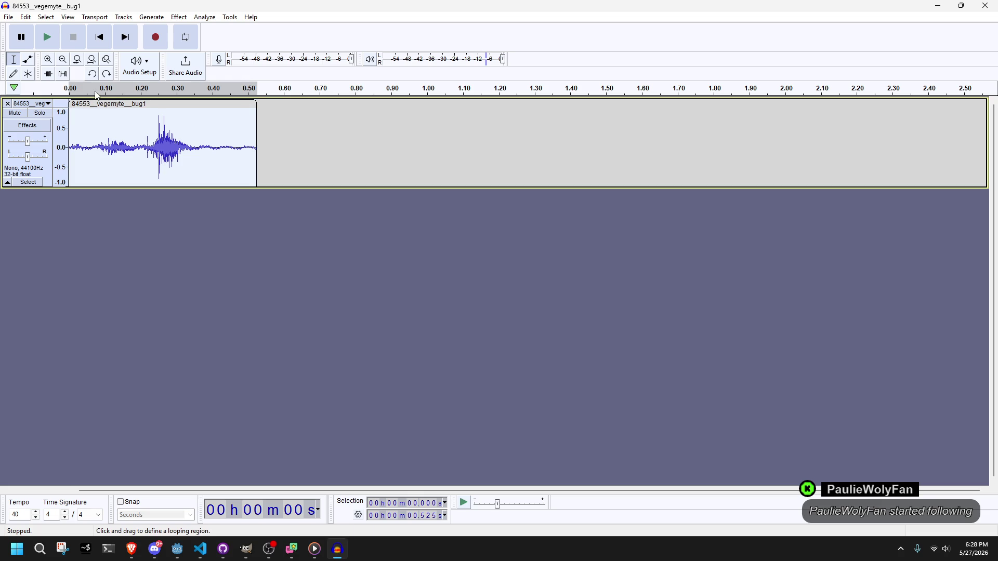
Set a looping region from 0.00 s over the clip's start and play it back.
left_click_drag(153, 91, 136, 92)
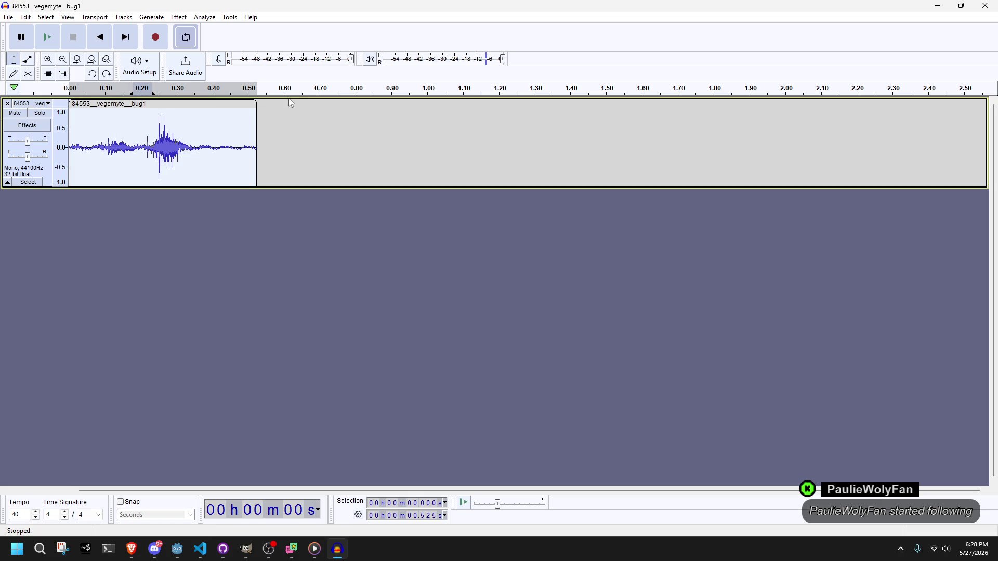
key("ctrl+z")
key("ctrl+y")
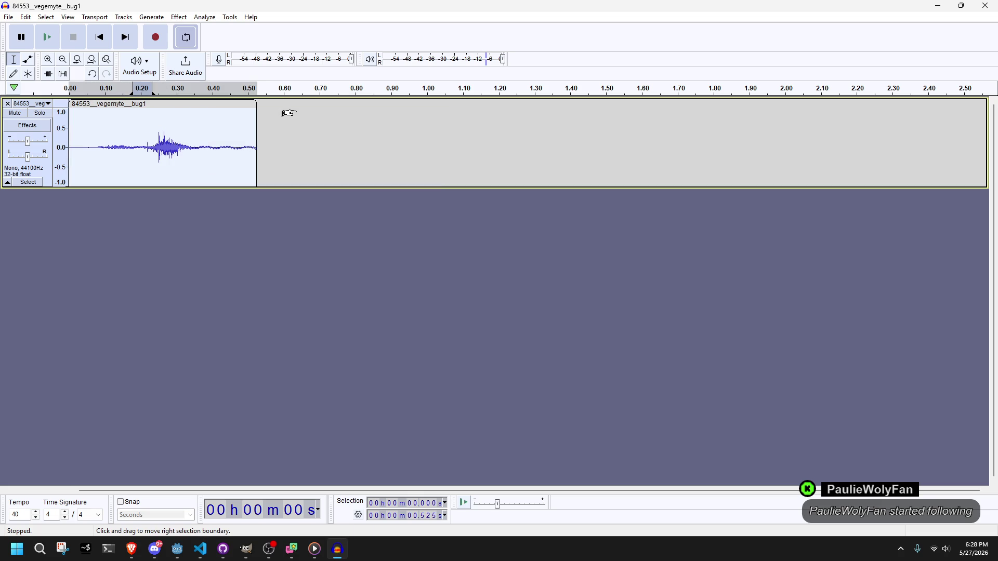
right_click(83, 94)
left_click(85, 95)
key("space")
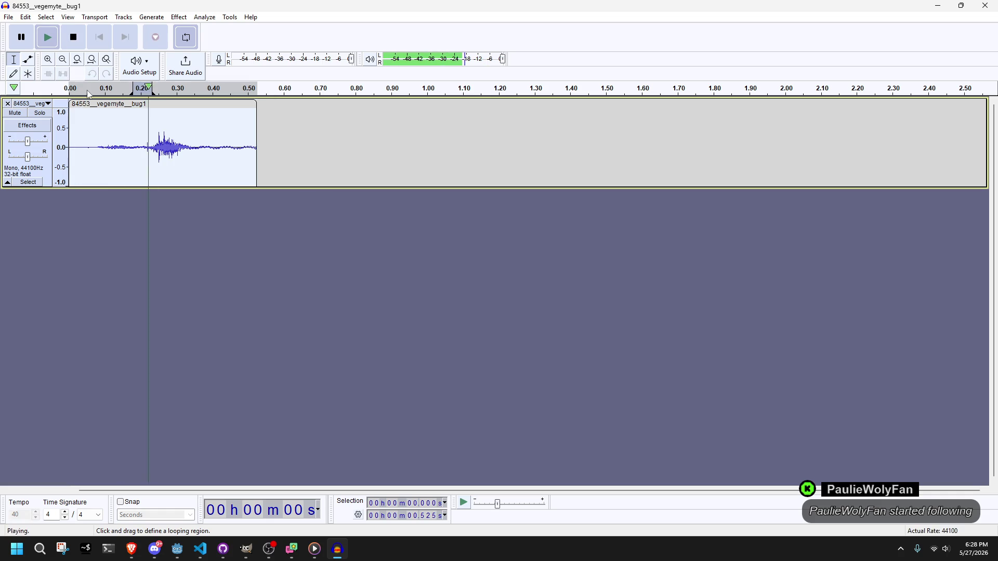
left_click_drag(87, 94, 118, 94)
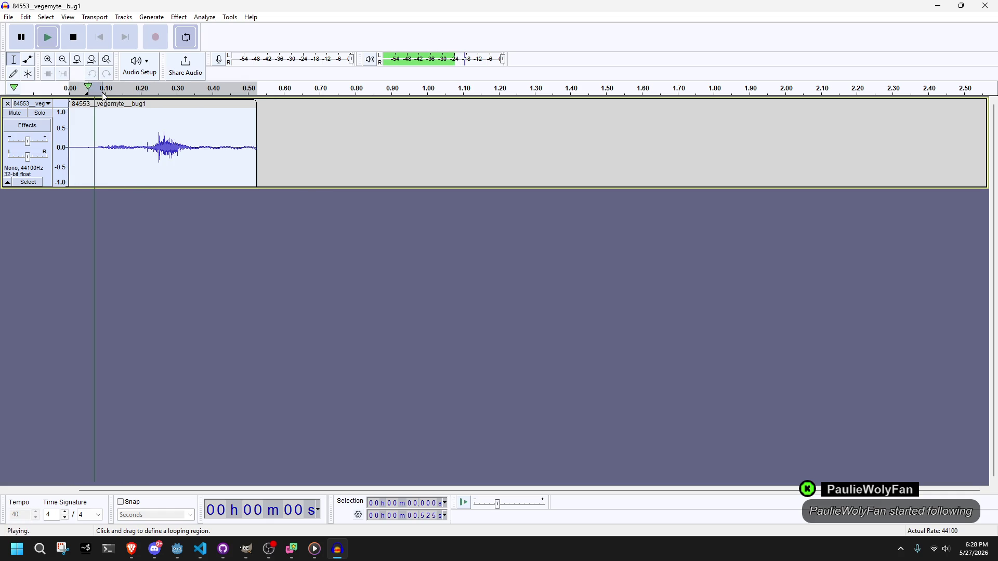
key("space")
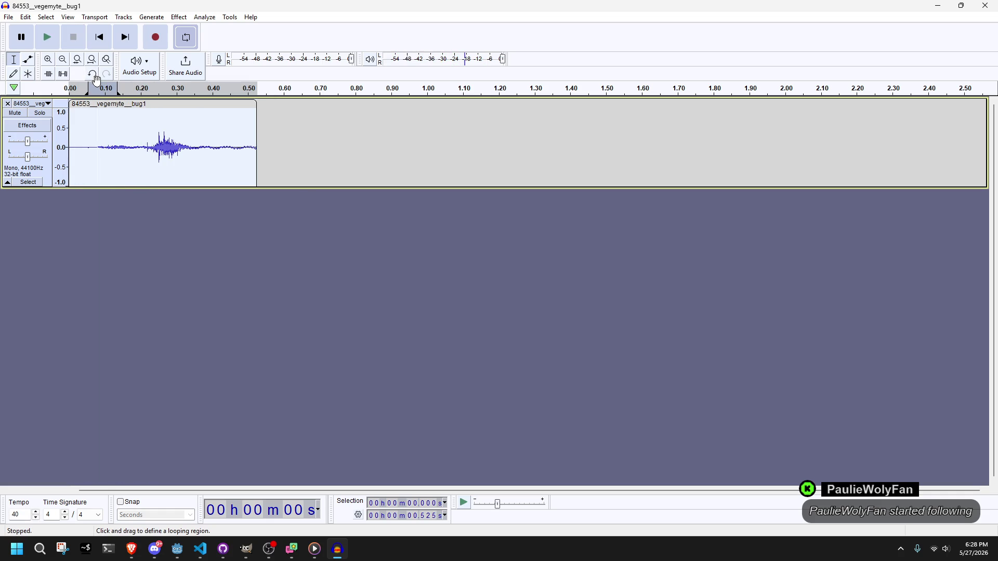
left_click_drag(87, 92, 69, 92)
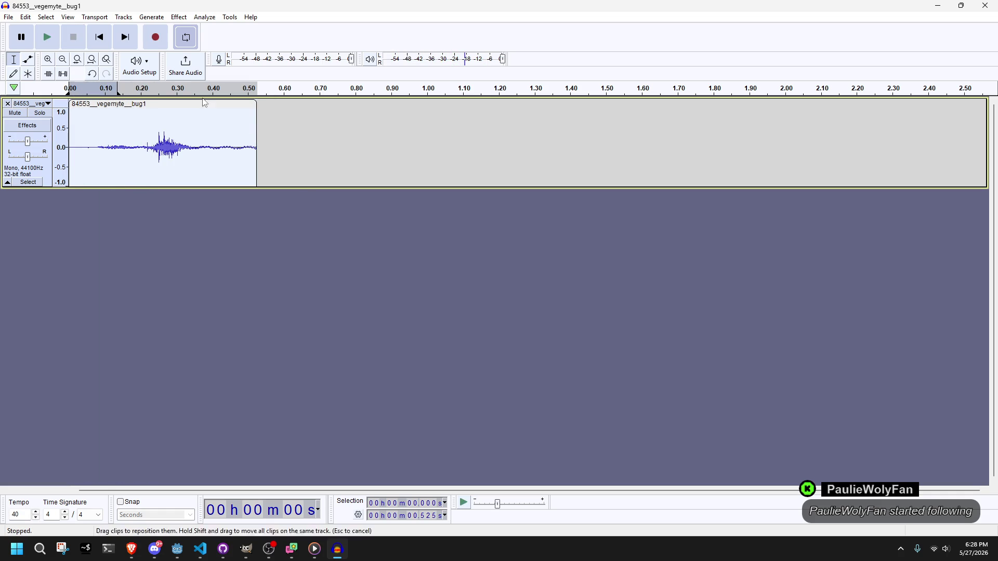
Apply Fade In to the looped selection, then clear the selection.
left_click(179, 17)
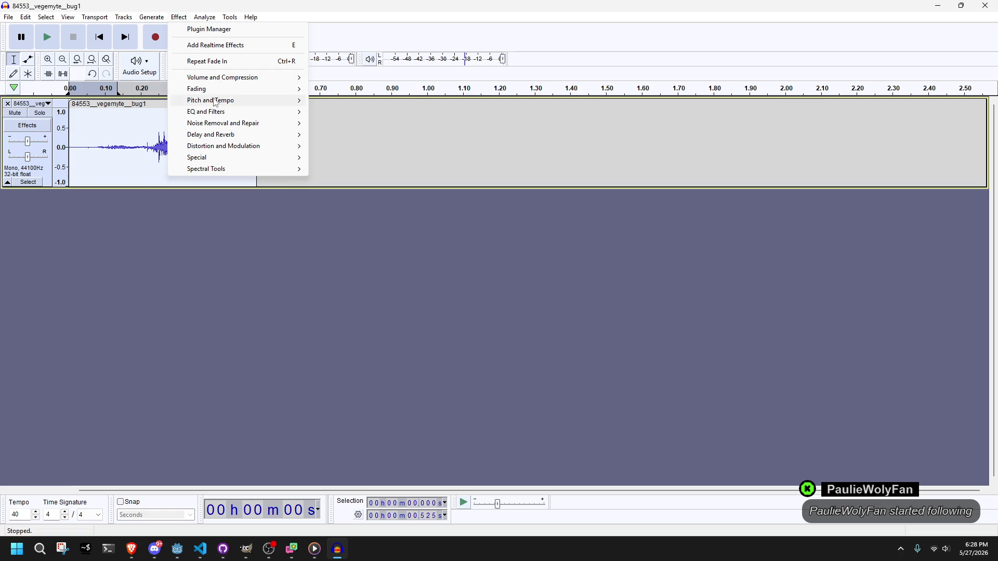
mouse_move(216, 89)
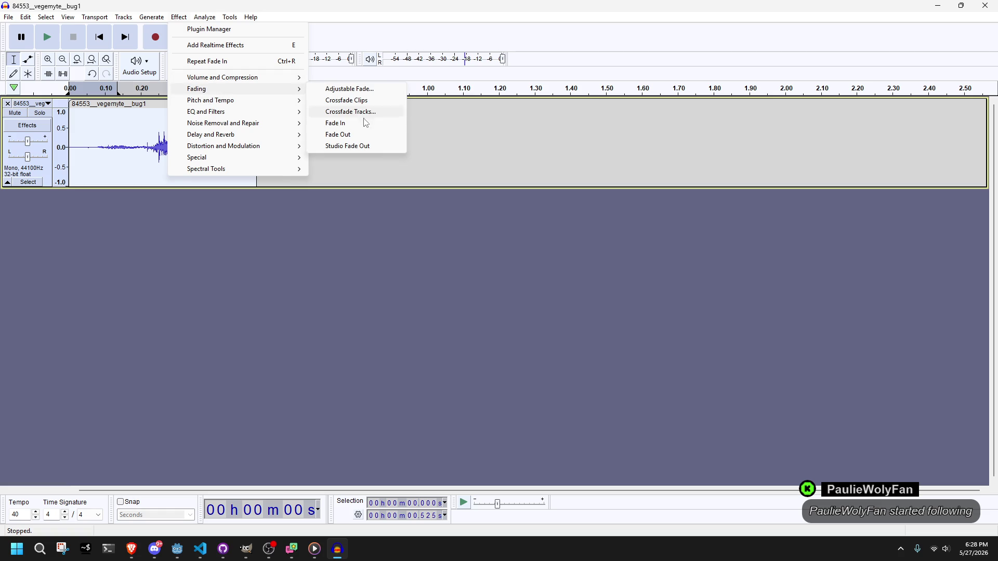
left_click(496, 161)
left_click(151, 17)
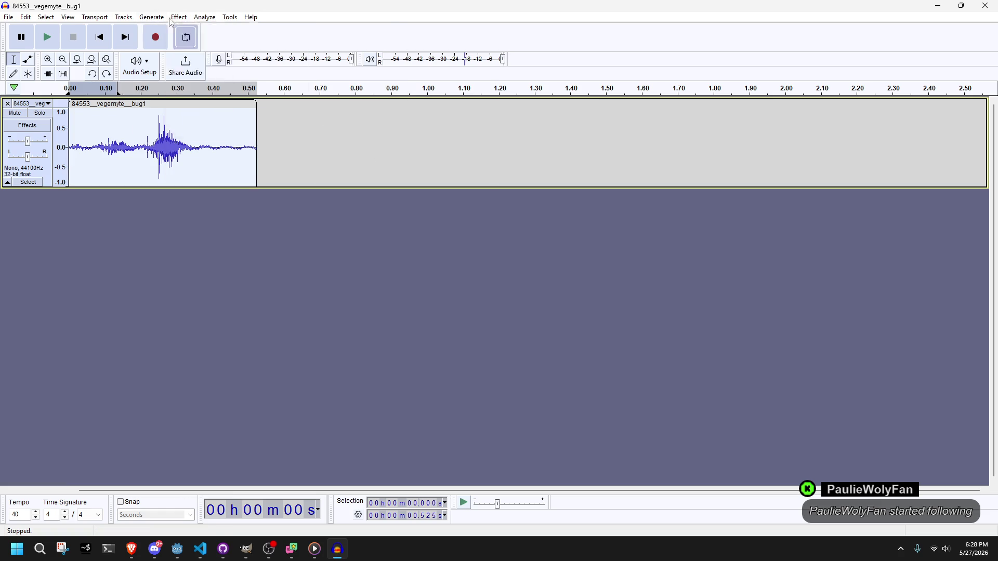
mouse_move(208, 89)
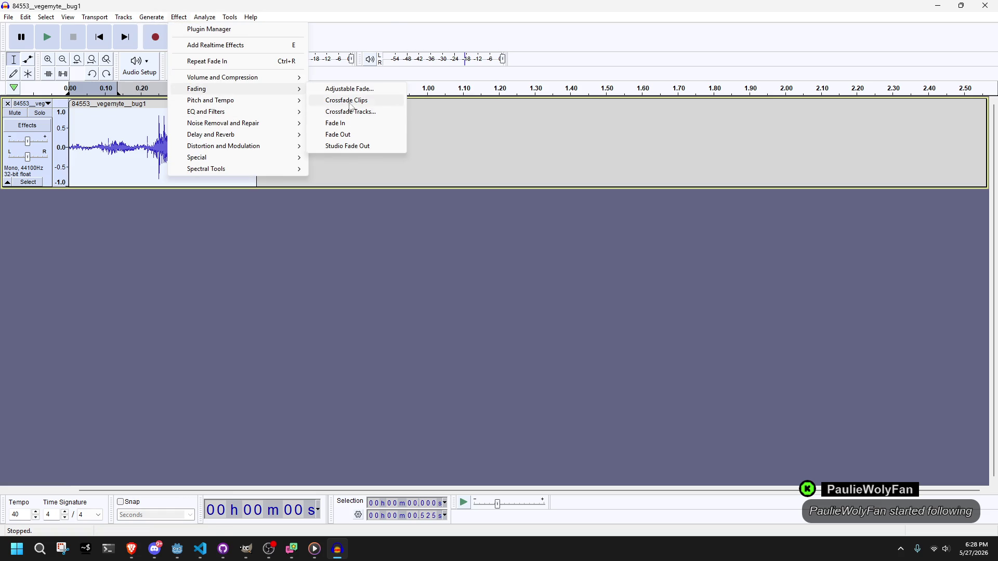
left_click(360, 128)
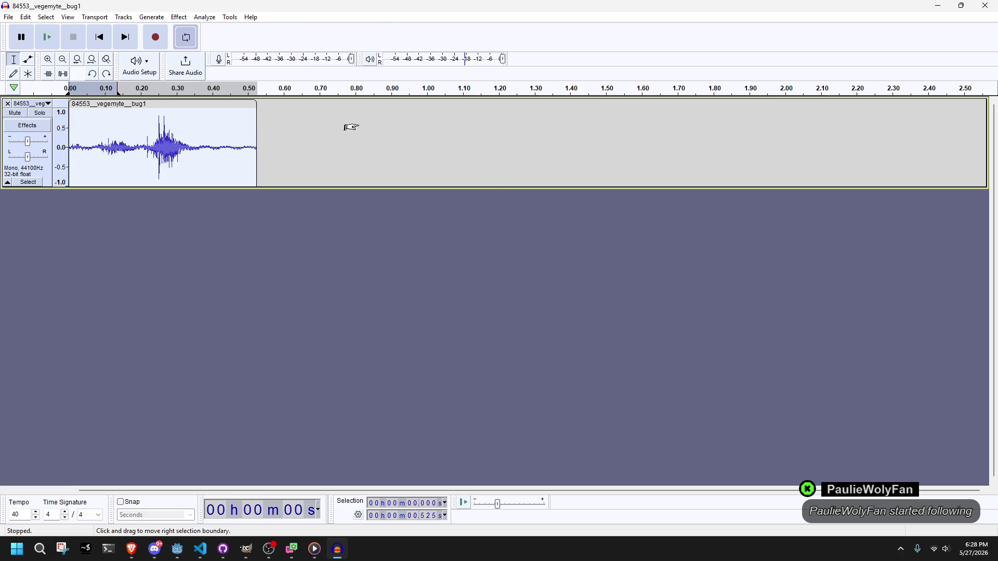
right_click(354, 201)
left_click(269, 185)
left_click(46, 17)
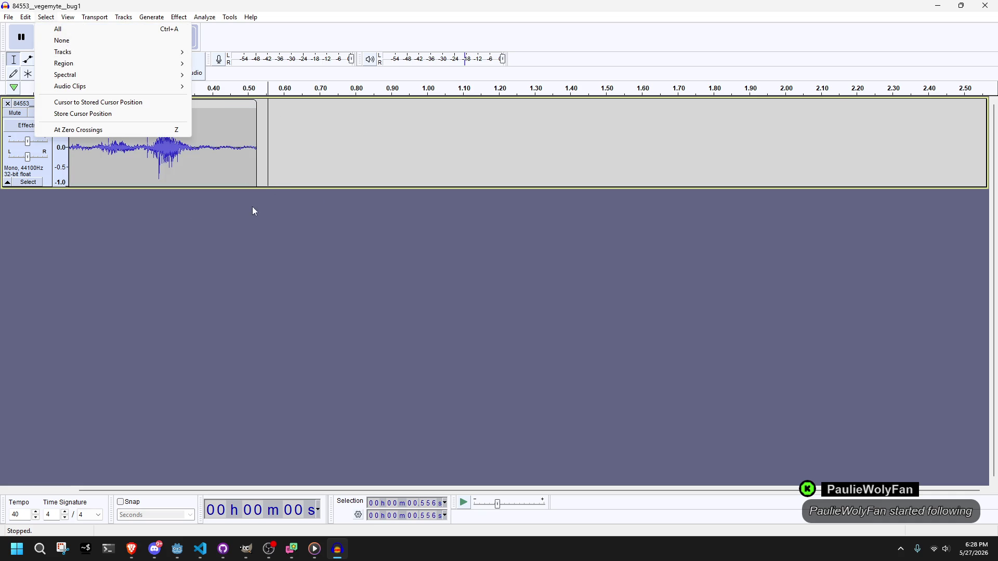
left_click(254, 256)
Select the clip's opening portion and apply Fade In.
mouse_move(73, 114)
left_mouse_down()
mouse_move(121, 116)
mouse_move(70, 119)
mouse_move(146, 142)
left_mouse_up()
left_click(178, 17)
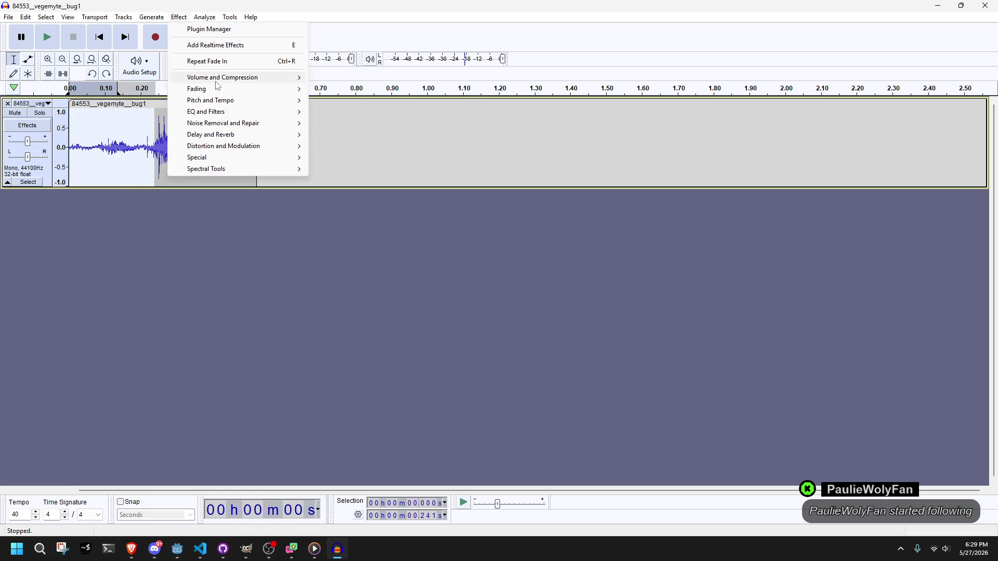
mouse_move(217, 91)
left_click(369, 124)
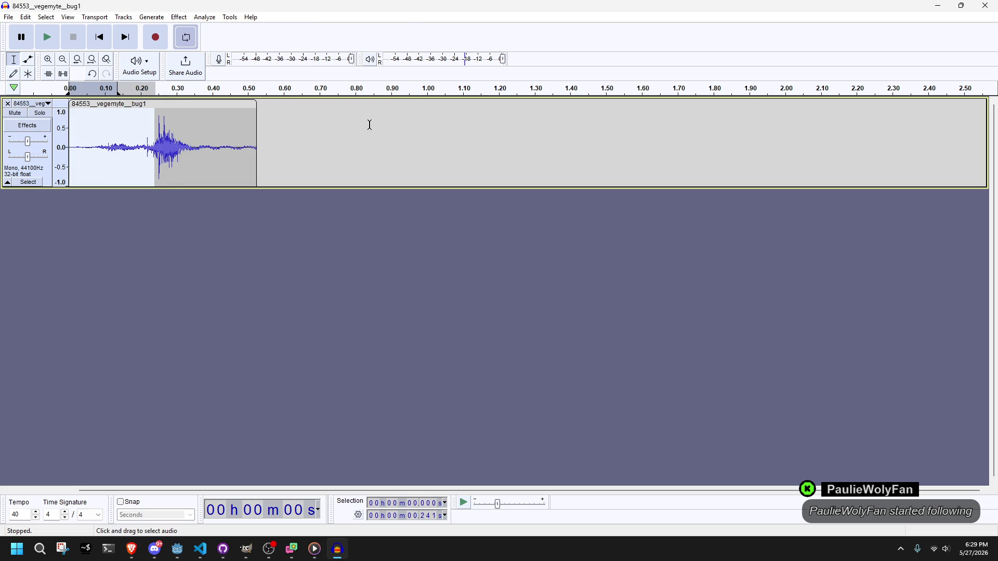
Select the tail from about 0.31 to 0.53 s and apply Fade Out.
mouse_move(248, 122)
left_mouse_down()
mouse_move(256, 125)
mouse_move(181, 124)
left_mouse_up()
left_click(179, 17)
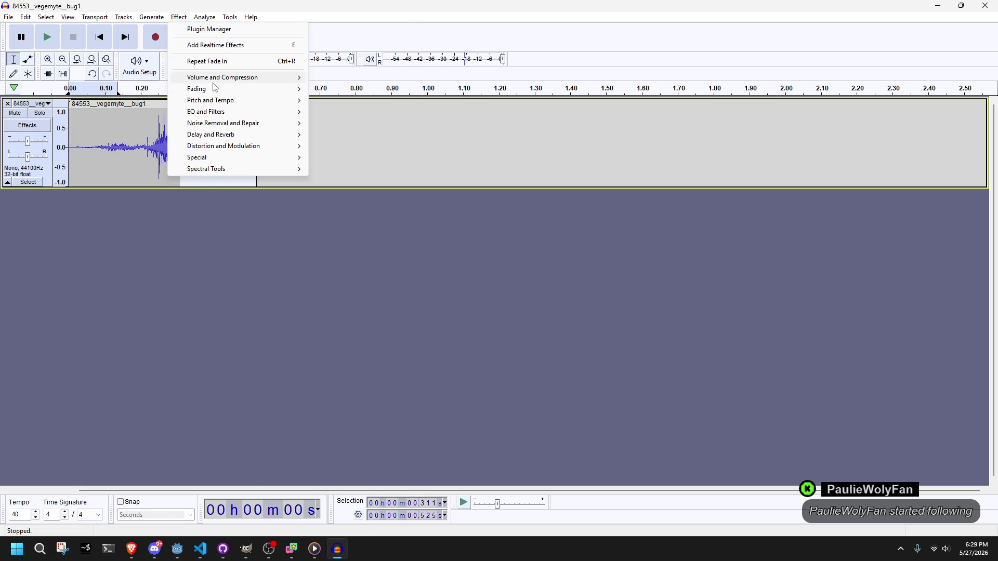
mouse_move(217, 89)
left_click(338, 134)
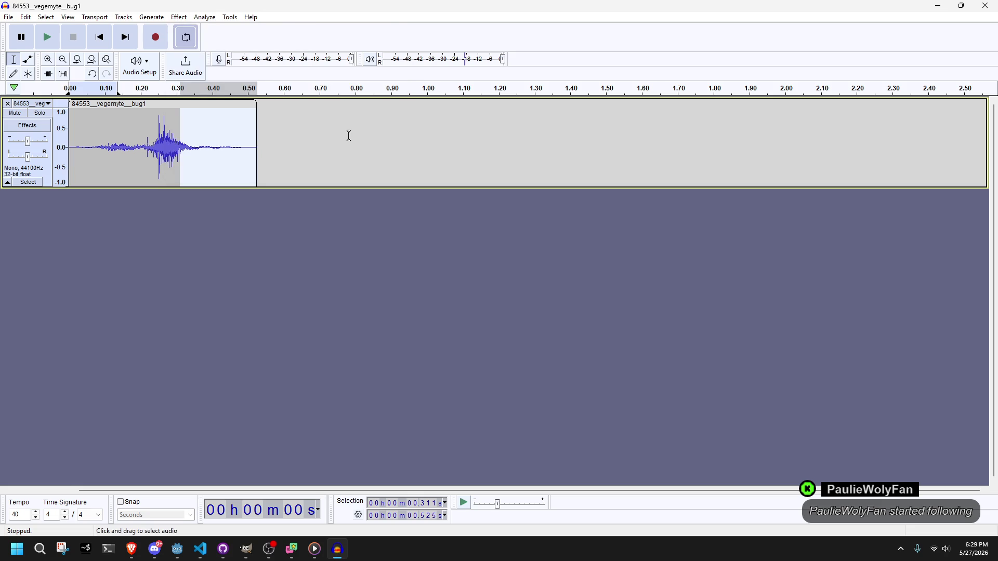
left_click(175, 18)
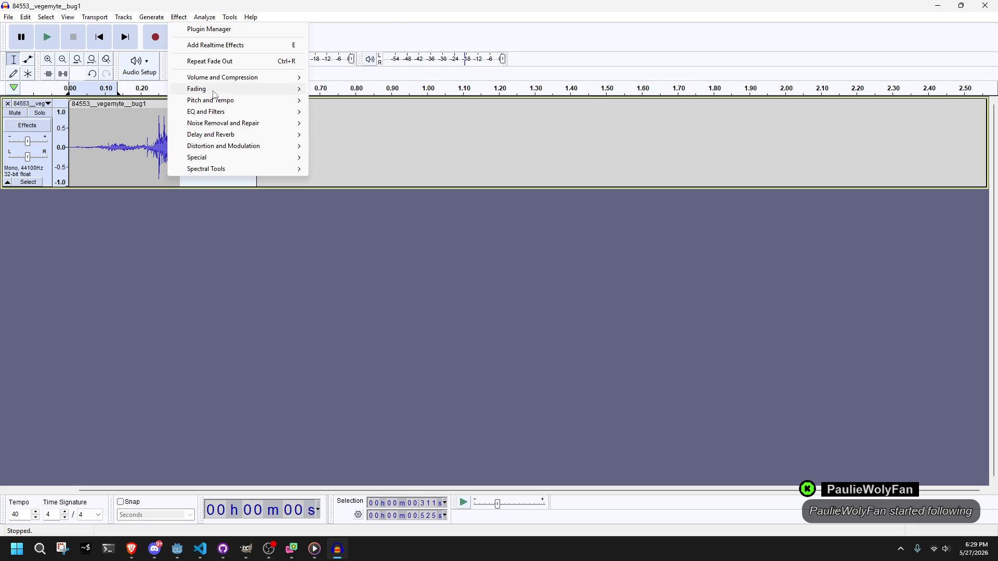
mouse_move(227, 113)
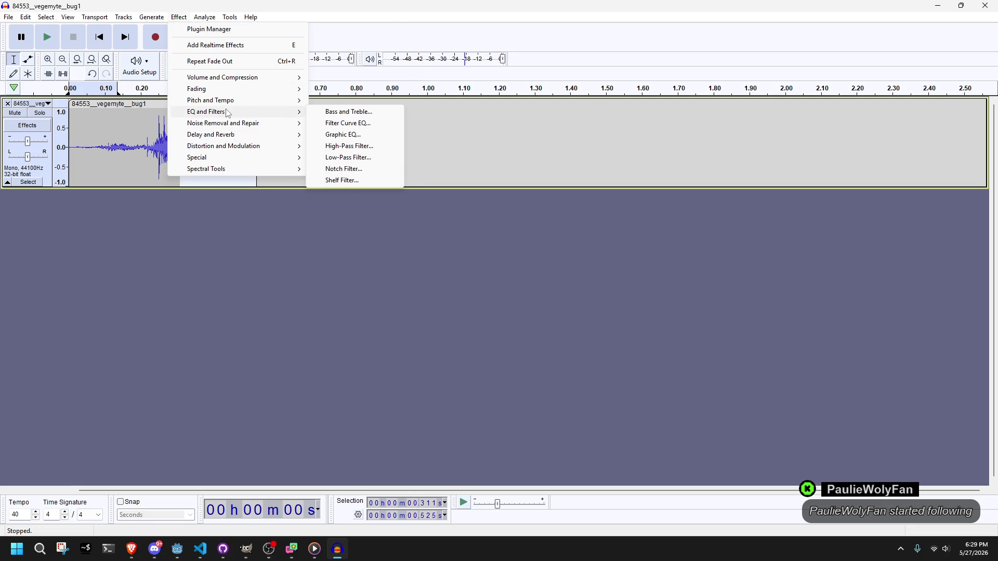
Apply a 100 Hz high-pass filter to the clip, then undo it.
left_click(334, 147)
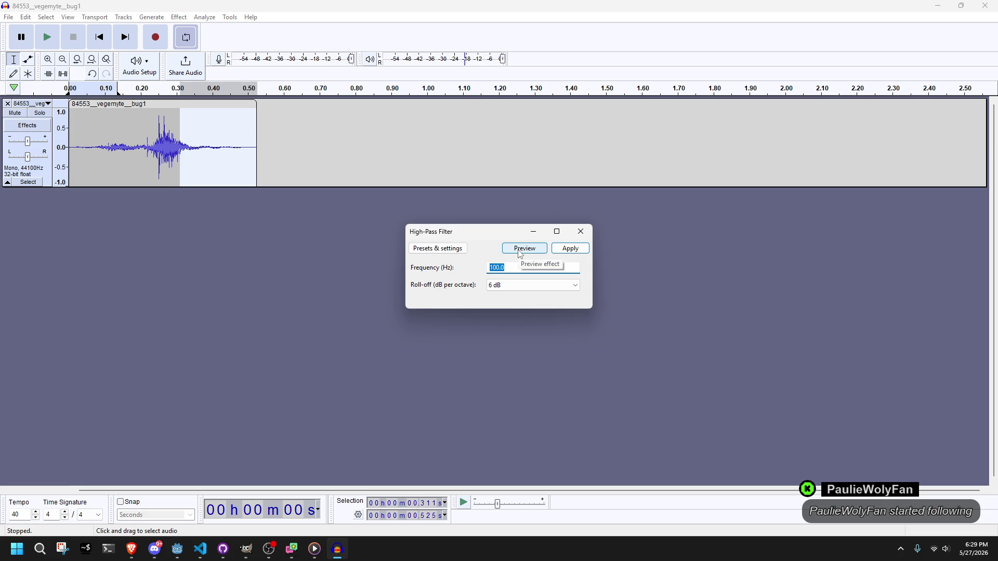
left_click(558, 248)
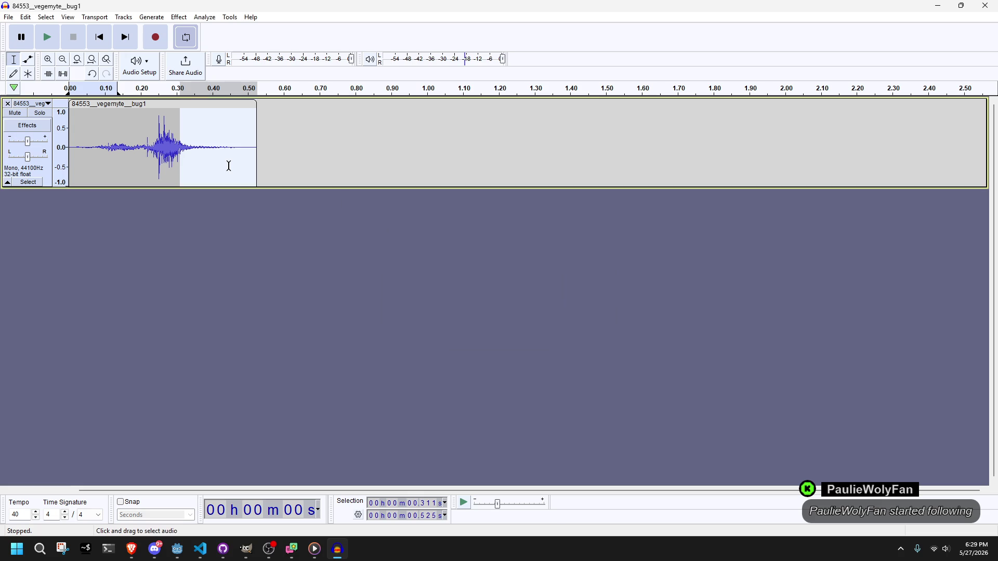
key("ctrl+z")
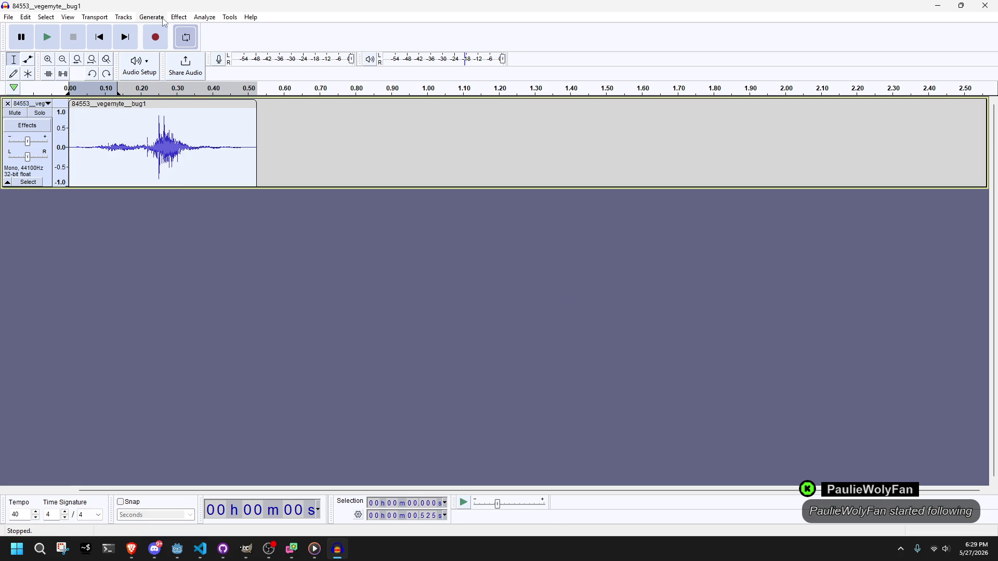
Reopen High-Pass Filter and preview it with 6 dB roll-off at 50 Hz.
left_click(178, 17)
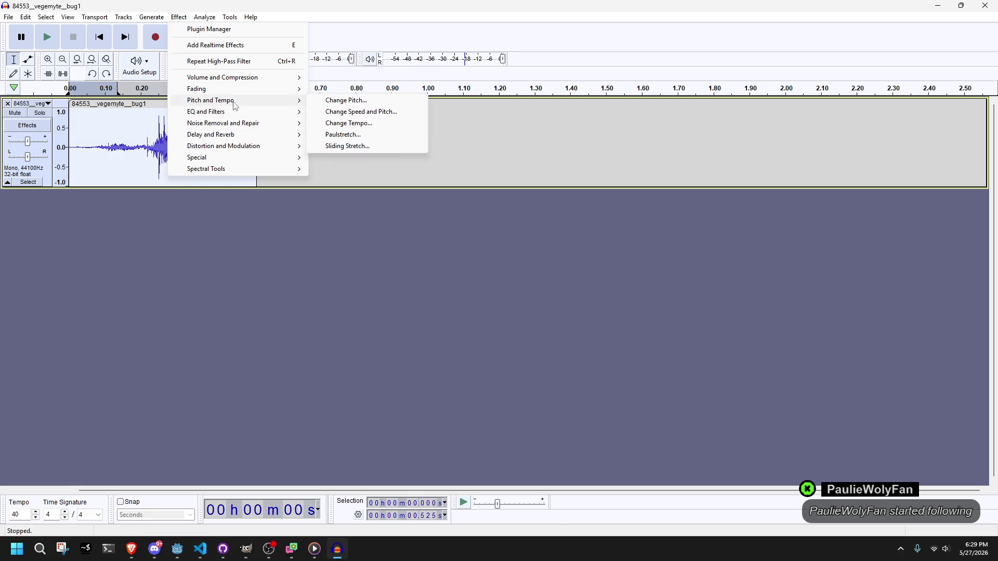
mouse_move(244, 112)
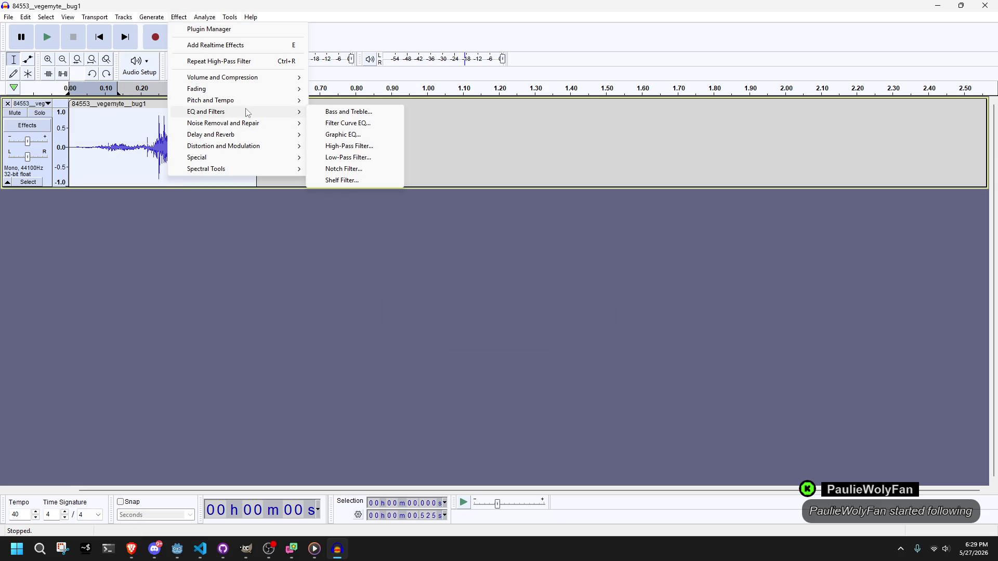
left_click(361, 146)
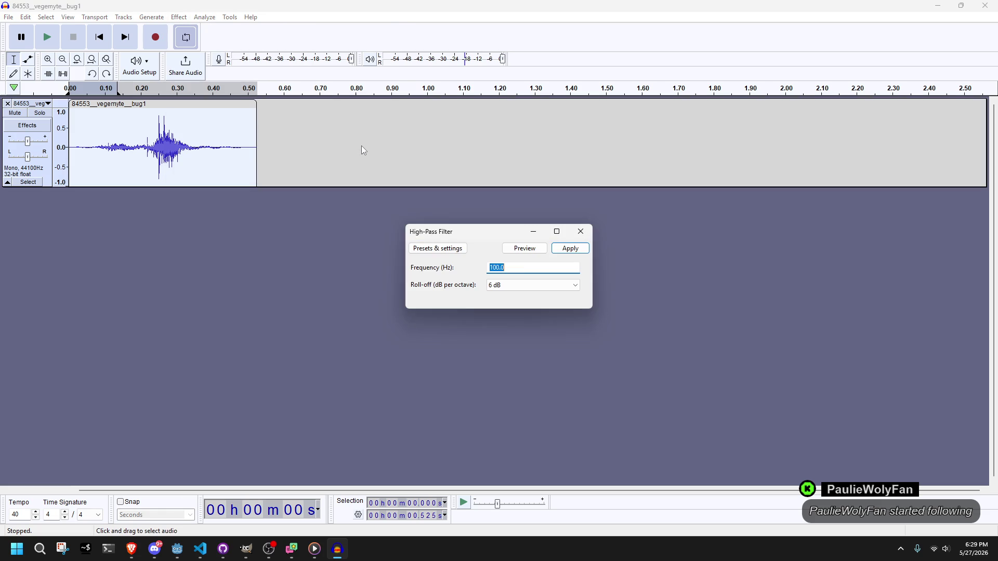
left_click(536, 249)
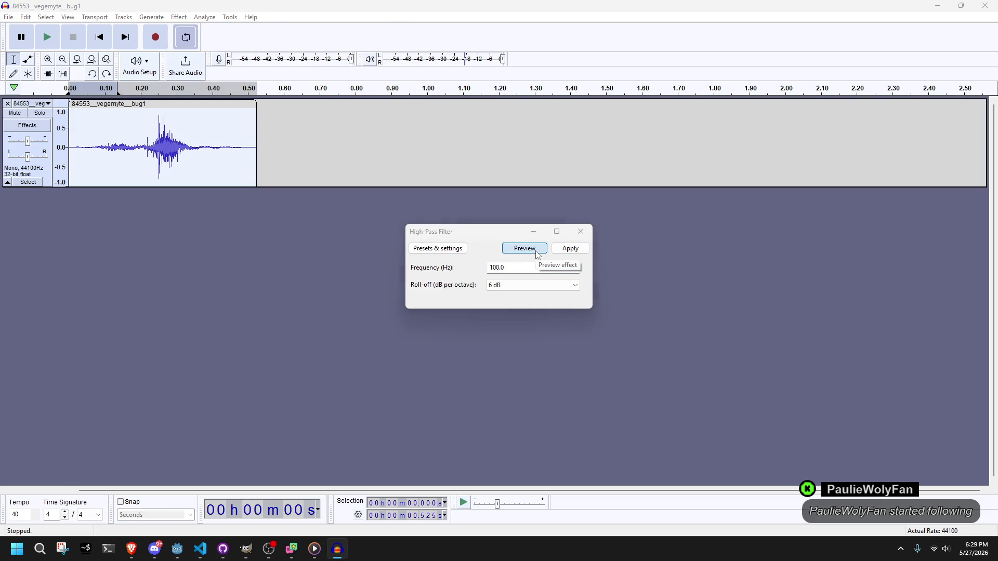
left_click(525, 287)
left_click(526, 288)
left_click(500, 269)
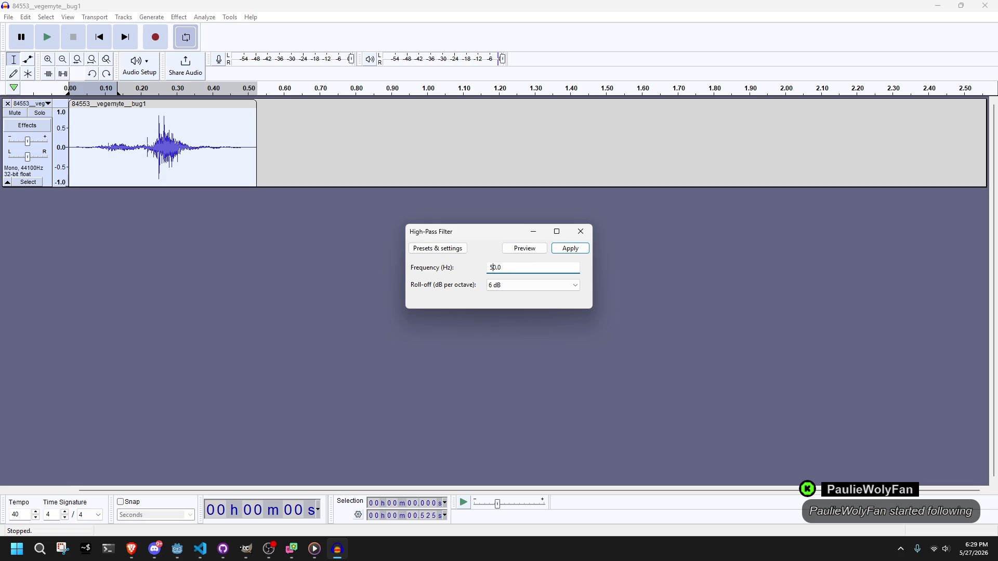
type("50")
left_click(519, 253)
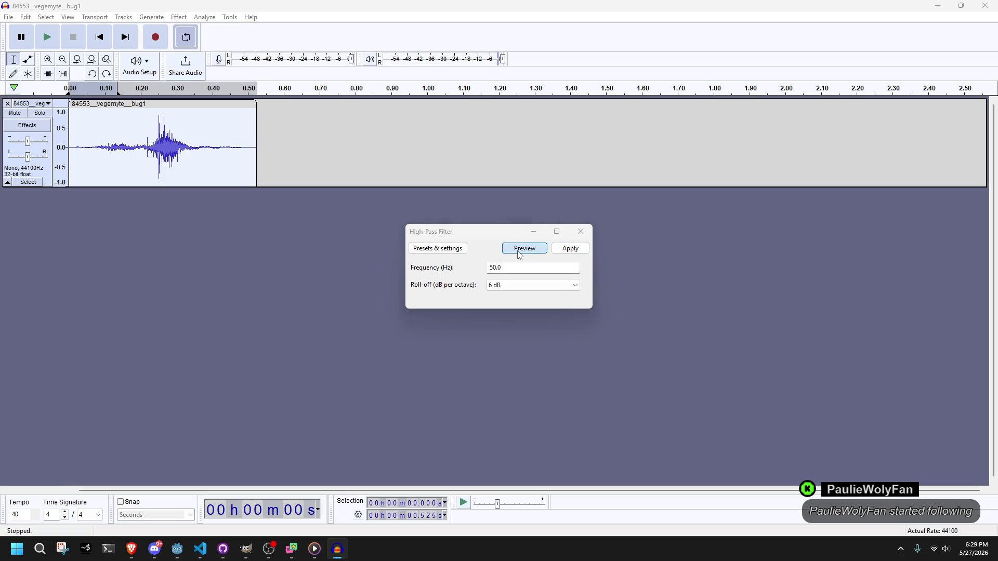
Restore the filter defaults (1000 Hz, 6 dB), preview, apply, and play the clip.
left_click(445, 251)
mouse_move(468, 301)
left_click(524, 303)
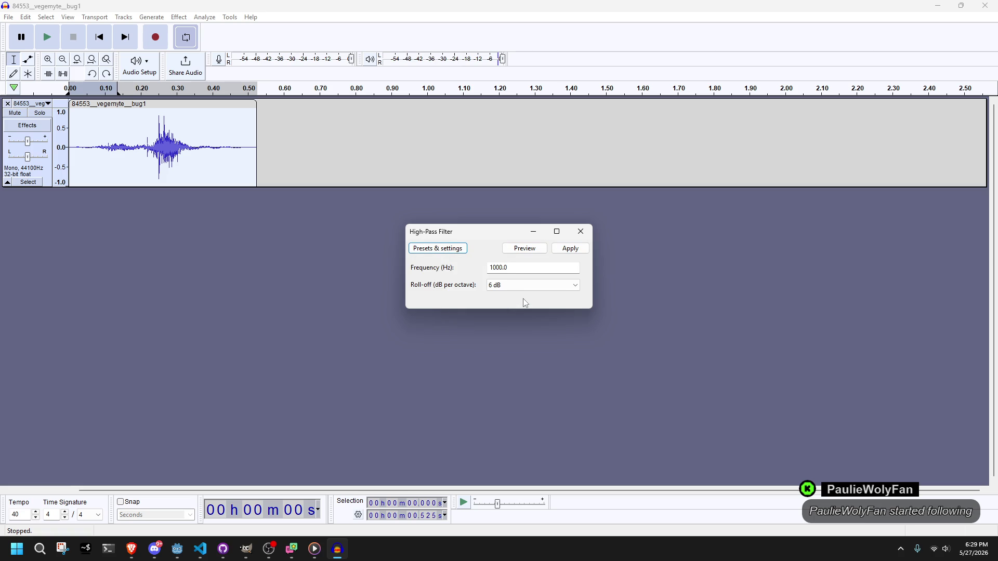
left_click(544, 248)
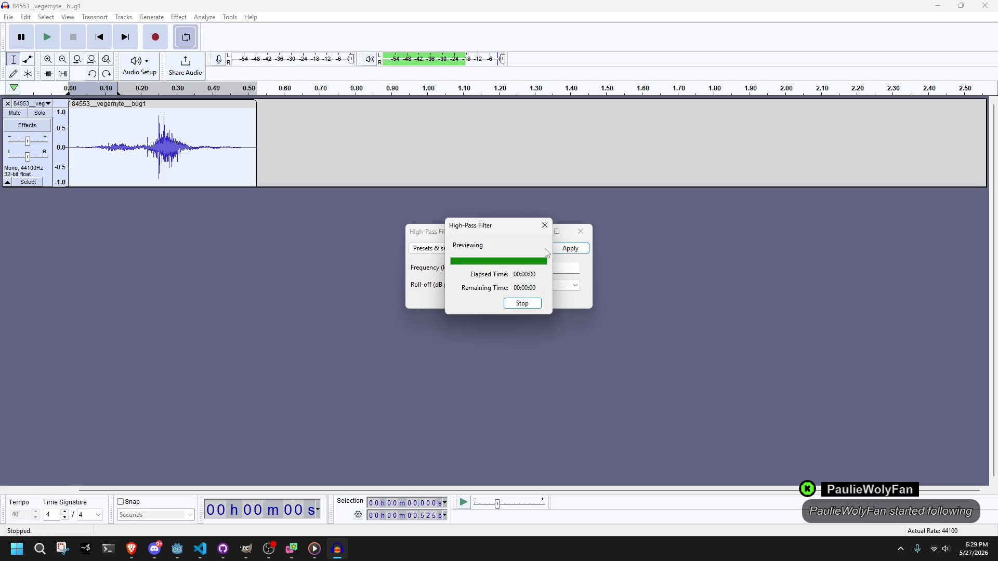
left_click(546, 251)
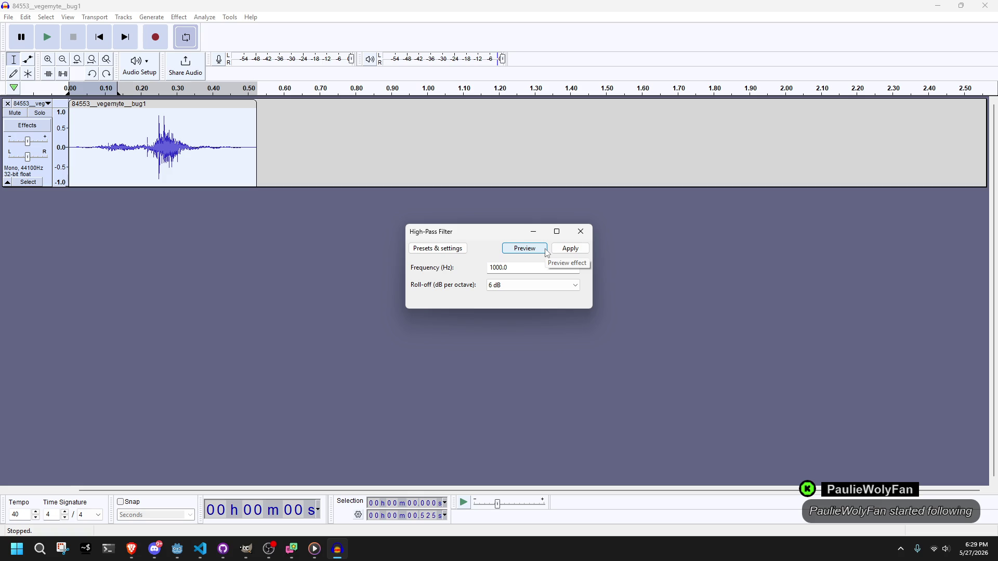
left_click(545, 249)
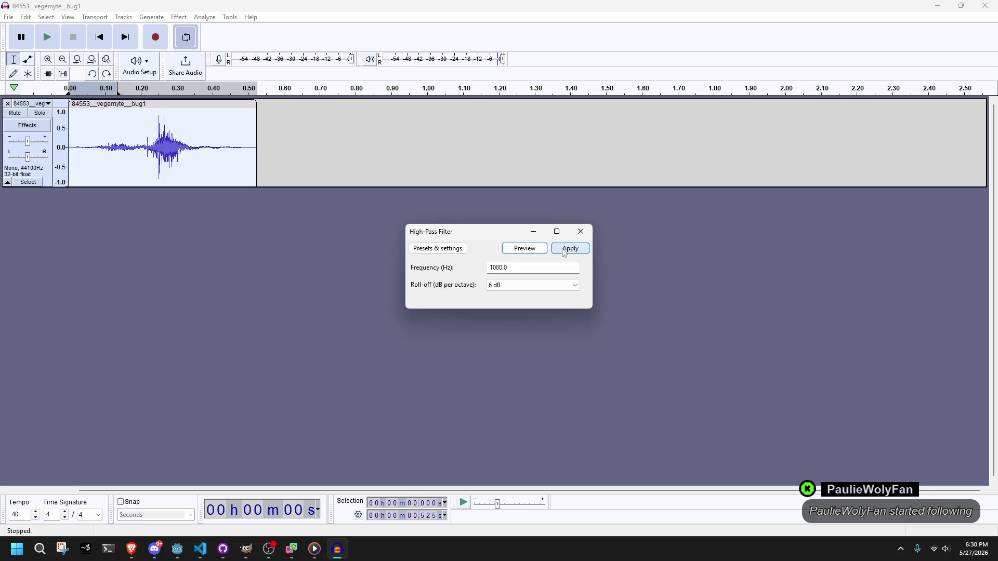
left_click(562, 249)
left_click(39, 43)
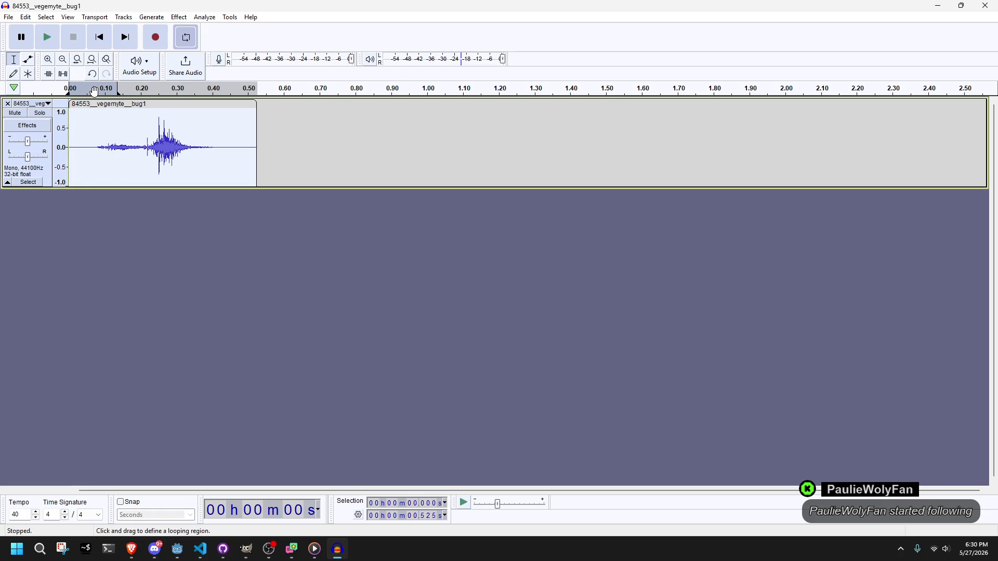
Extend the loop region to 0.43 s and play the filtered clip twice.
left_click_drag(120, 91, 255, 94)
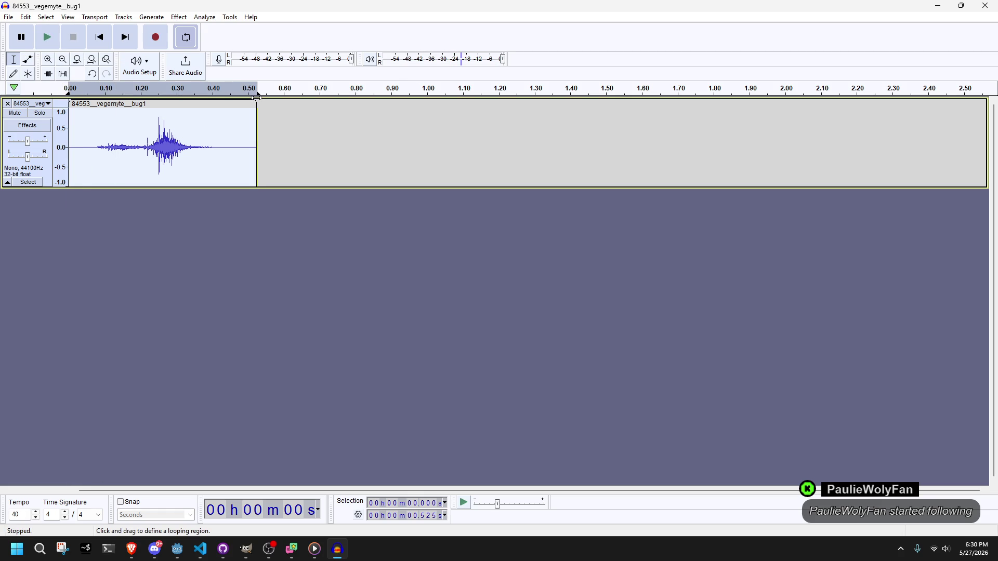
left_click(48, 38)
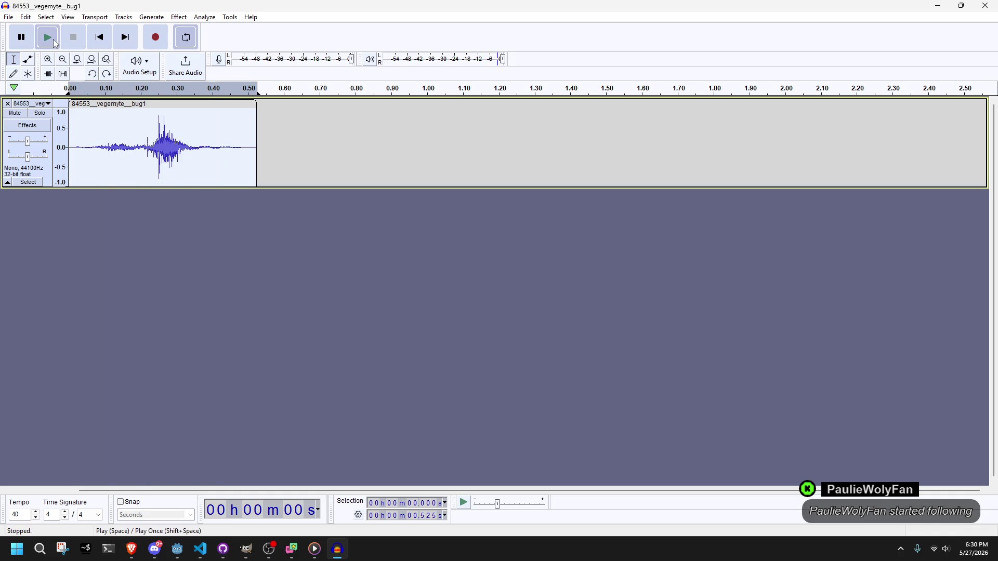
left_click(54, 40)
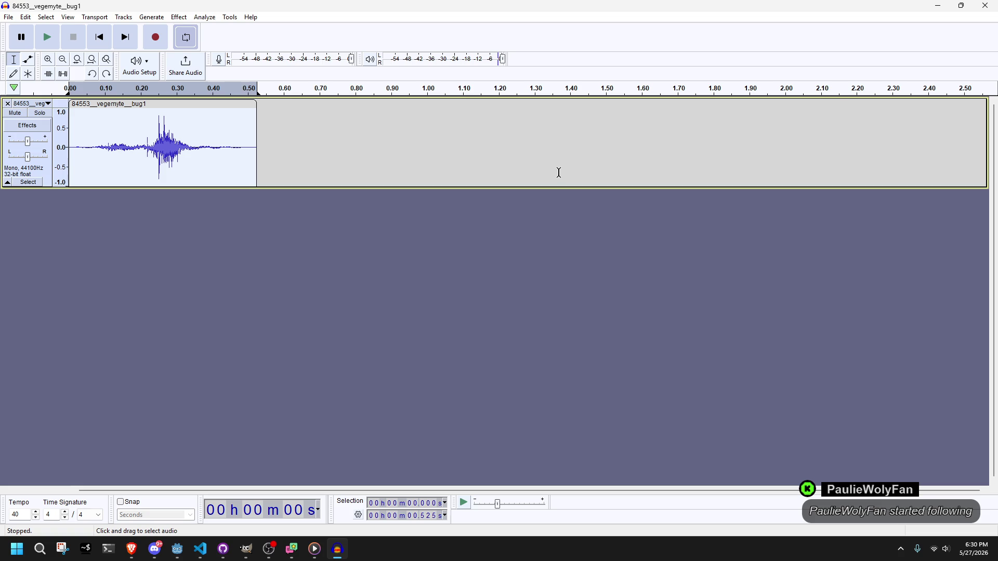
left_click(179, 17)
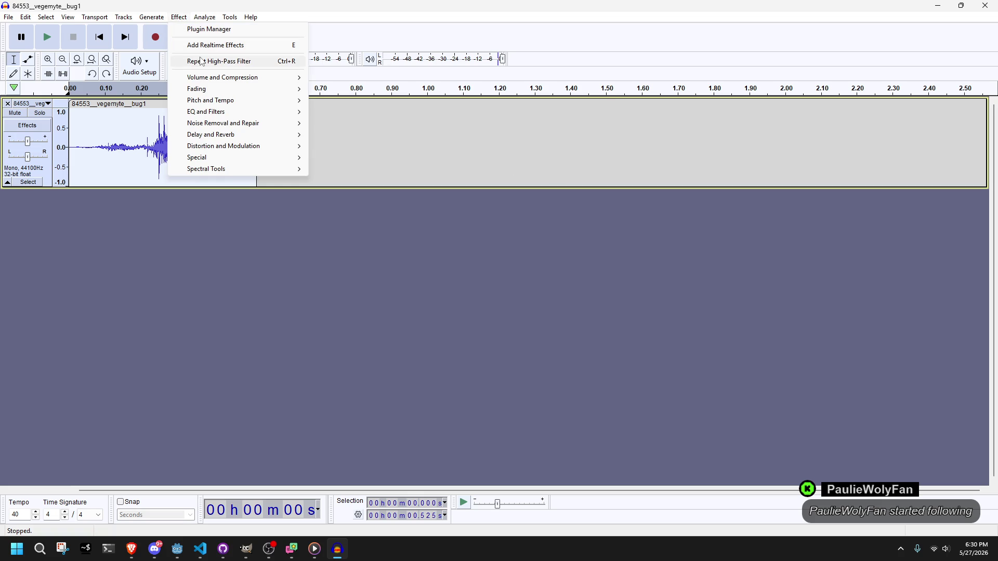
Lower the pitch 2 semitones from F to D#/Eb with Change Pitch, then play it.
mouse_move(204, 141)
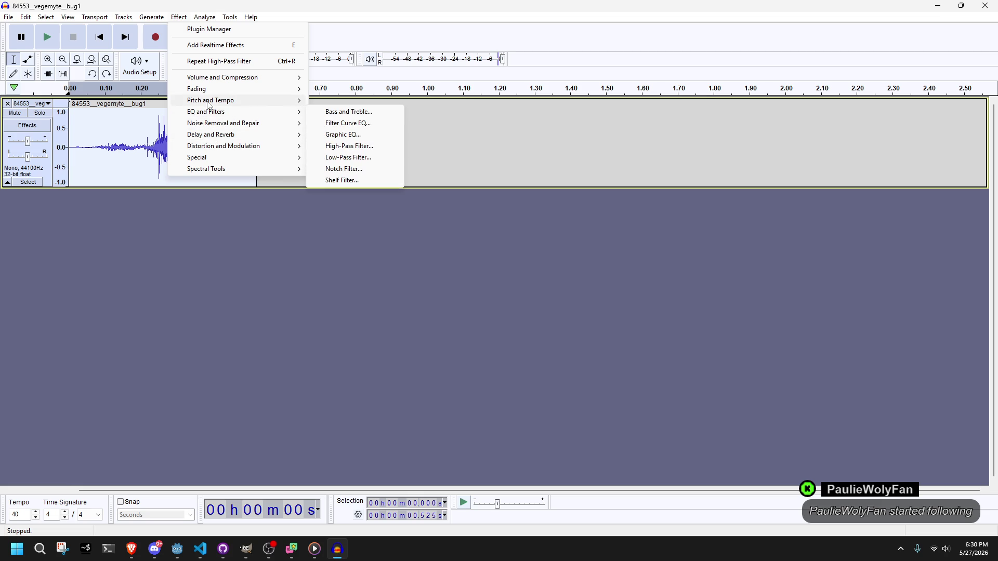
mouse_move(292, 102)
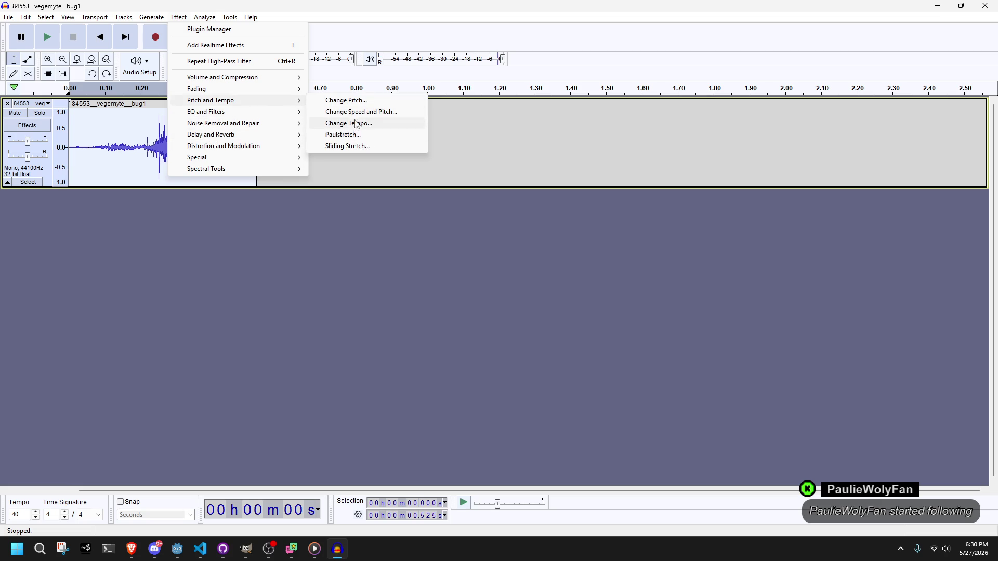
left_click(347, 100)
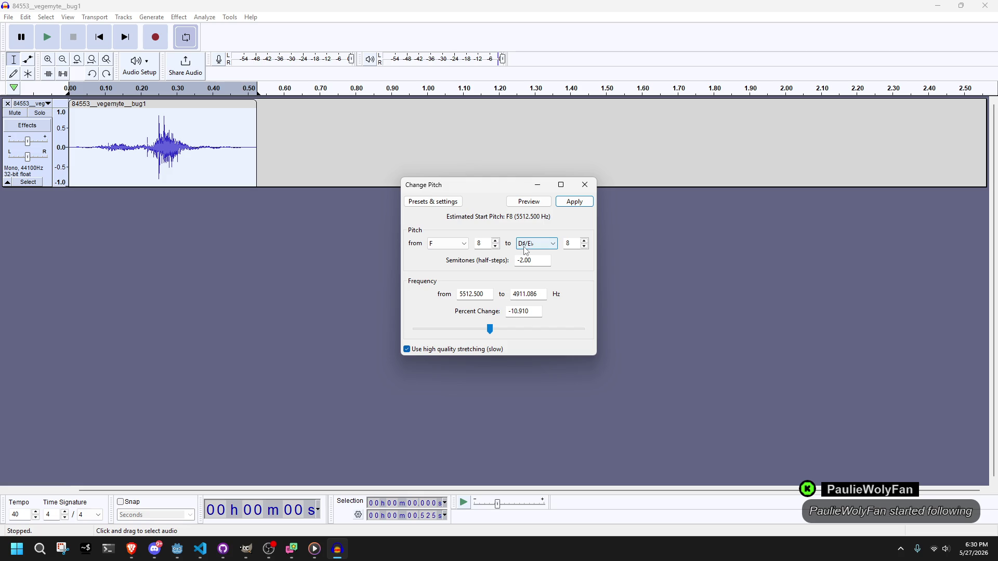
left_click(573, 202)
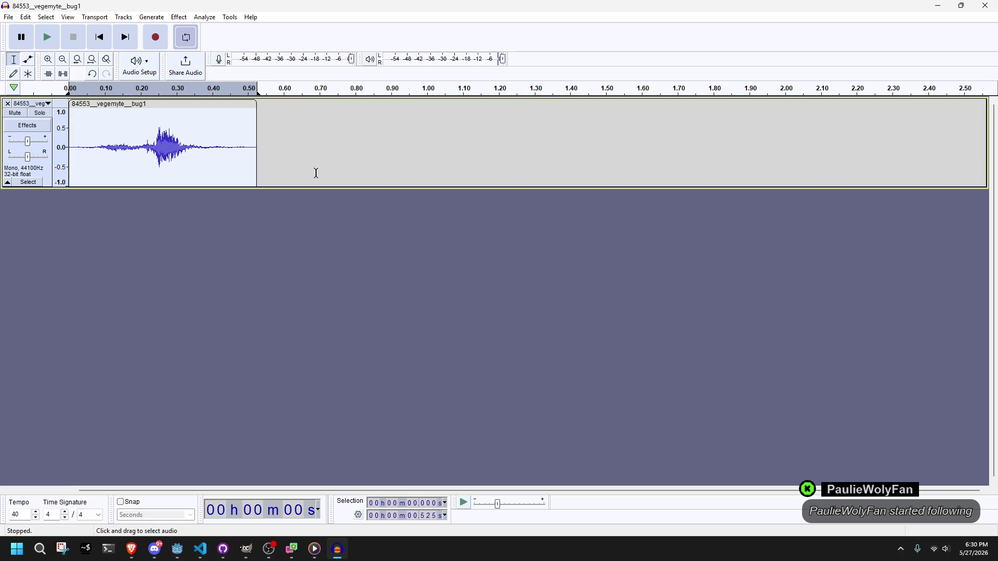
left_click(47, 38)
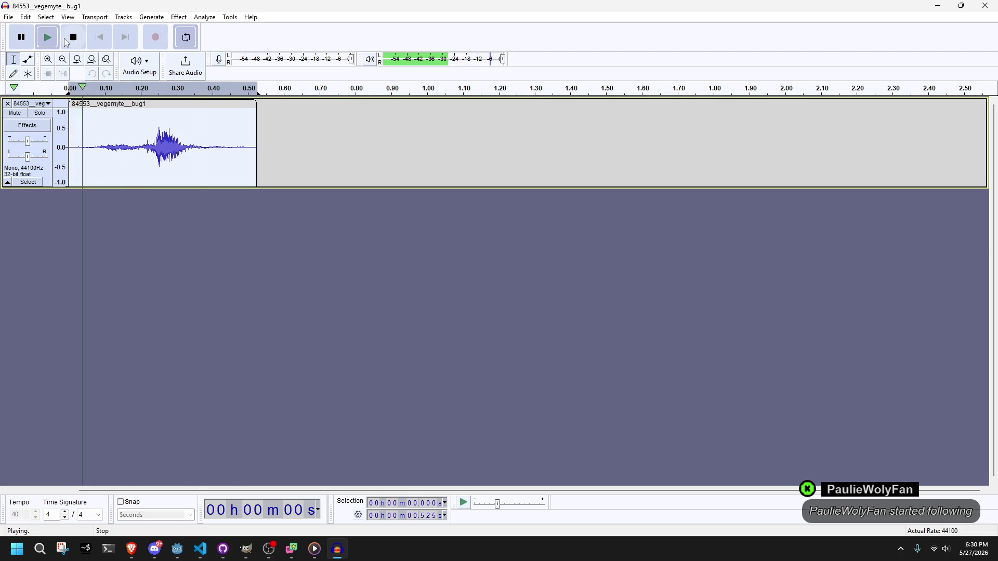
left_click(57, 42)
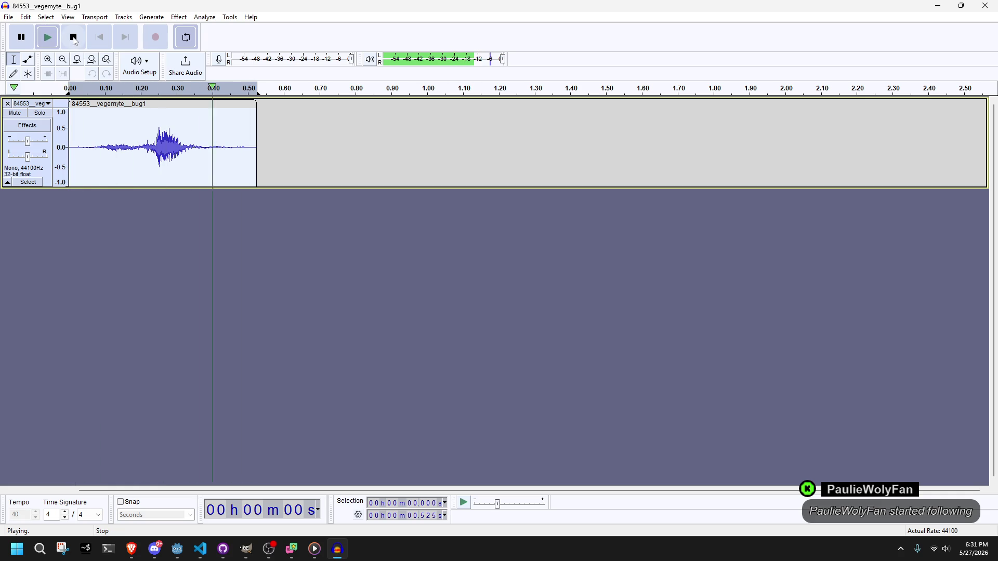
left_click(74, 41)
Stretch the clip to about 1.05 s, select all 1.095 s, and play it through.
left_click_drag(256, 114, 471, 150)
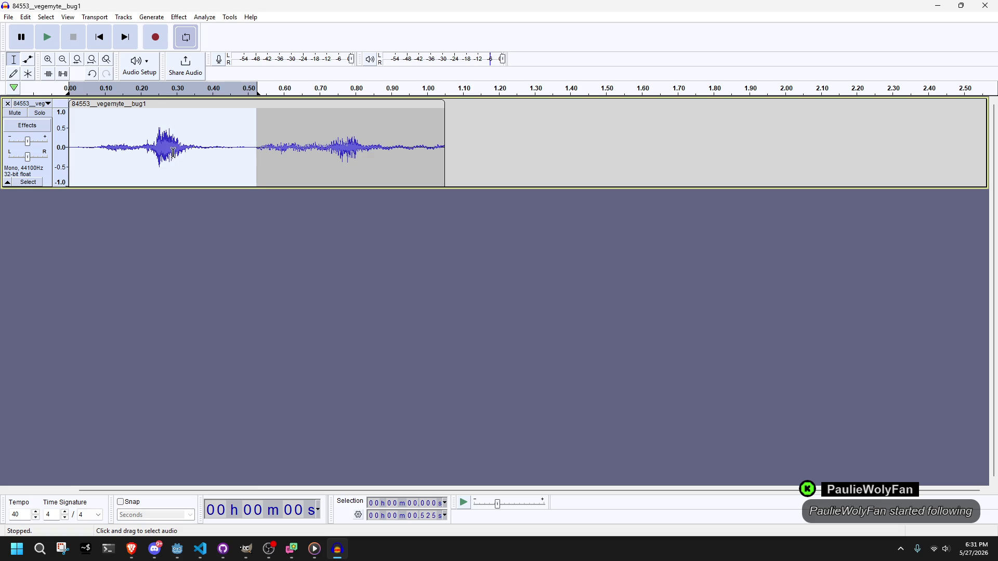
left_click_drag(255, 127, 460, 135)
key("space")
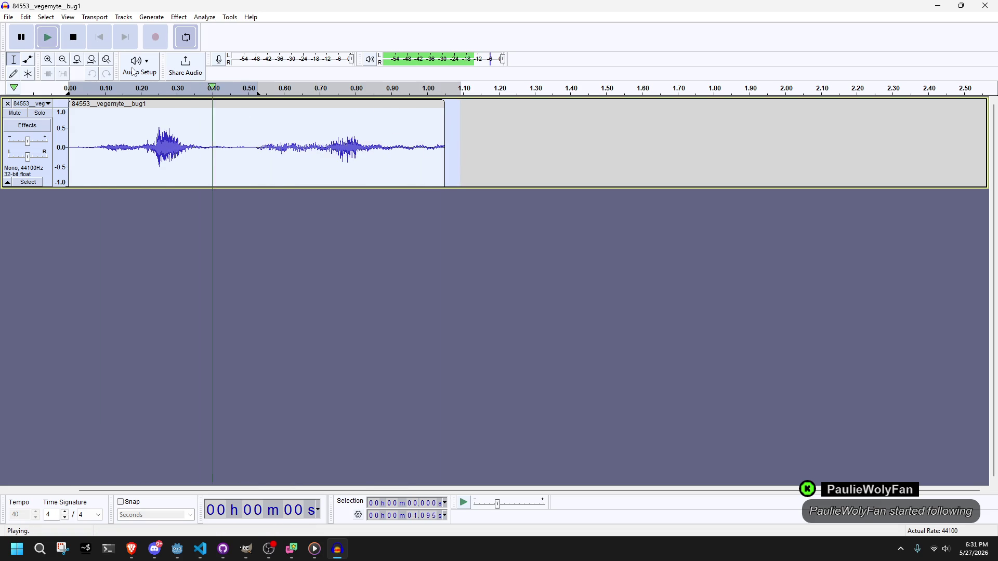
mouse_move(257, 88)
left_mouse_down()
mouse_move(381, 89)
mouse_move(434, 107)
mouse_move(430, 89)
mouse_move(229, 116)
mouse_move(236, 92)
mouse_move(255, 89)
left_mouse_up()
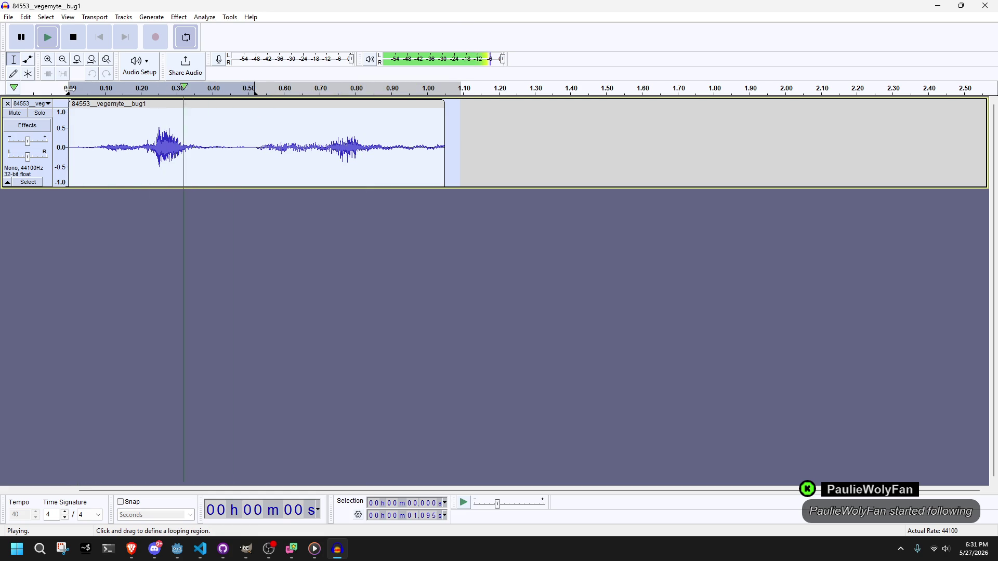
key("space")
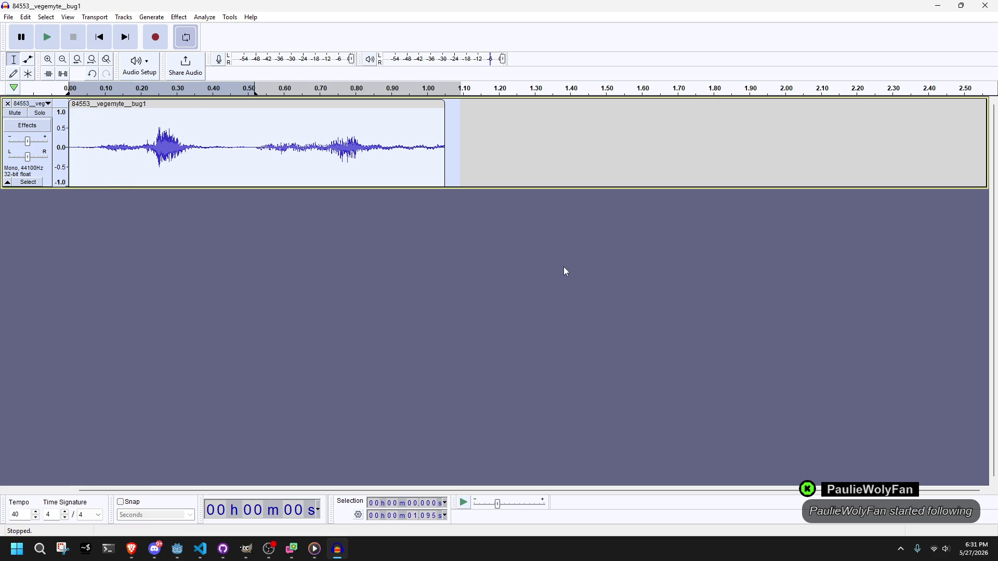
left_click(179, 17)
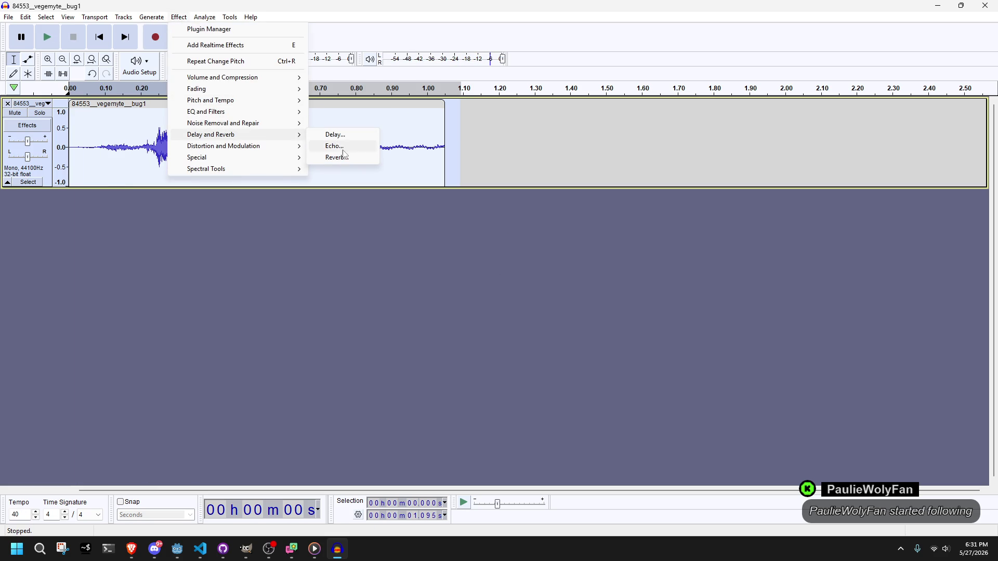
Apply Reverb to the bug sound and listen to the result.
left_click(343, 156)
left_click(554, 188)
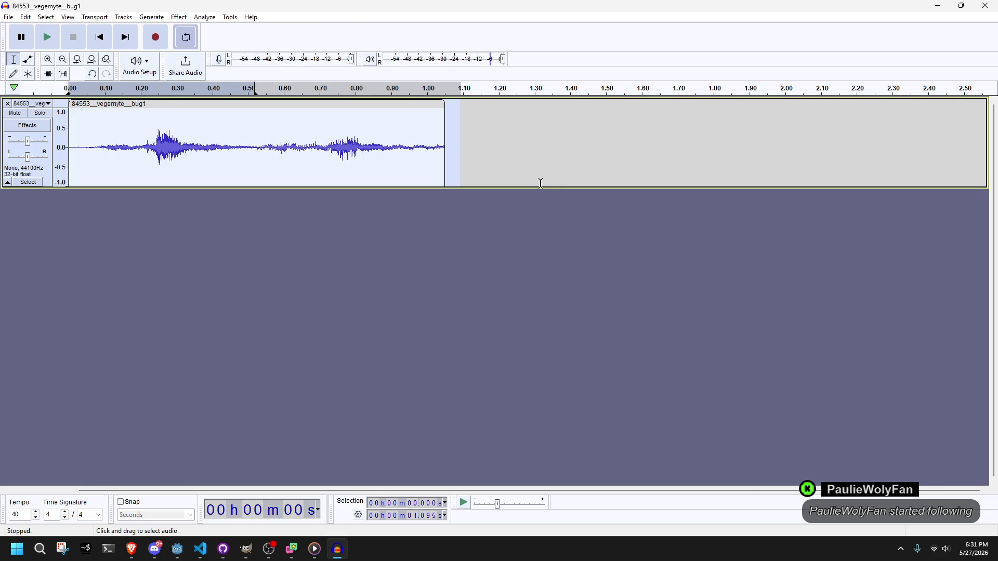
left_click(47, 38)
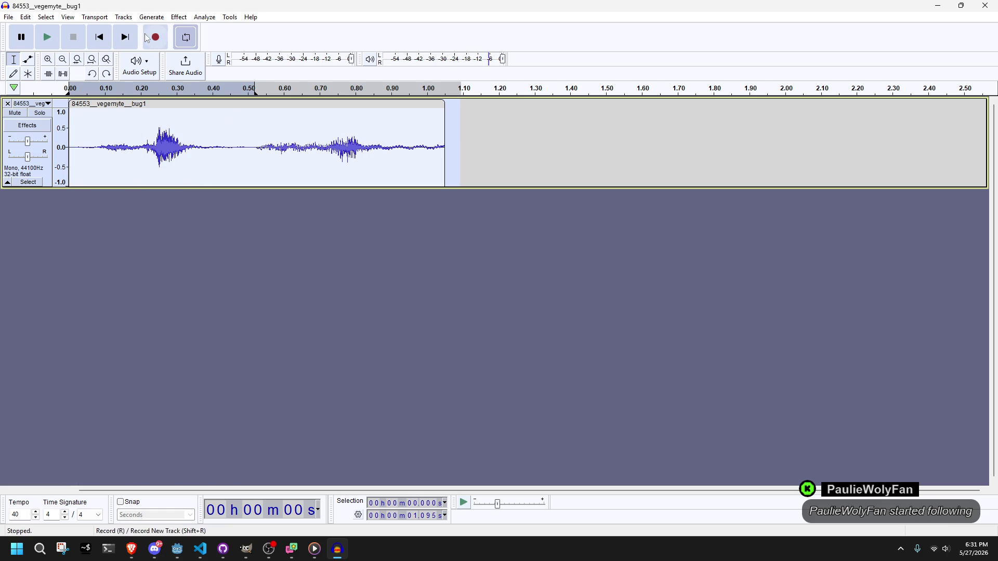
Open the Compressor settings from the Volume and Compression effects.
left_click(152, 17)
mouse_move(178, 17)
mouse_move(227, 113)
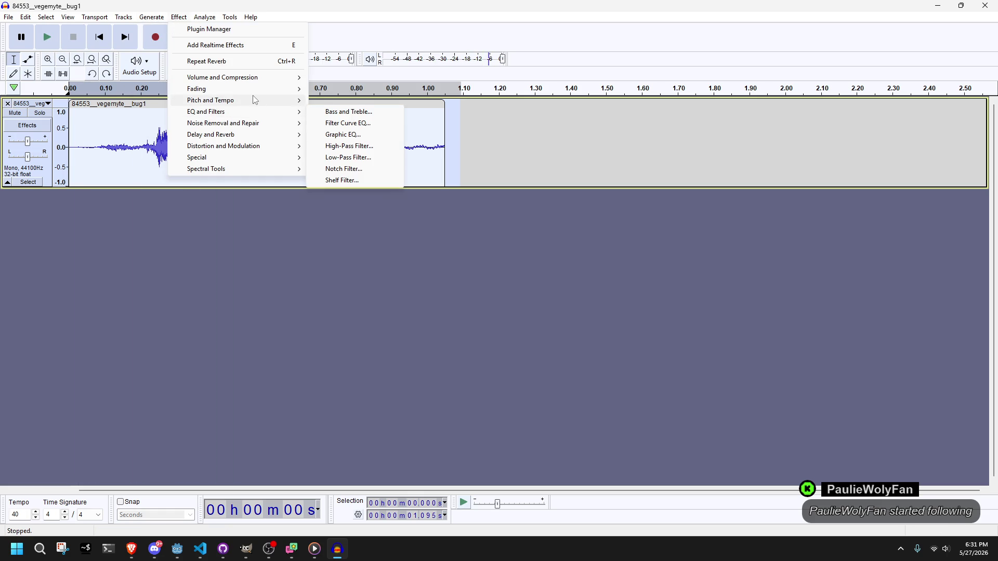
mouse_move(260, 103)
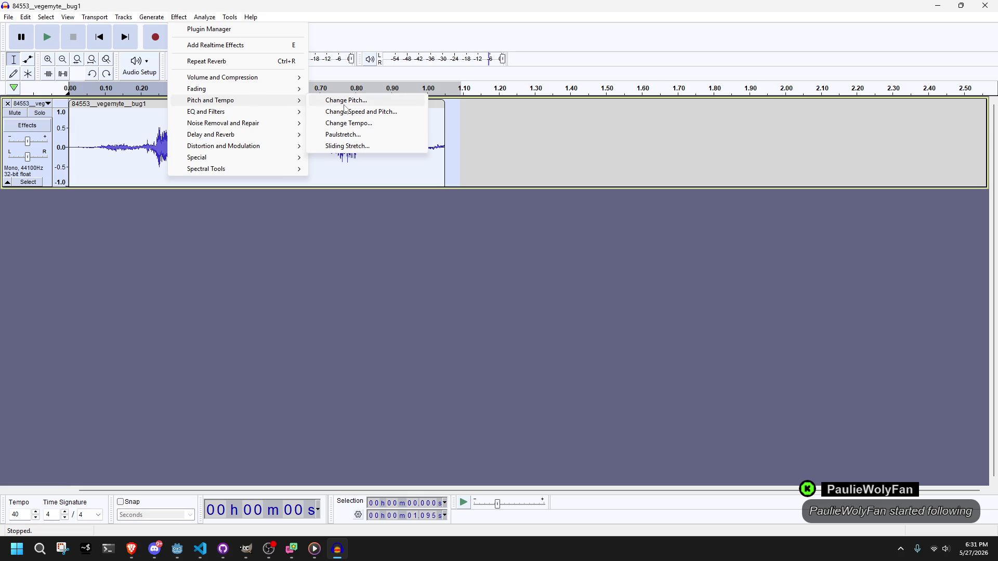
mouse_move(233, 93)
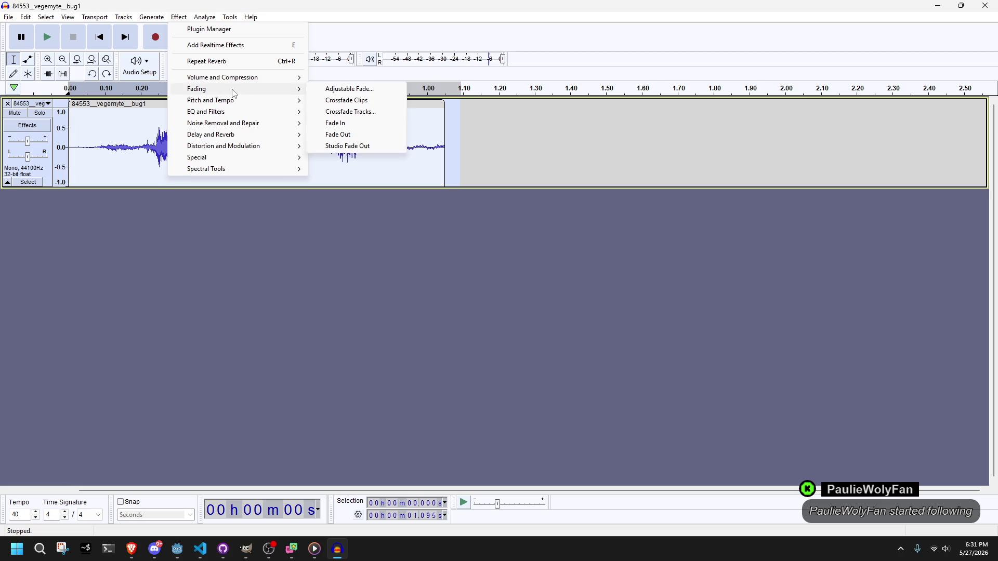
mouse_move(216, 78)
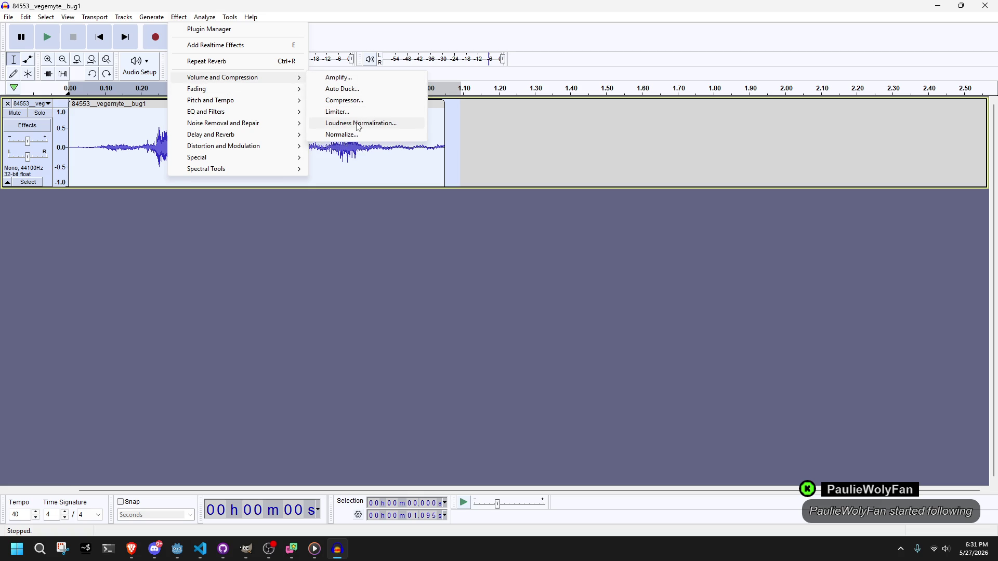
left_click(341, 101)
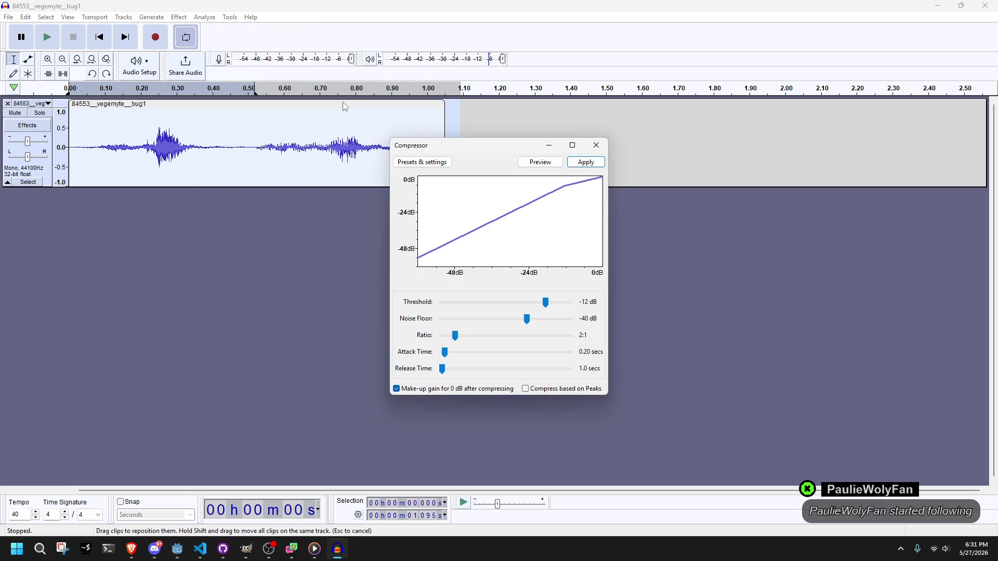
left_click(586, 164)
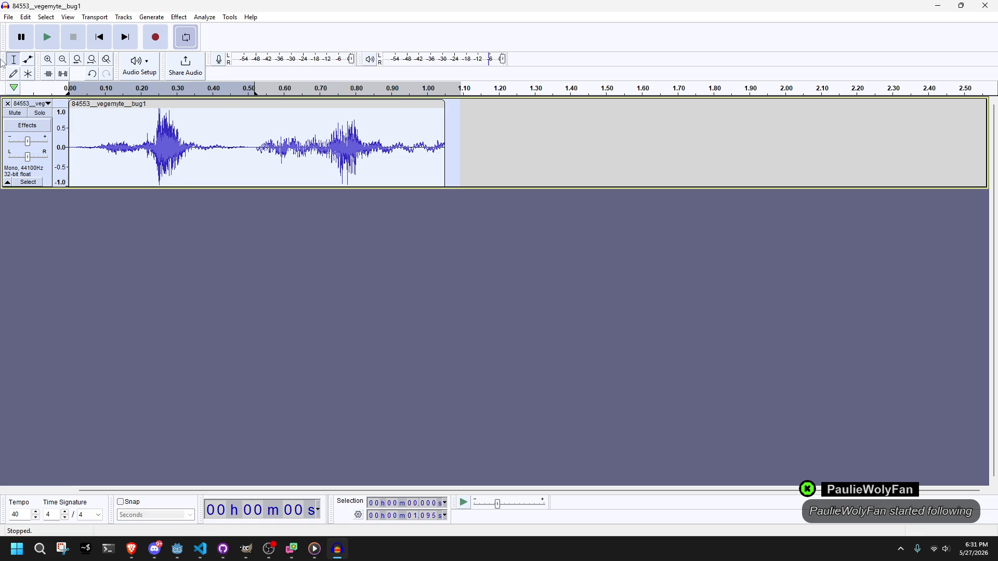
left_click(48, 37)
key("ctrl+z")
left_click(46, 36)
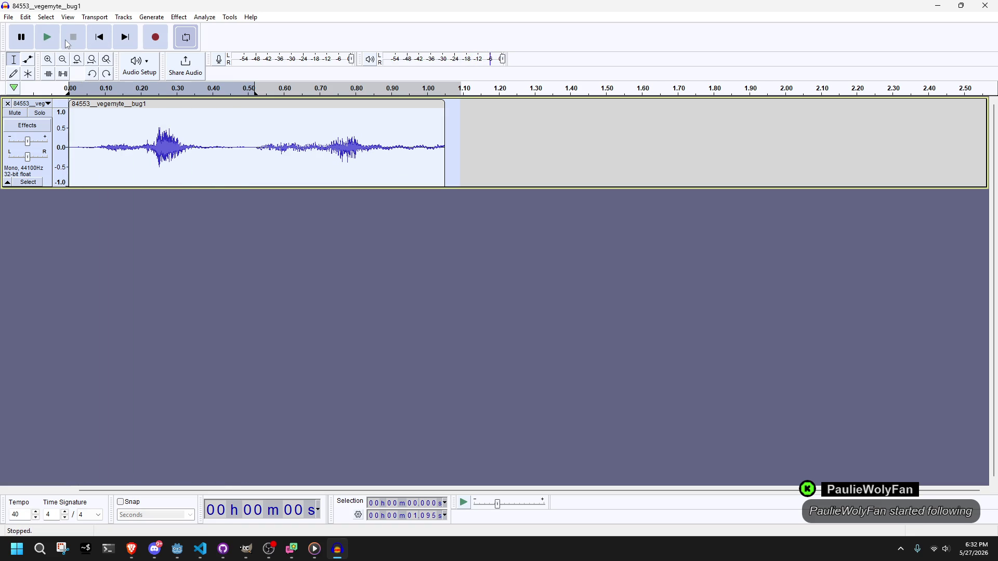
left_click(176, 20)
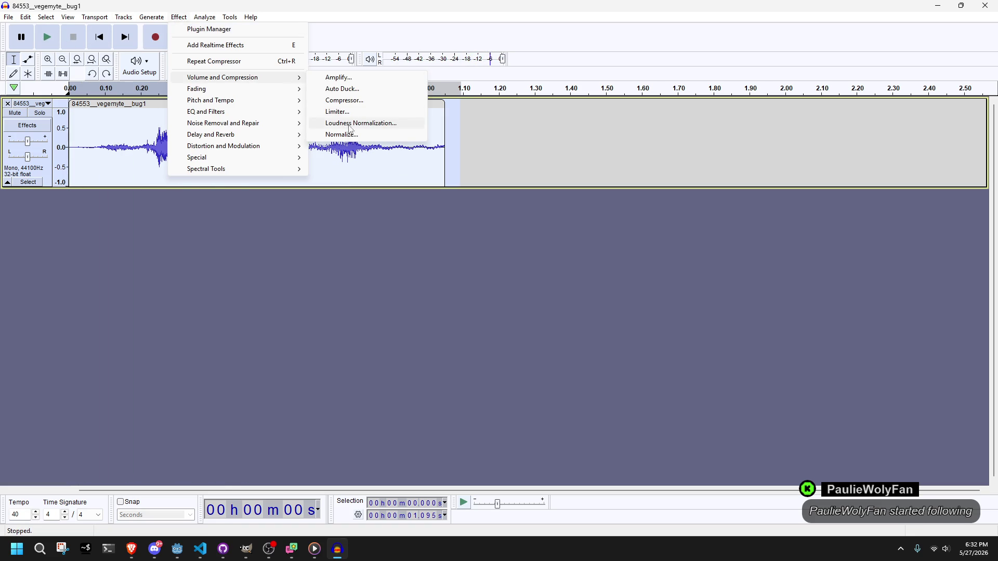
left_click(350, 125)
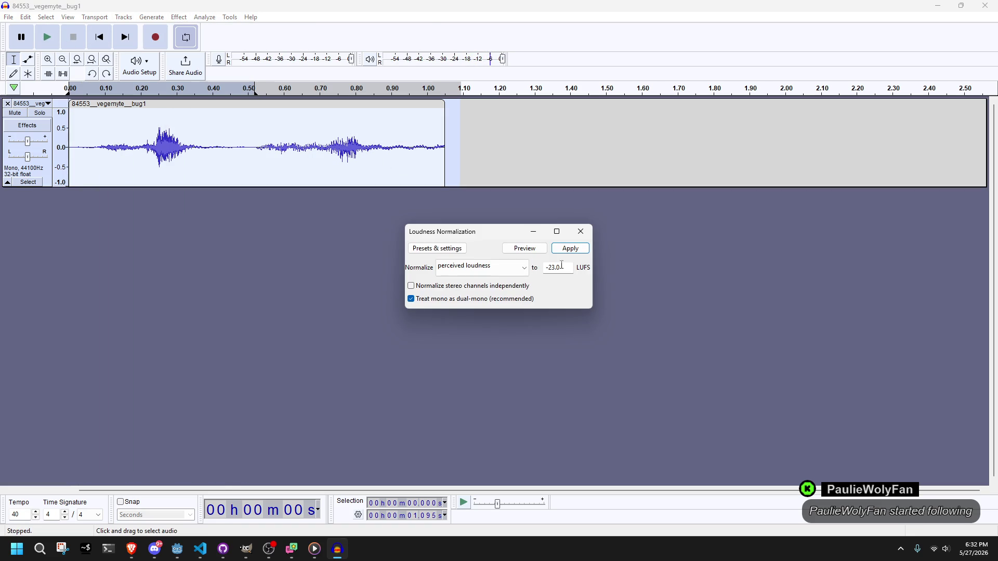
left_click(570, 249)
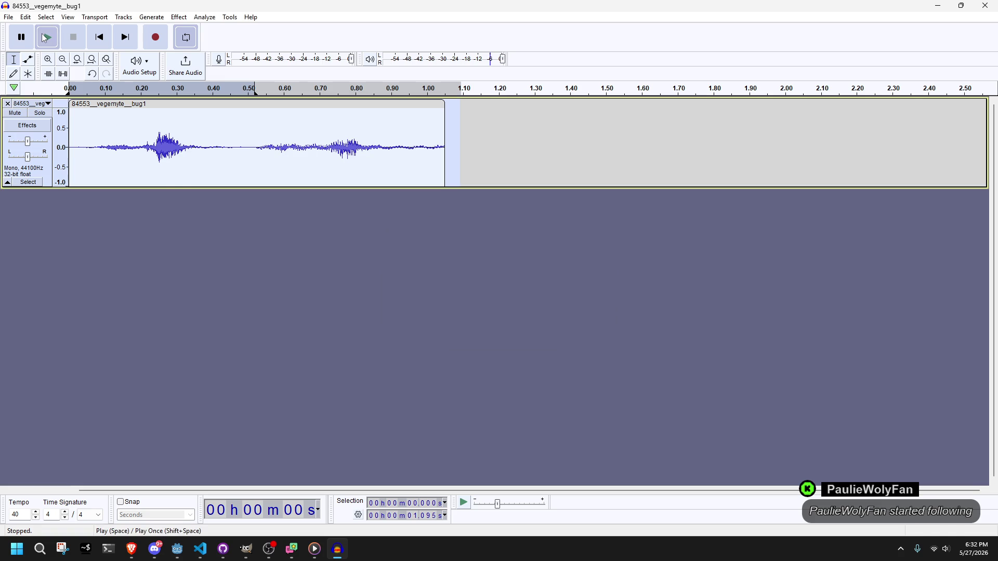
left_click(44, 38)
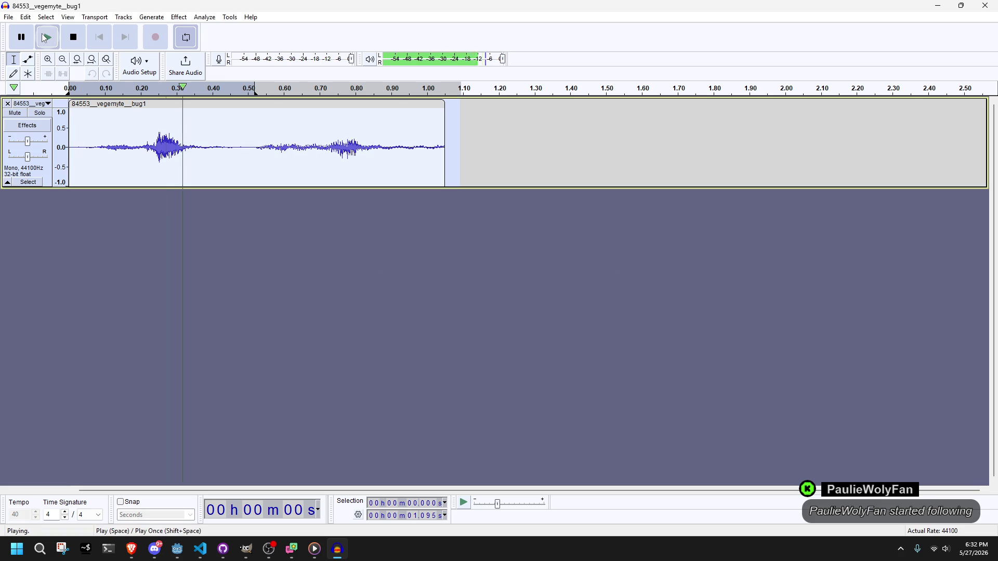
left_click(68, 40)
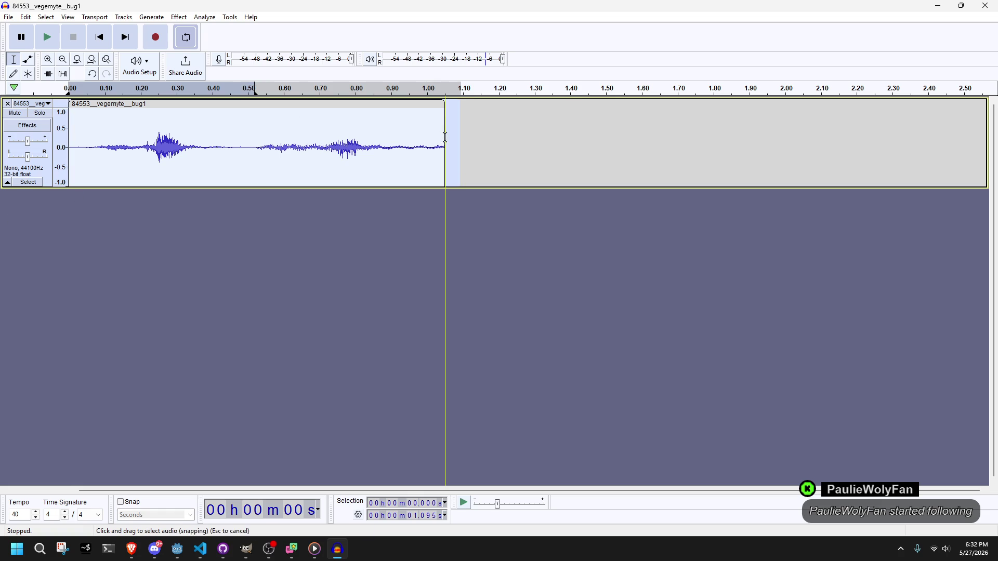
Trim the clip's end back to about 0.5 s and preview the single chirp.
left_click_drag(445, 106, 245, 106)
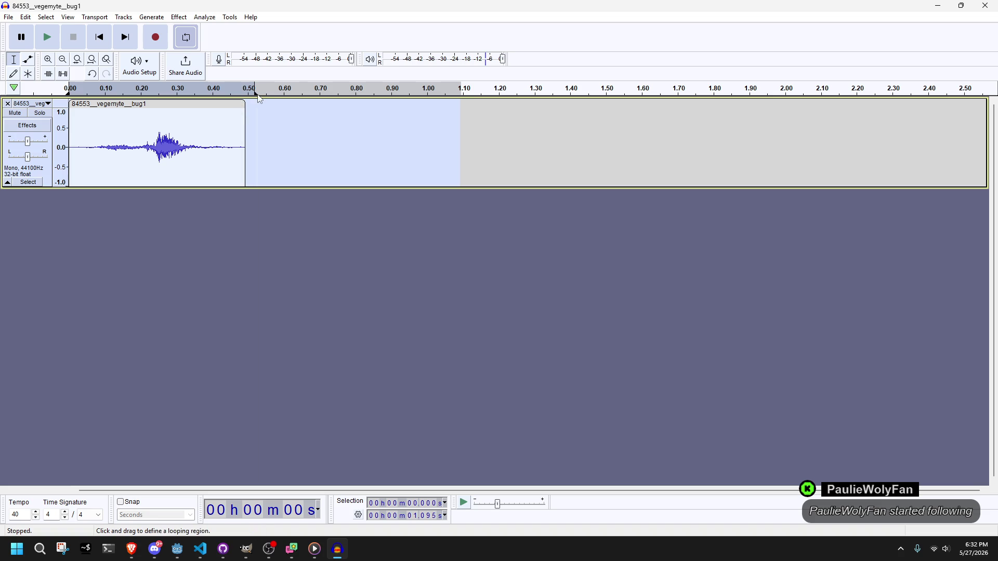
left_click(48, 39)
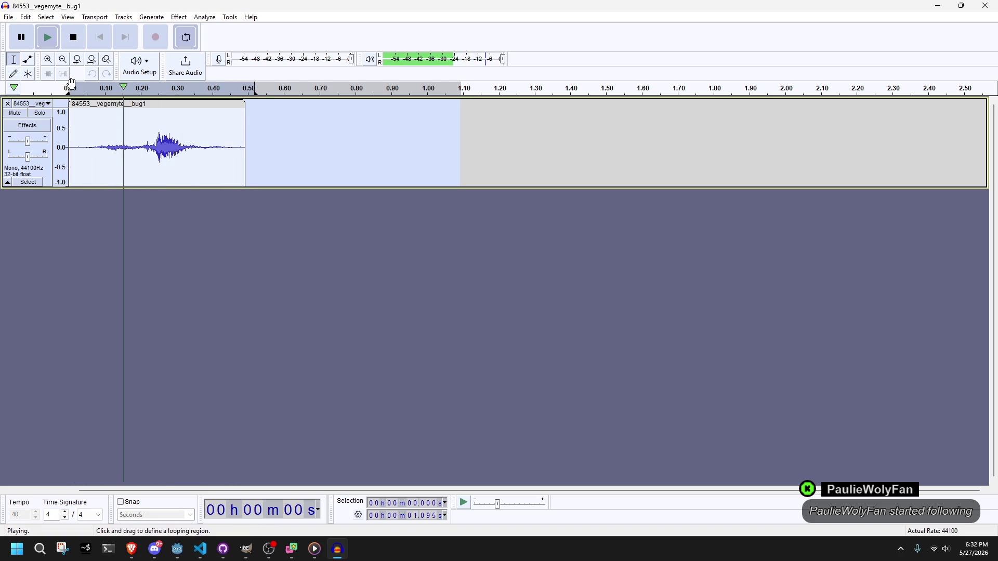
key("space")
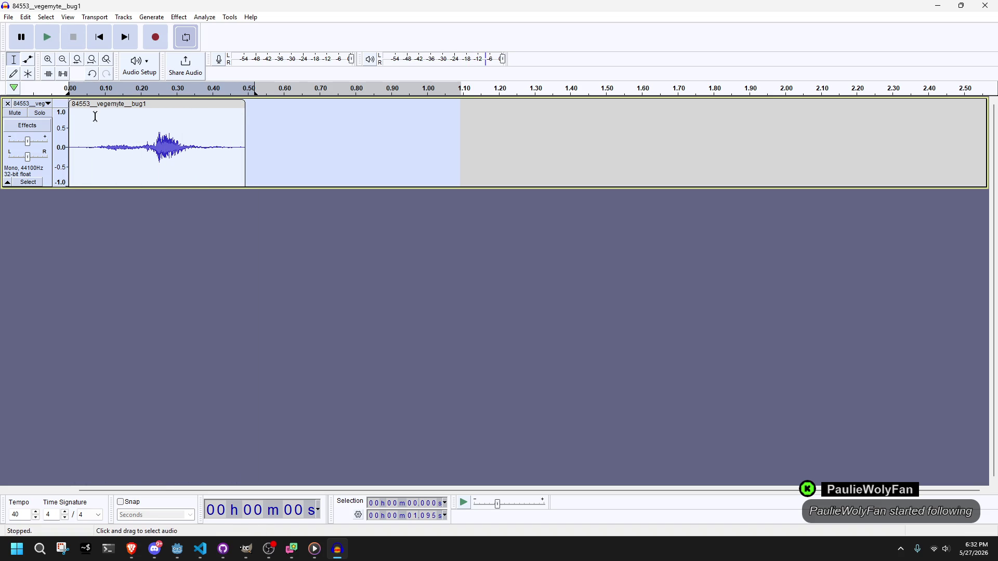
left_click(9, 17)
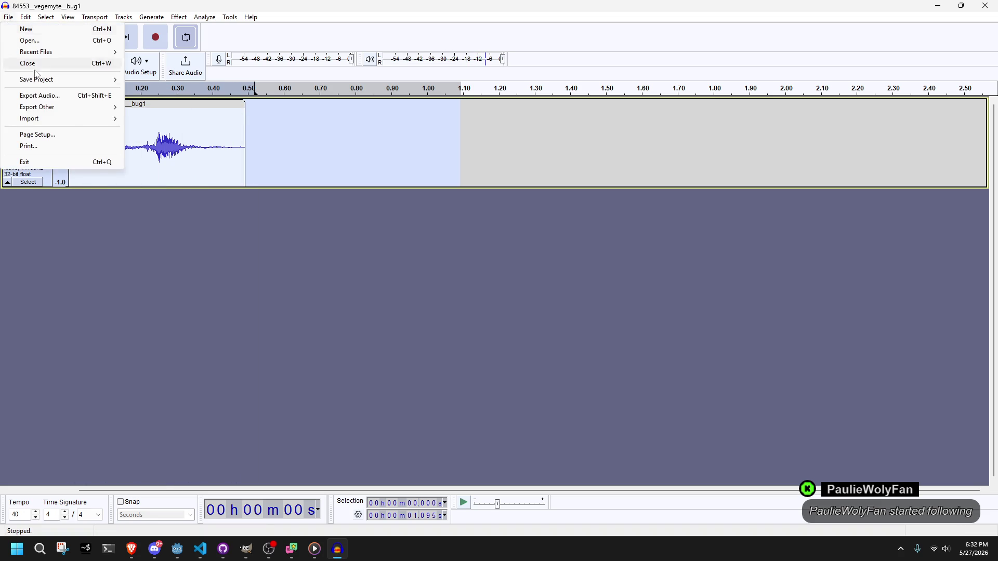
Export the clip to the Desktop as bug1.ogg, Ogg Vorbis at 44100 Hz.
left_click(45, 97)
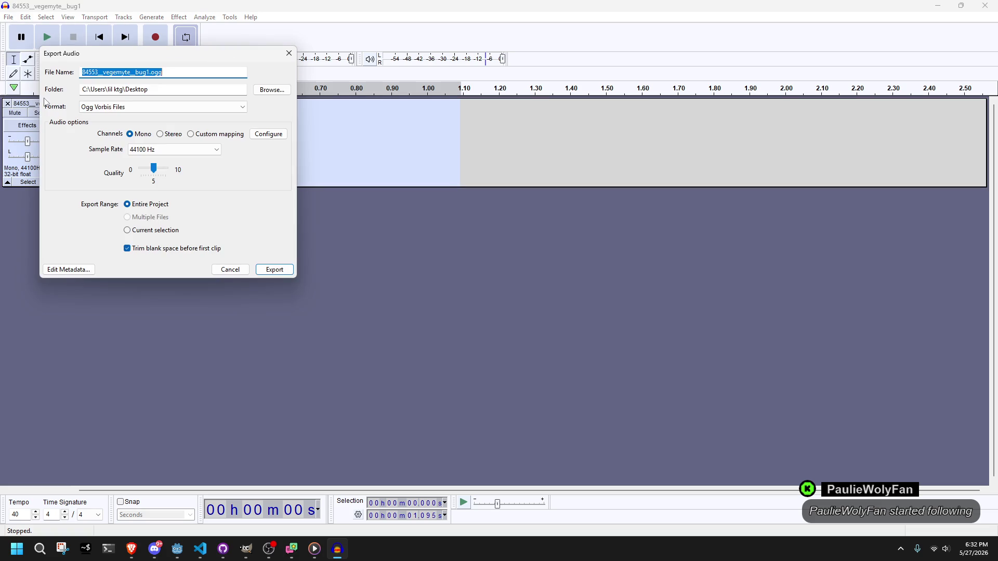
left_click_drag(136, 73, 67, 69)
key("BackSpace")
left_click(260, 218)
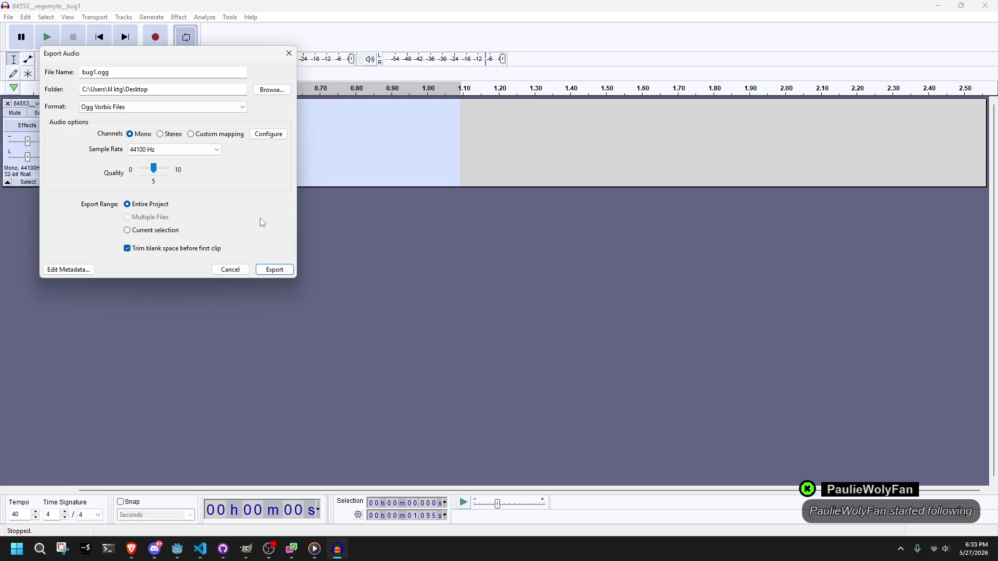
left_click(164, 151)
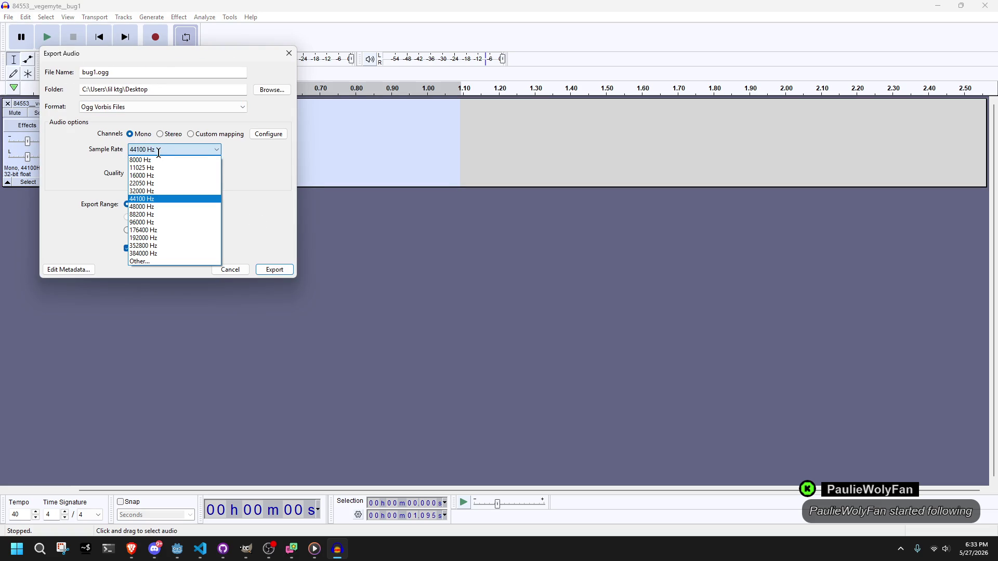
left_click(162, 154)
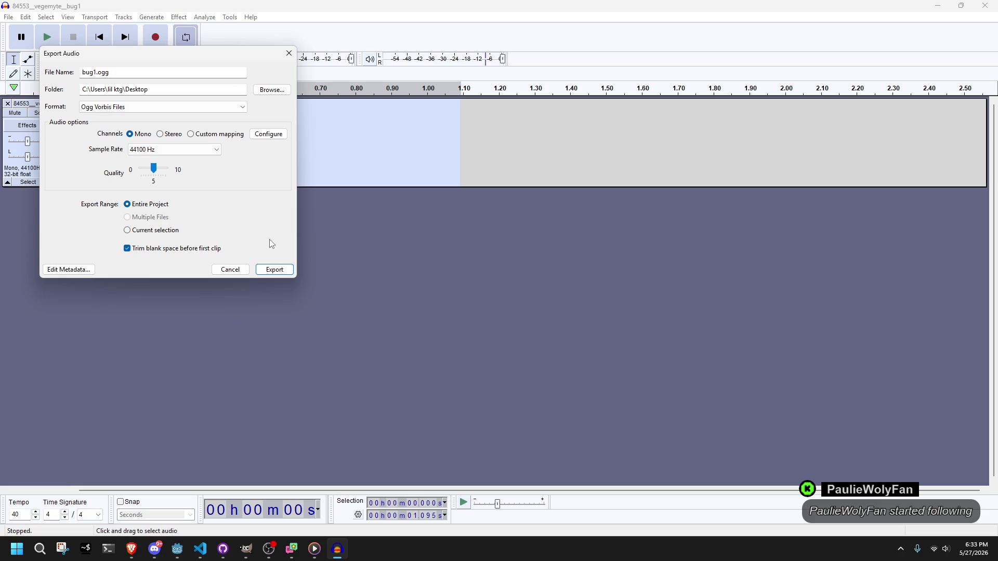
left_click(277, 270)
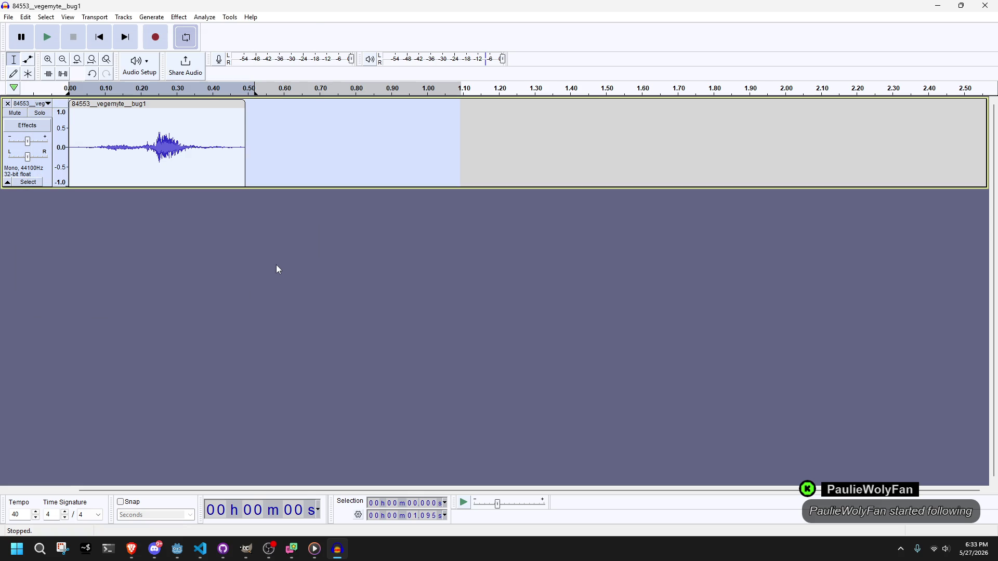
left_click(937, 5)
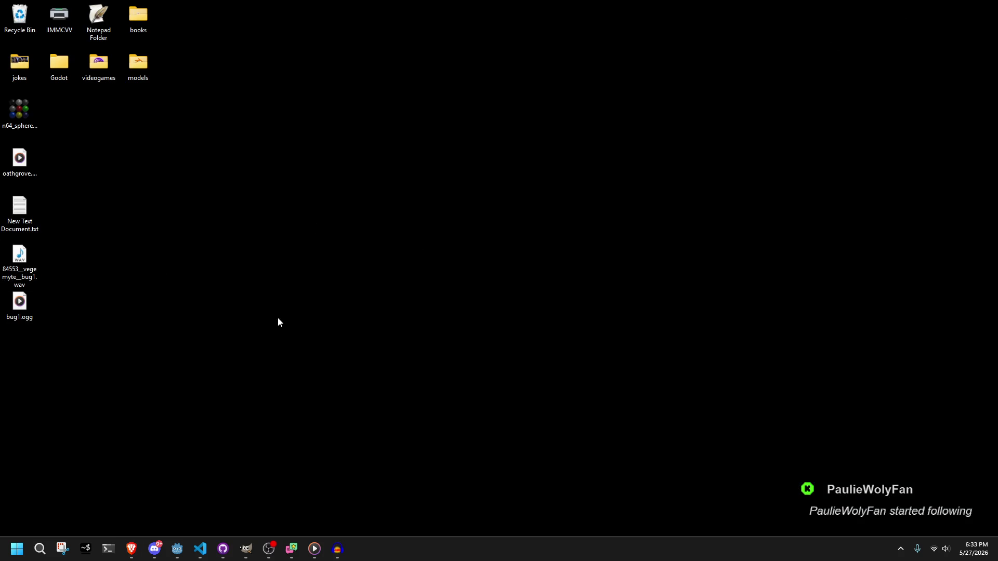
Go to Personalization > Background settings from the desktop's context menu.
left_click_drag(435, 142, 687, 337)
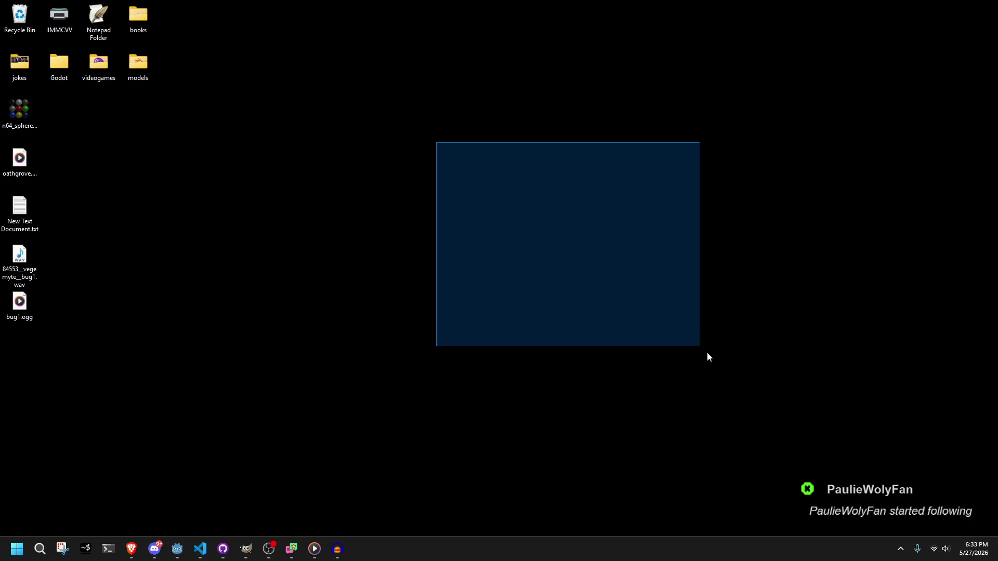
right_click(371, 198)
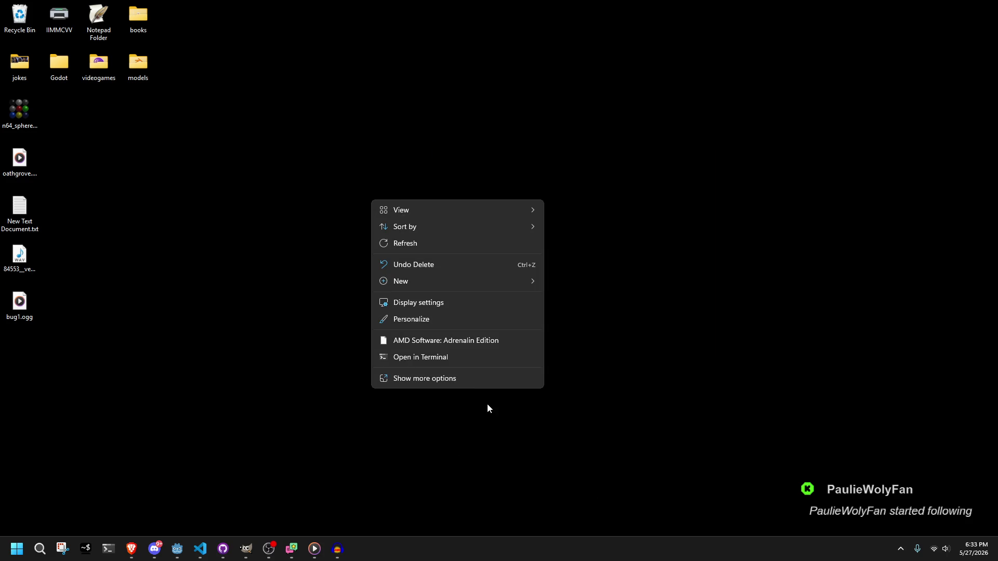
left_click(467, 381)
left_click(415, 343)
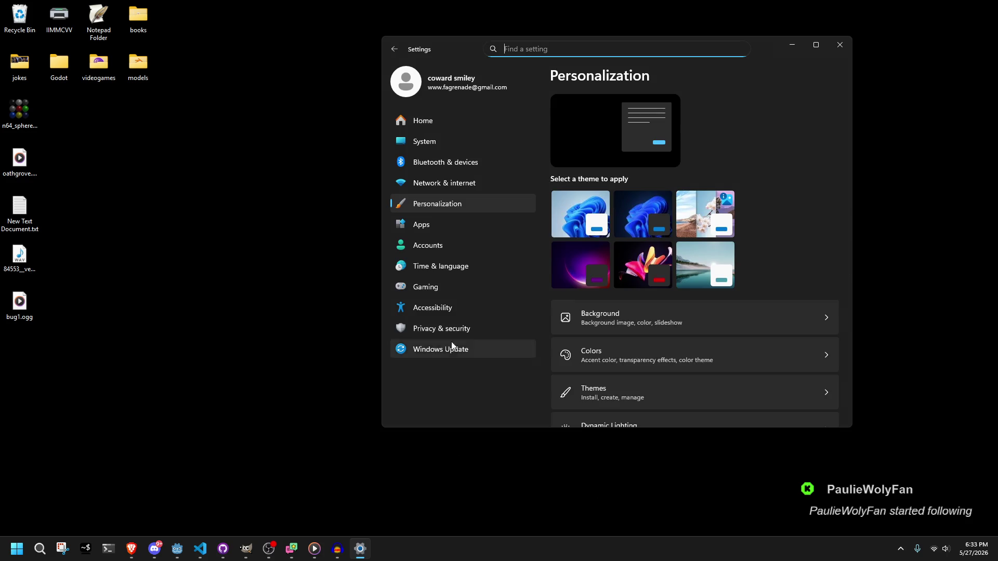
scroll(769, 280, "down", 5)
scroll(786, 282, "up", 2)
scroll(785, 279, "up", 1)
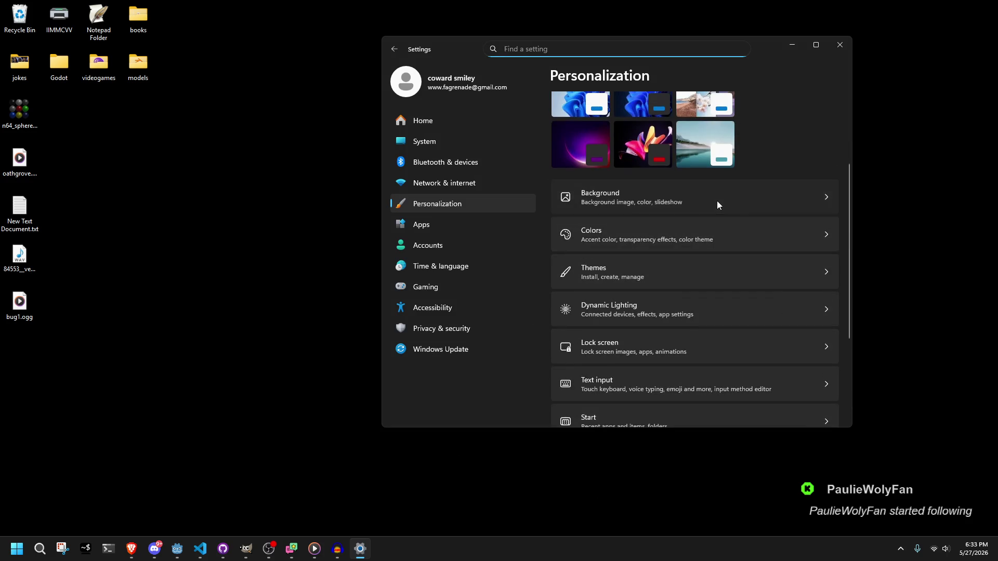
left_click(716, 200)
Set the background type to Picture after briefly choosing Slideshow.
scroll(803, 304, "down", 1)
left_click(763, 151)
left_click(774, 167)
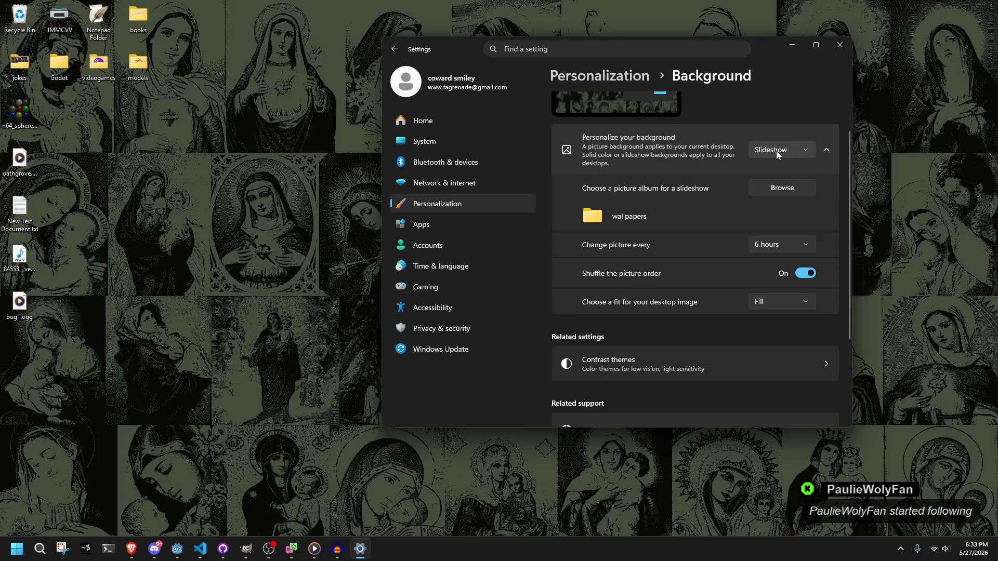
left_click(775, 151)
left_click(774, 114)
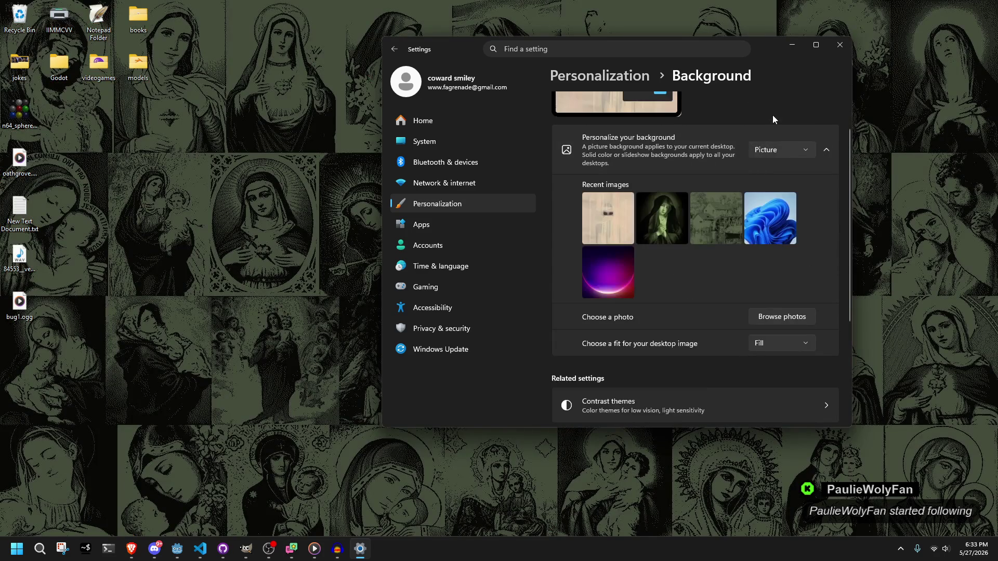
Browse for a picture file, cancel the picker, and close Settings.
left_click(801, 314)
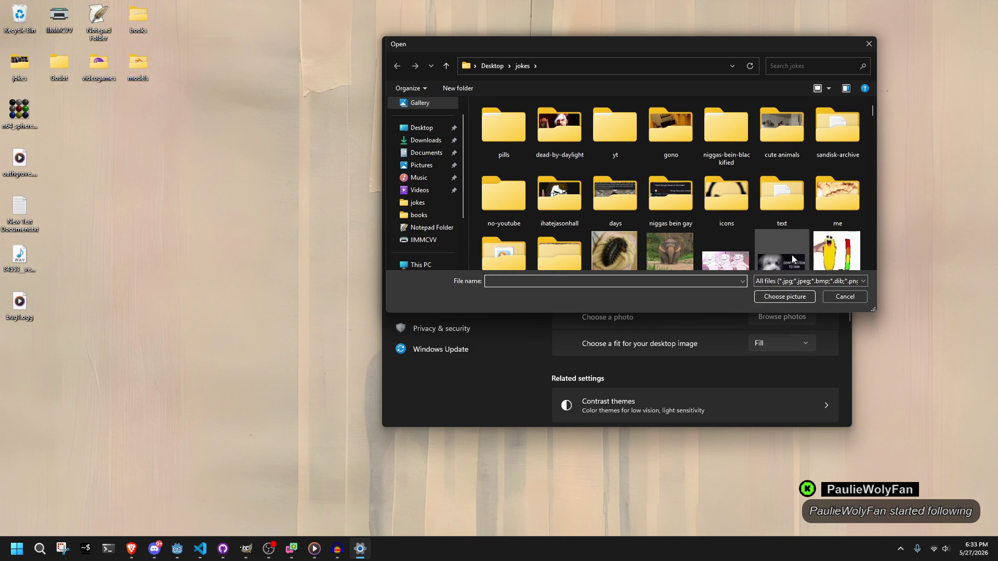
scroll(799, 188, "down", 2)
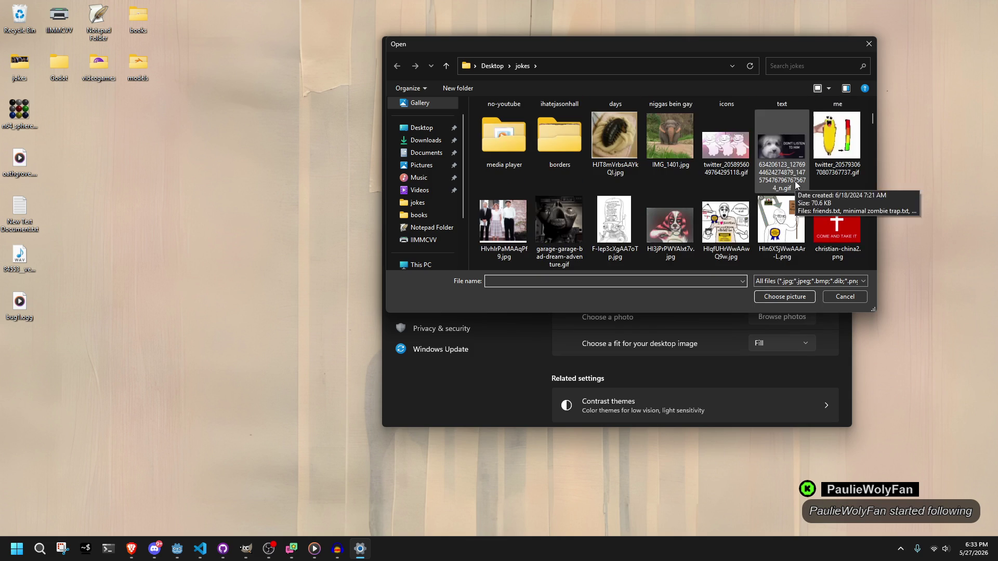
scroll(651, 231, "down", 1)
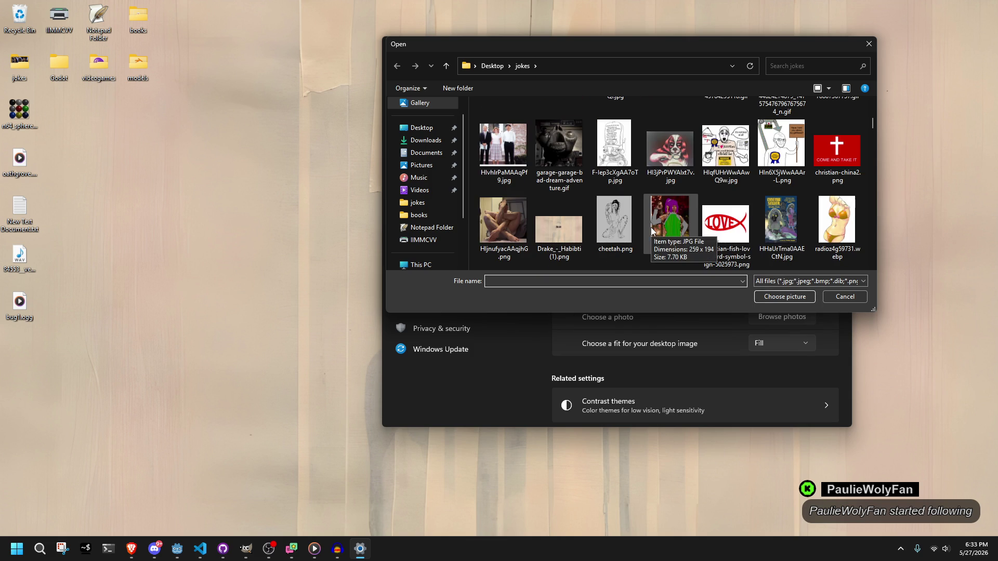
scroll(653, 226, "down", 1)
scroll(653, 227, "up", 5)
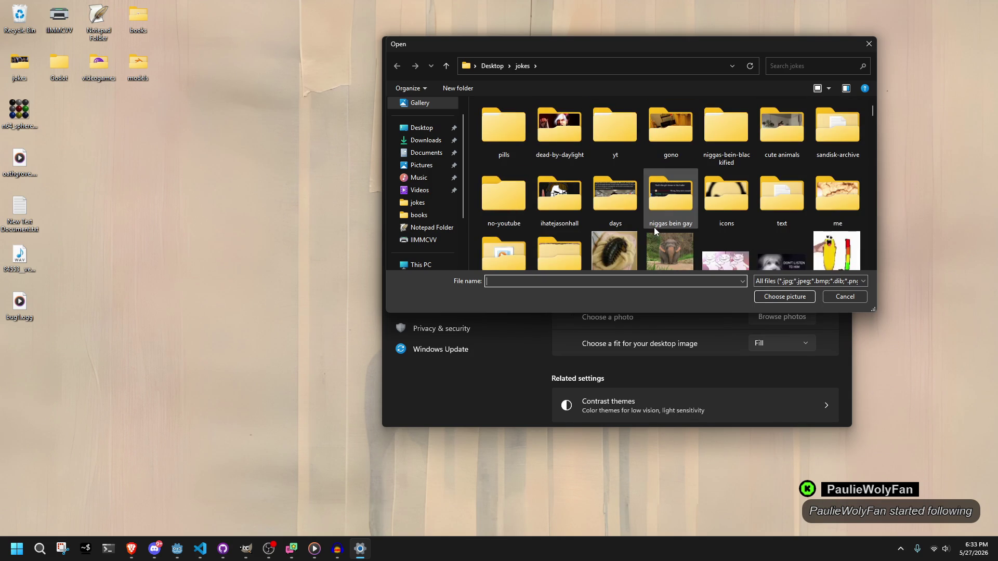
left_click(870, 46)
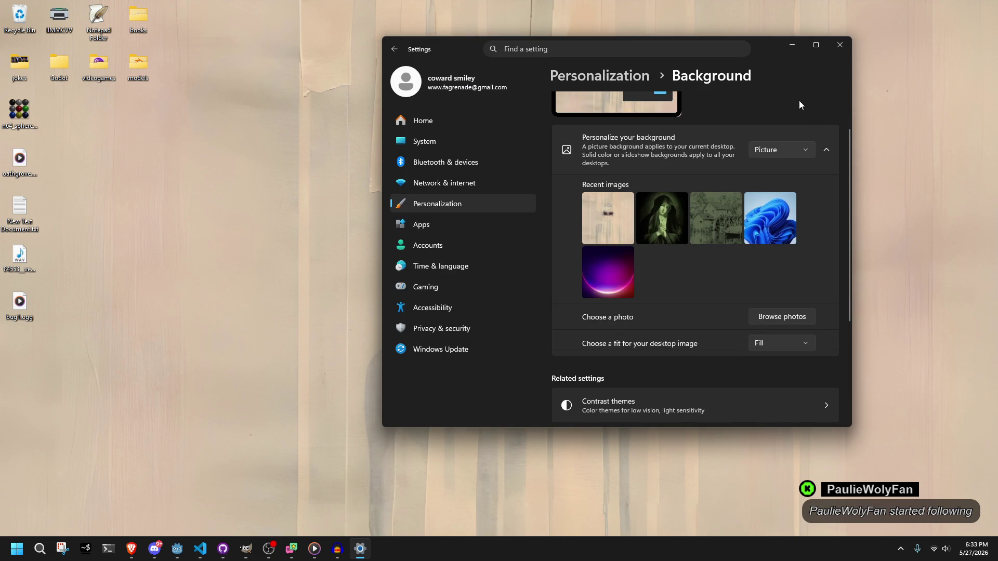
mouse_move(762, 53)
left_mouse_down()
mouse_move(779, 119)
mouse_move(753, 429)
mouse_move(907, 420)
mouse_move(873, 290)
mouse_move(754, 125)
left_mouse_up()
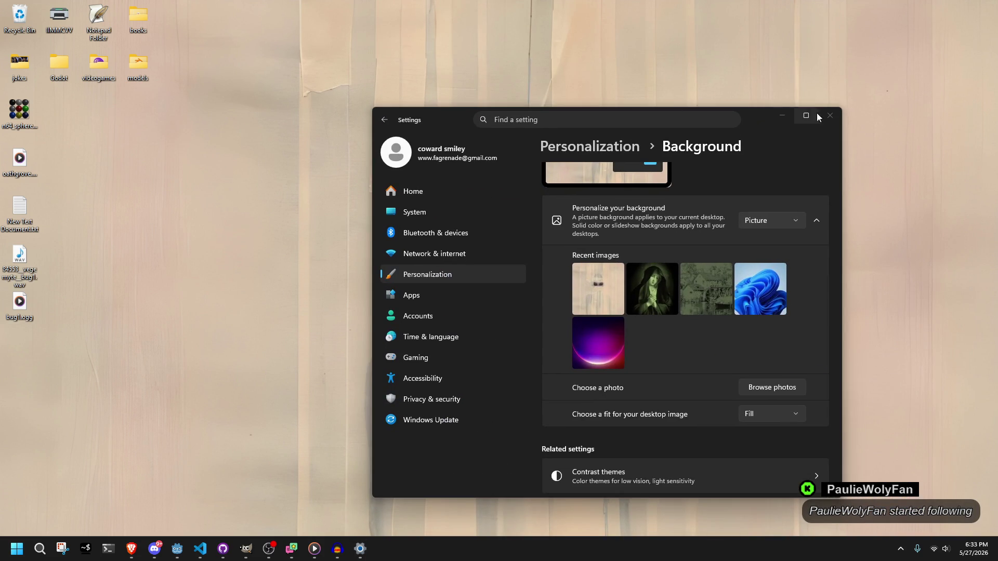
left_click(830, 115)
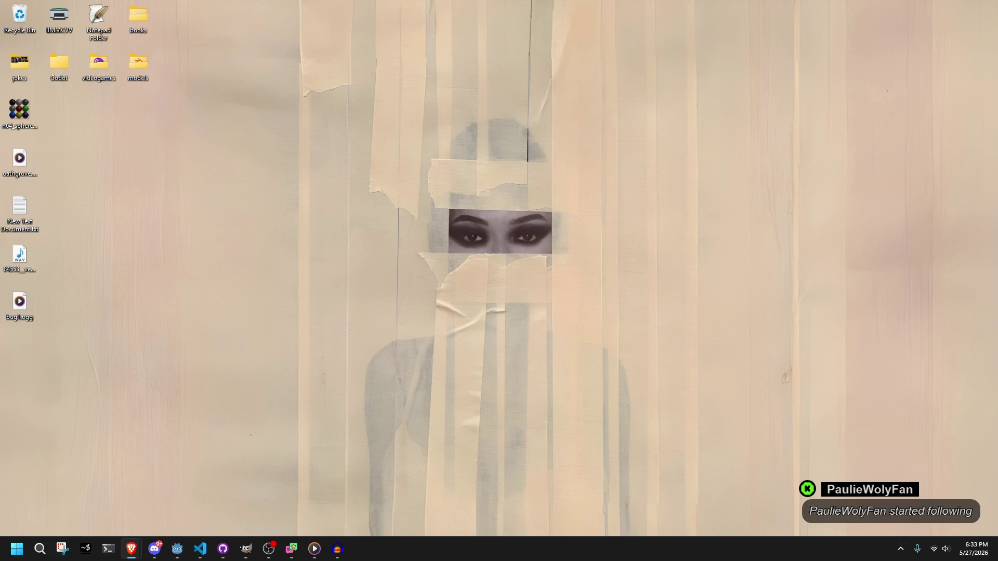
Save a new wallpaper image from the browser onto the Desktop below bug1.ogg.
key("super")
key("super+e")
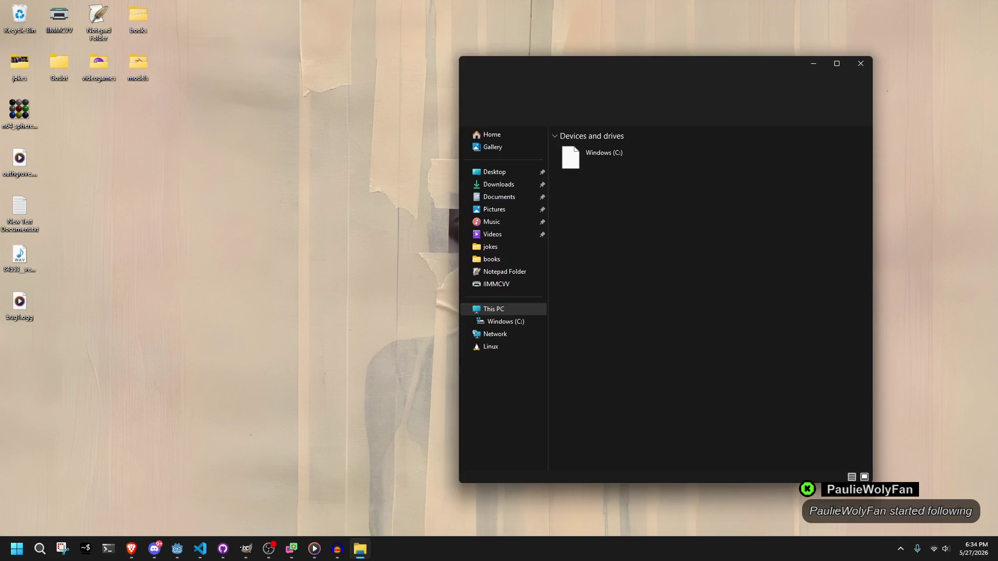
left_click_drag(637, 64, 820, 93)
key("alt+F4")
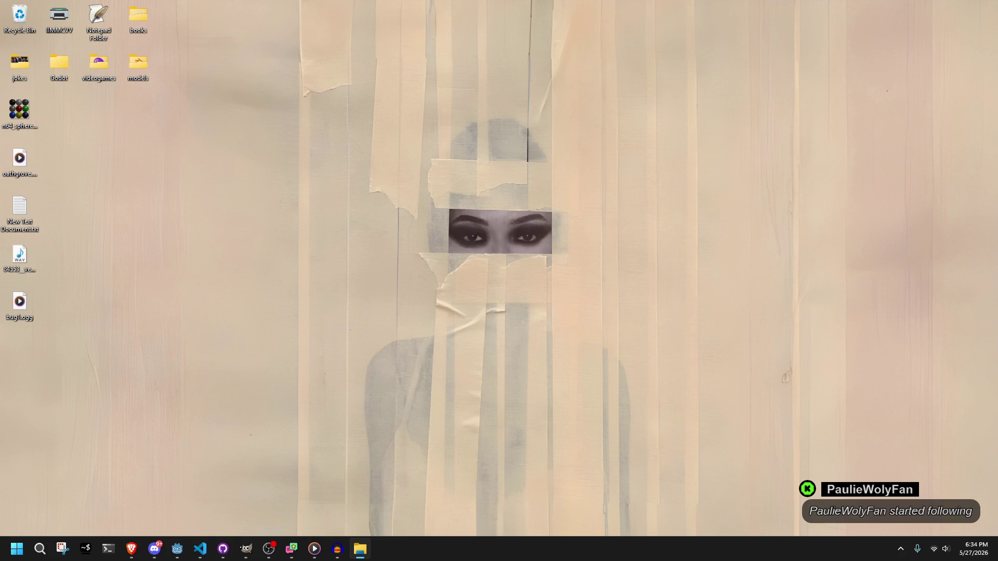
key("alt+Tab")
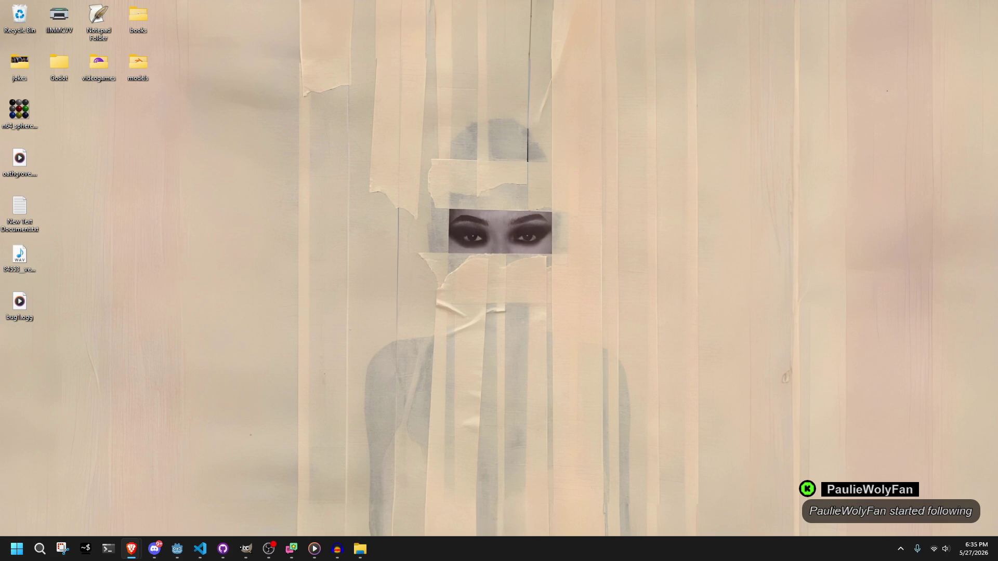
key("super+e")
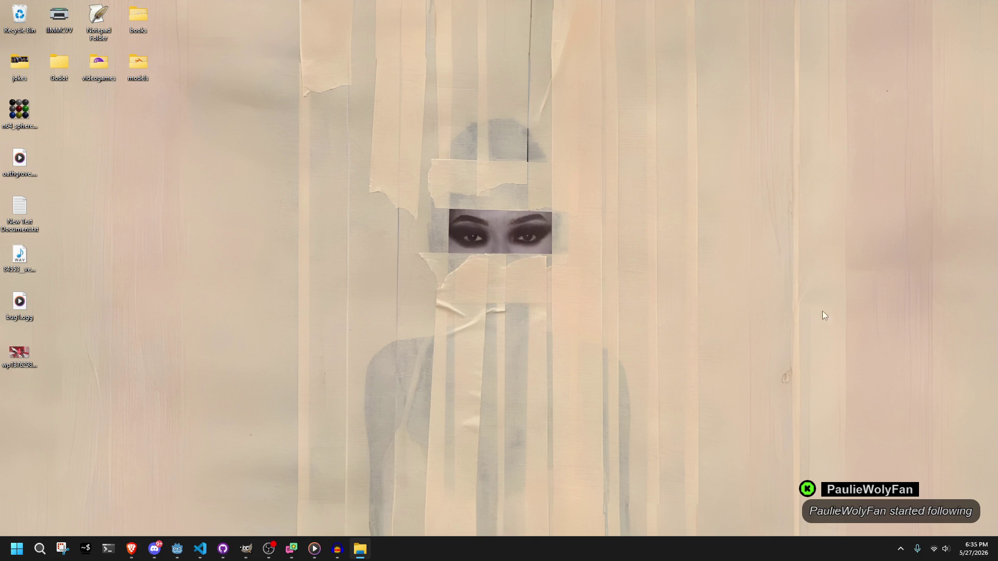
right_click(28, 344)
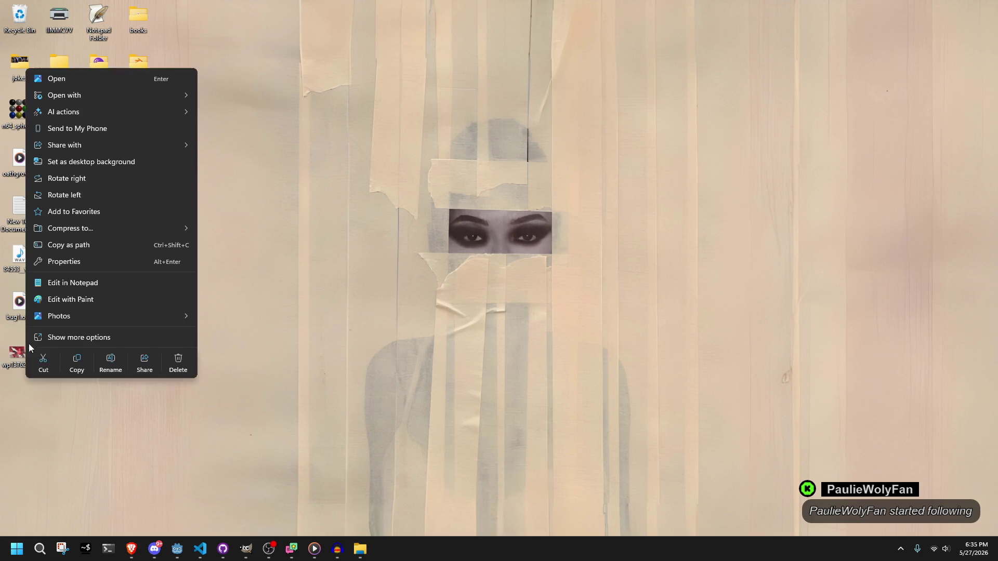
left_click(53, 163)
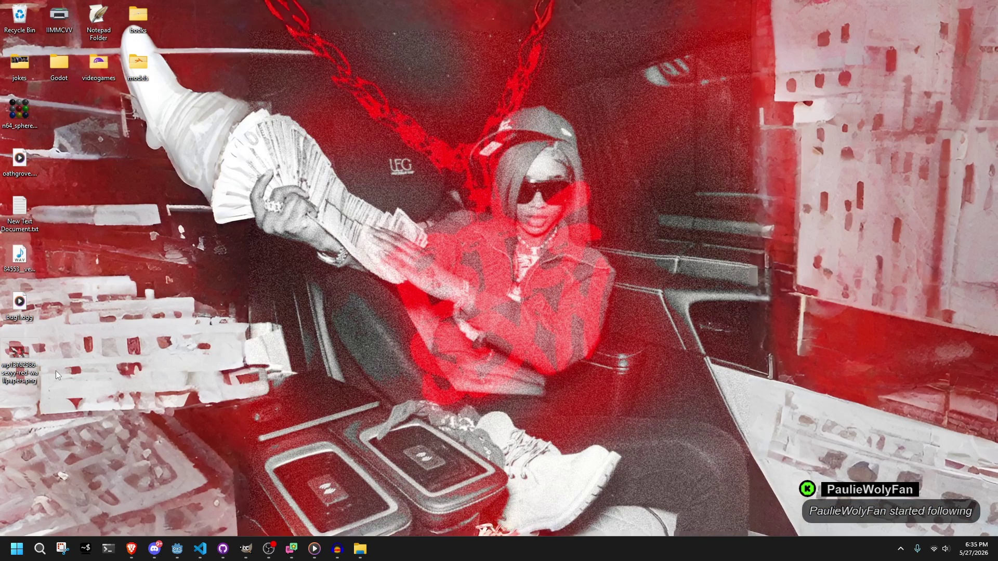
mouse_move(25, 364)
left_mouse_down()
mouse_move(73, 380)
mouse_move(69, 244)
mouse_move(94, 113)
mouse_move(118, 73)
mouse_move(20, 64)
left_mouse_up()
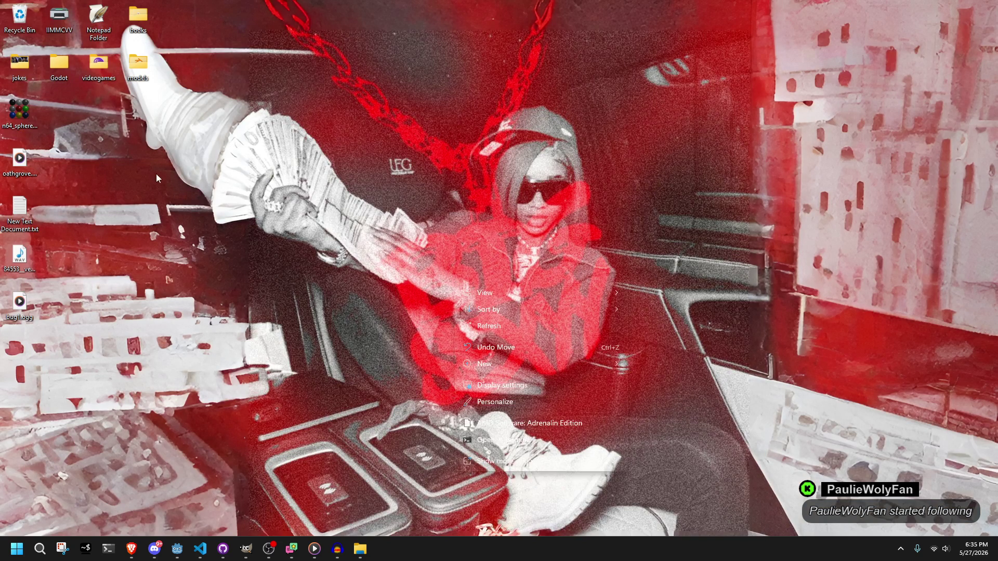
double_click(18, 64)
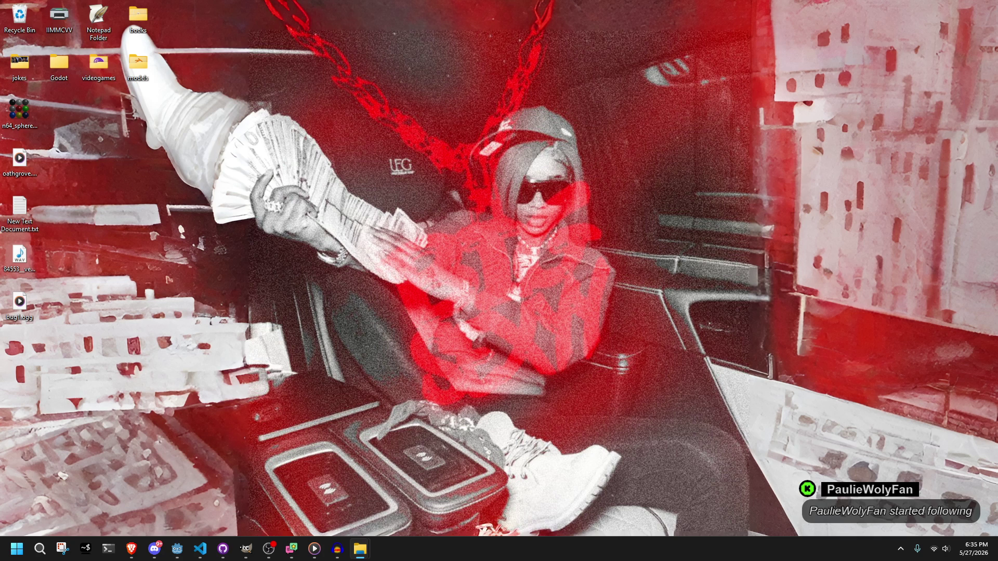
left_click(131, 548)
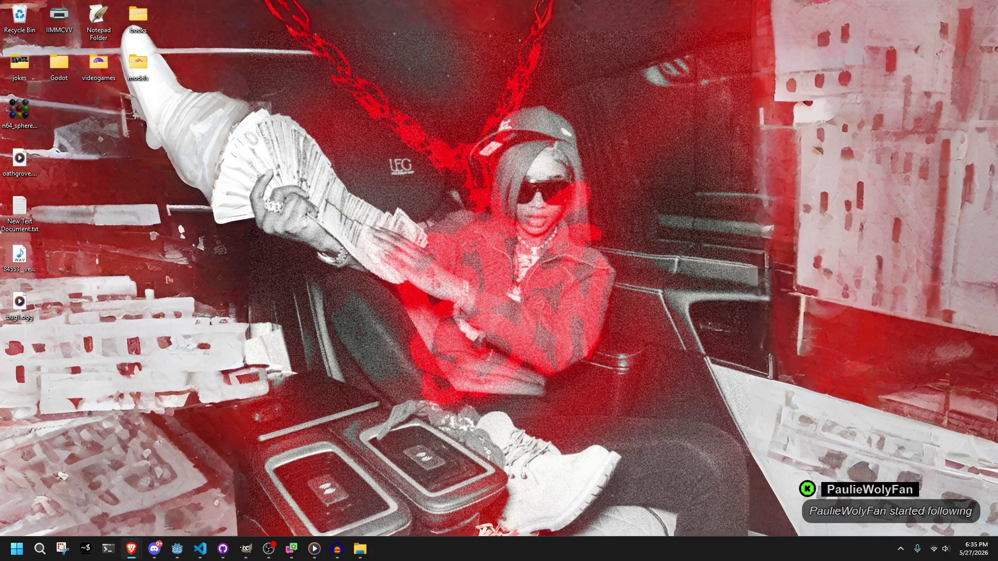
left_click(722, 372)
mouse_move(314, 548)
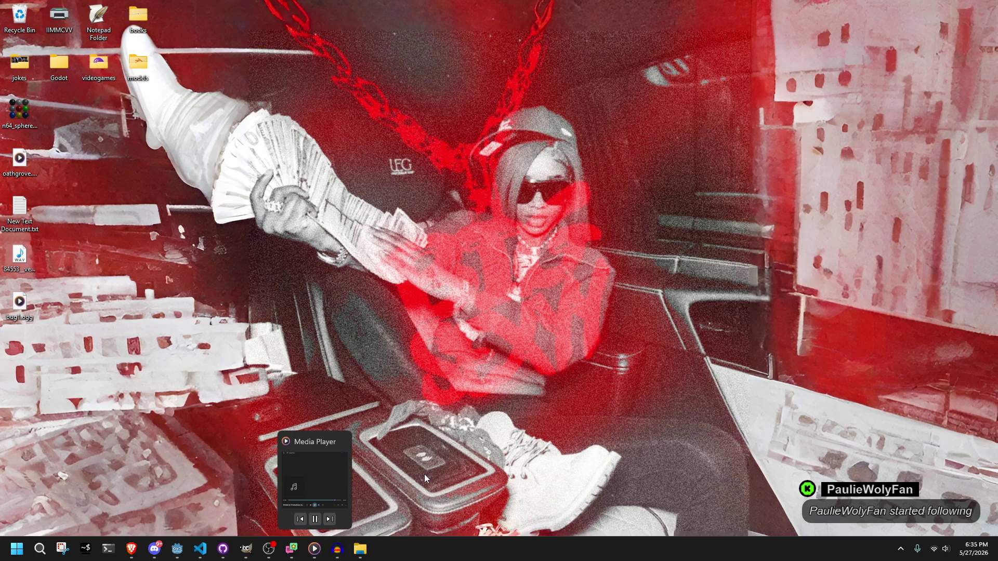
mouse_move(354, 559)
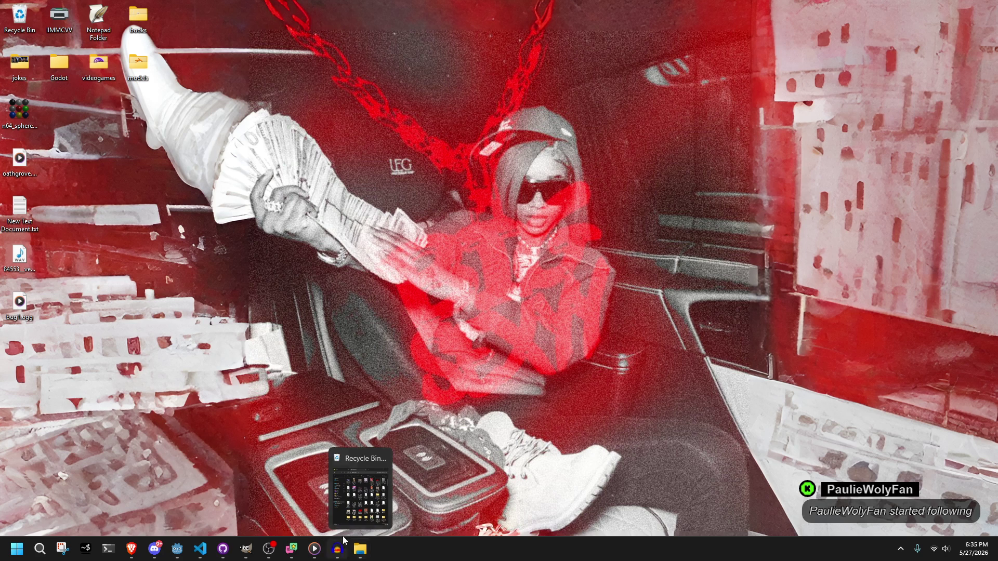
mouse_move(188, 553)
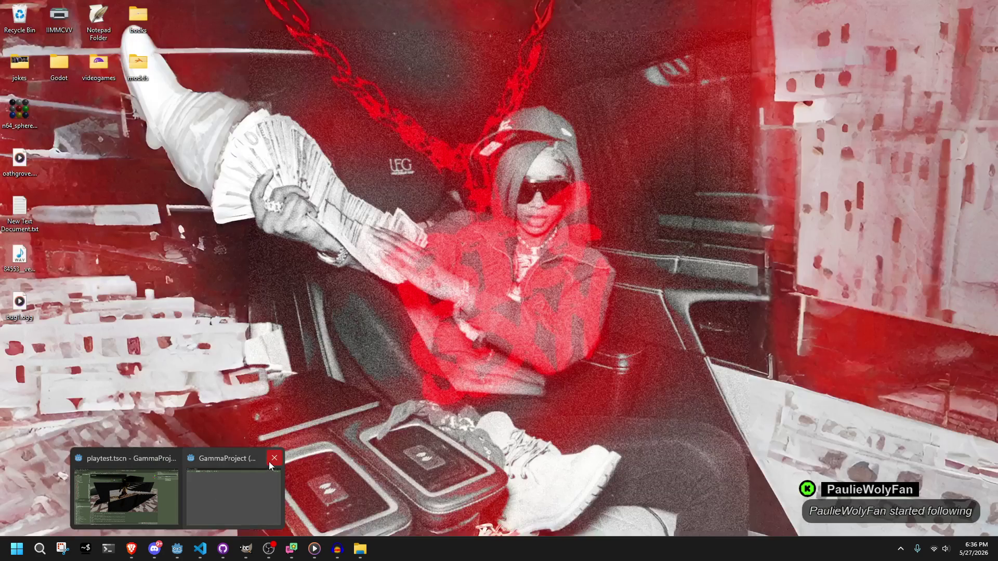
left_click(269, 461)
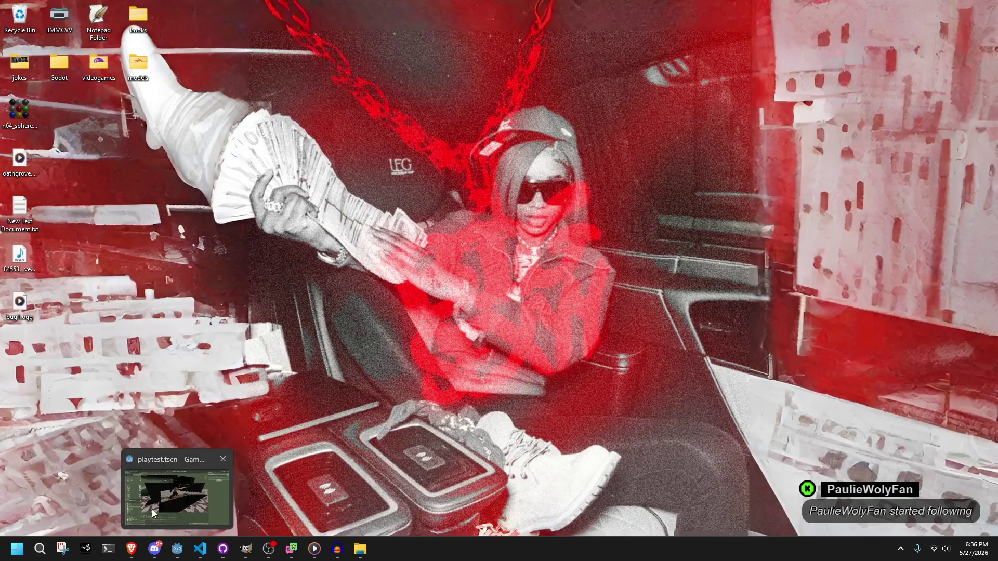
Run the Godot project, move the character with W, stop it, and minimize the editor.
left_click(153, 514)
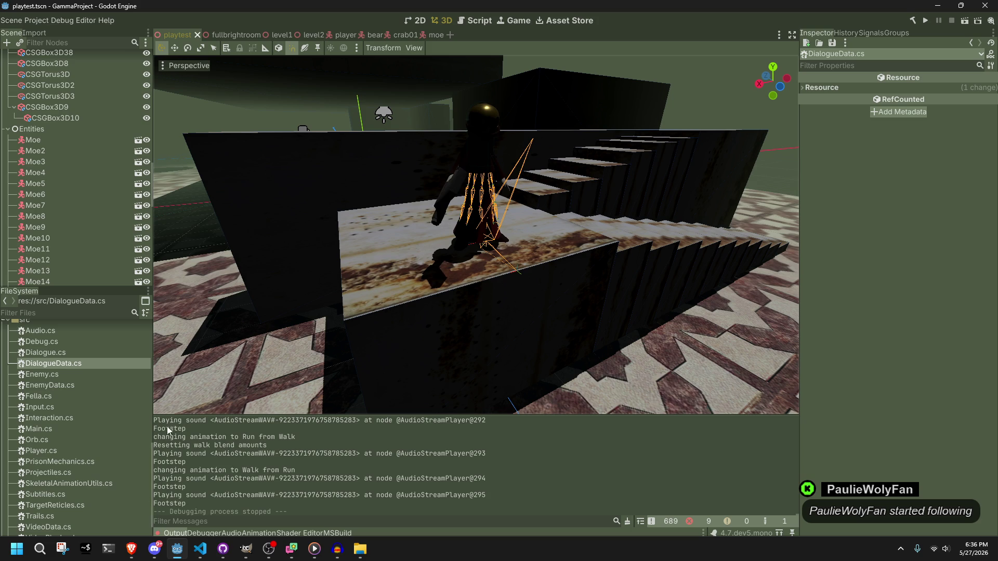
left_click(927, 23)
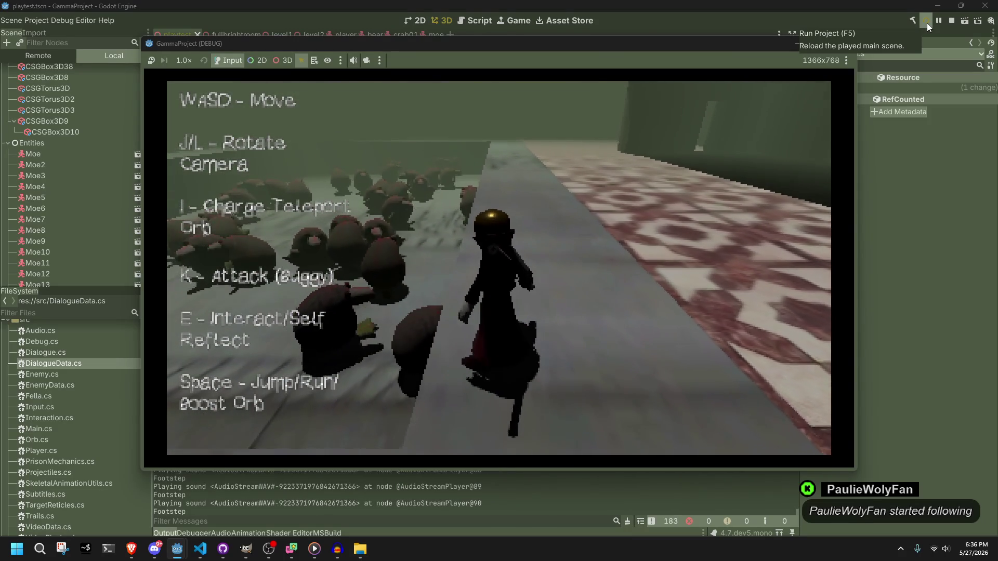
key("super+d")
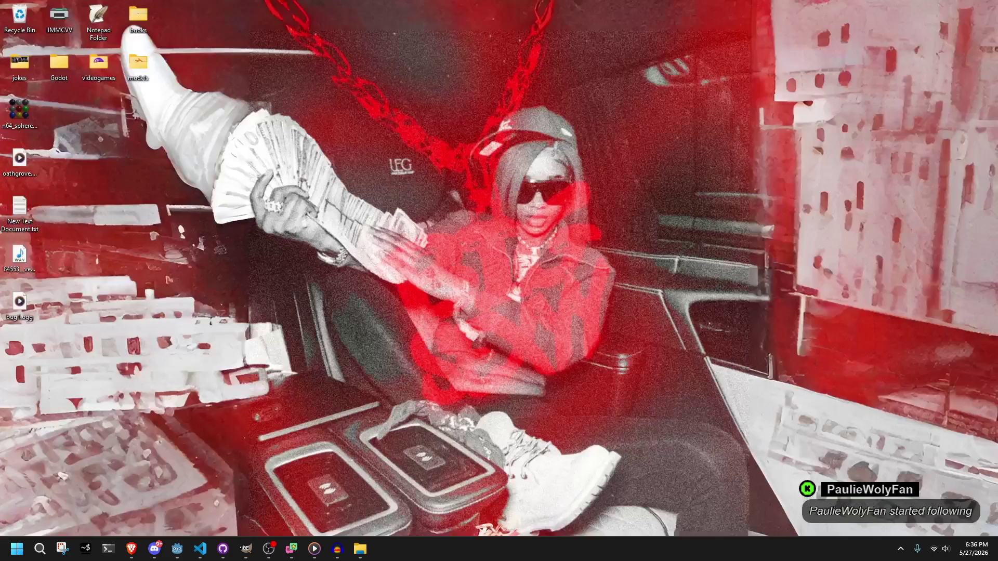
key("super+d")
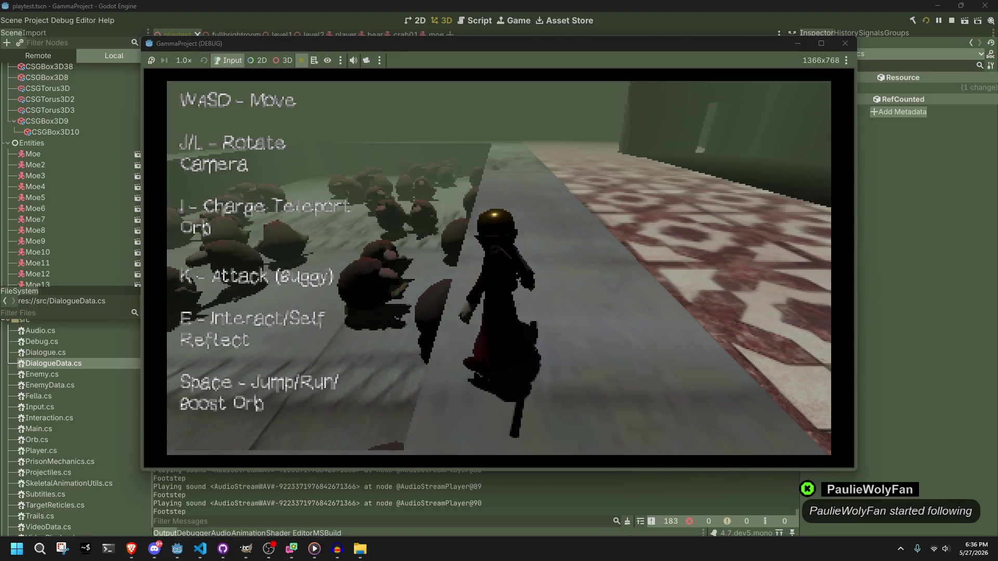
left_click(669, 226)
key("w")
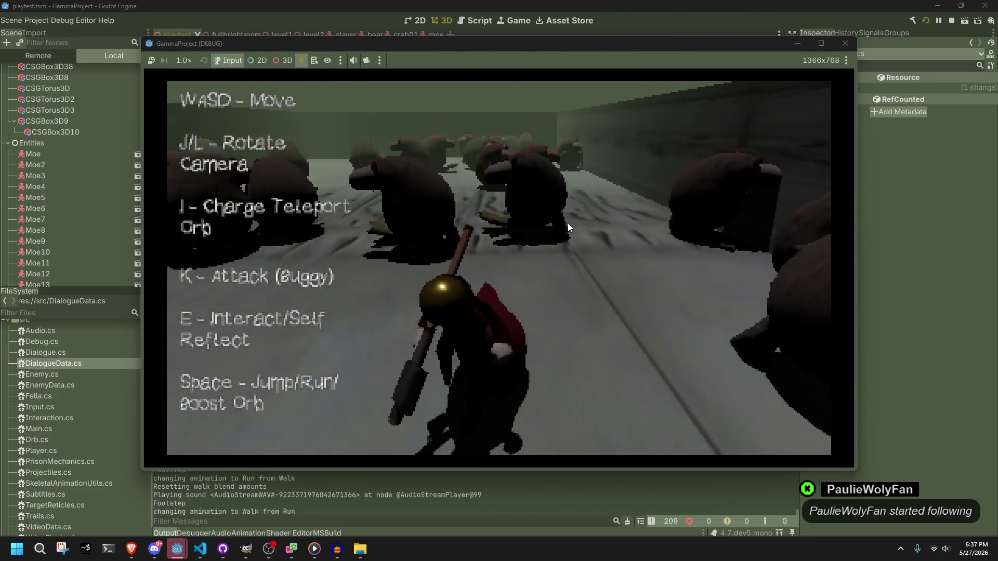
left_click(844, 43)
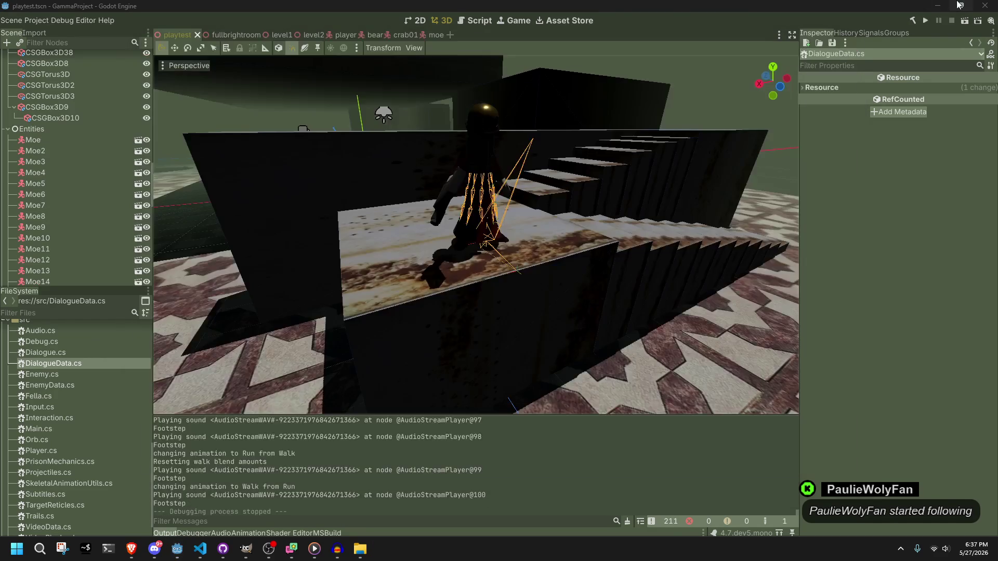
left_click(937, 6)
left_click_drag(10, 312, 59, 331)
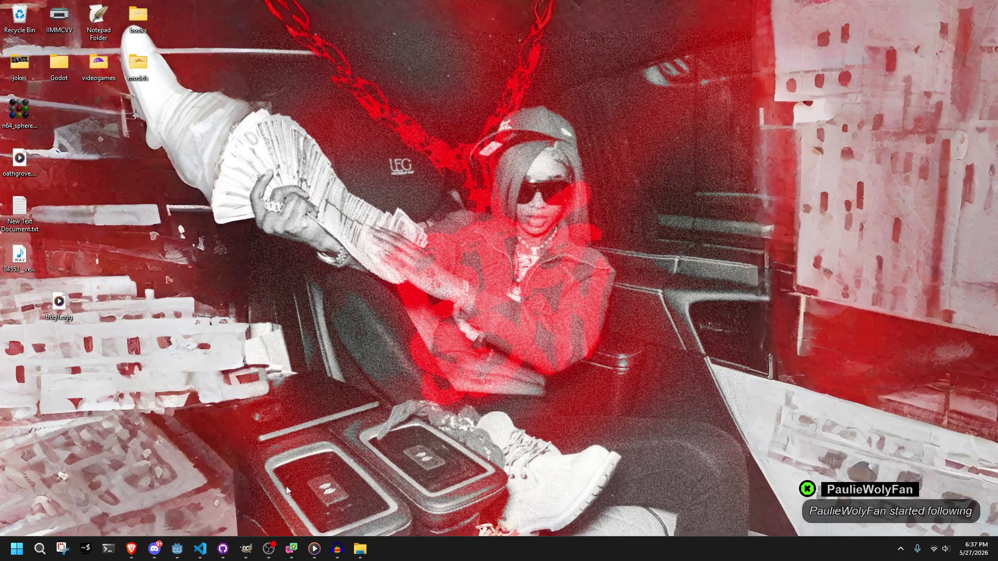
Delete the exported bug1.ogg from the desktop, then switch back to VS Code.
left_click(360, 549)
left_click_drag(95, 309, 96, 309)
key("Delete")
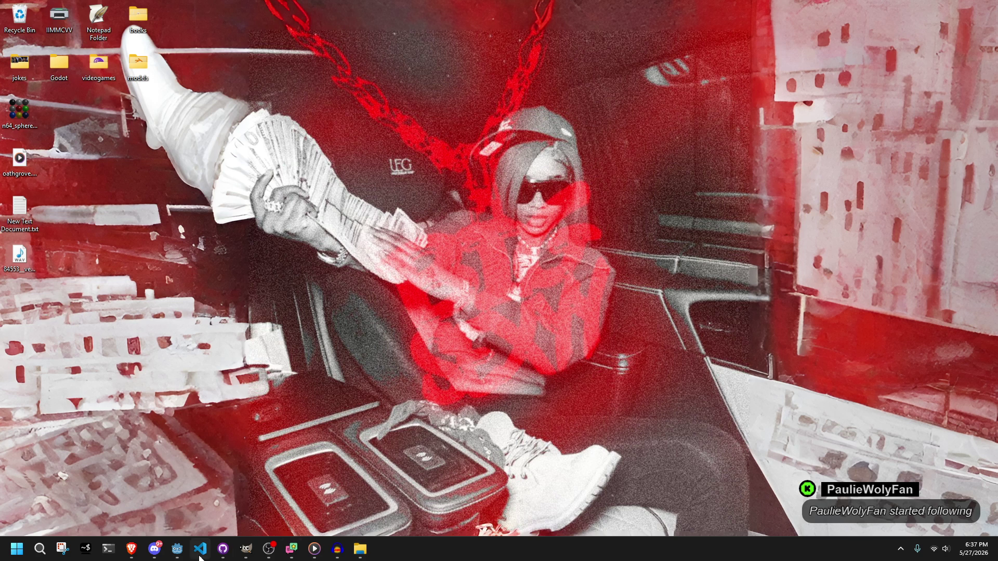
left_click(200, 550)
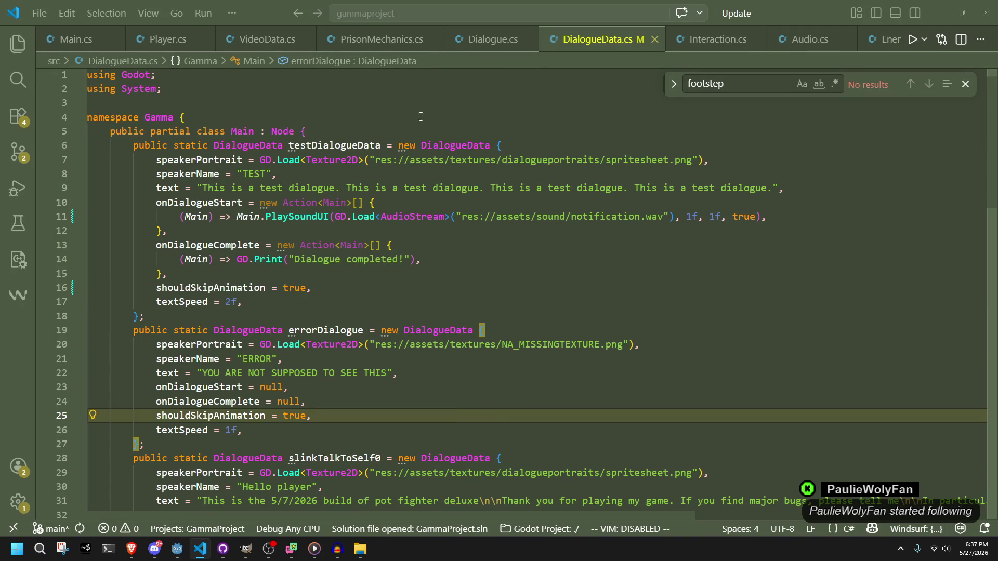
In Interaction.cs, comment out the "I will not." subtitle code on lines 56–63 and save.
left_click(714, 39)
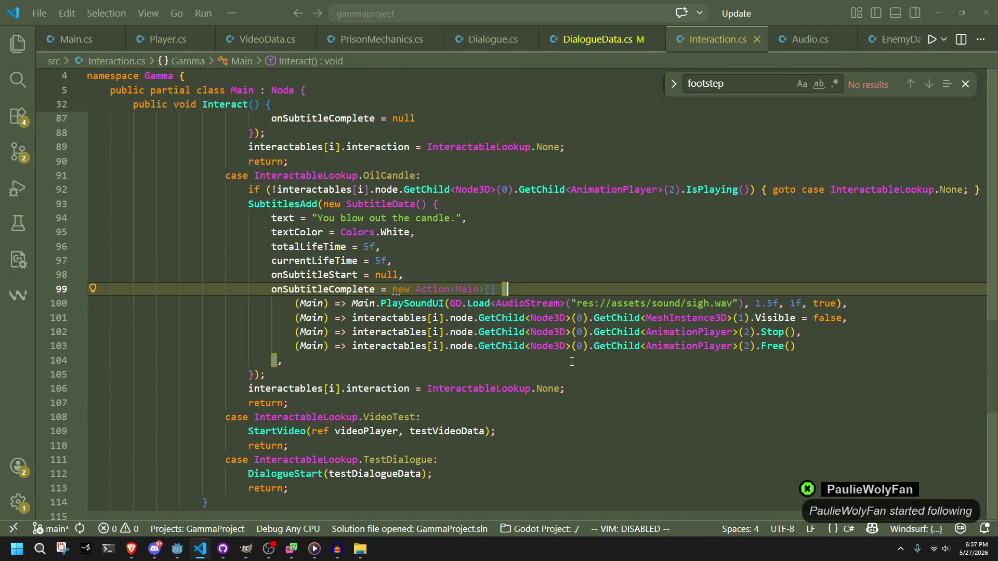
scroll(571, 361, "up", 9)
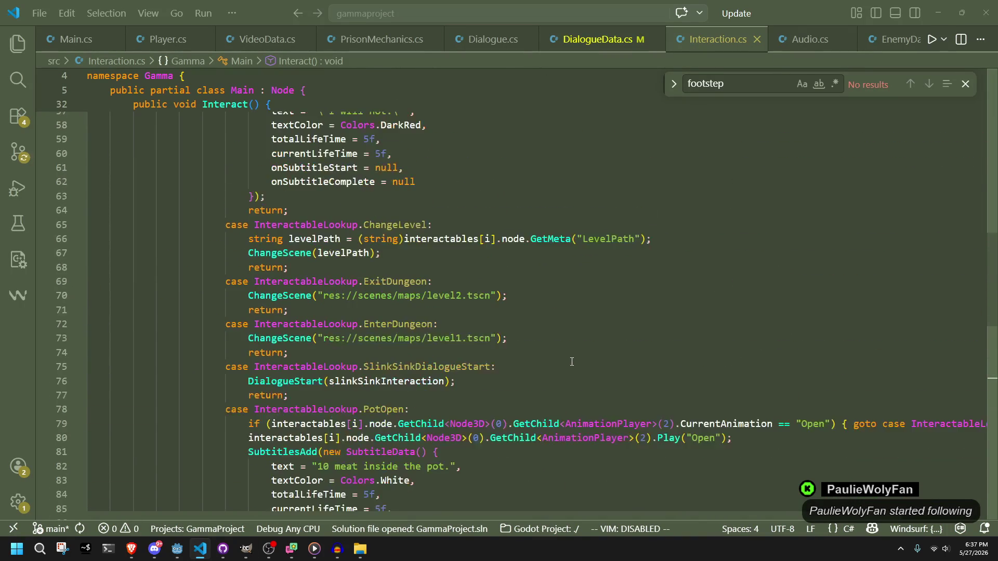
scroll(572, 362, "down", 10)
scroll(571, 362, "down", 1)
scroll(572, 362, "up", 9)
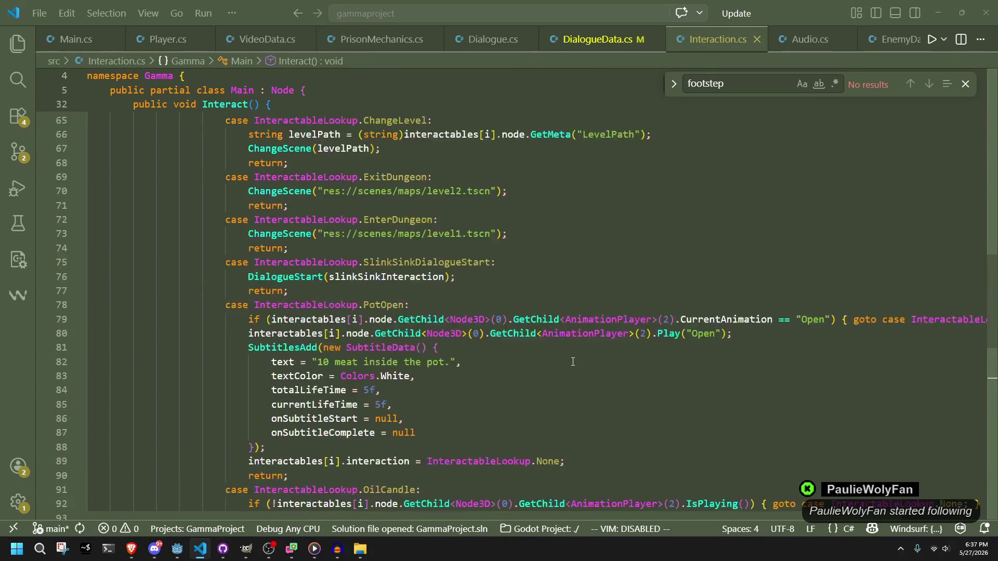
scroll(572, 361, "up", 7)
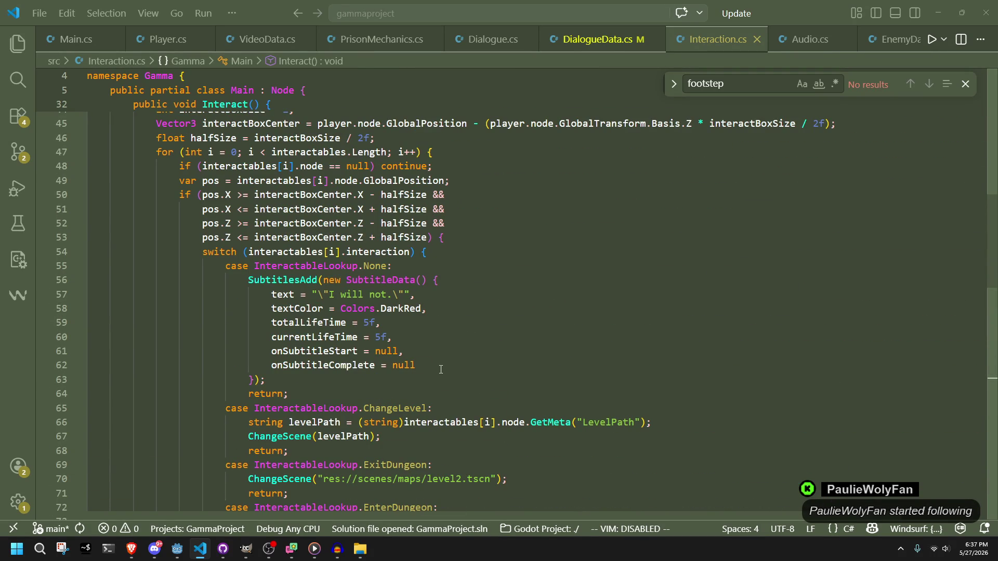
left_click(441, 370)
left_click(387, 389)
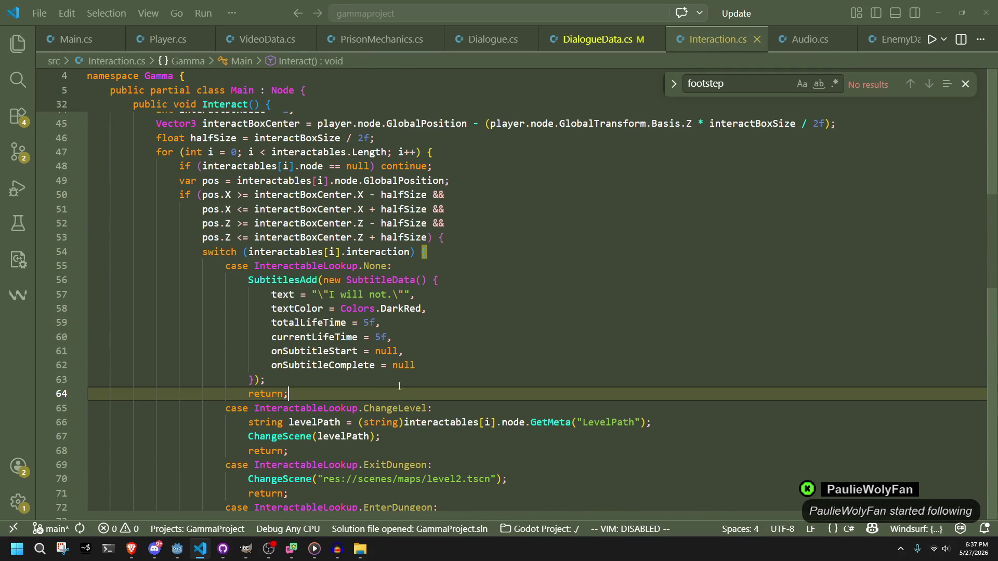
left_click(411, 383)
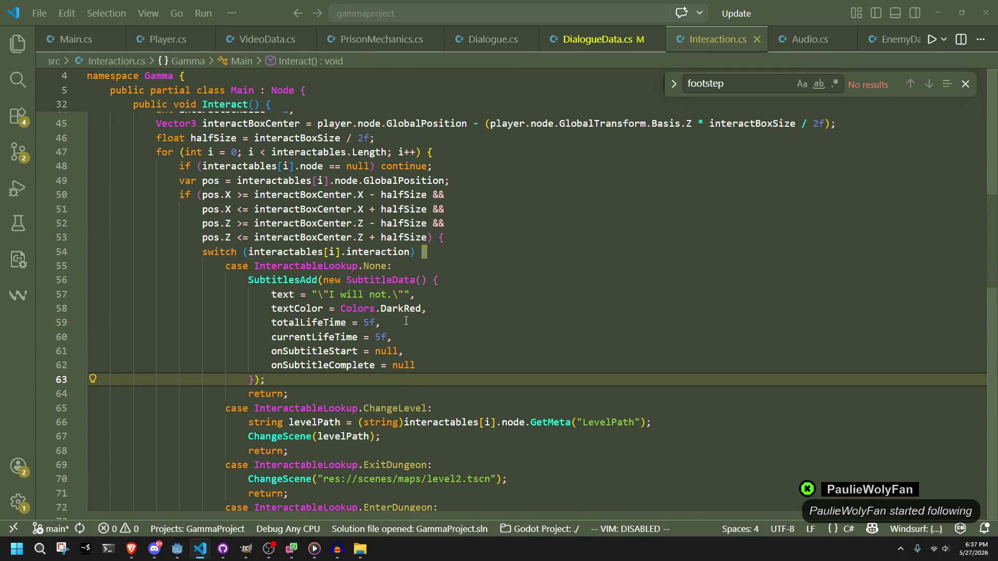
mouse_move(289, 374)
left_mouse_down()
mouse_move(260, 304)
mouse_move(87, 281)
left_mouse_up()
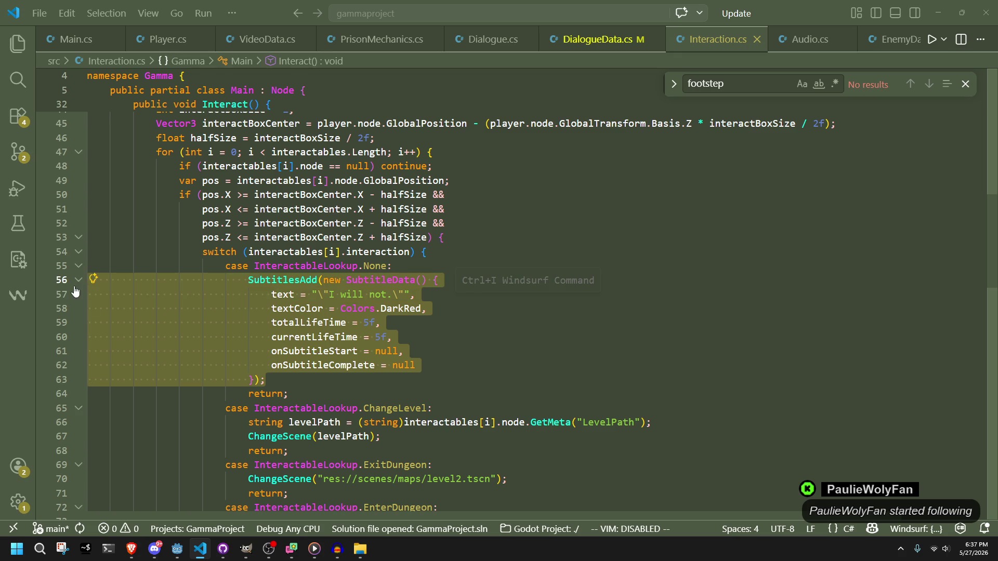
key("ctrl+slash")
key("ctrl+s")
Add a PlaySoundUI call below the commented block, replacing denied.wav with bug1.ogg.
left_click(301, 379)
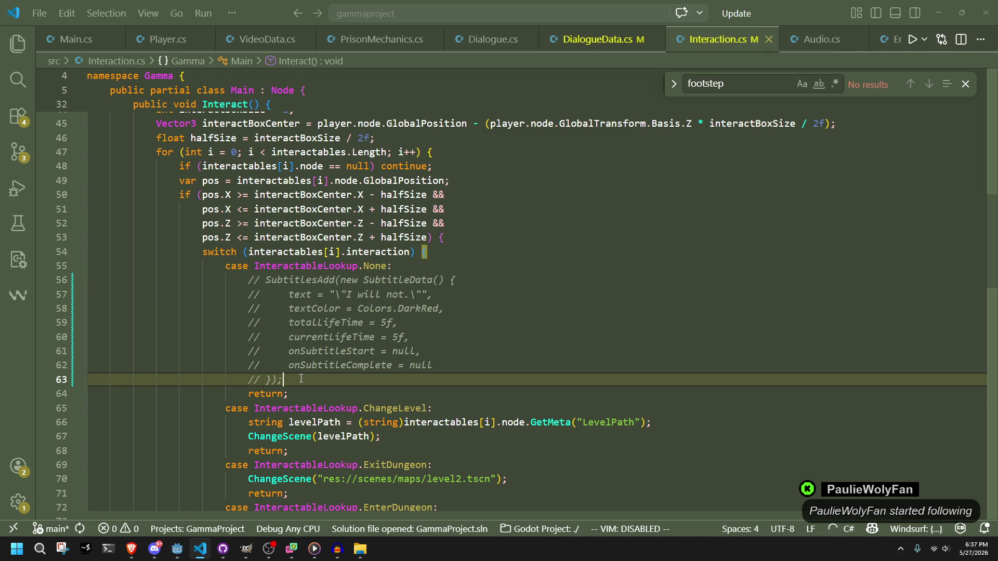
key("Return")
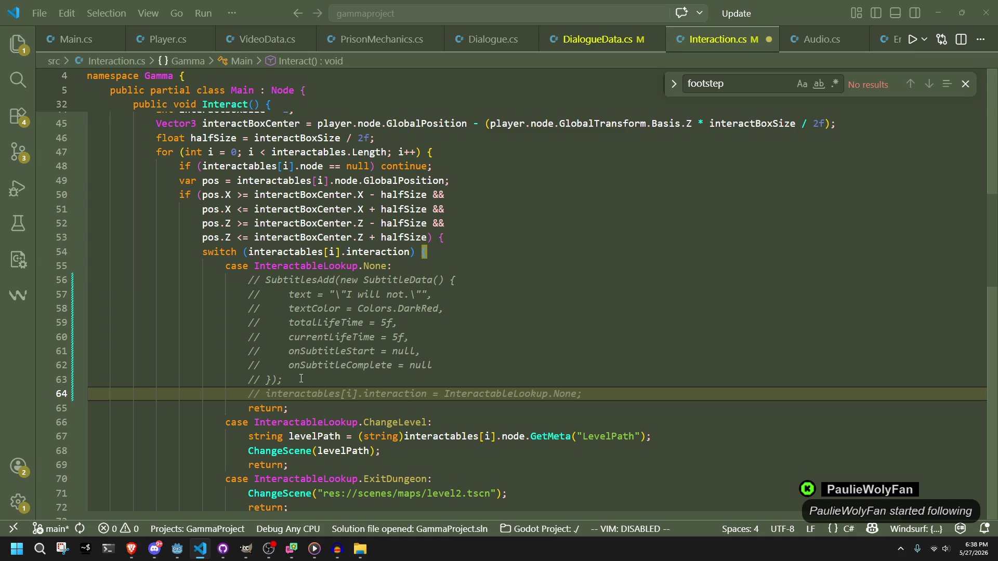
type("PlayS")
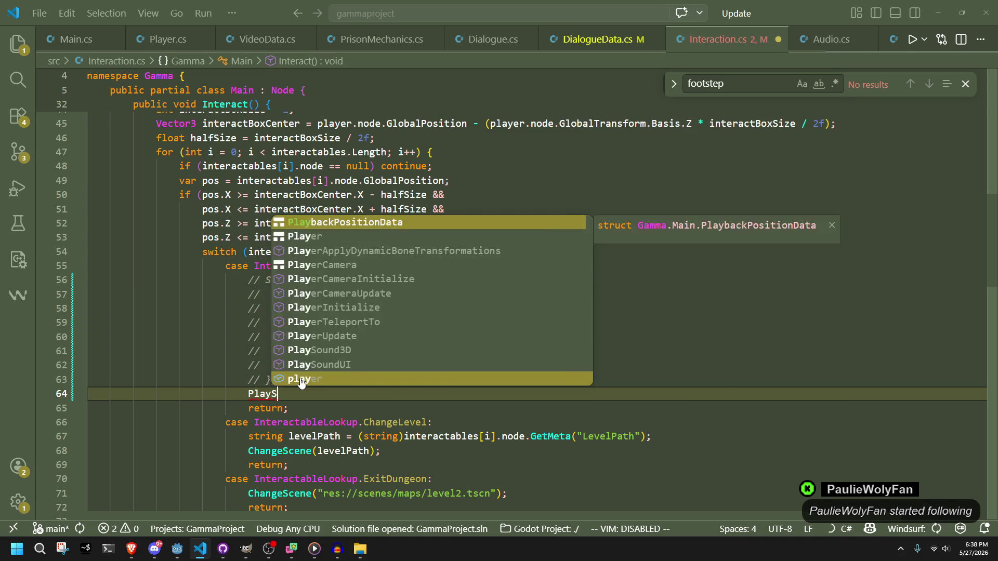
type("oundUI")
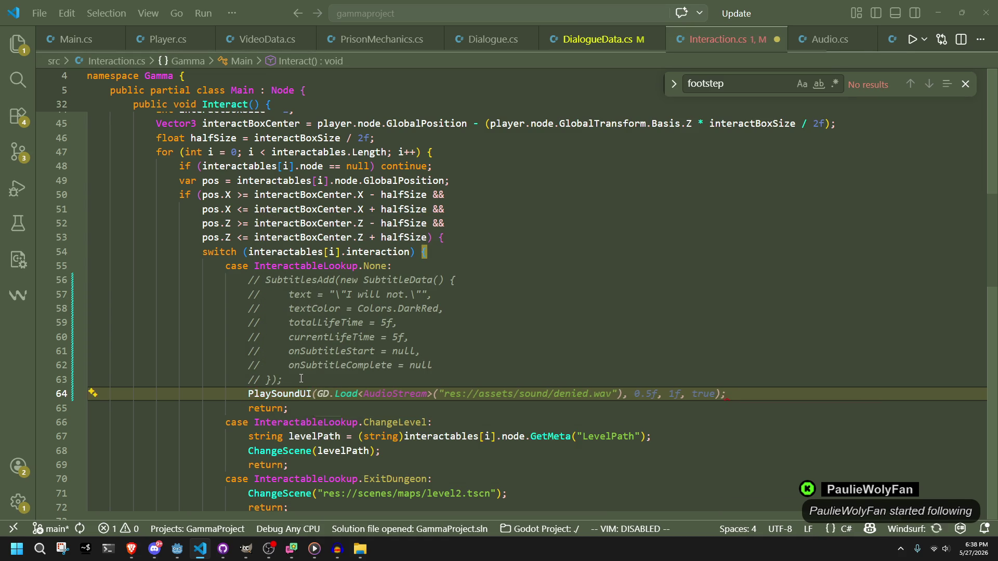
key("Tab")
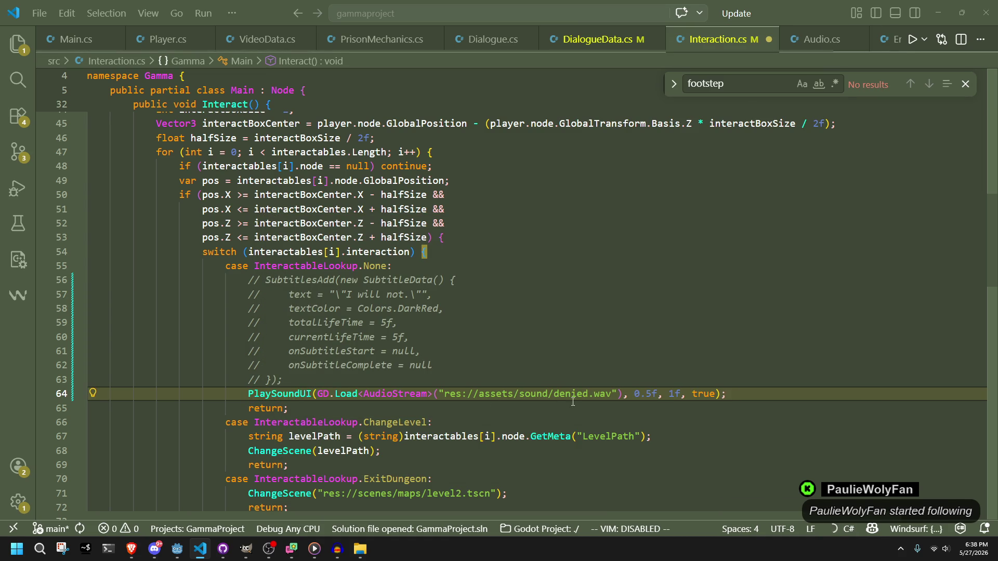
left_click_drag(612, 395, 554, 396)
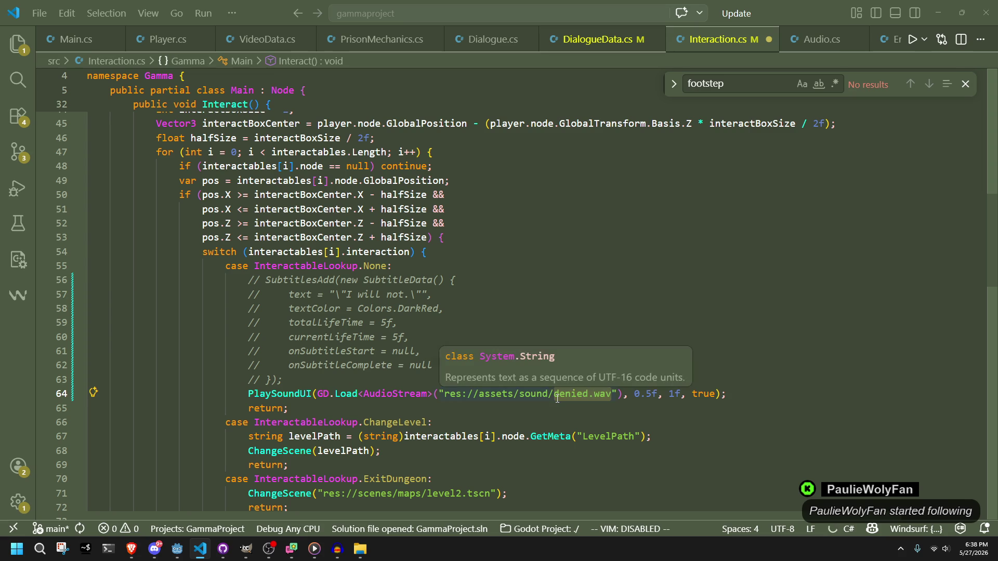
key("BackSpace")
type("bug1.ogg")
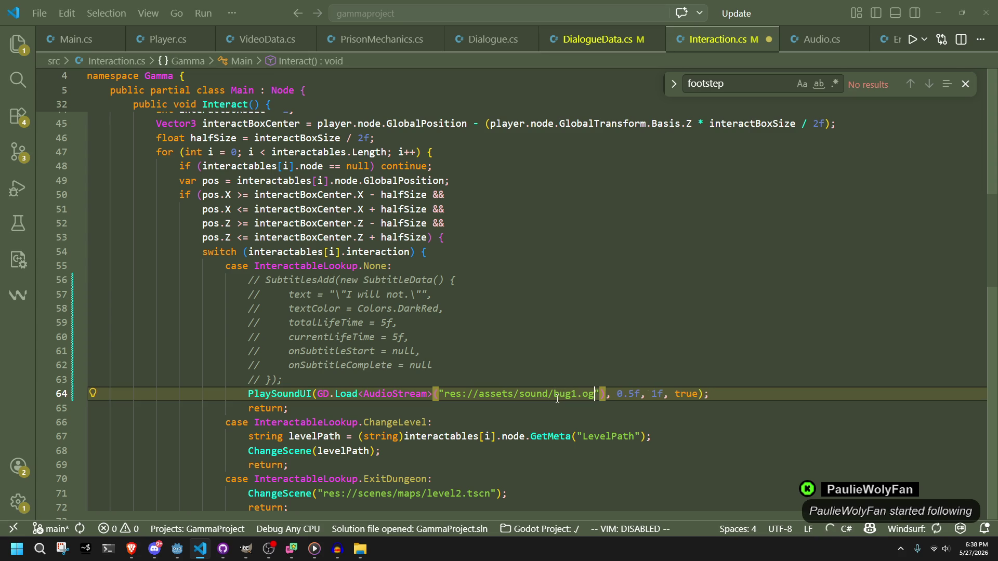
key("ctrl+s")
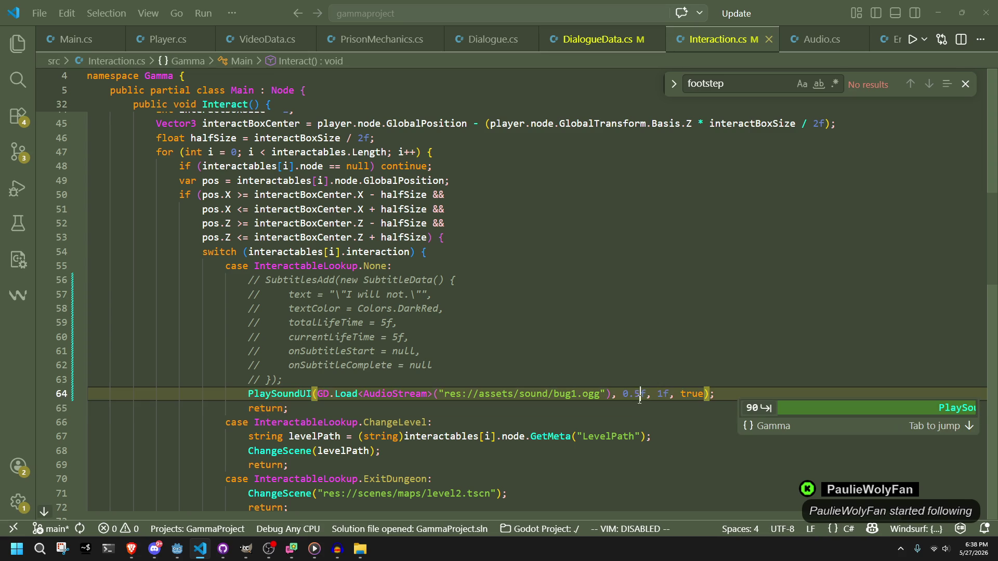
Set the PlaySoundUI volume to 0.1f and its overlap flag to false.
left_click(639, 400)
key("BackSpace")
type("1")
key("ctrl+s")
left_click(746, 394)
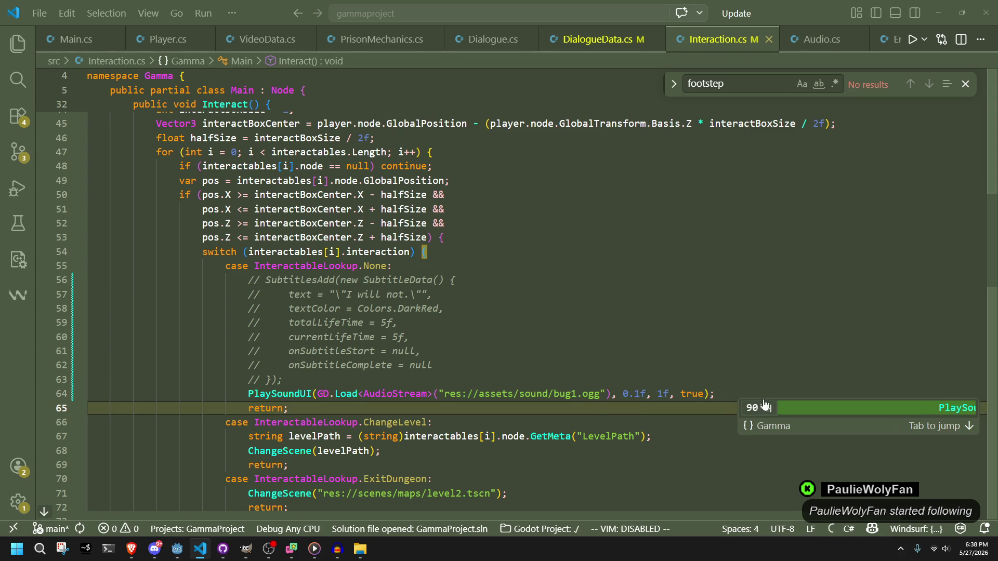
key("Down")
mouse_move(283, 396)
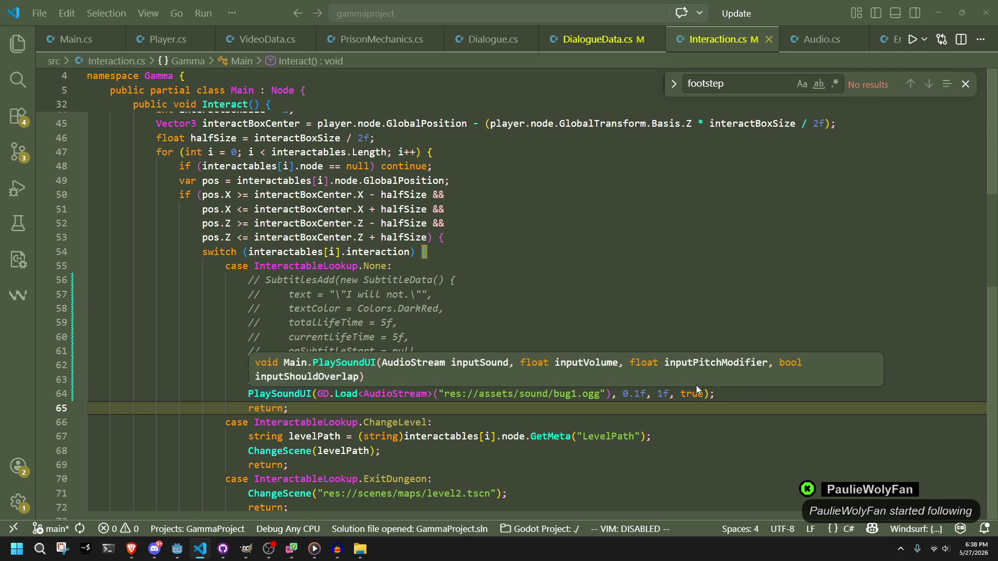
double_click(694, 394)
type("false")
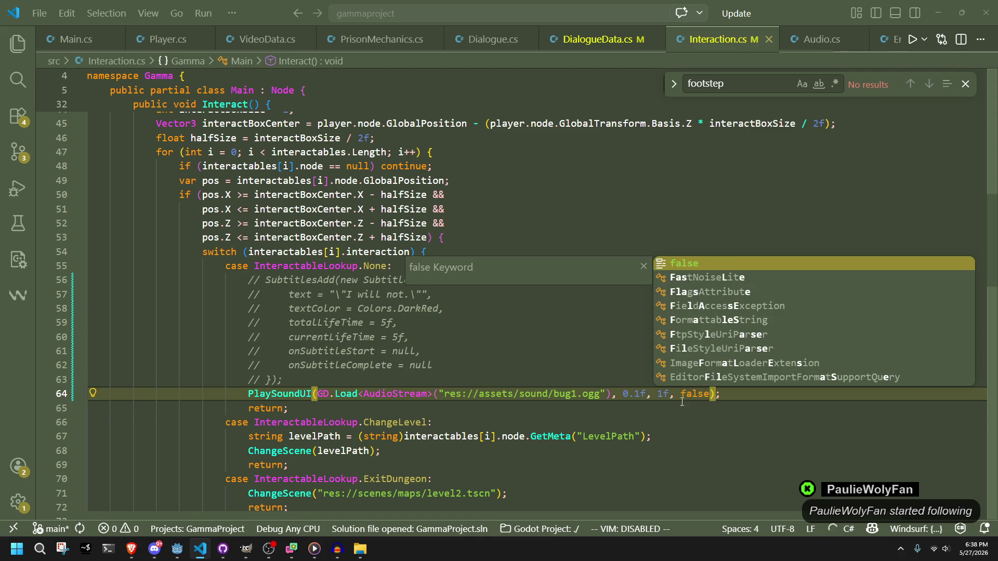
key("Escape")
key("Down")
Switch to Godot and rebuild and run the game.
left_click(192, 549)
left_click(179, 549)
key("F5")
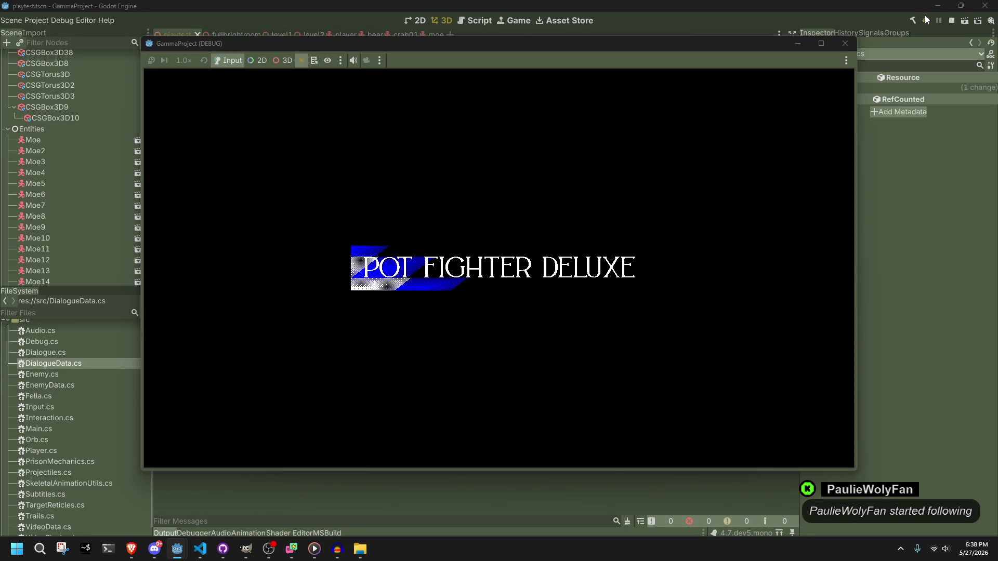
Walk the character to the pot and interact with the candle, then stop the game and minimize Godot.
key("w")
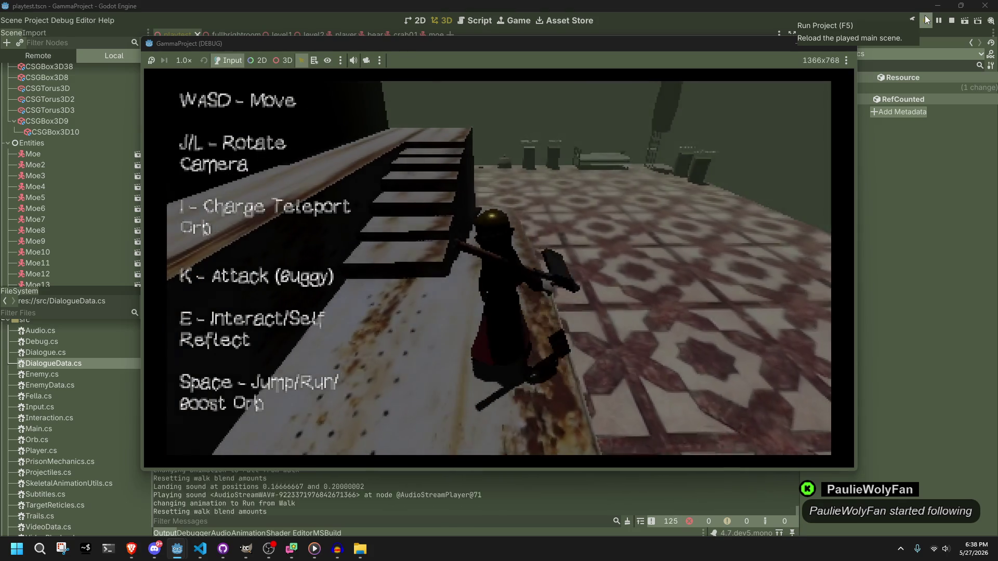
key("w")
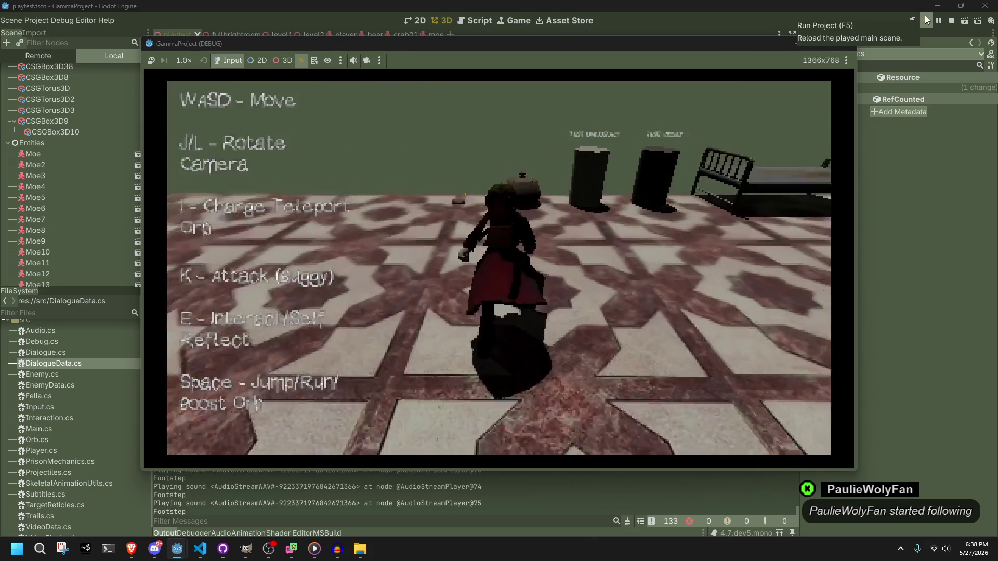
key("e")
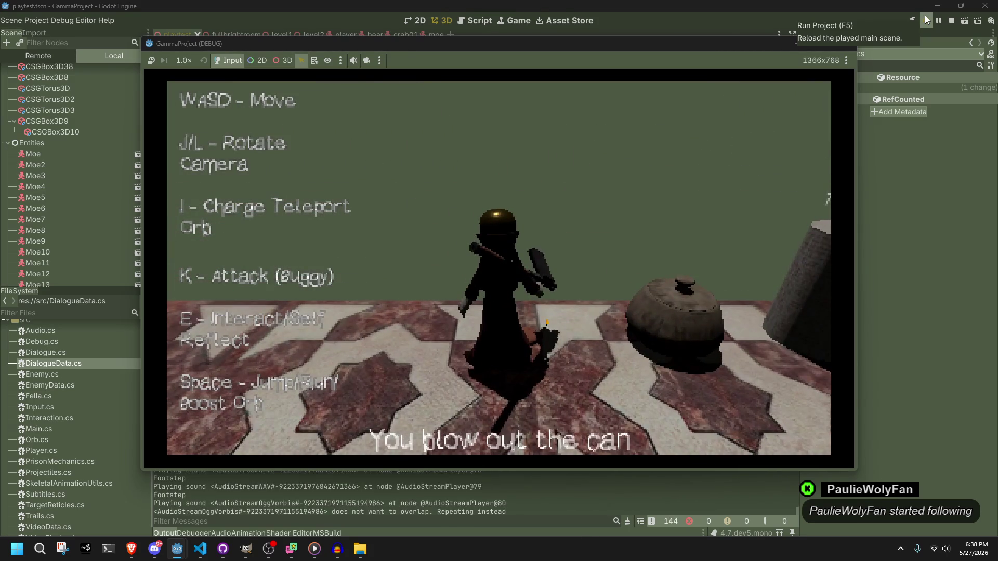
key("l")
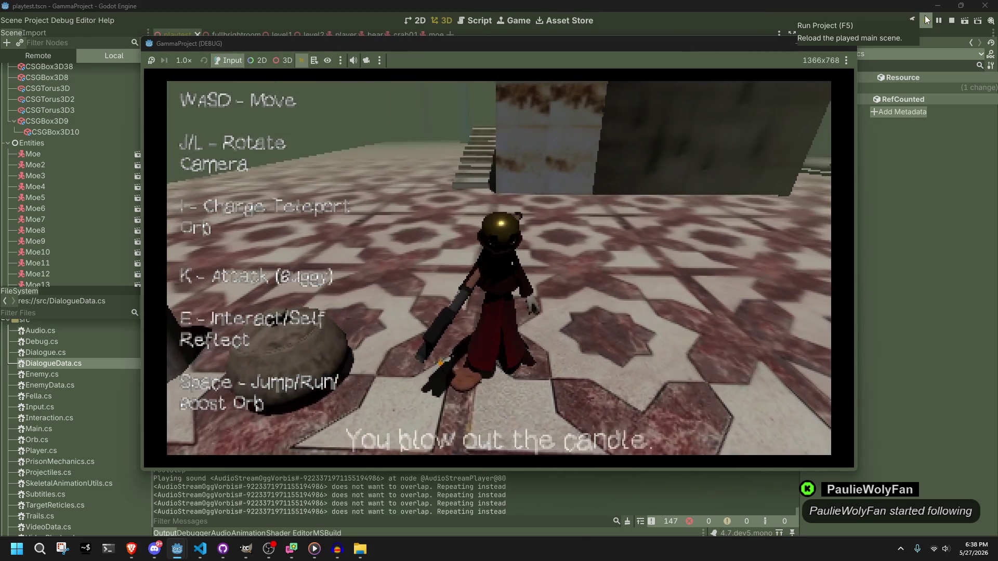
key("w")
key("s")
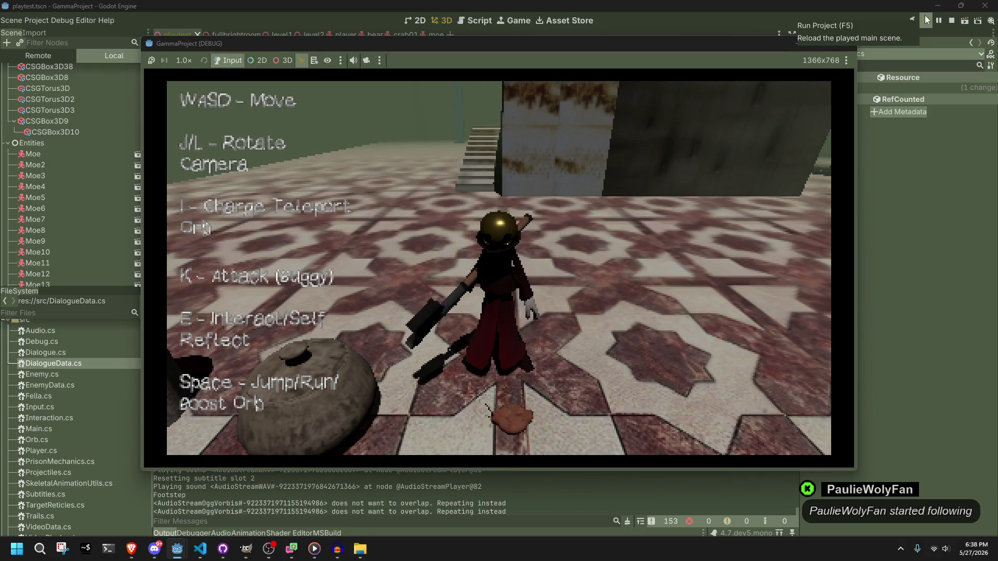
key("F8")
left_click(939, 5)
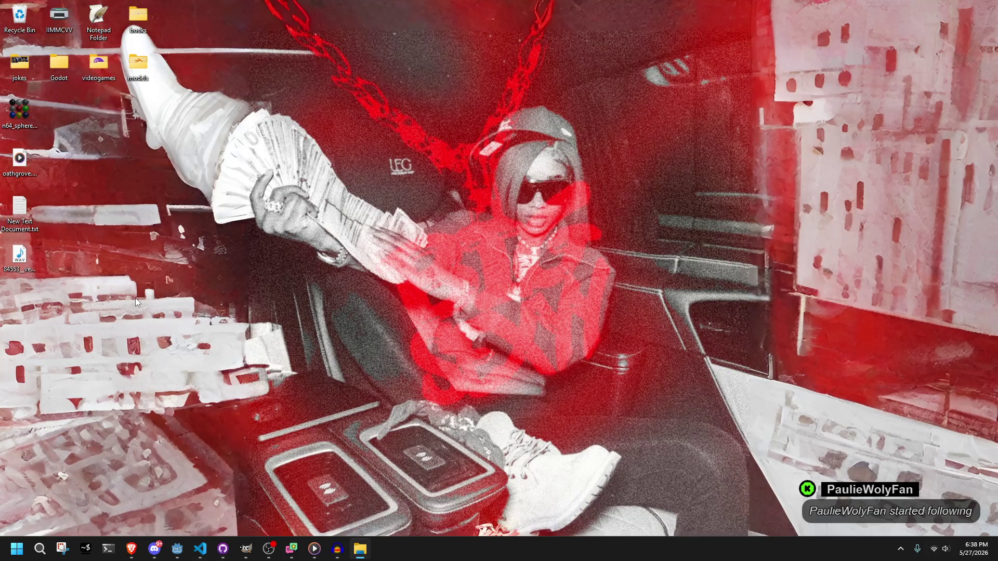
Play the bug sound, then apply Change Speed and Pitch with a 0.400 speed multiplier.
left_click(337, 549)
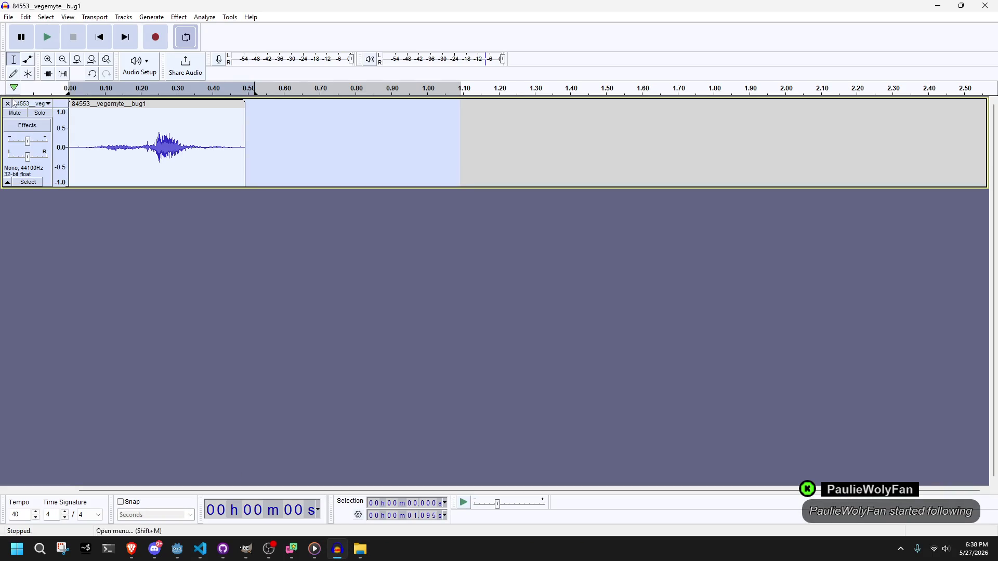
left_click(48, 41)
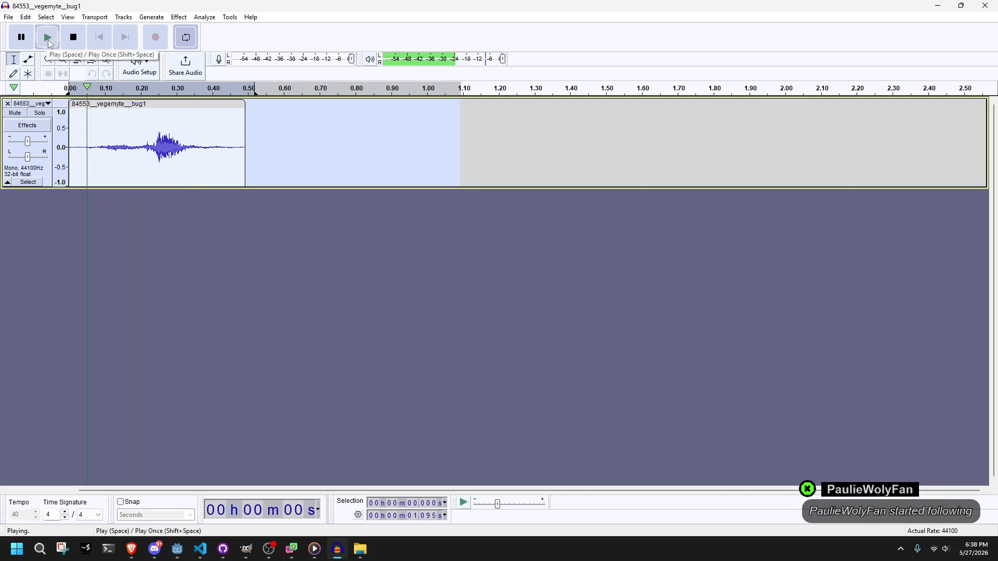
left_click(187, 19)
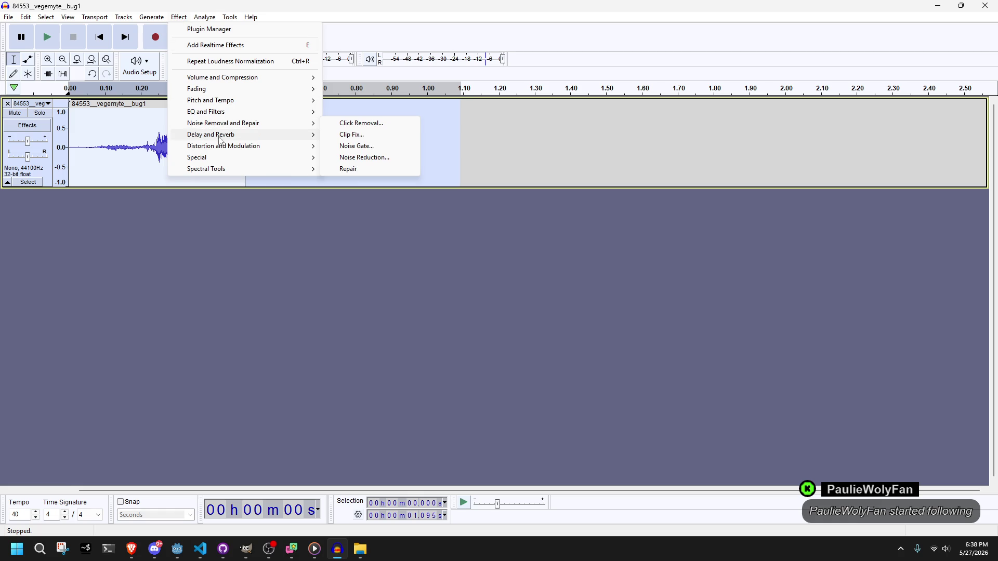
mouse_move(228, 147)
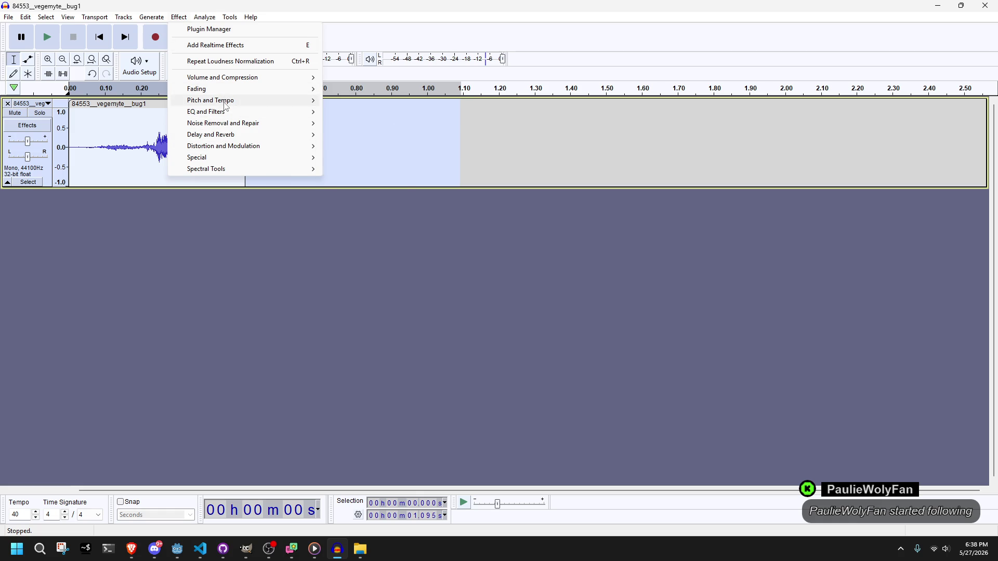
mouse_move(225, 102)
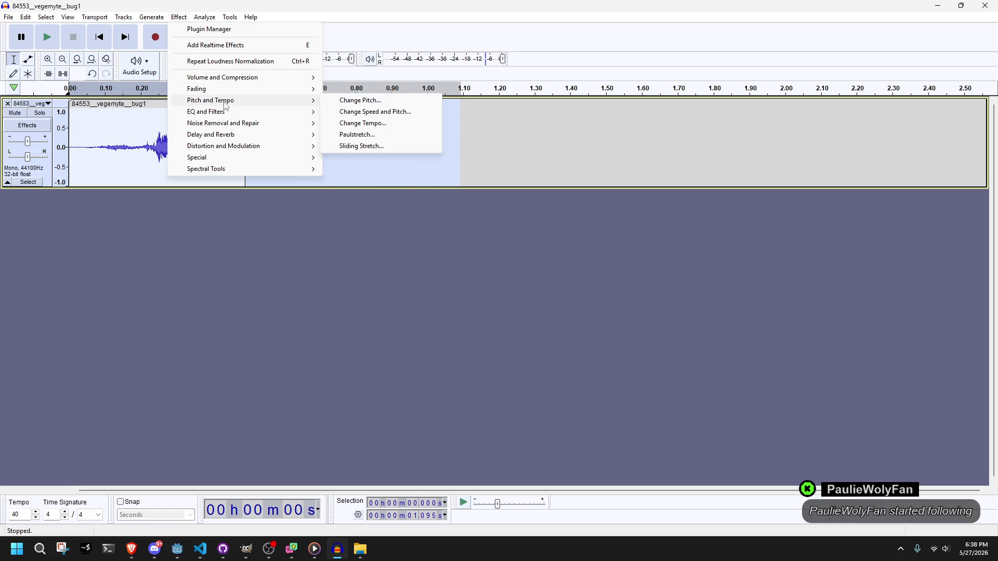
left_click(366, 112)
left_click(471, 240)
key("BackSpace")
type("8")
key("BackSpace")
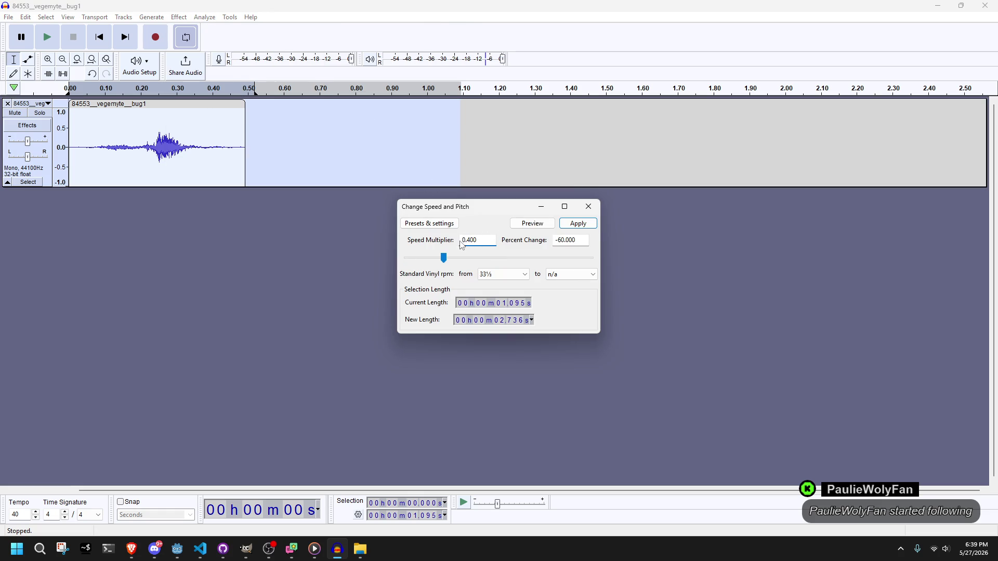
left_click(590, 223)
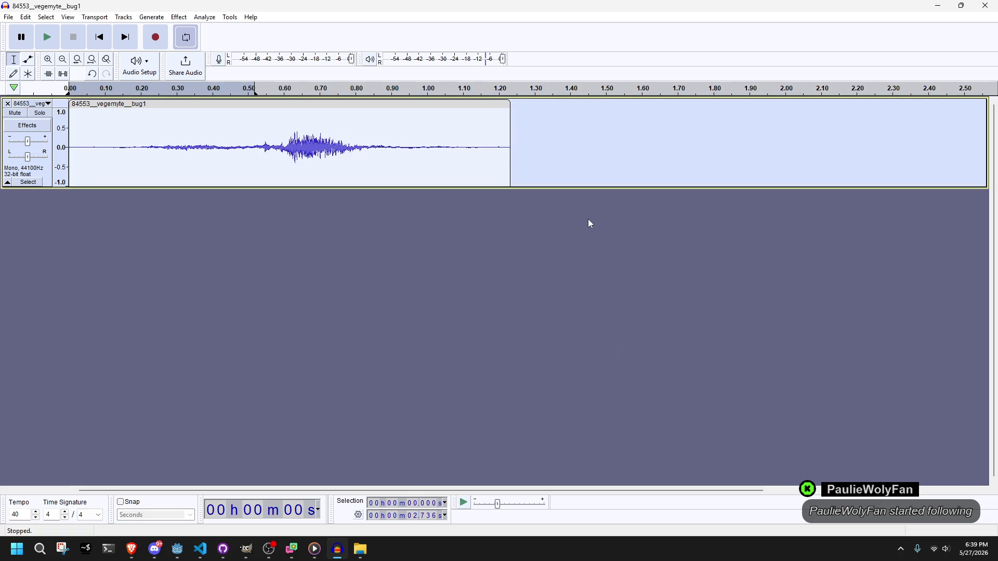
Listen to the slowed-down clip twice, then undo the speed change.
left_click(46, 37)
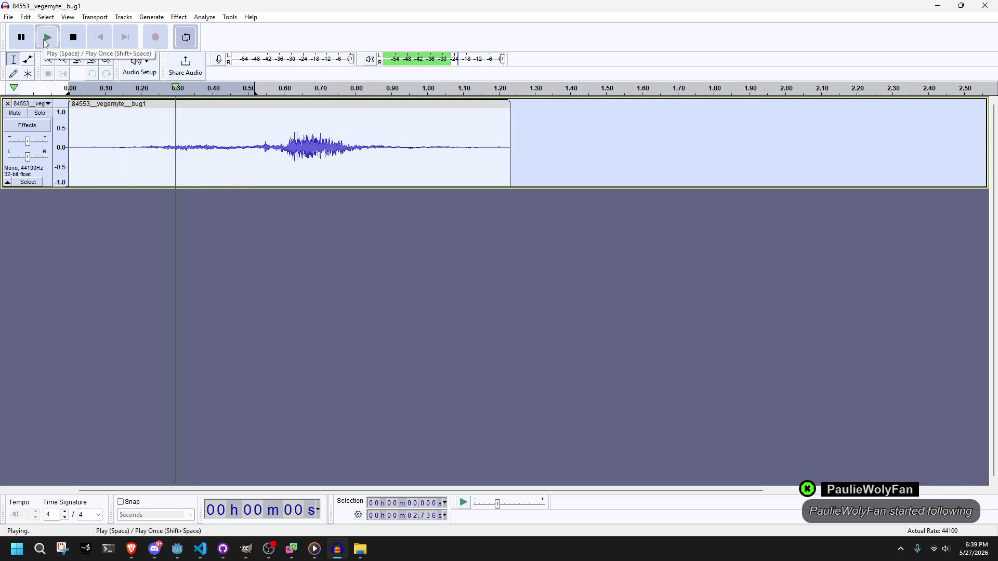
key("space")
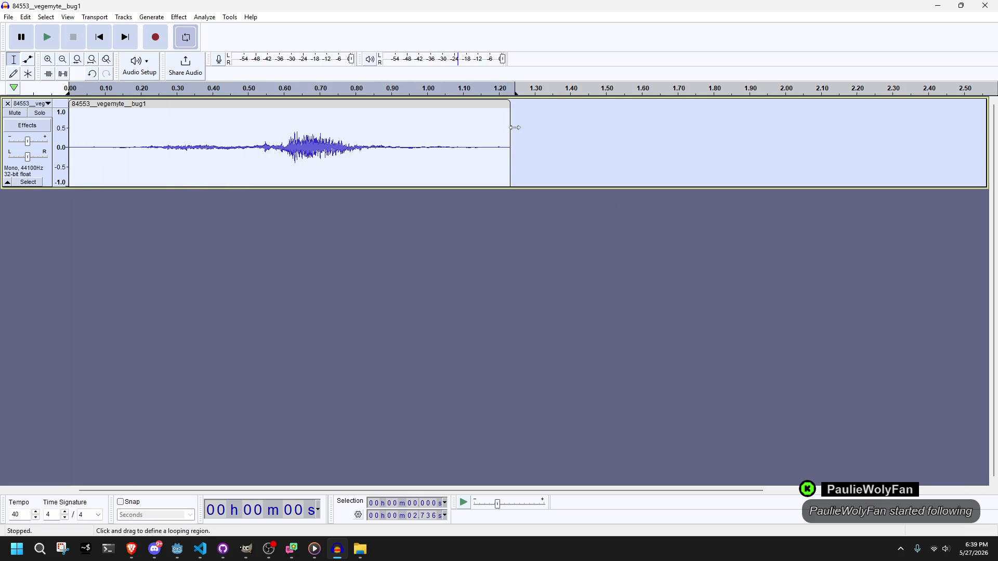
left_click(49, 38)
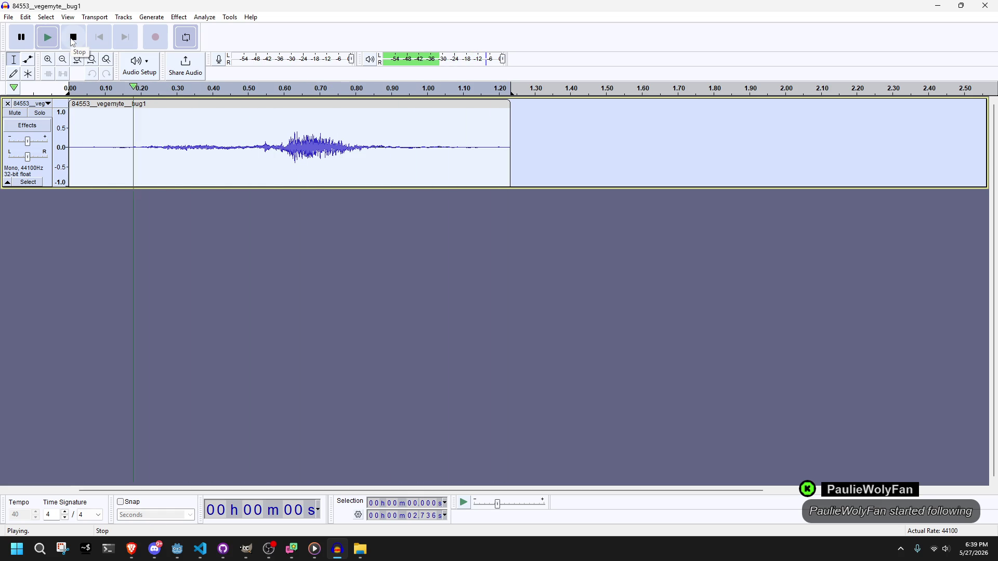
left_click(73, 41)
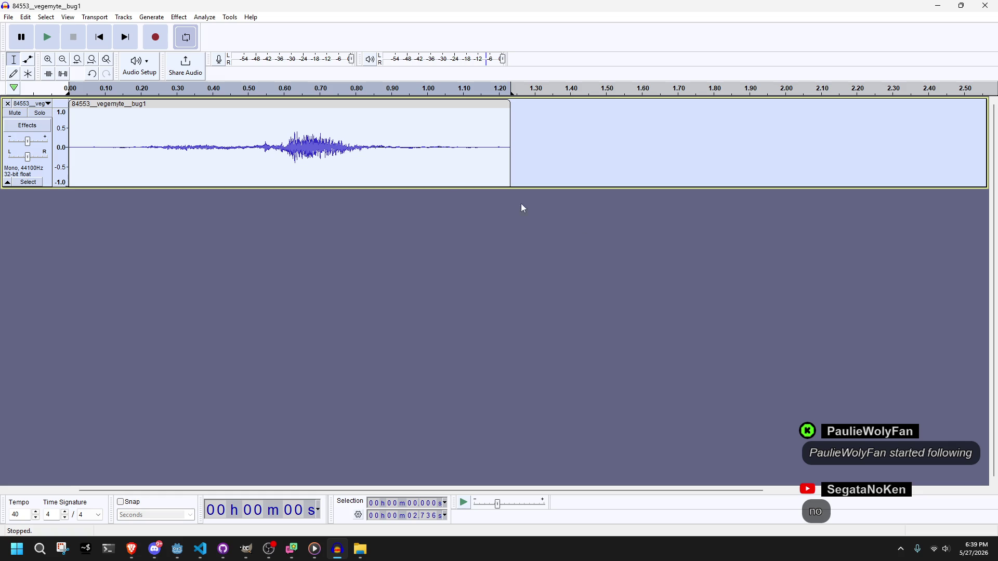
key("ctrl+z")
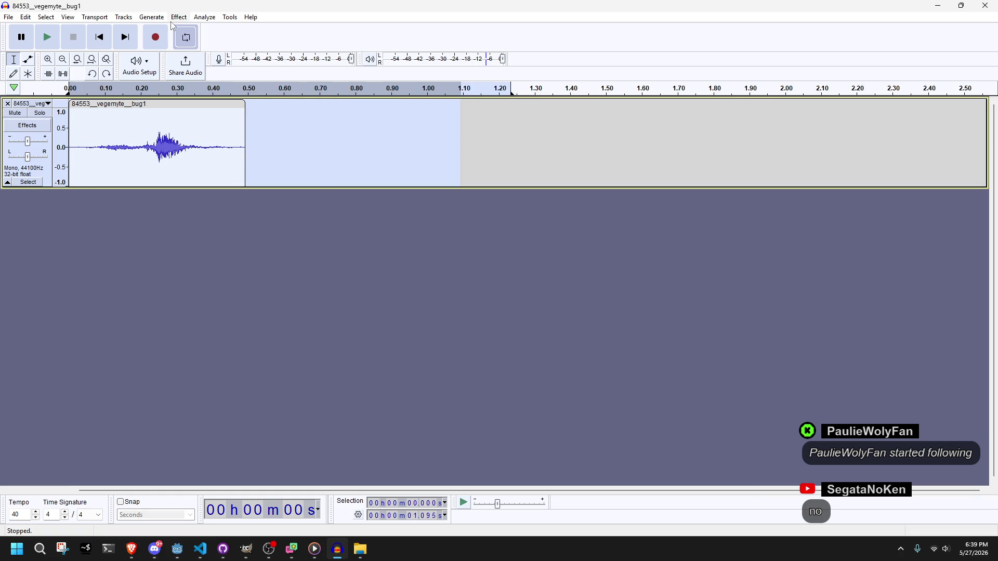
Undo a repeated speed change, then lower the clip's pitch by 2 semitones and play it.
left_click(178, 17)
left_click(200, 60)
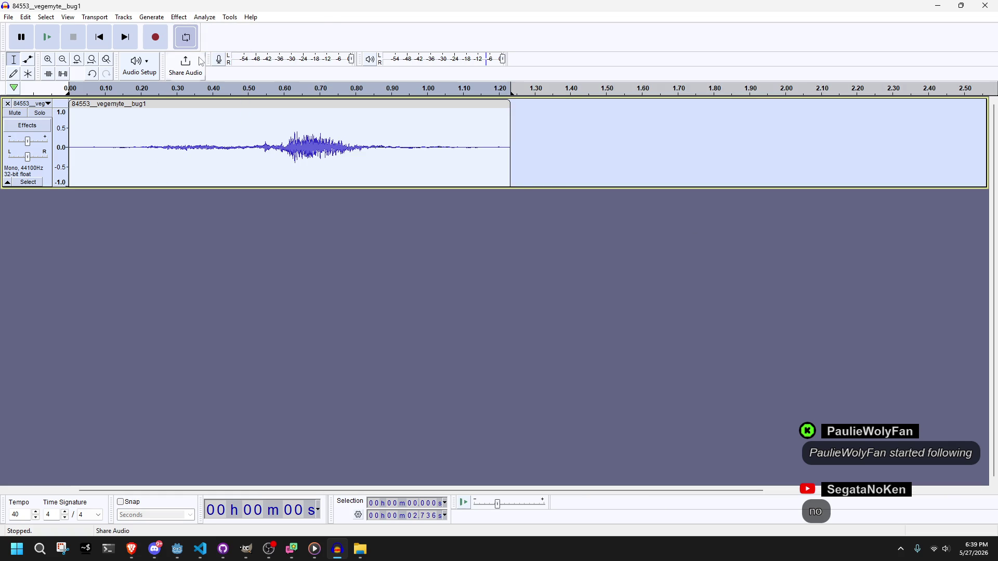
key("ctrl+z")
left_click(178, 17)
mouse_move(220, 102)
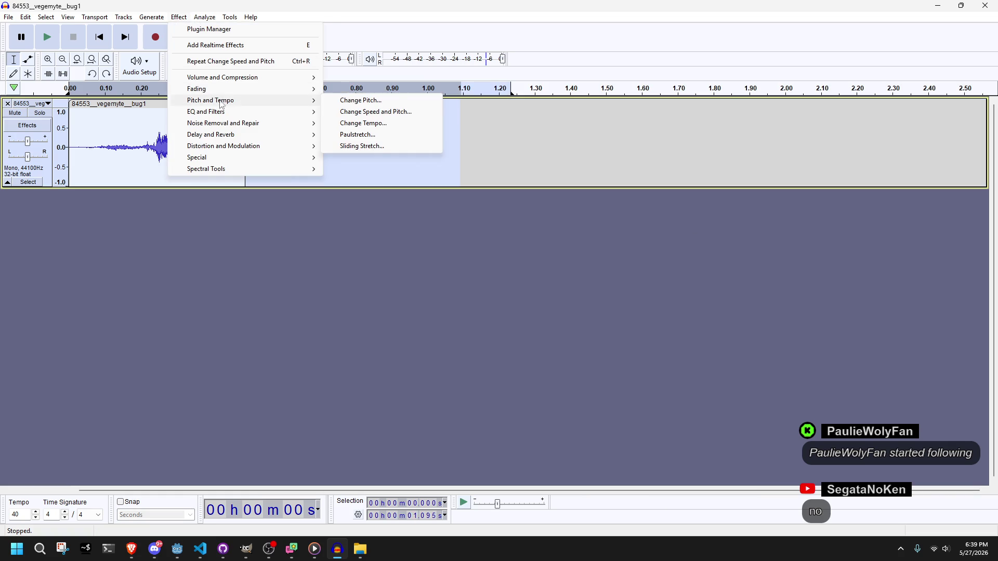
left_click(361, 100)
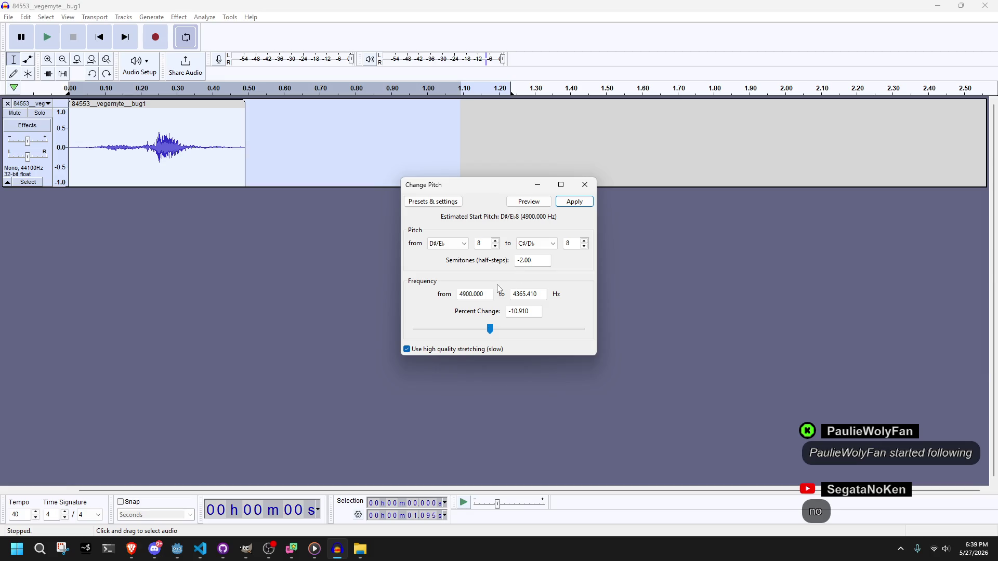
left_click(574, 203)
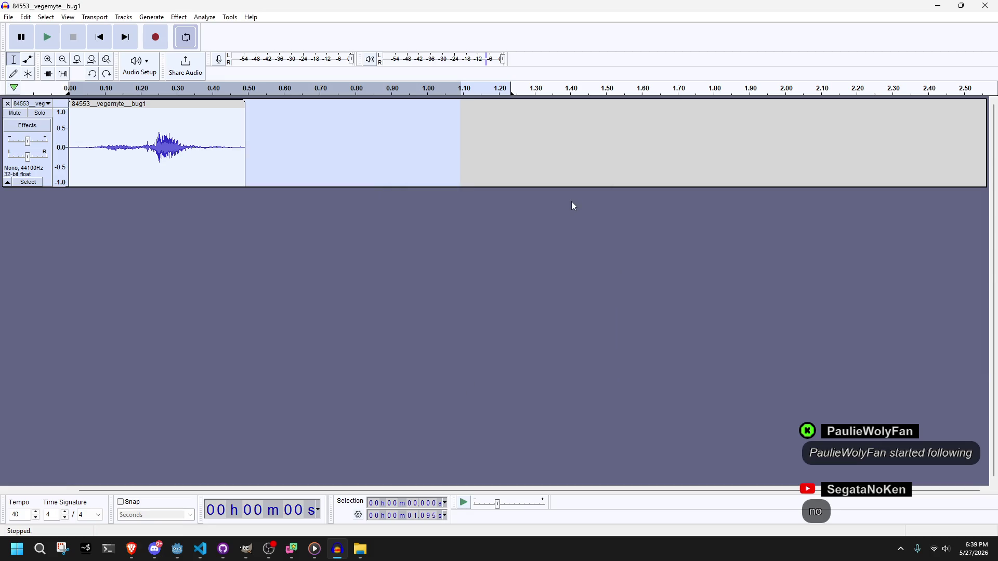
left_click(42, 44)
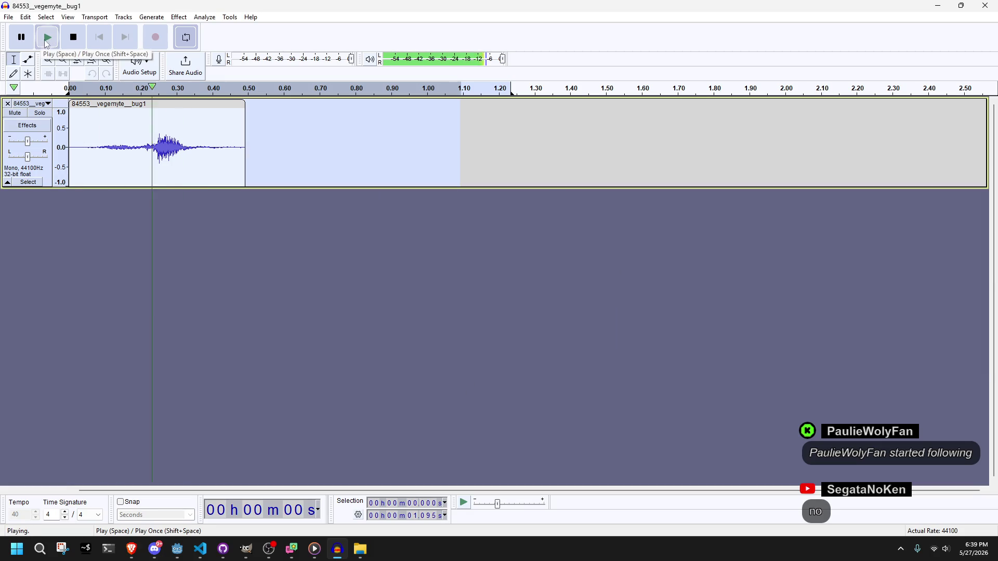
left_click(54, 45)
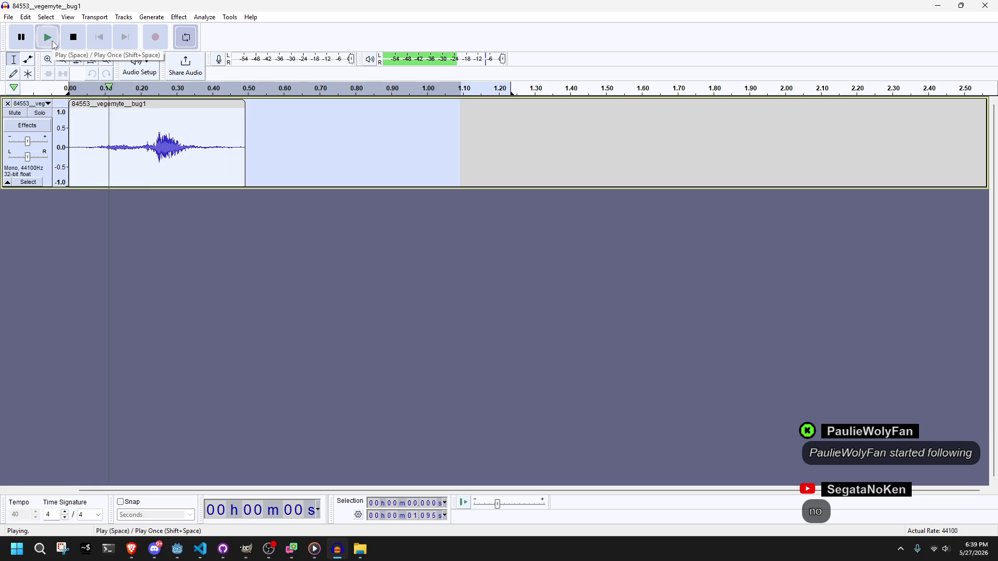
Stop playback, select the whole clip, and apply another 2-semitone pitch drop.
left_click(183, 18)
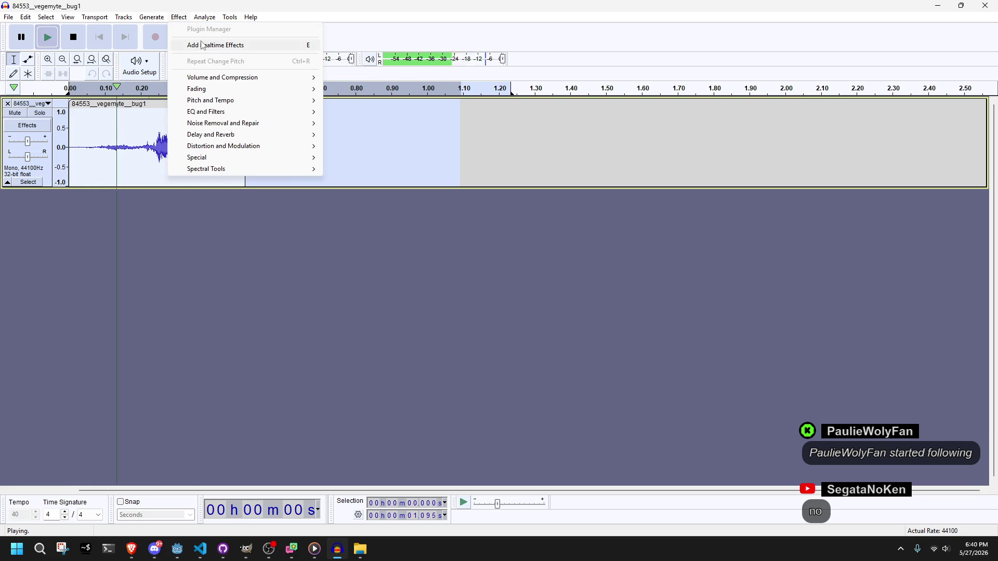
mouse_move(250, 78)
left_click(117, 141)
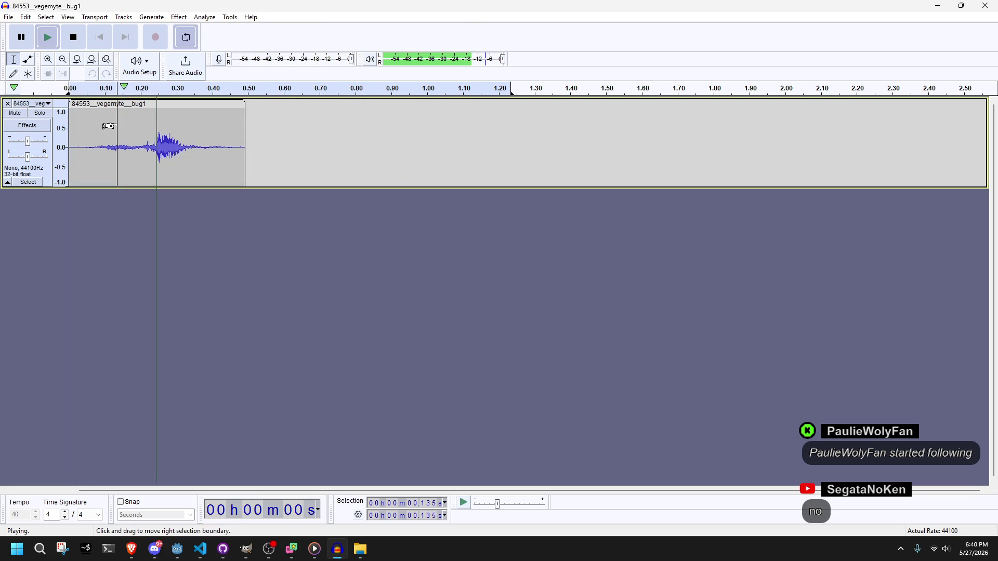
key("space")
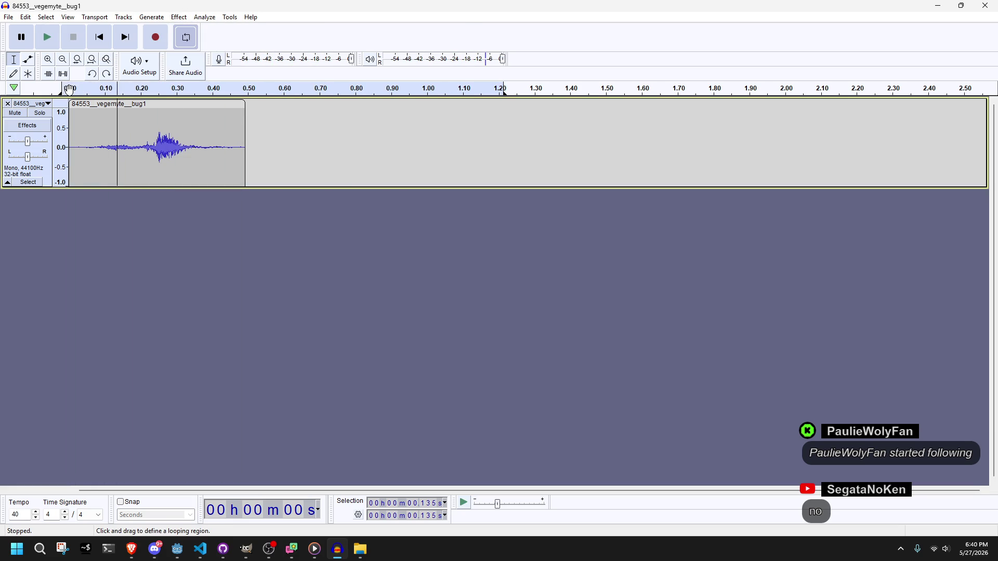
left_click(91, 101)
left_click(178, 17)
mouse_move(228, 101)
left_click(367, 101)
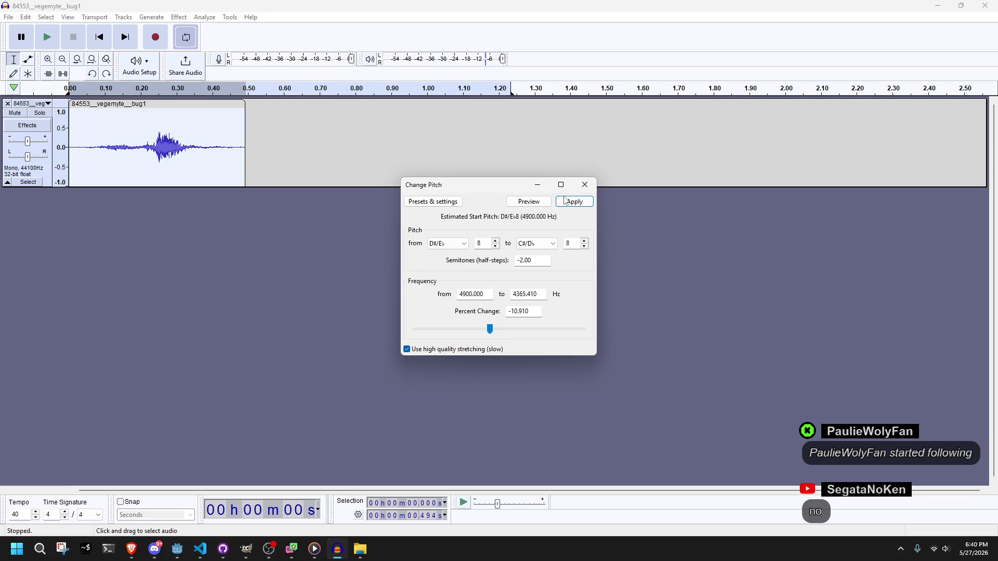
left_click(560, 200)
Apply Change Pitch once more, then play back the edited clip.
left_click(185, 21)
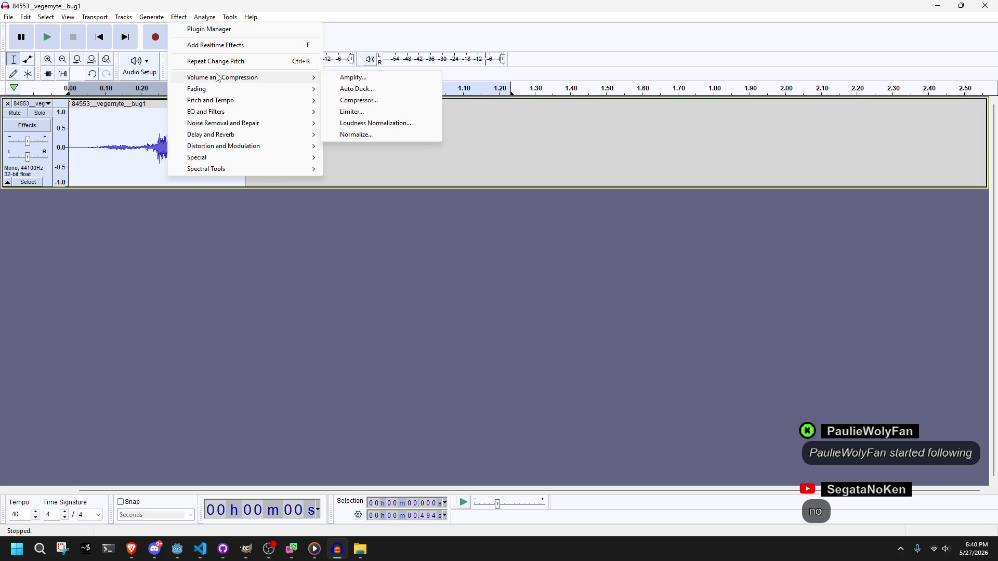
mouse_move(210, 102)
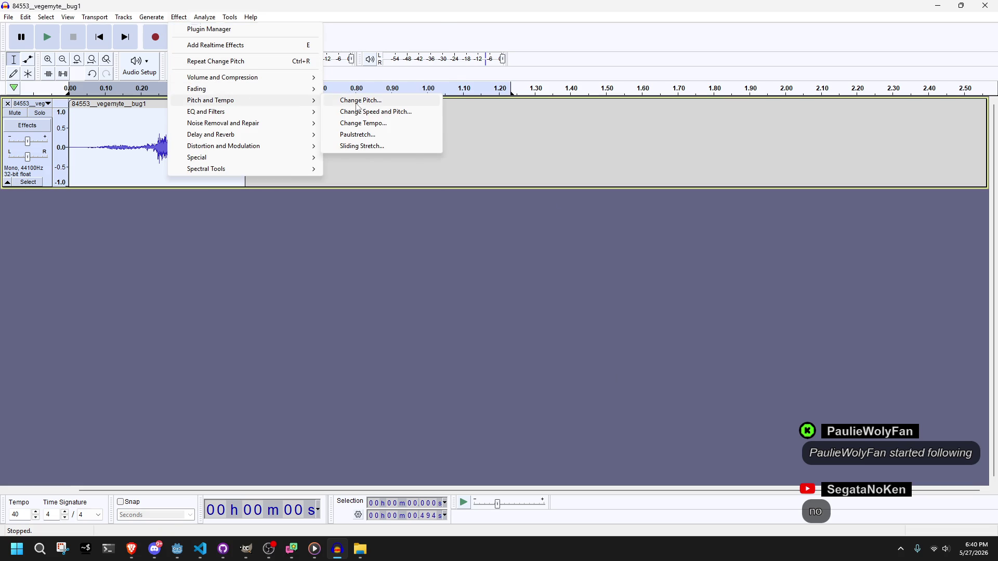
left_click(358, 101)
left_click(574, 202)
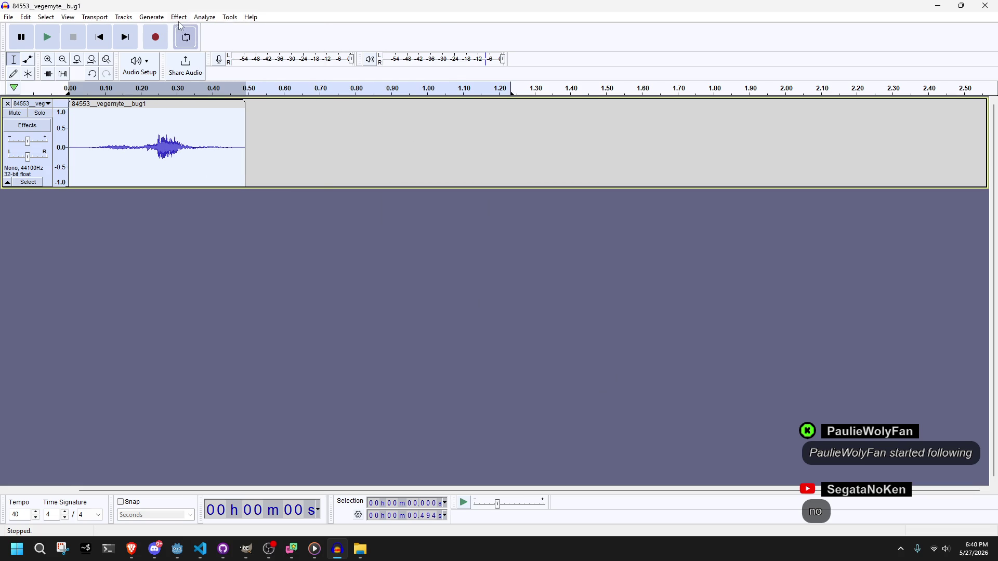
left_click(179, 17)
left_click(194, 46)
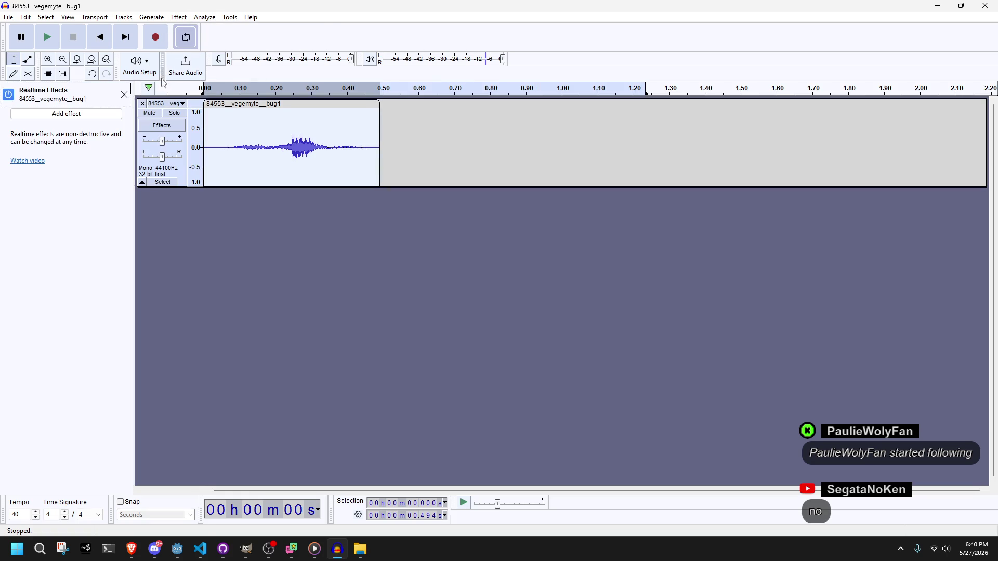
left_click(128, 100)
left_click(46, 48)
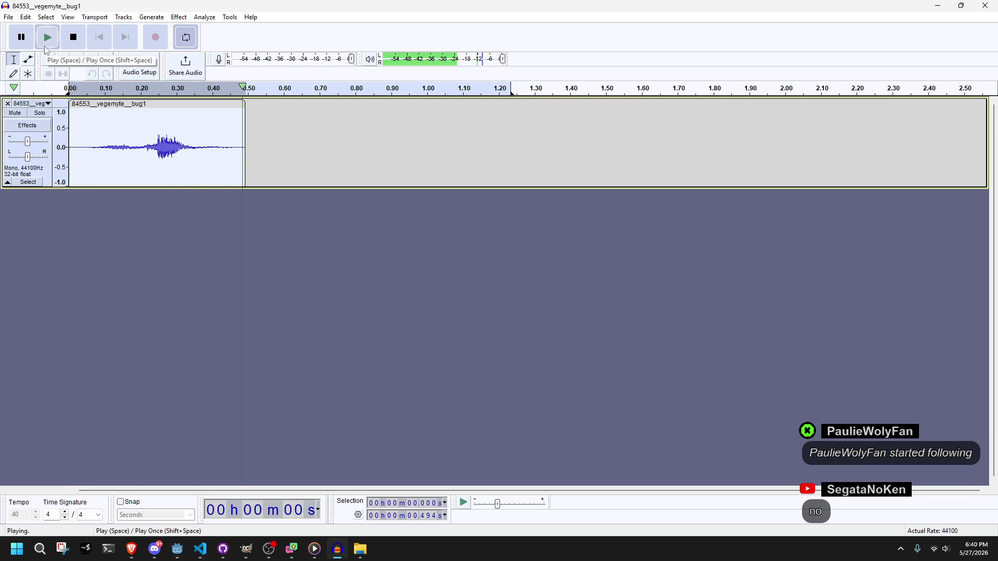
left_click(74, 37)
left_click(8, 17)
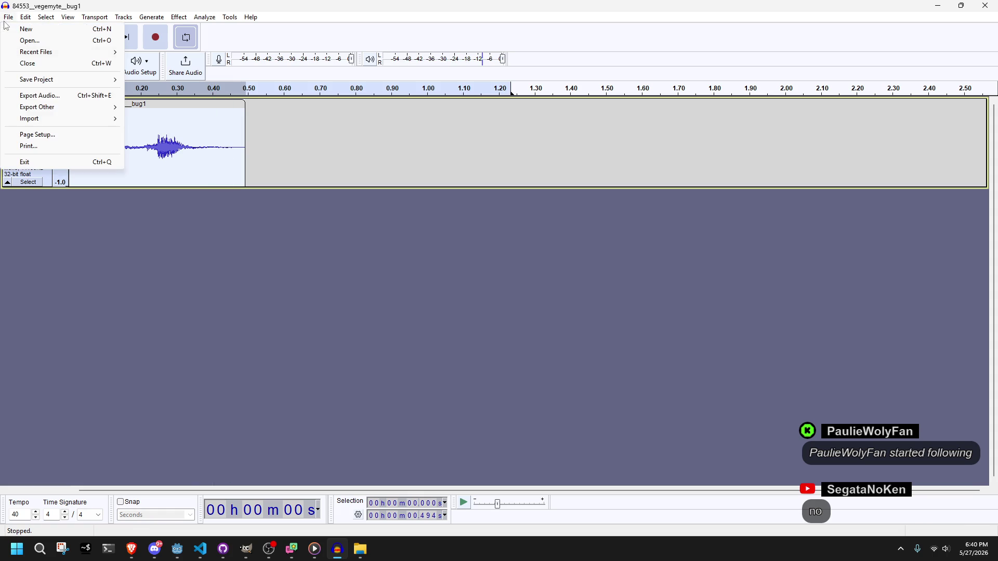
Browse the export location to Documents/GitHub/gamma/gammaproject/assets/sound.
left_click(106, 98)
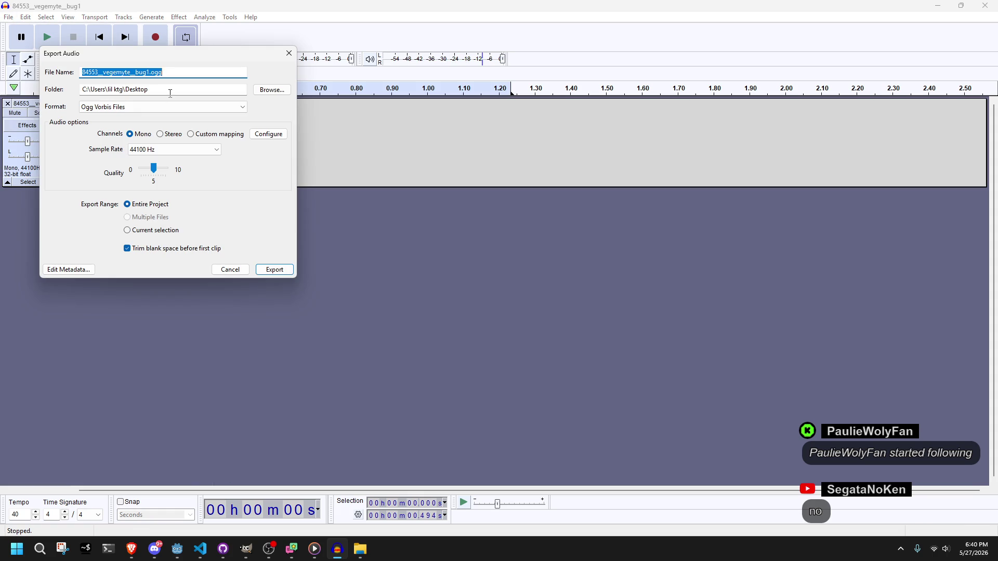
left_click(266, 91)
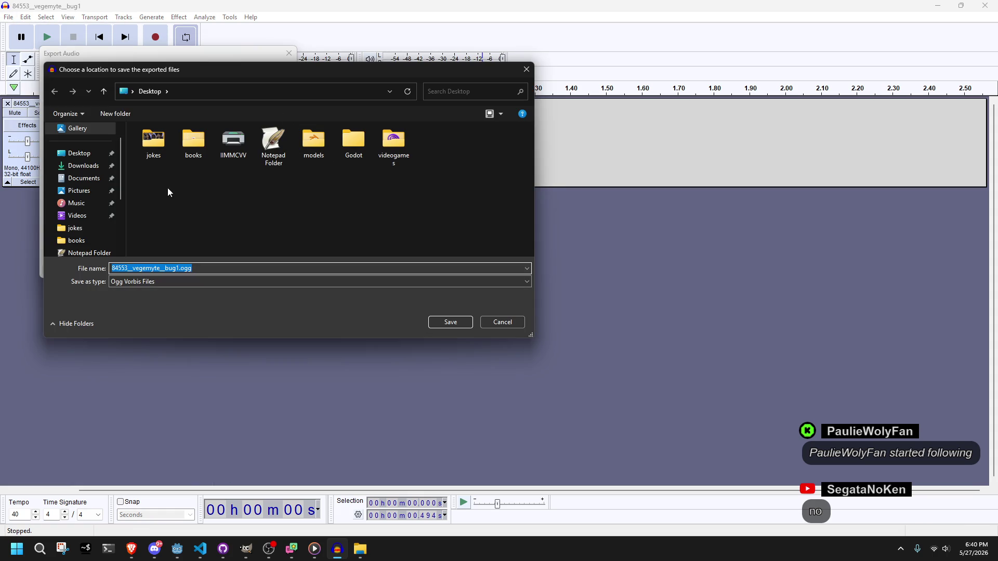
left_click(84, 177)
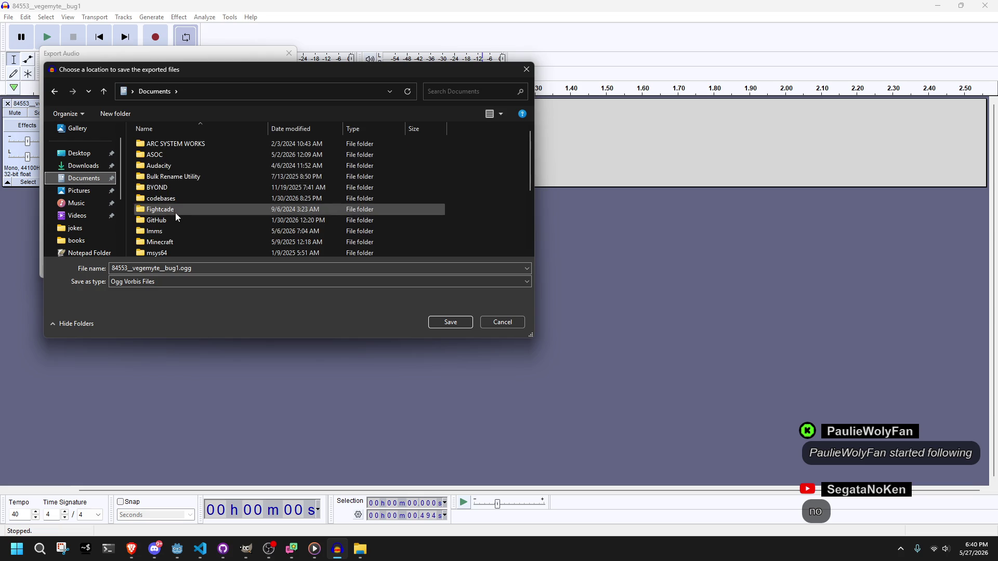
double_click(175, 220)
double_click(184, 177)
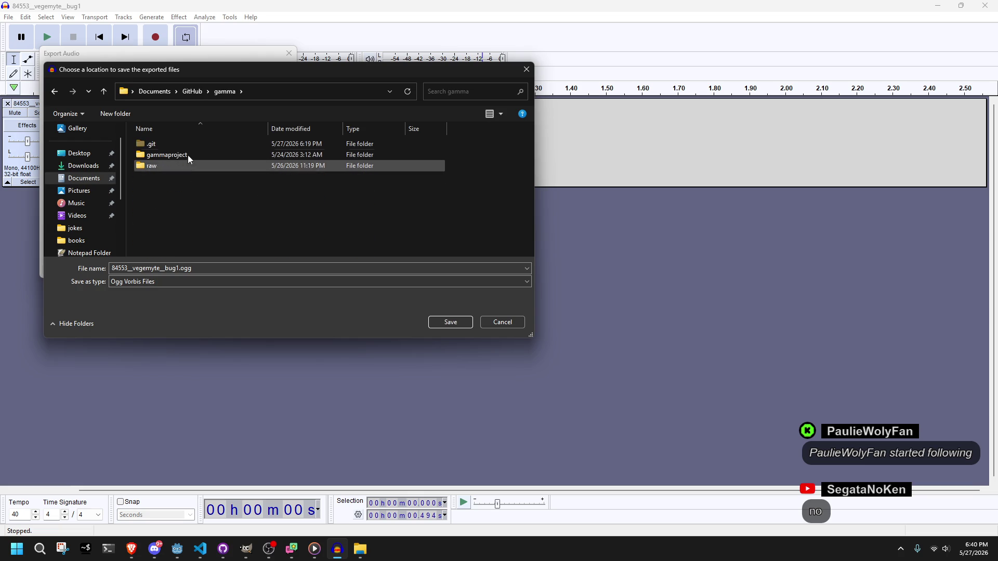
double_click(189, 154)
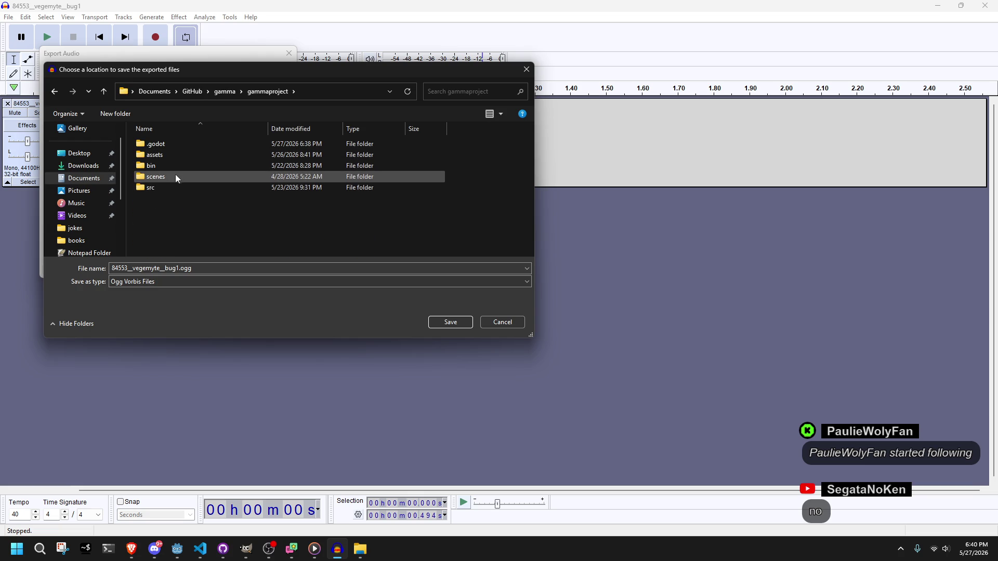
double_click(172, 154)
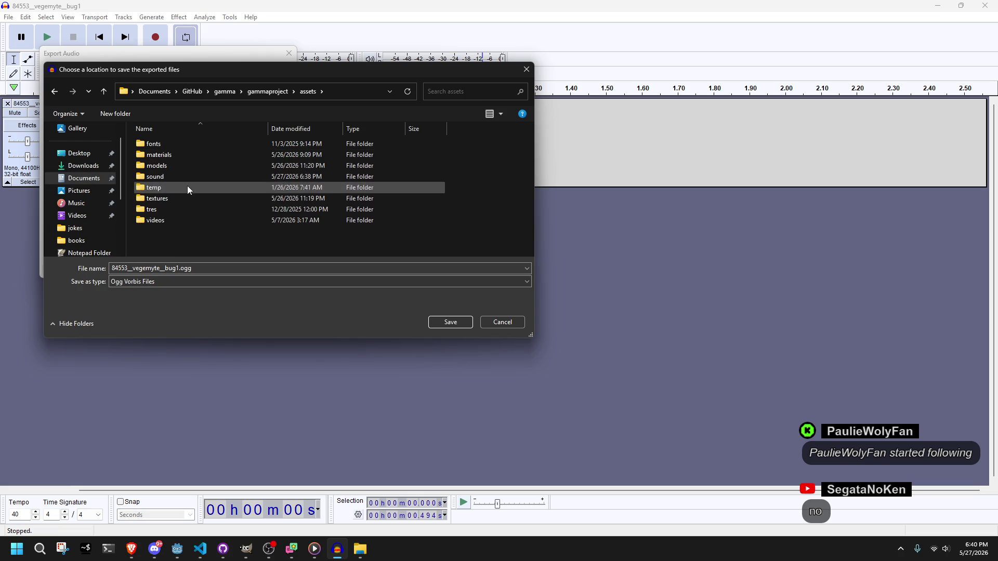
double_click(173, 176)
Export the sound as bug1.ogg, confirming replacement of the existing file.
left_click(174, 144)
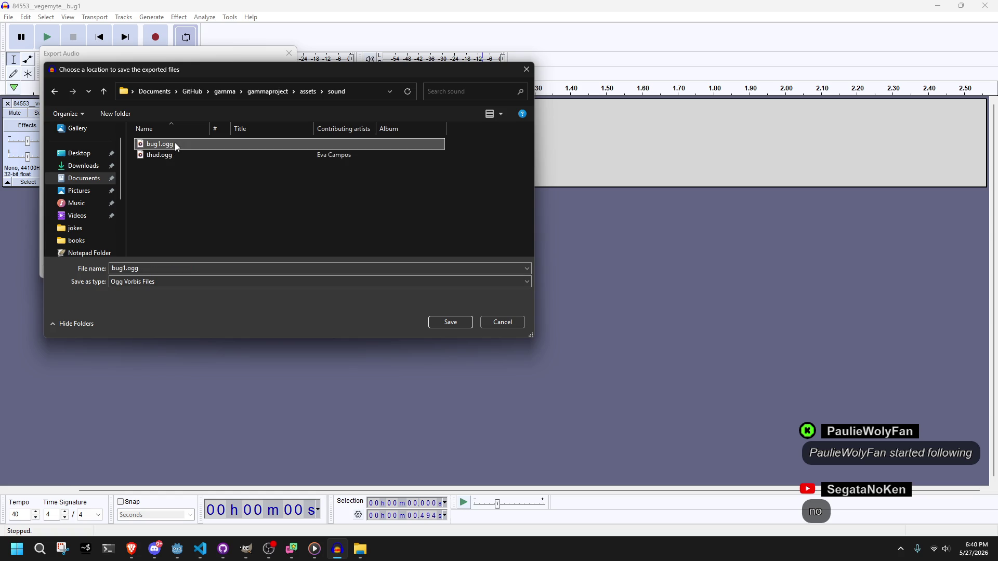
left_click(442, 323)
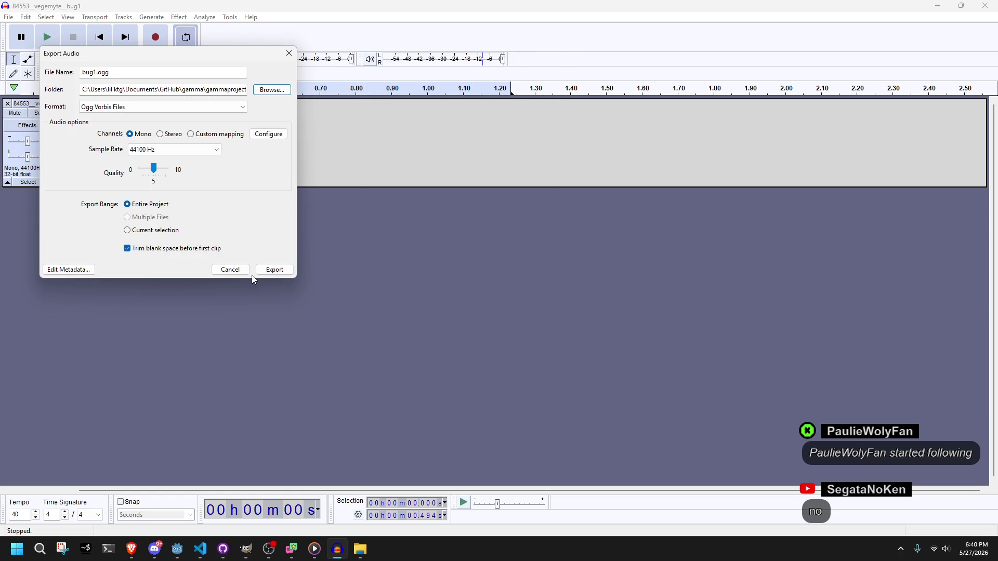
left_click(283, 274)
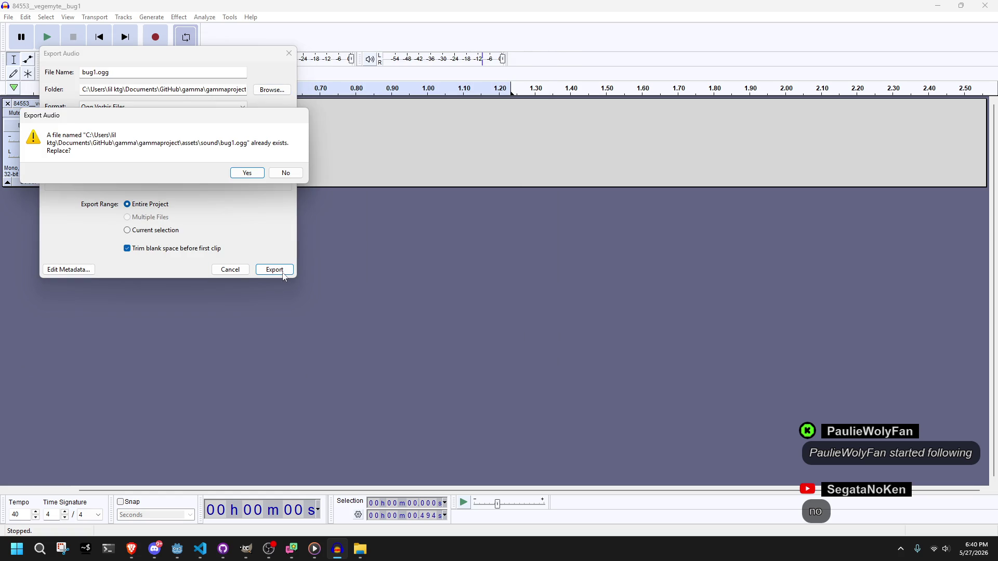
left_click(247, 173)
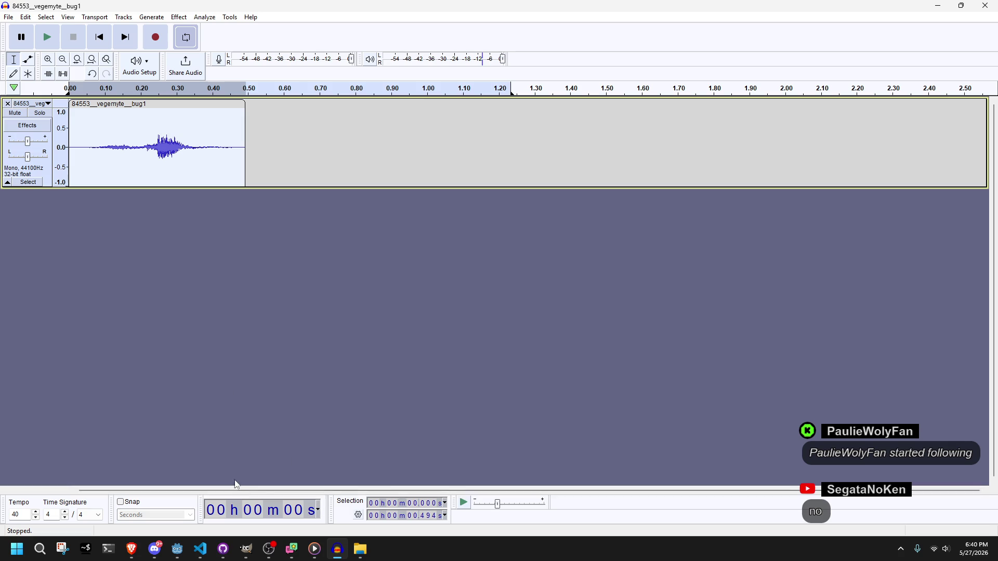
Play the exported sound again, then stop playback.
mouse_move(183, 550)
key("space")
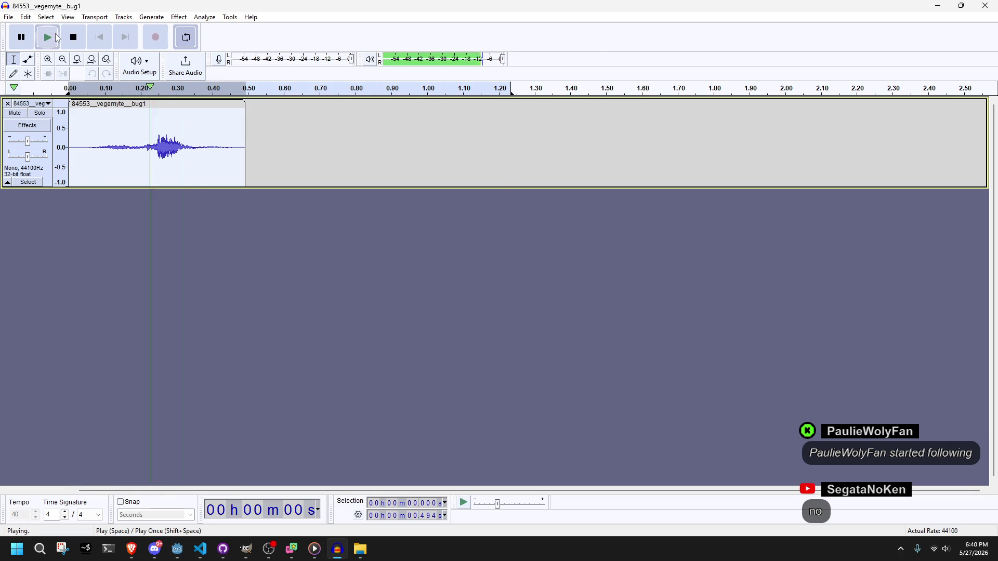
key("space")
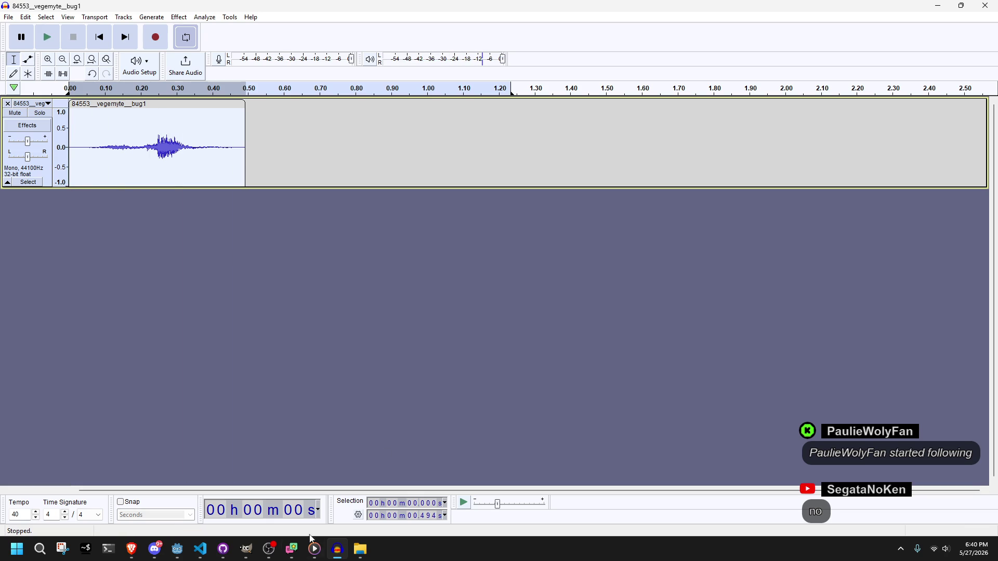
Run GammaProject, walk the character across the tiled floor to the candle, and blow it out.
left_click(182, 548)
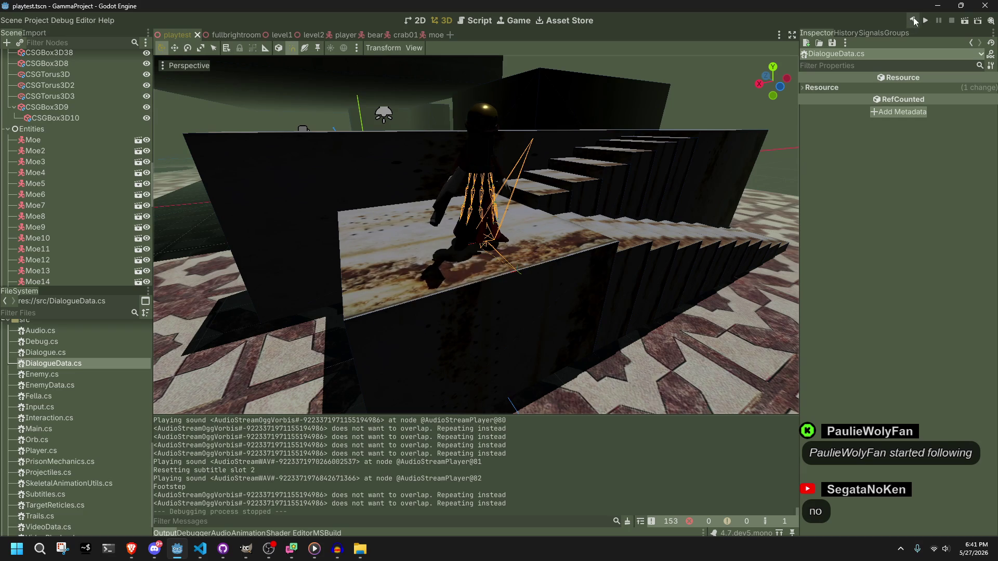
left_click(923, 21)
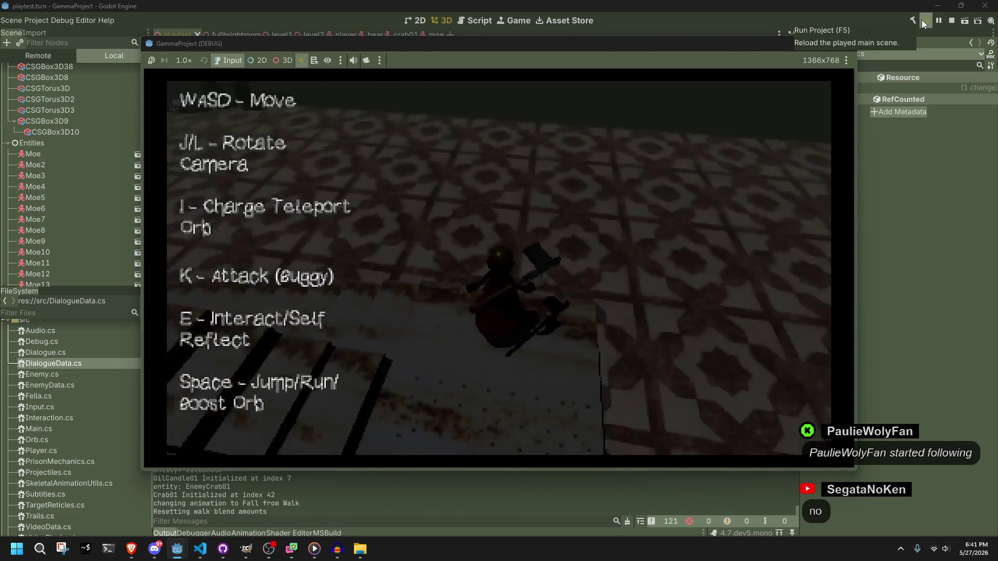
key("w")
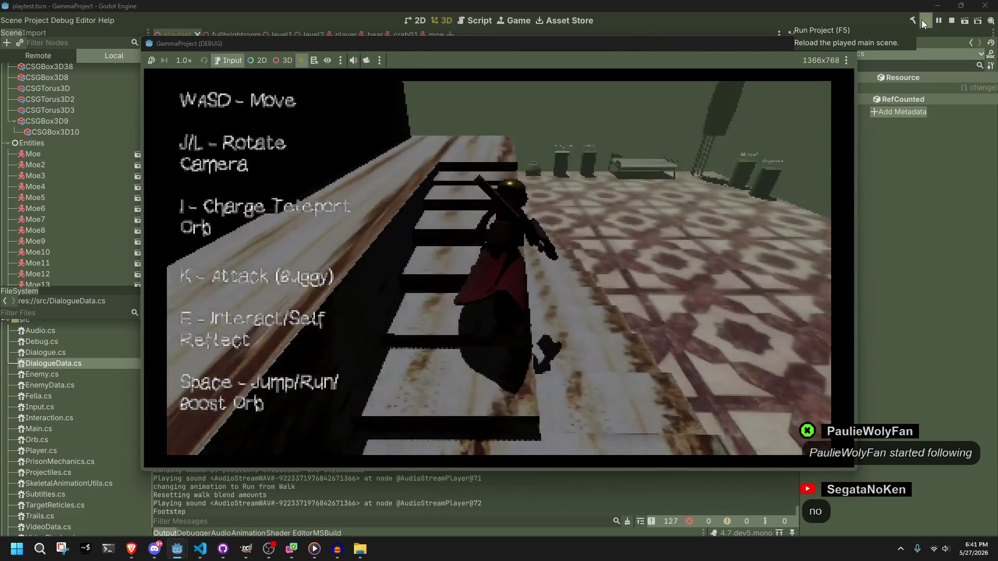
key("space")
key("w")
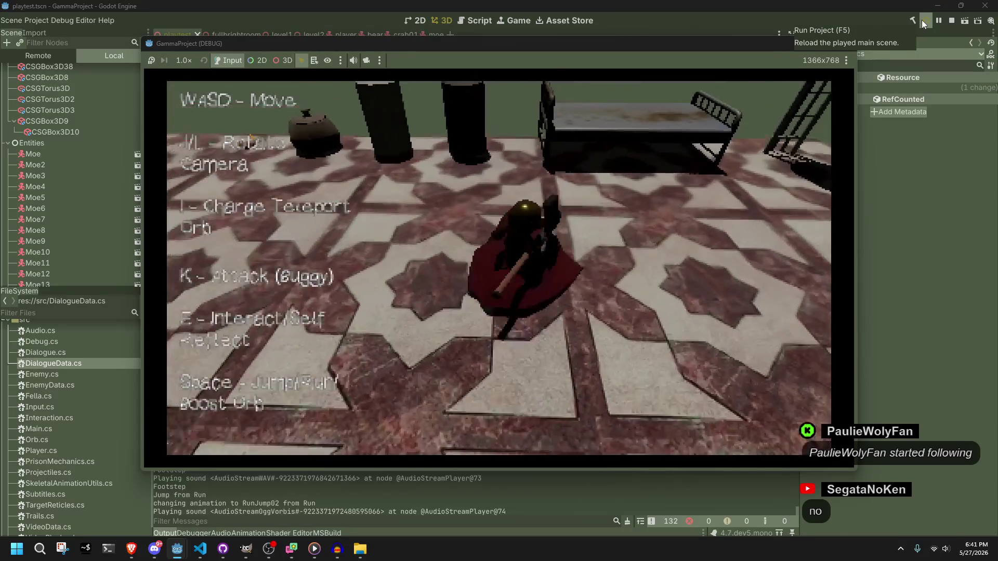
key("j")
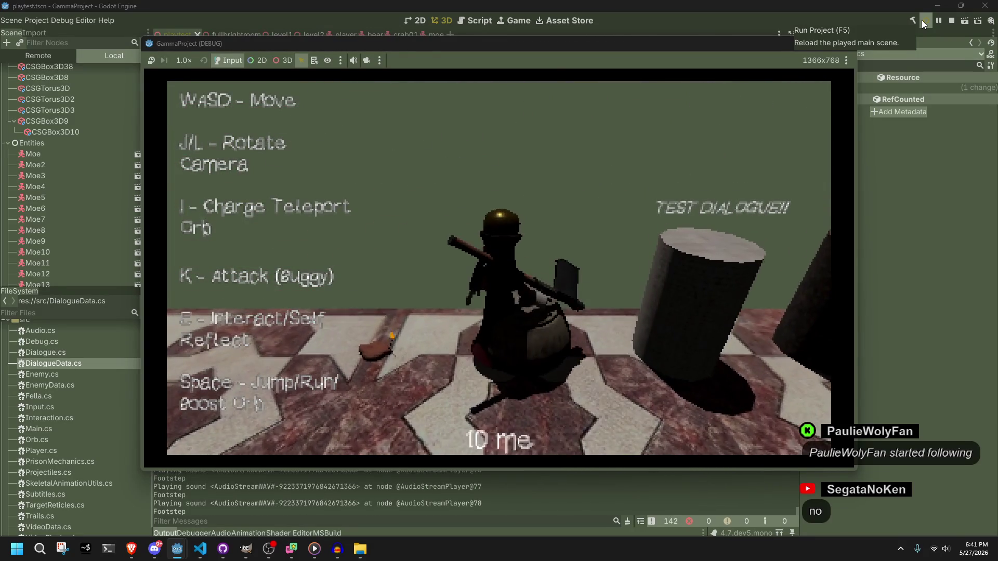
key("w")
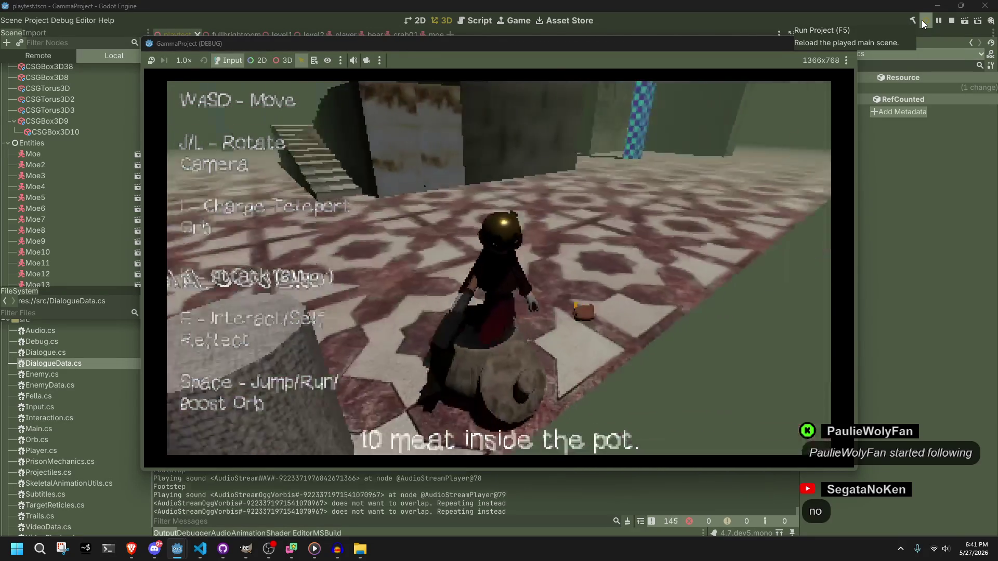
key("w")
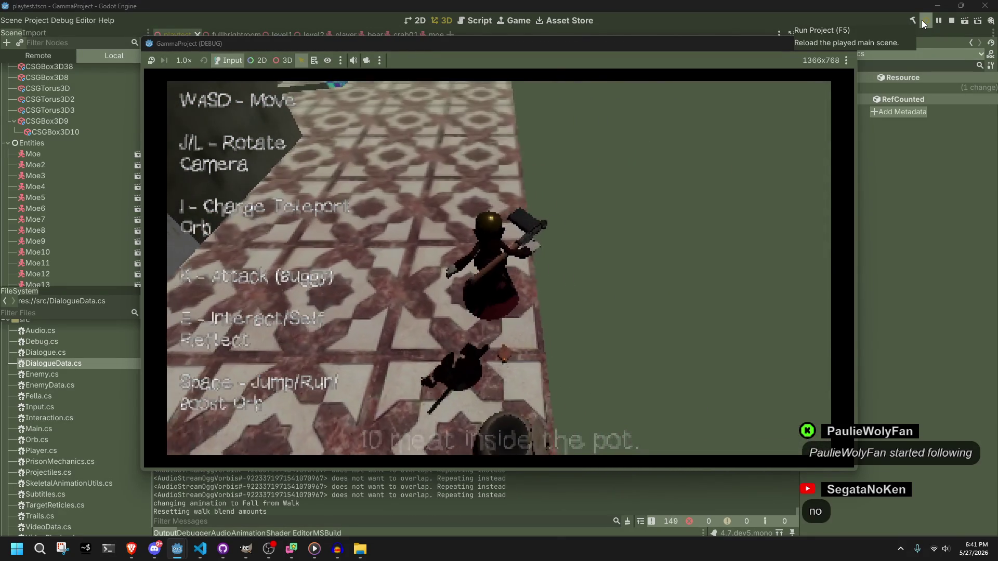
key("w")
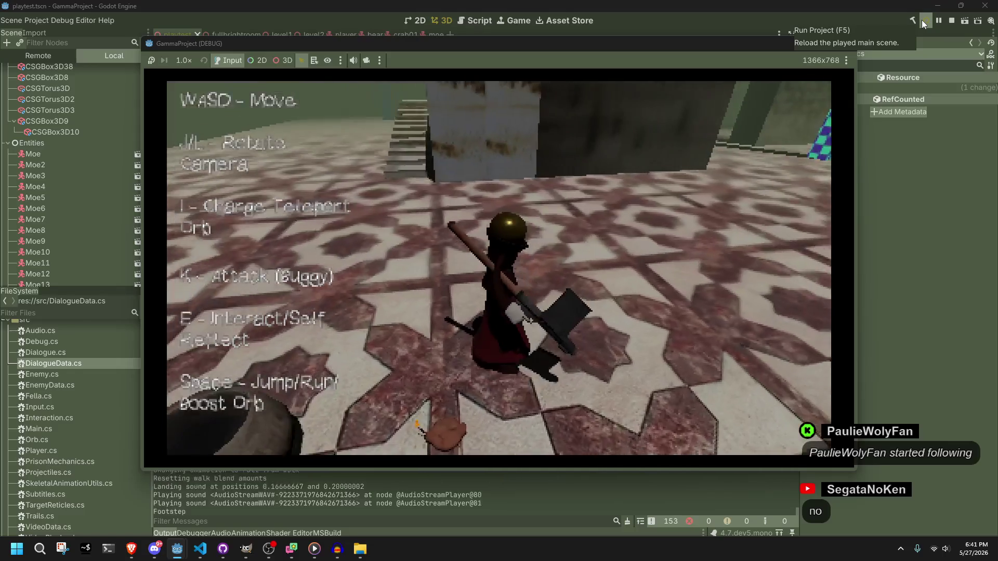
key("w")
key("e")
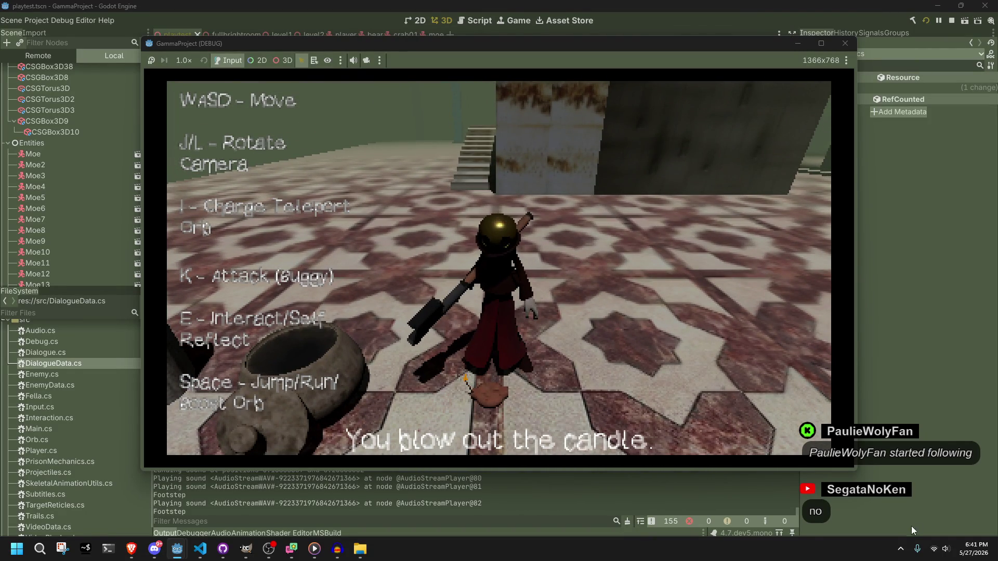
Launch GUILTY GEAR XX ACCENT CORE PLUS R from the Steam tray icon's recent games.
left_click(894, 546)
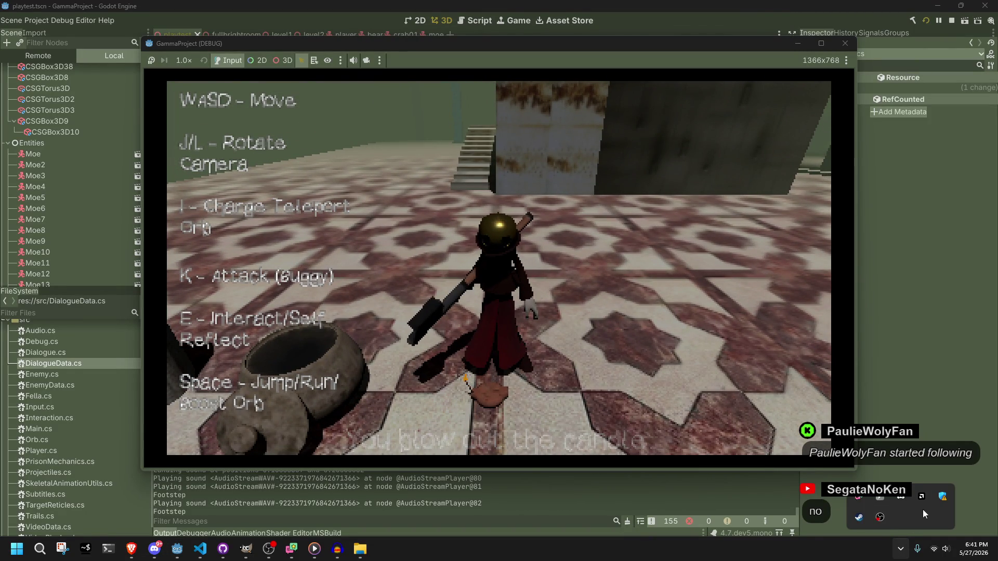
right_click(858, 518)
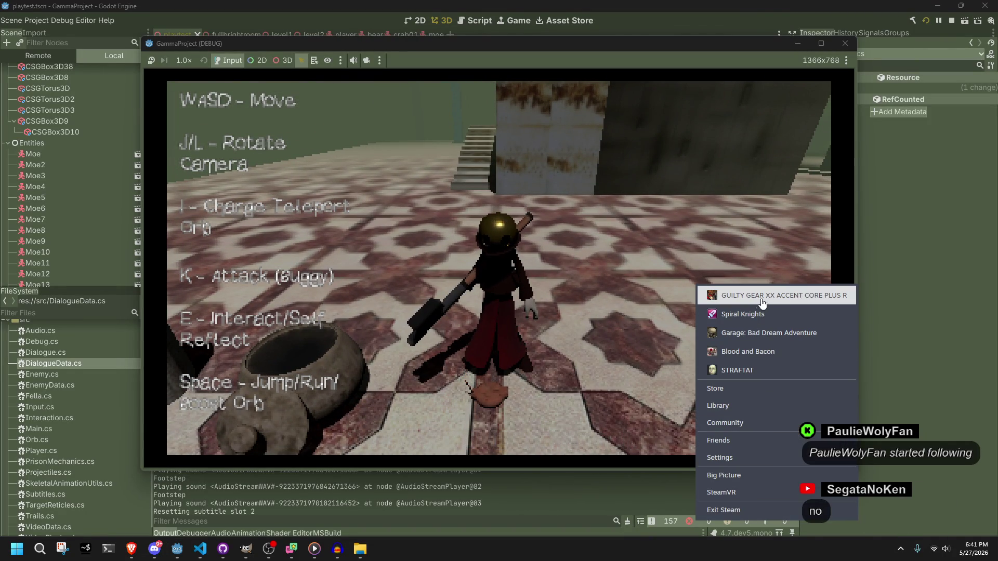
left_click(734, 296)
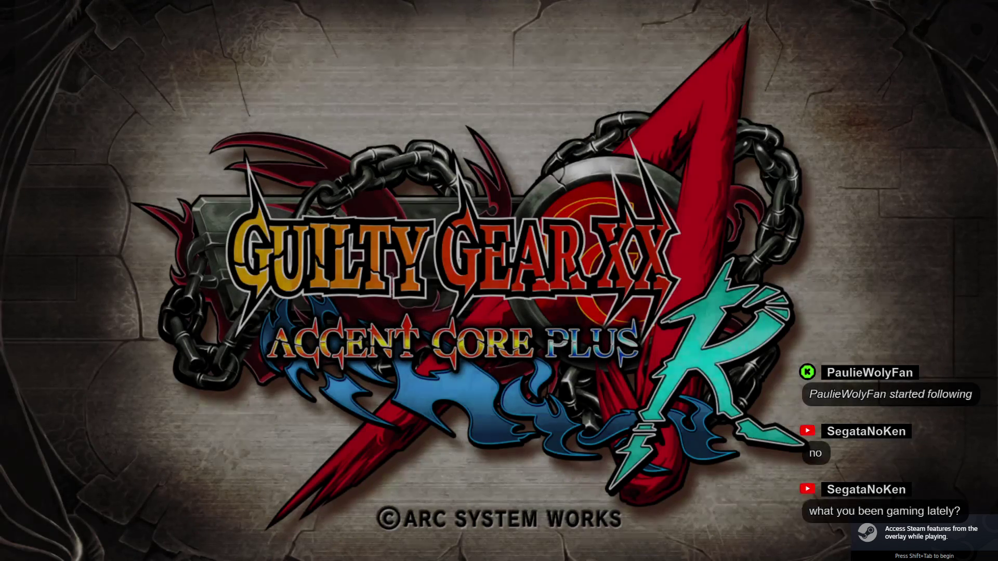
Start a Training Mode match with Anji as the fighter on the chosen stage.
key("Return")
key("Right")
key("Right")
key("Right")
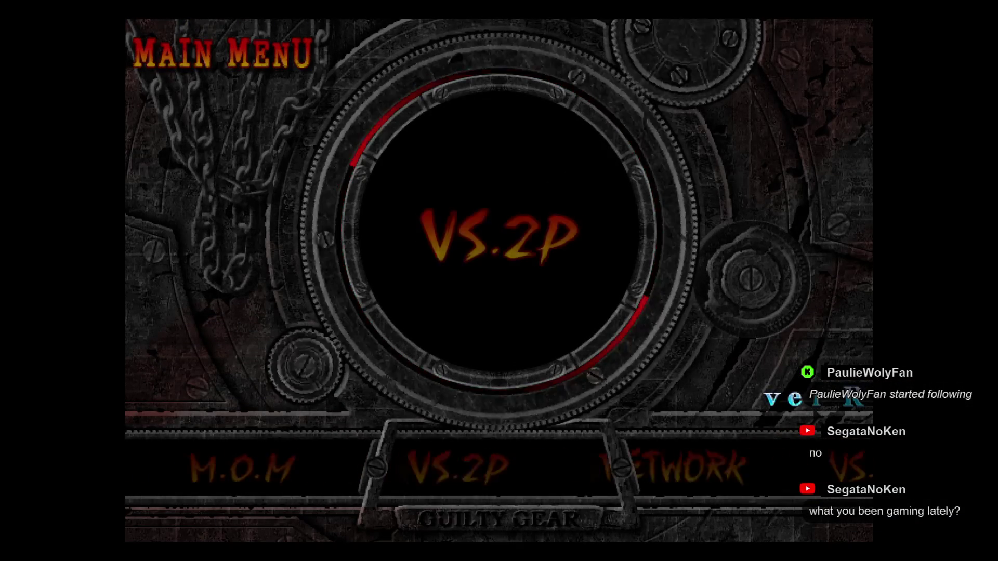
key("Right")
key("Right")
key("Right")
key("Return")
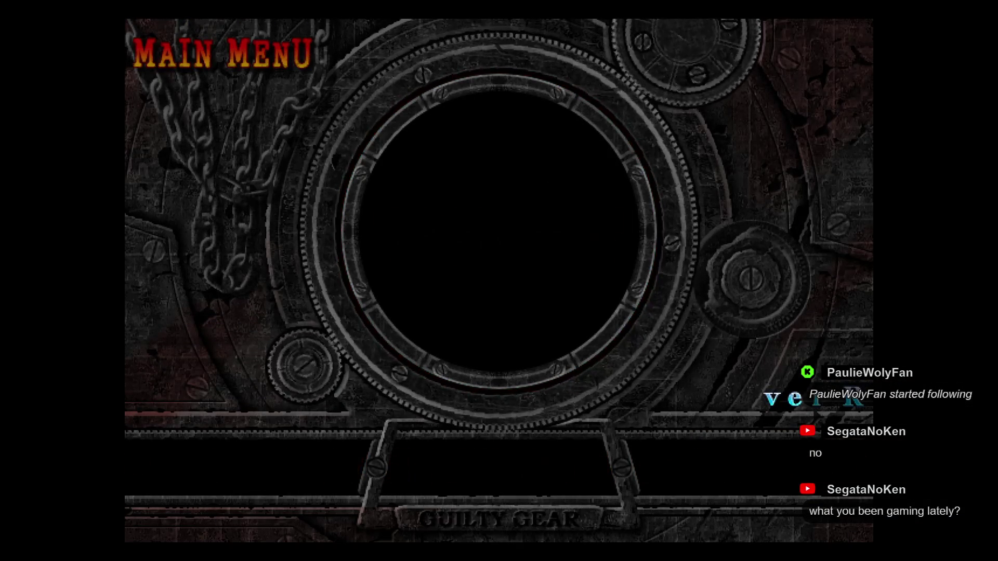
key("Right")
key("Right")
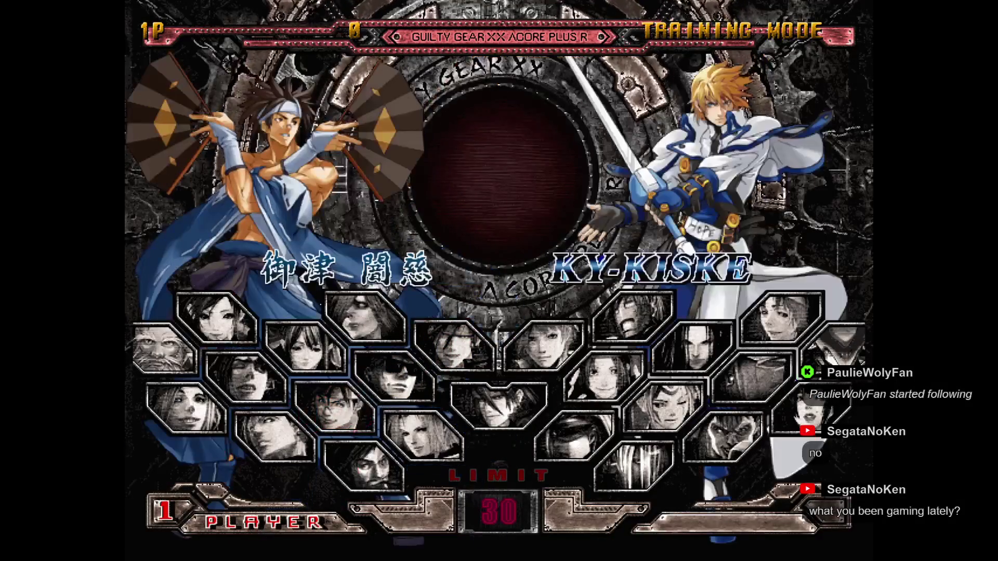
key("Left")
key("Return")
key("Down")
key("Down")
key("Return")
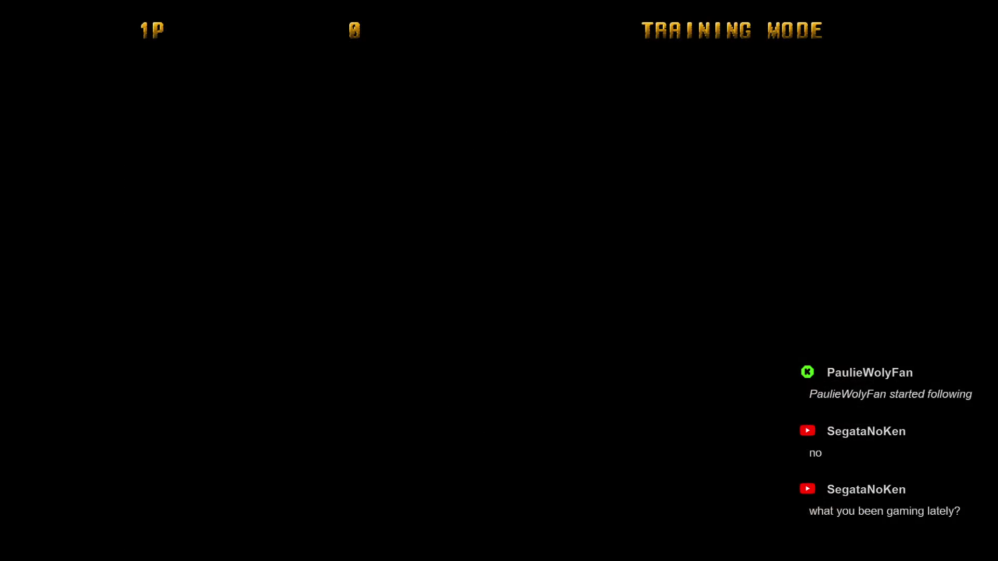
Land Anji's super on Slayer, open the training pause menu, then return to Godot.
key("Down")
key("Right")
key("Down")
key("Right")
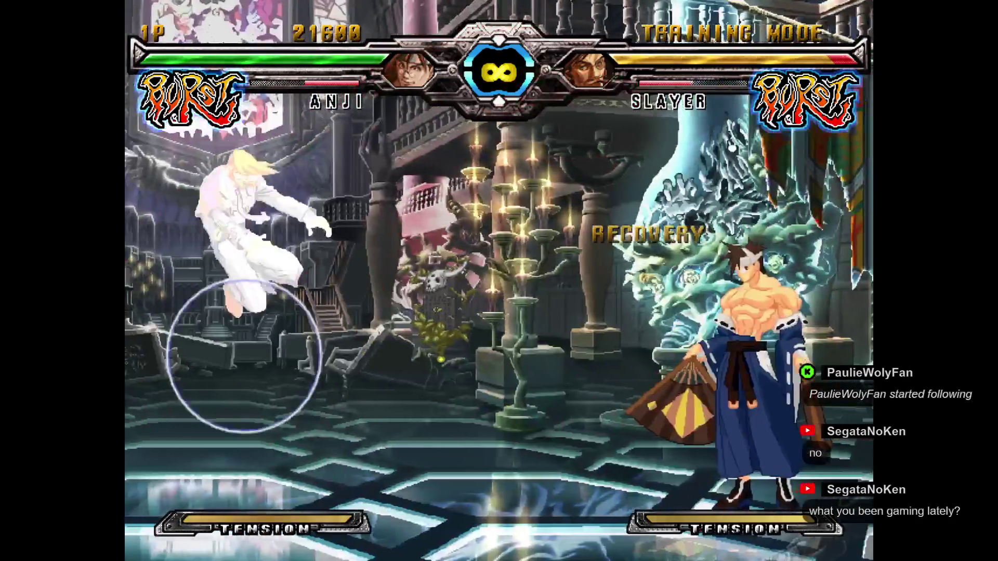
key("Left")
key("Left")
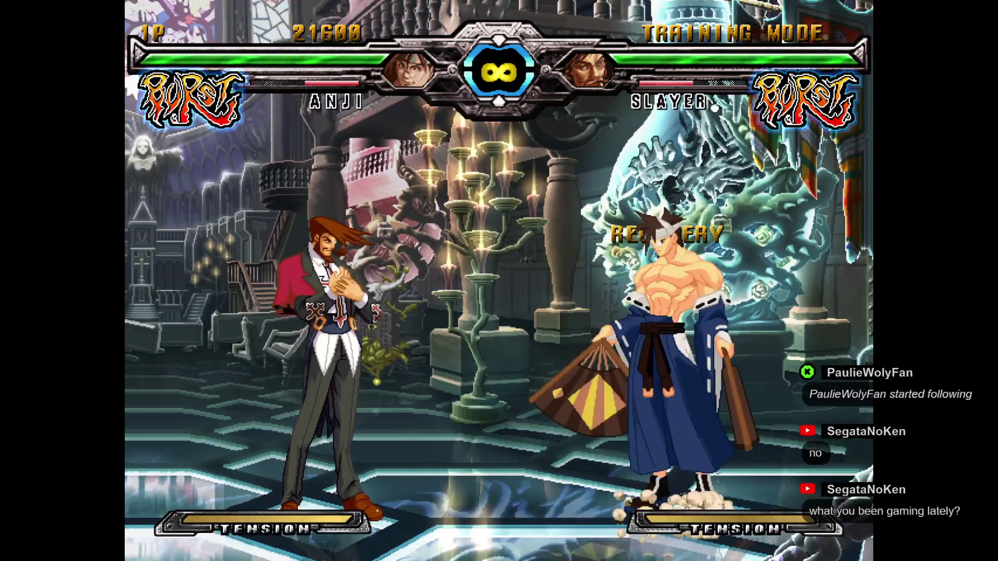
key("Escape")
key("Up")
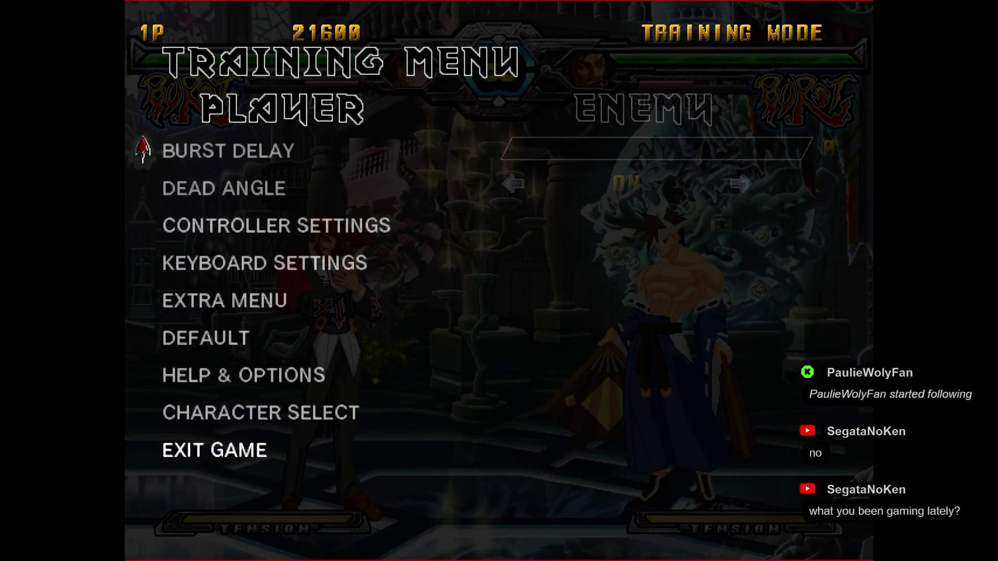
key("alt+Tab")
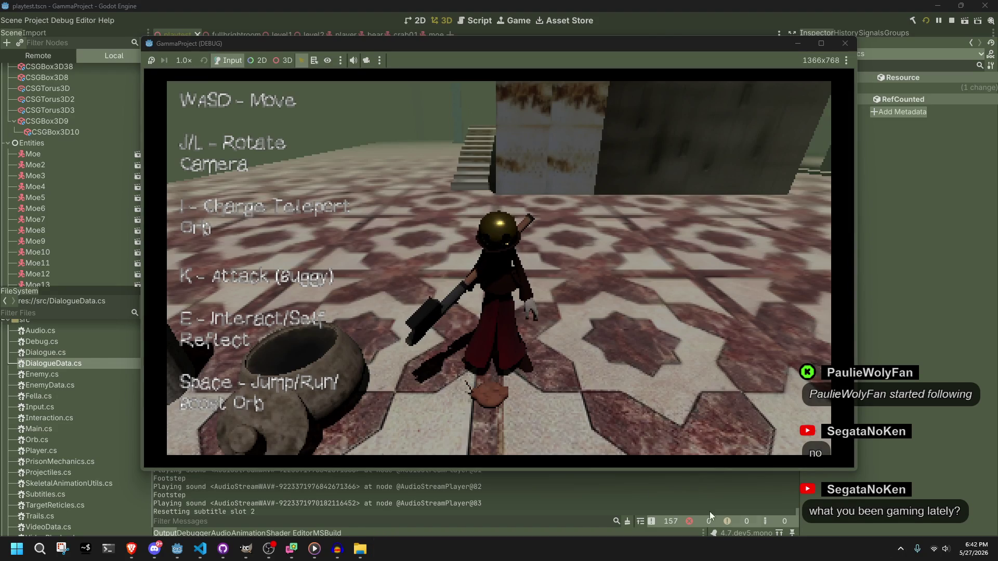
Launch STRAFTAT from the Steam tray icon's recent games list.
left_click(901, 549)
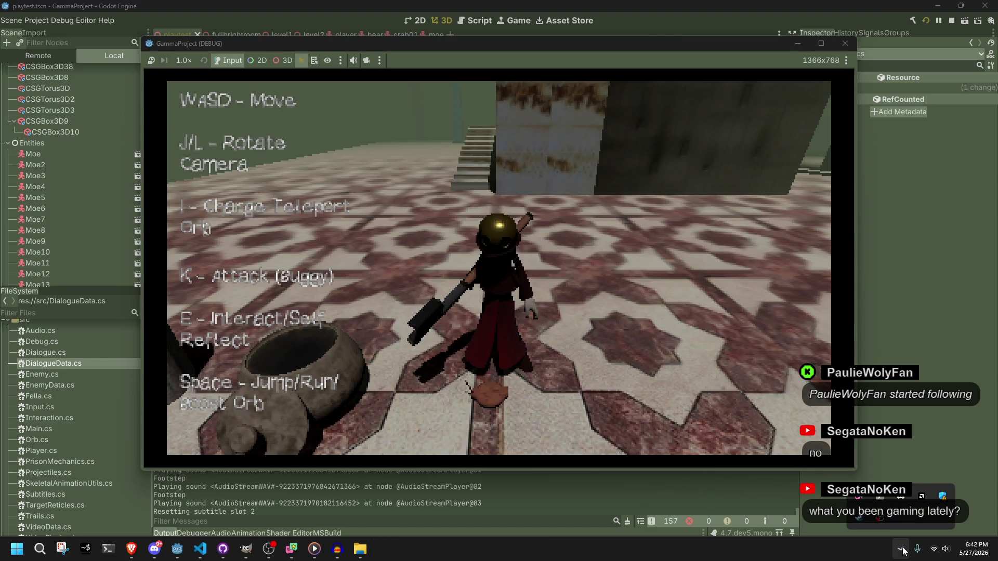
right_click(861, 521)
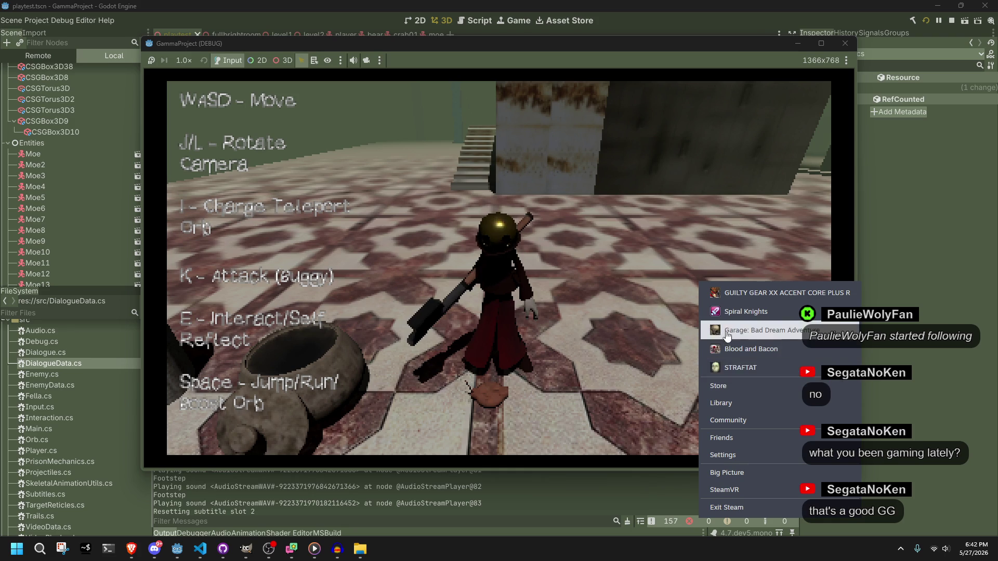
left_click(737, 368)
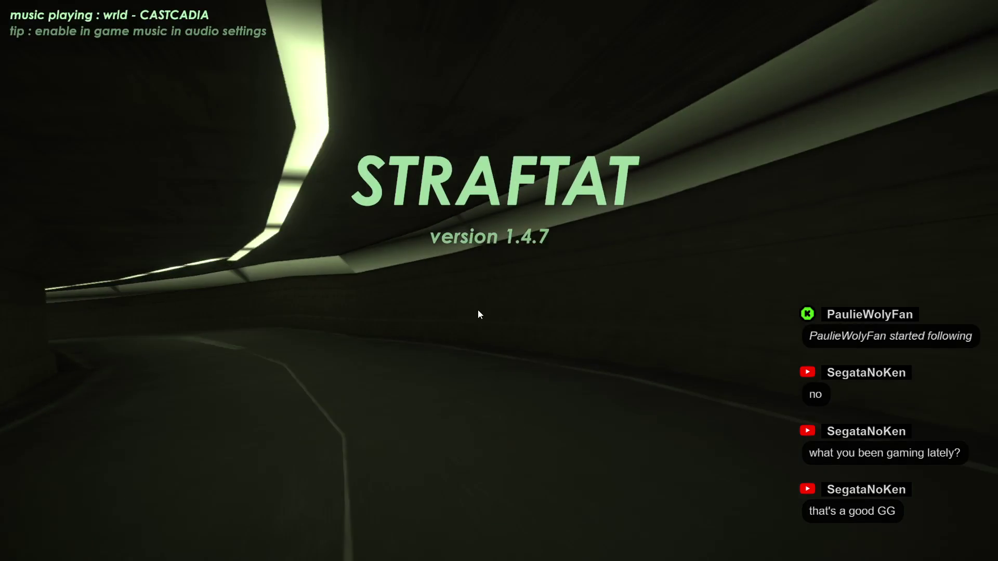
Start the STRAFTAT Tutorial map and run through the alley, ledge and tunnel to the walkway.
left_click(474, 315)
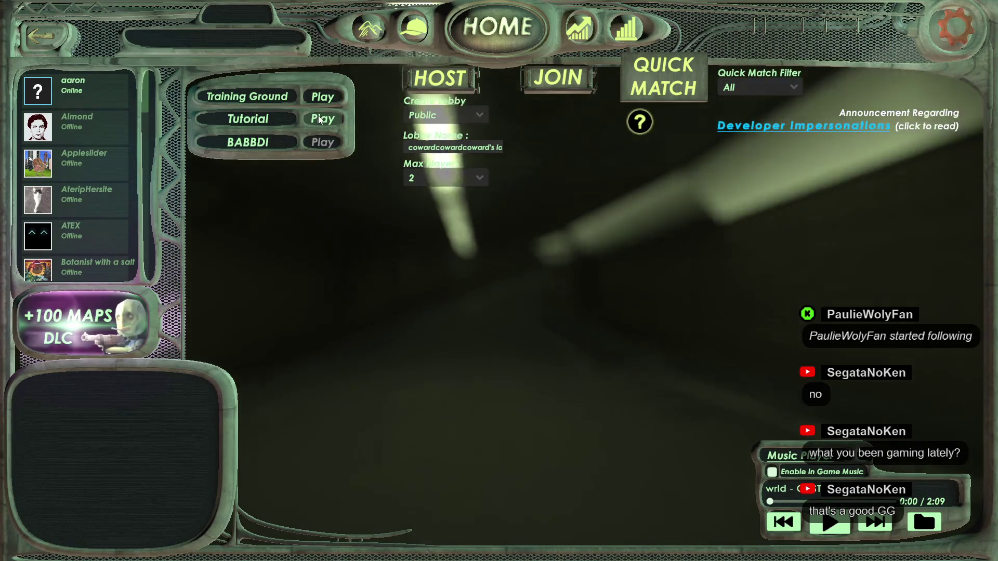
left_click(256, 123)
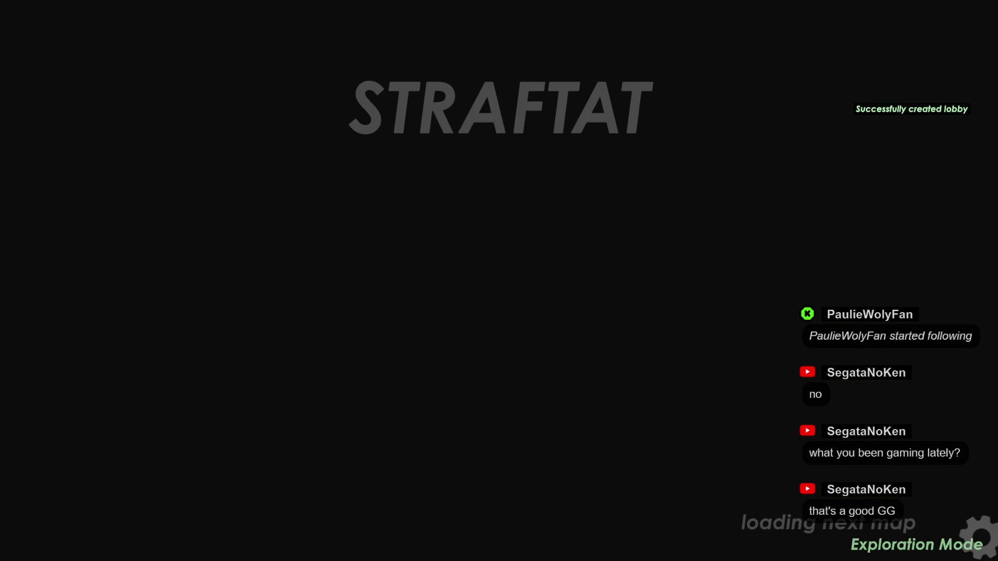
key("w")
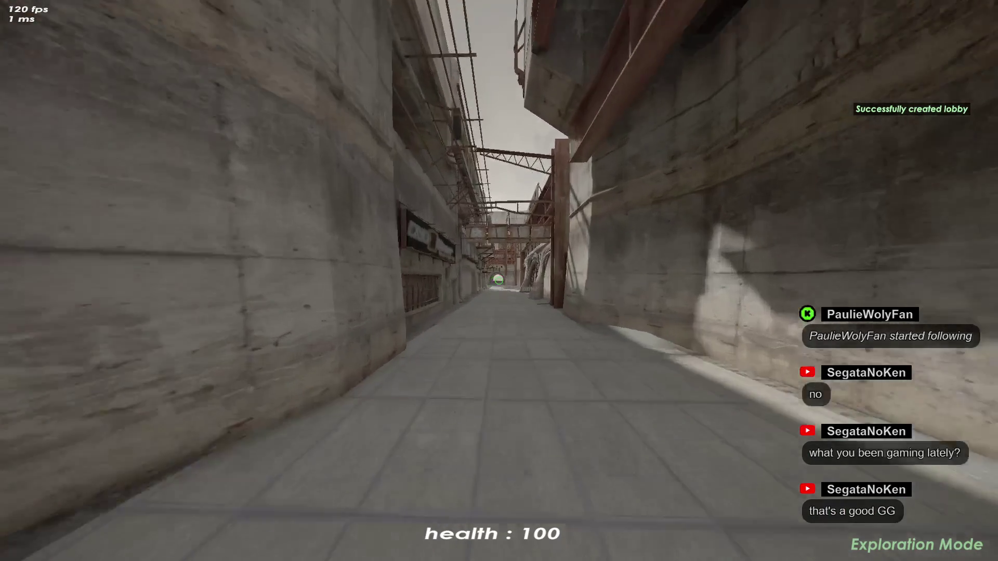
key("w")
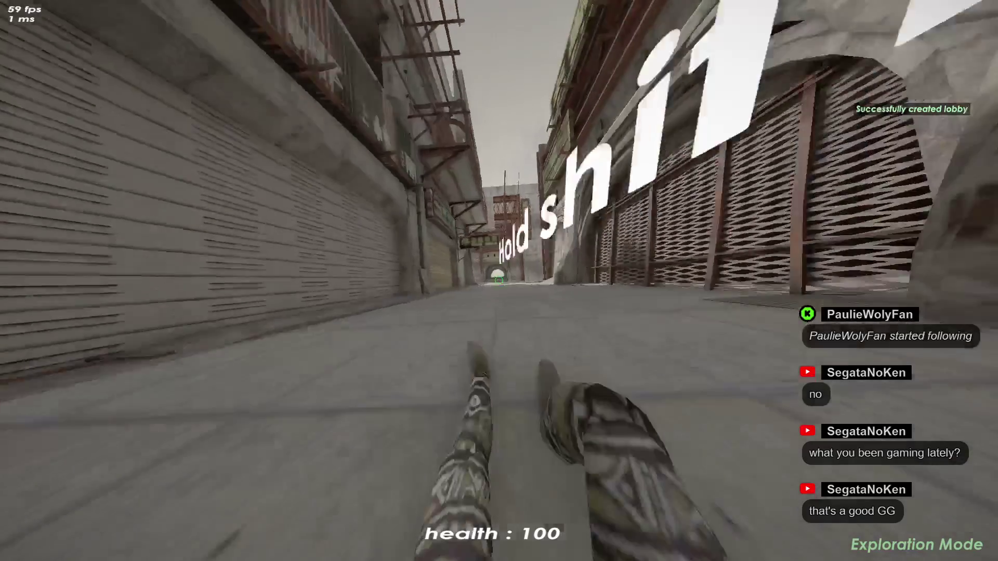
key("w")
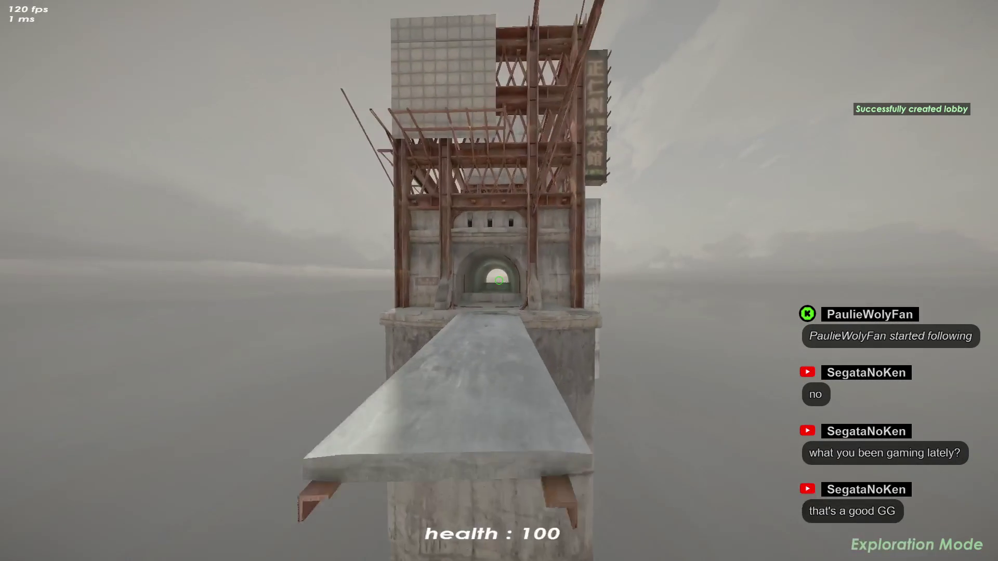
key("w")
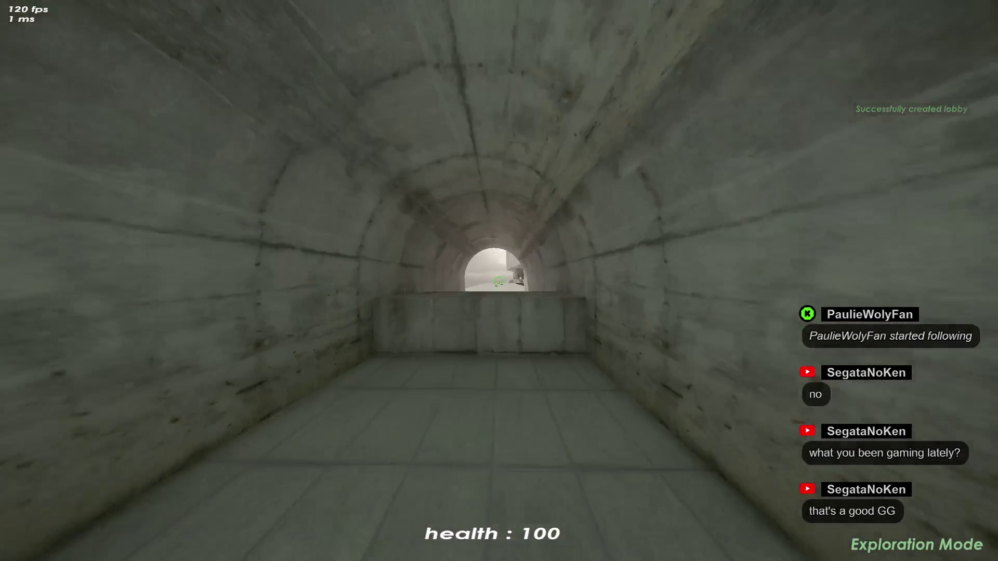
key("w")
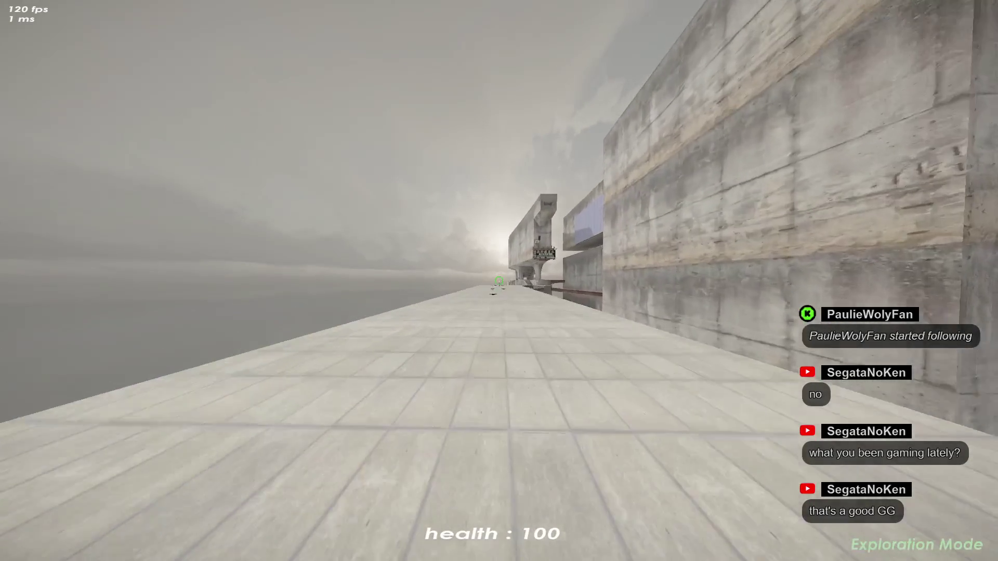
Grab the pistol off the floor, then climb the stairs and cross the corridor onto the beam.
key("w")
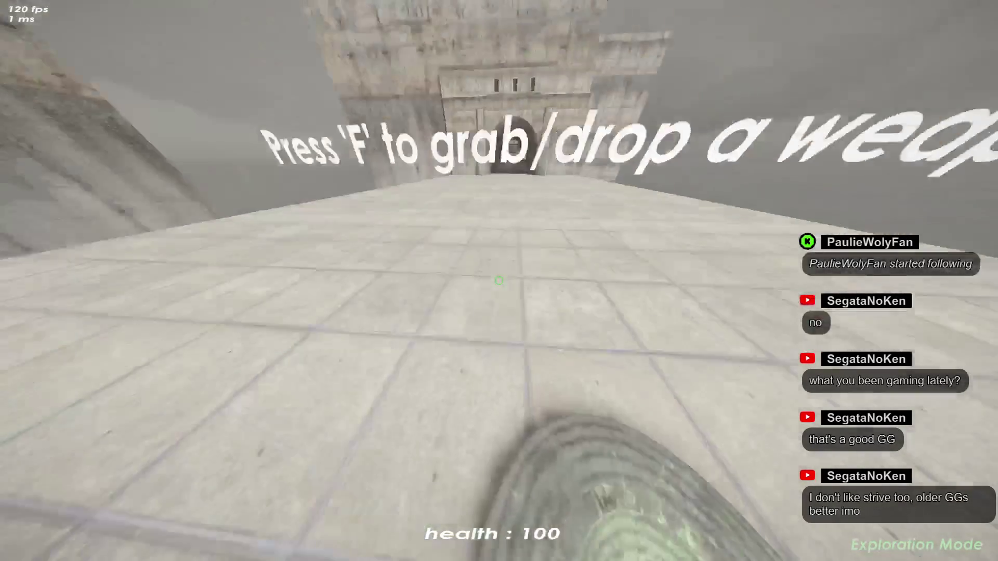
key("f")
key("w")
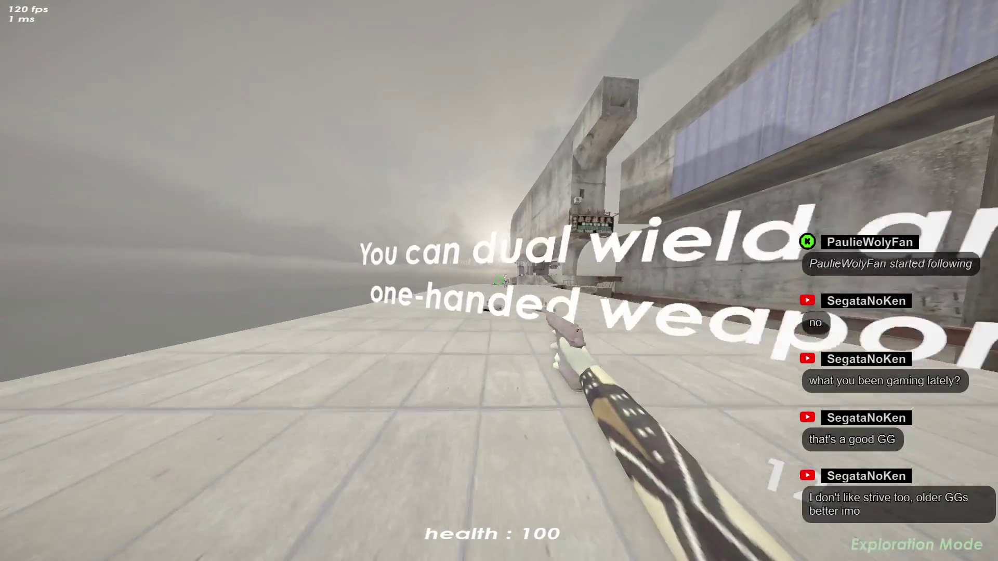
key("w")
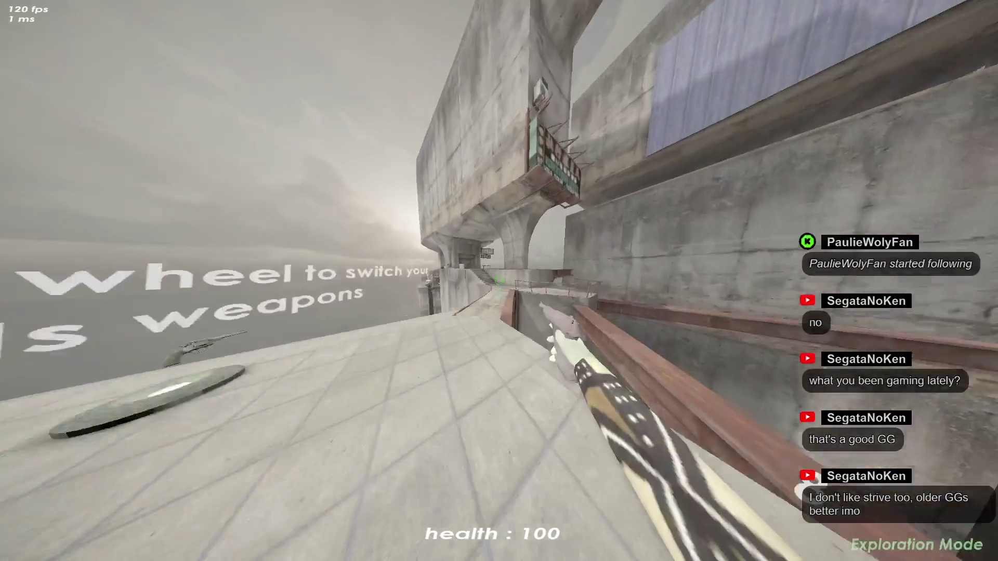
key("w")
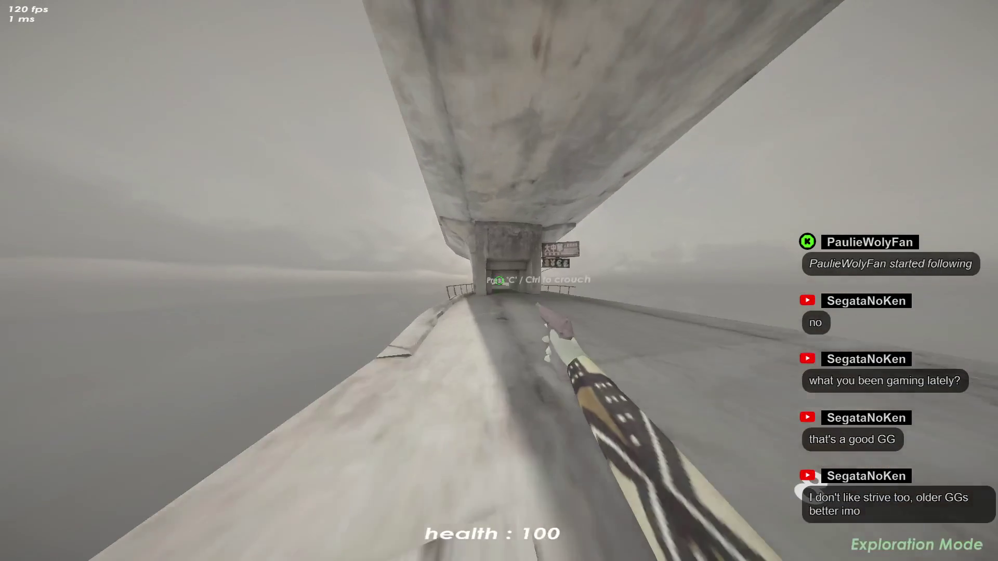
key("w")
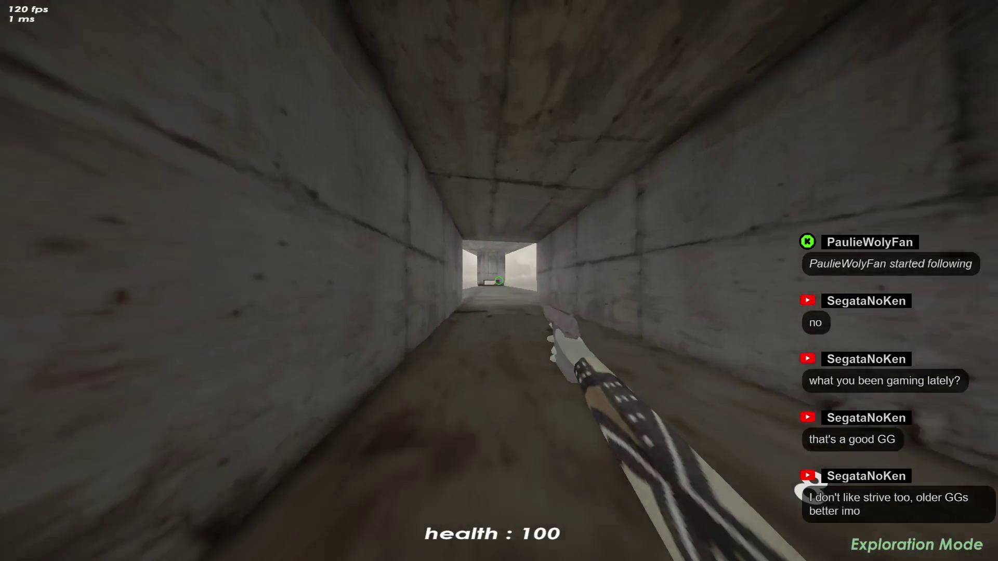
Crouch through the low tunnel, cross the rooftops, wallrun the concrete wall, then return to Godot.
key("w")
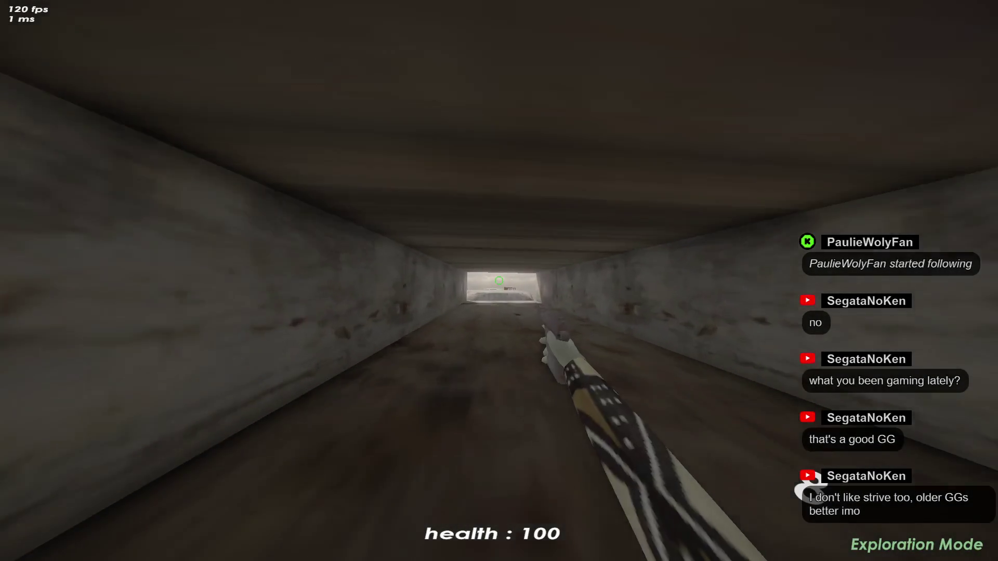
key("w")
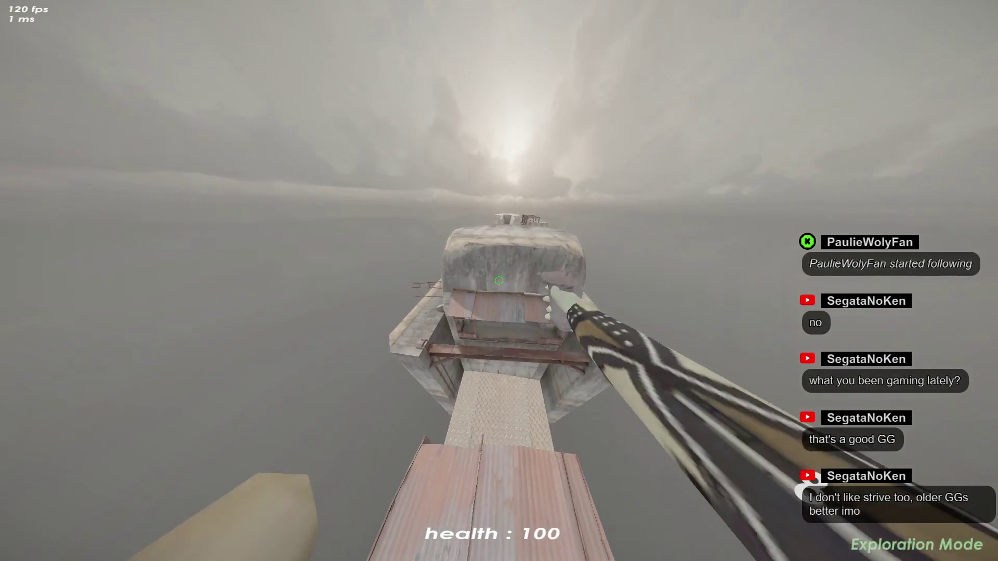
key("w")
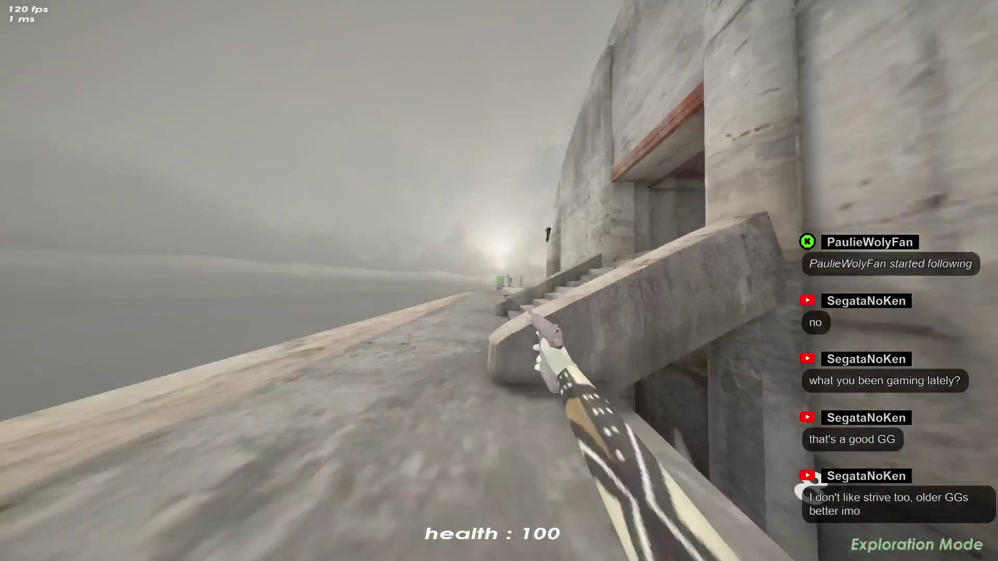
key("w")
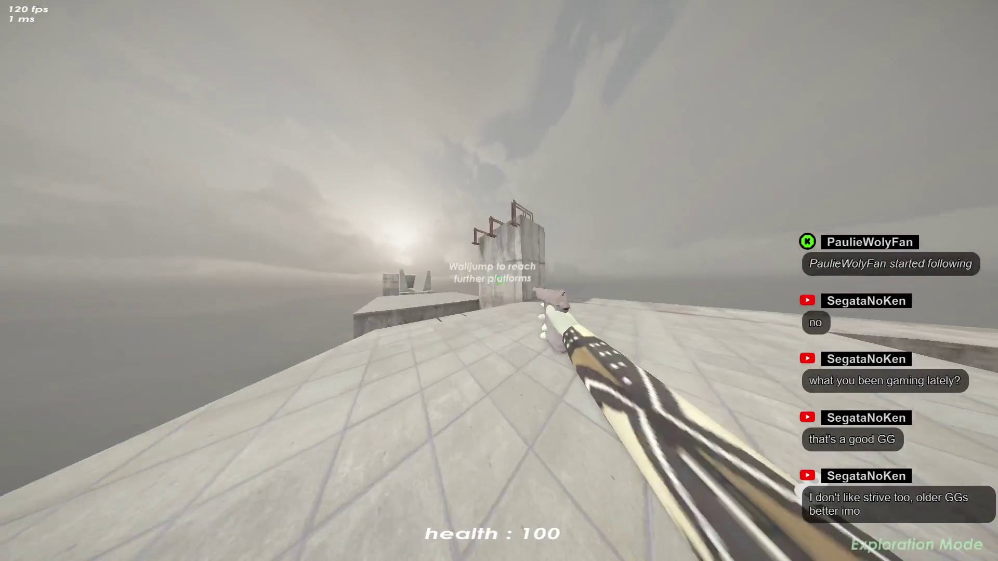
key("w")
key("w")
key("w")
key("w")
key("w")
key("w")
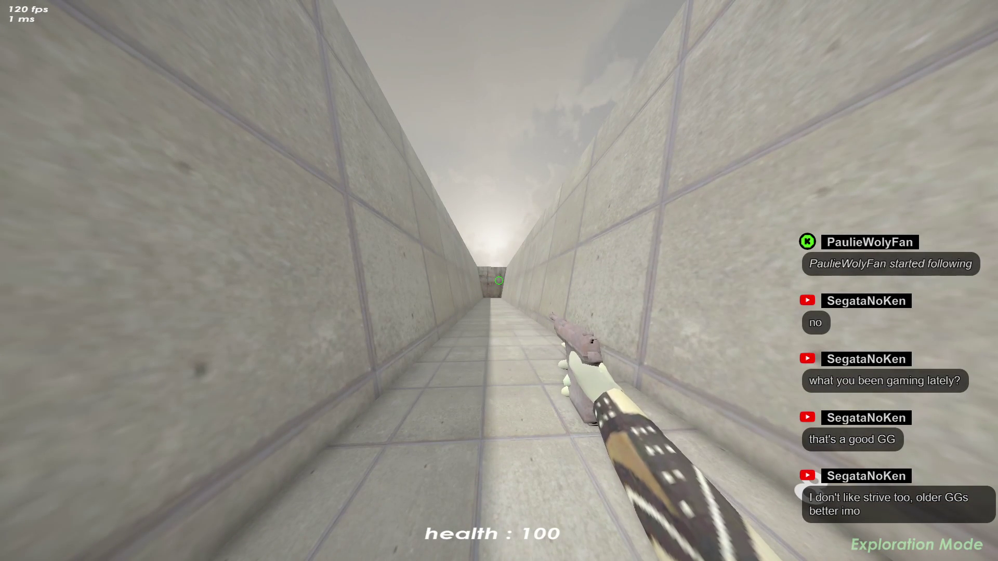
key("alt+Tab")
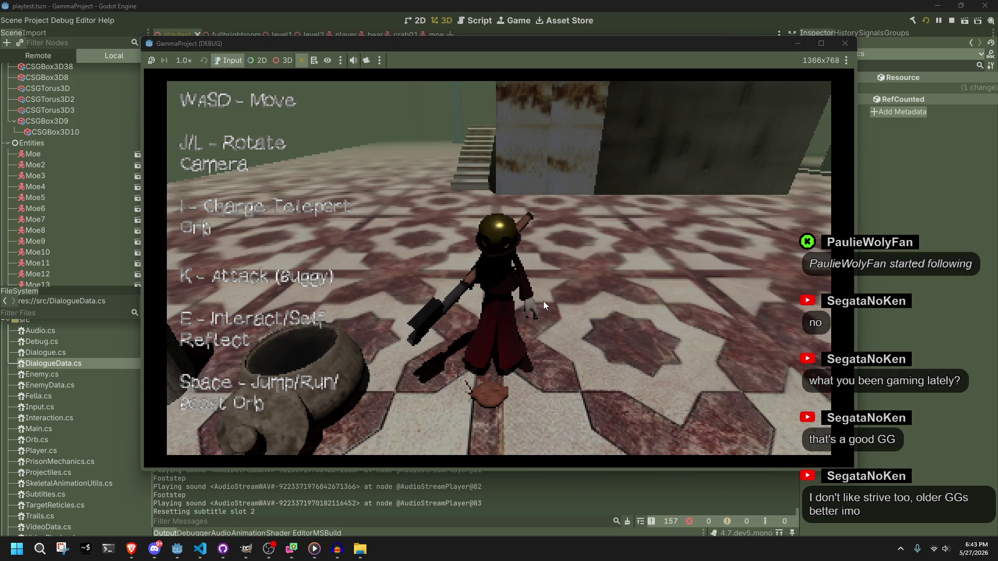
Bring up Steam's recent-games menu from the taskbar's hidden icons, dismissing and reopening it once.
left_click(901, 549)
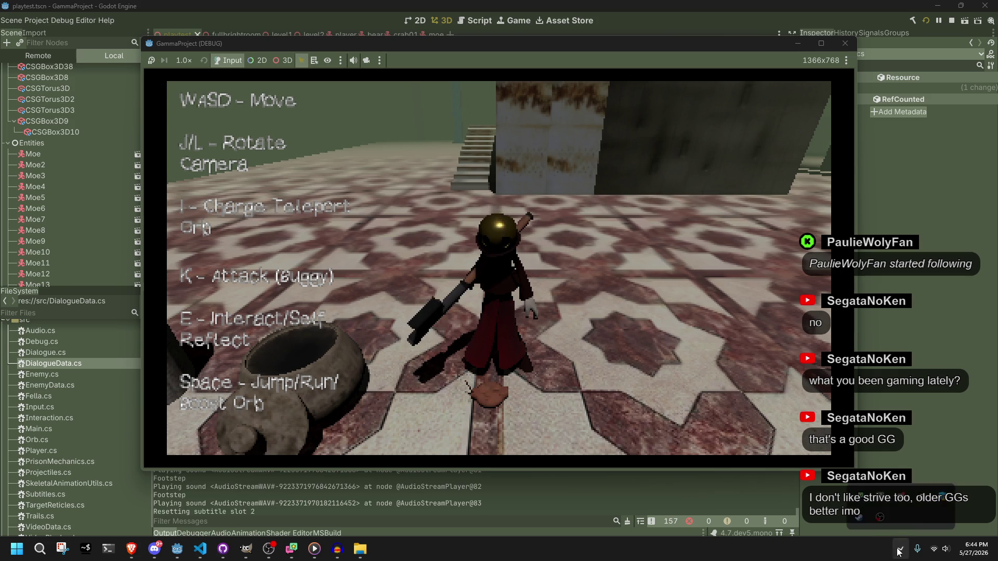
right_click(869, 522)
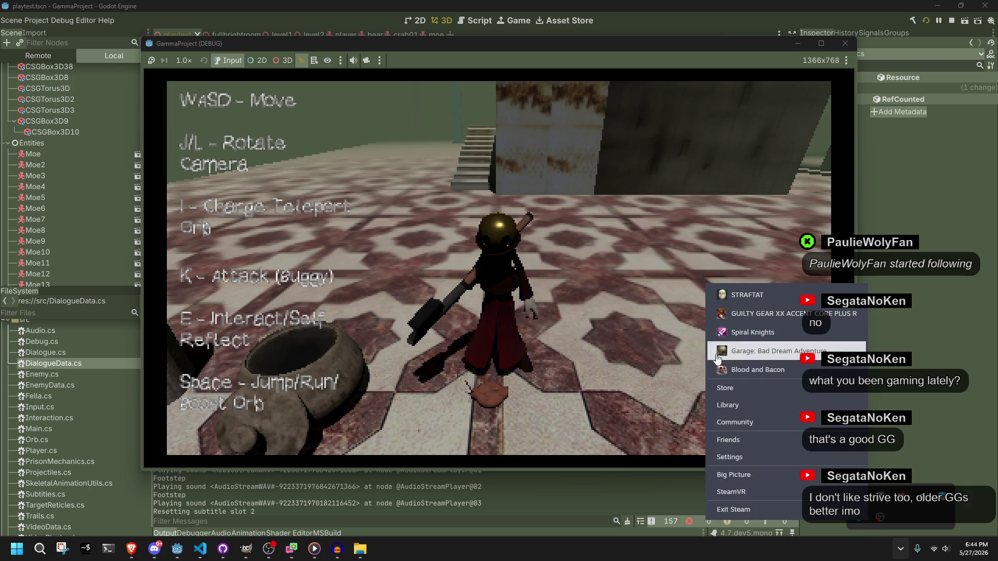
left_click(914, 533)
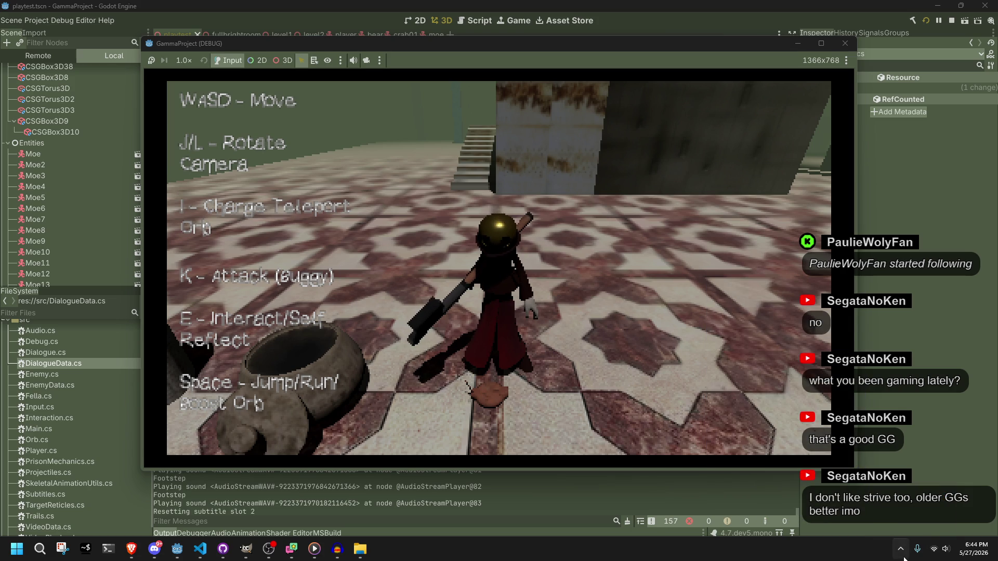
left_click(901, 549)
right_click(858, 519)
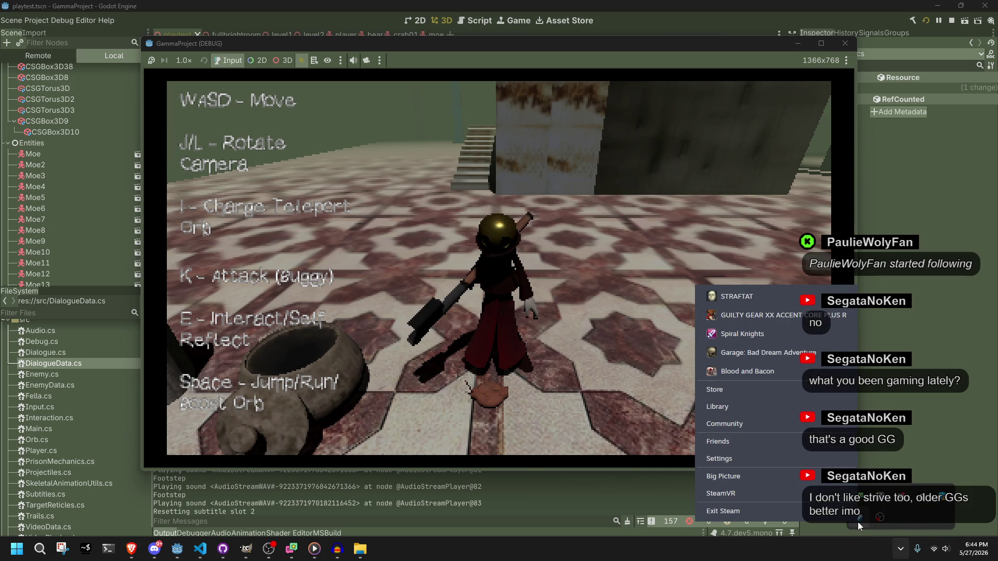
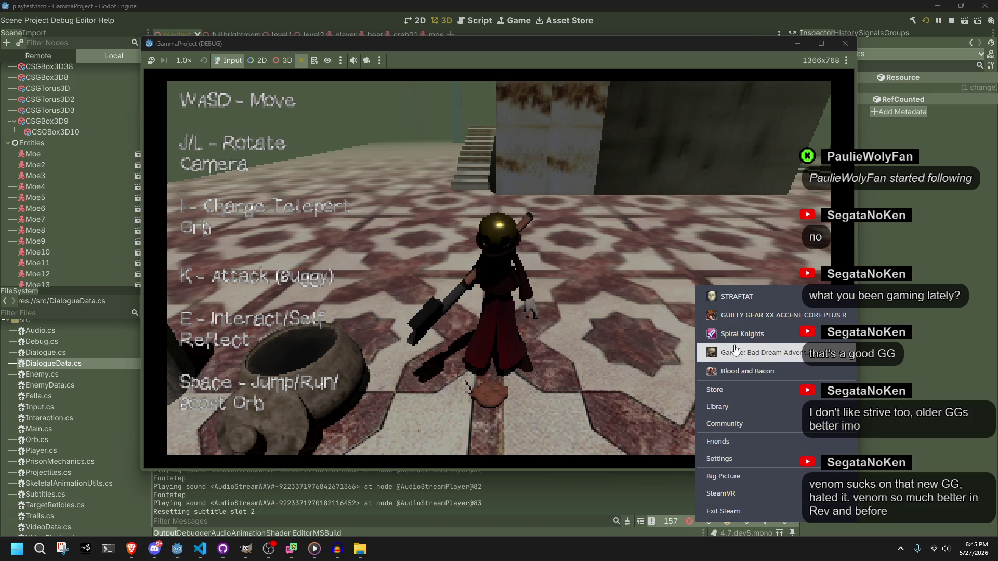
Launch Garage: Bad Dream Adventure from Steam's recent games list.
left_click(716, 354)
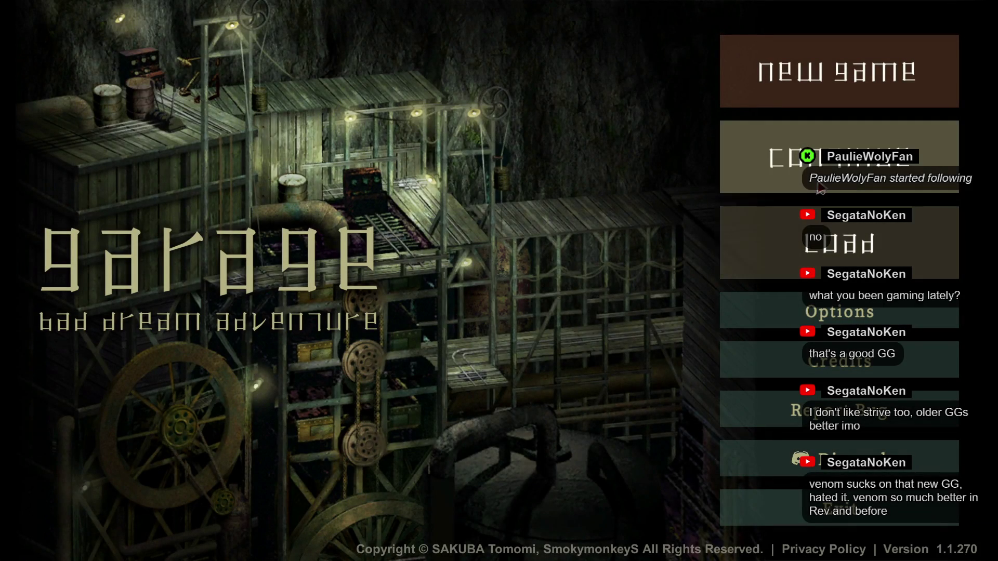
Continue the saved game and head out onto the Inner Track toward the fuel station.
left_click(827, 161)
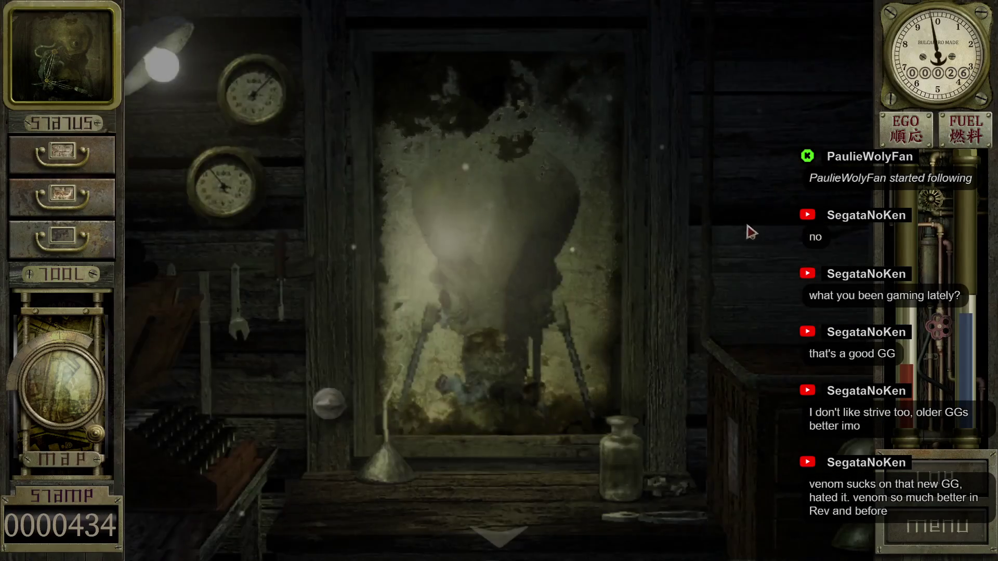
left_click(507, 515)
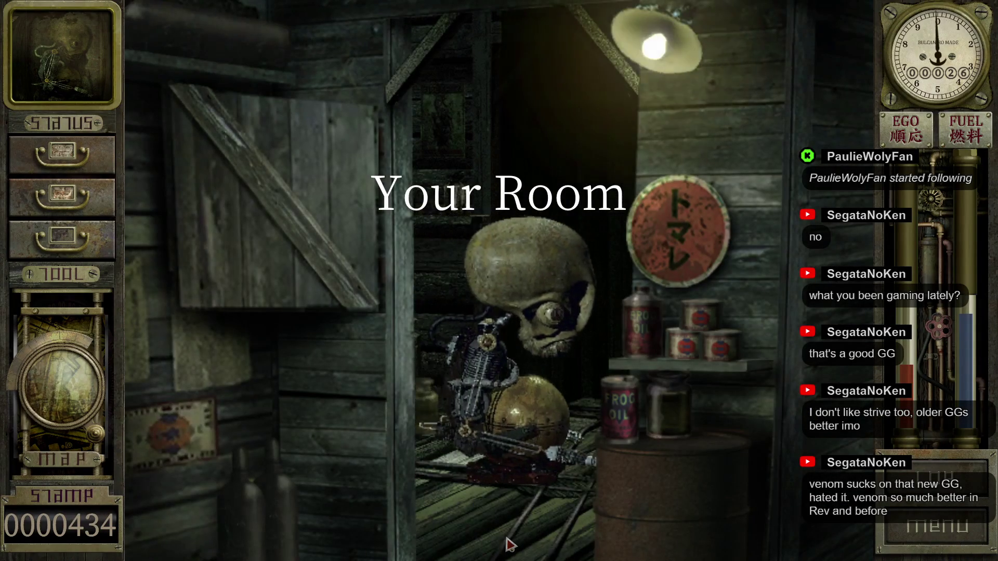
left_click(508, 544)
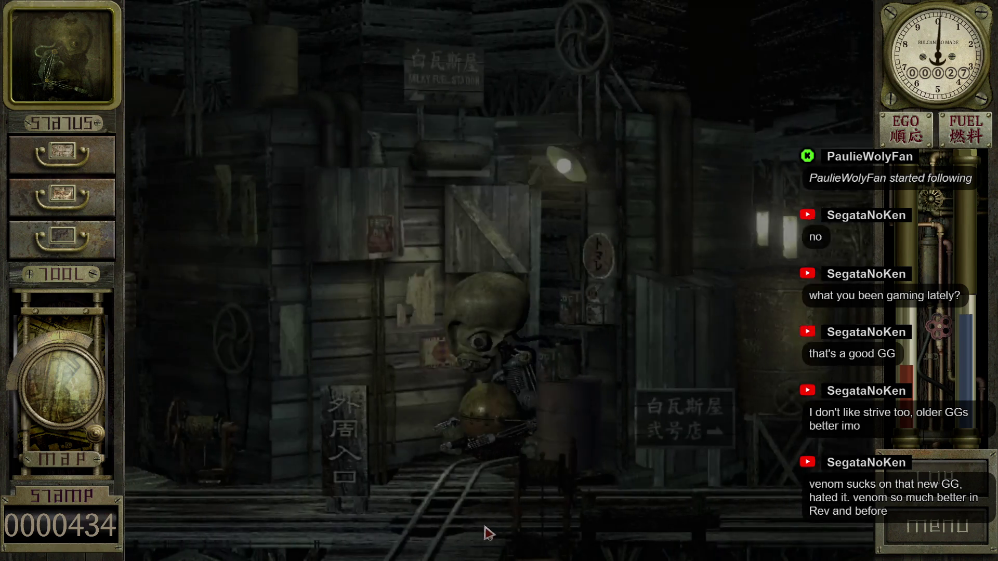
left_click(166, 287)
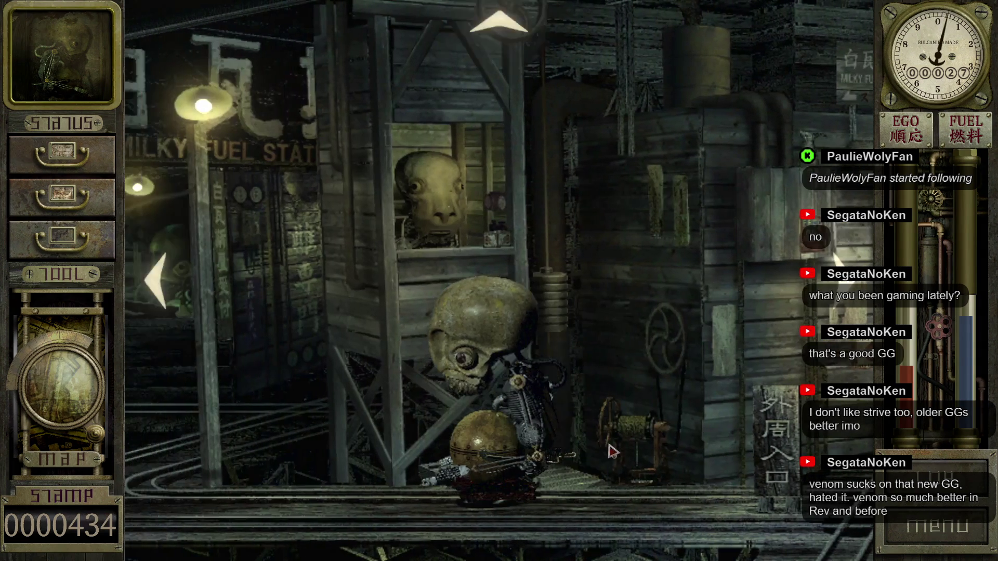
Pull up the bottle trap's crabs, reset it with Bottle Trap (S), and travel to Outer Track.
left_click(612, 451)
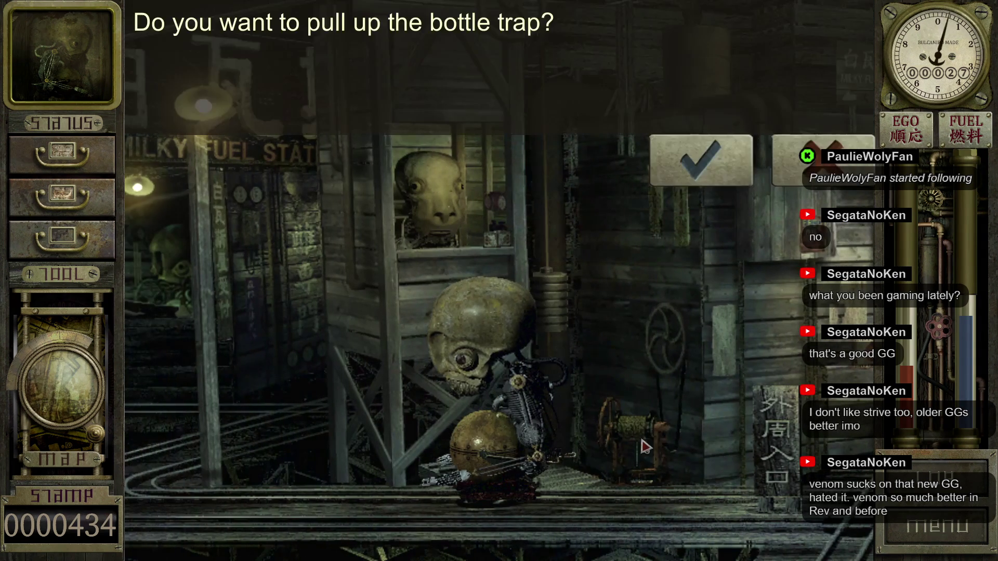
left_click(684, 190)
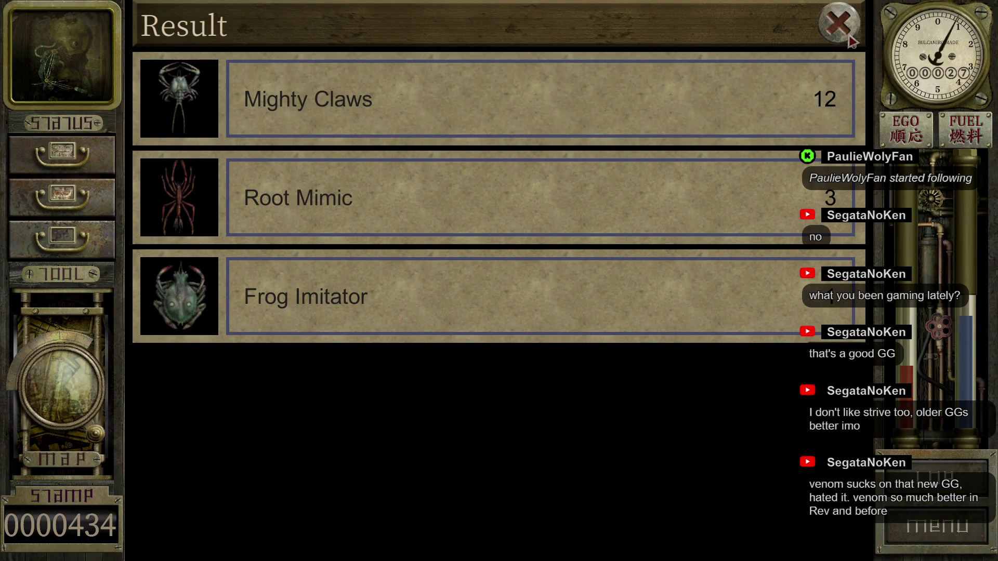
left_click(847, 36)
left_click(733, 171)
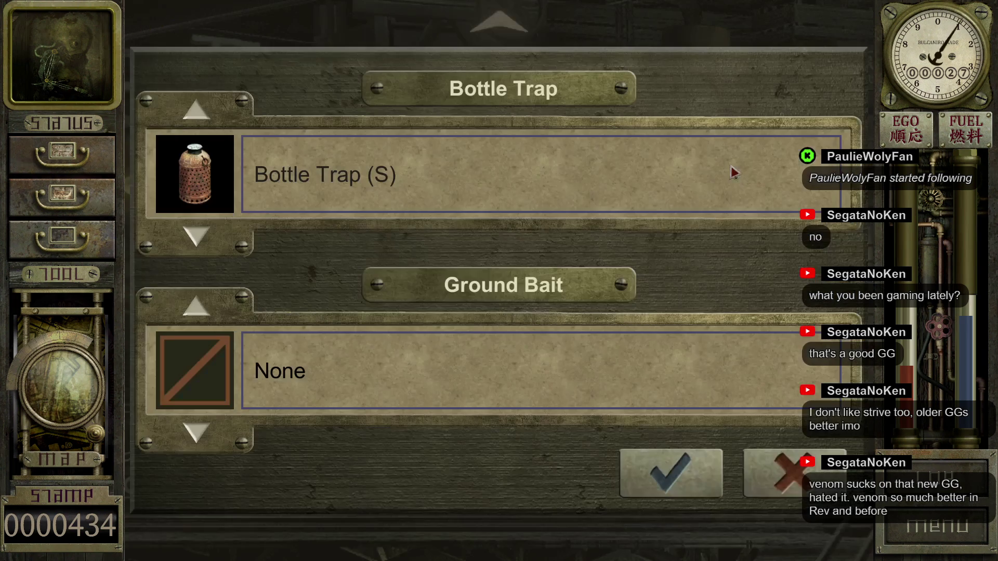
left_click(644, 481)
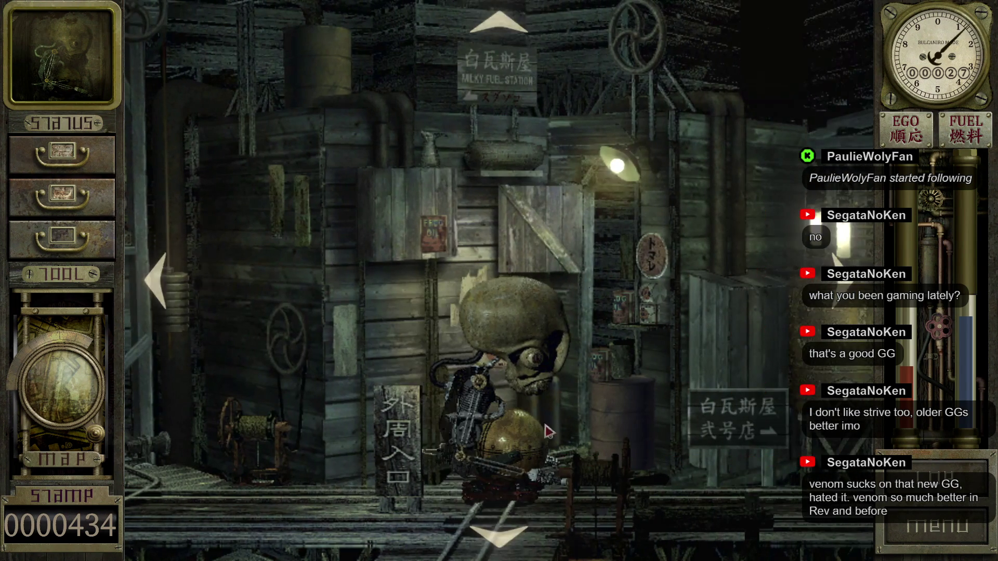
left_click(496, 526)
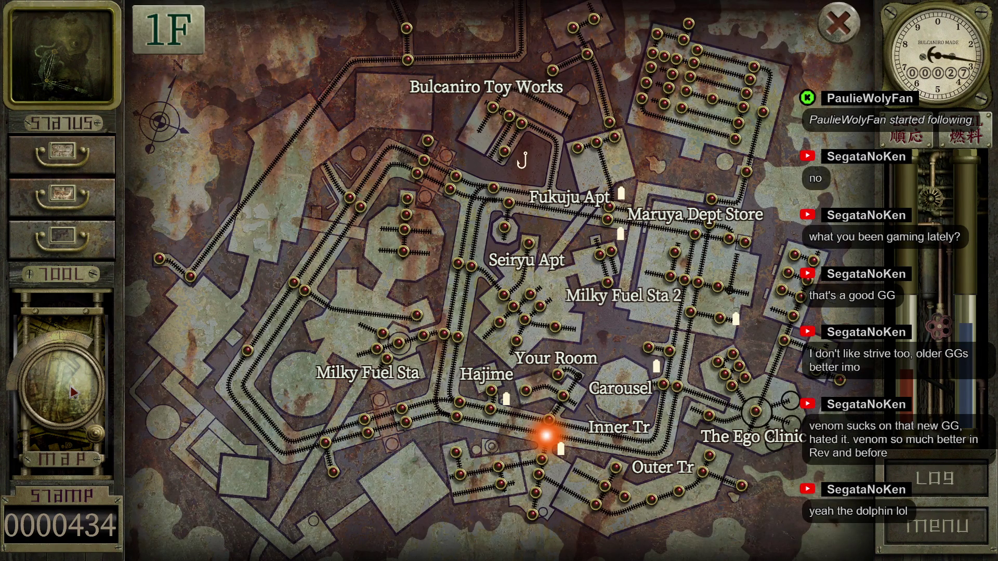
Close the map and restore ego with the clinic's Ego Recovering Machine.
left_click(73, 392)
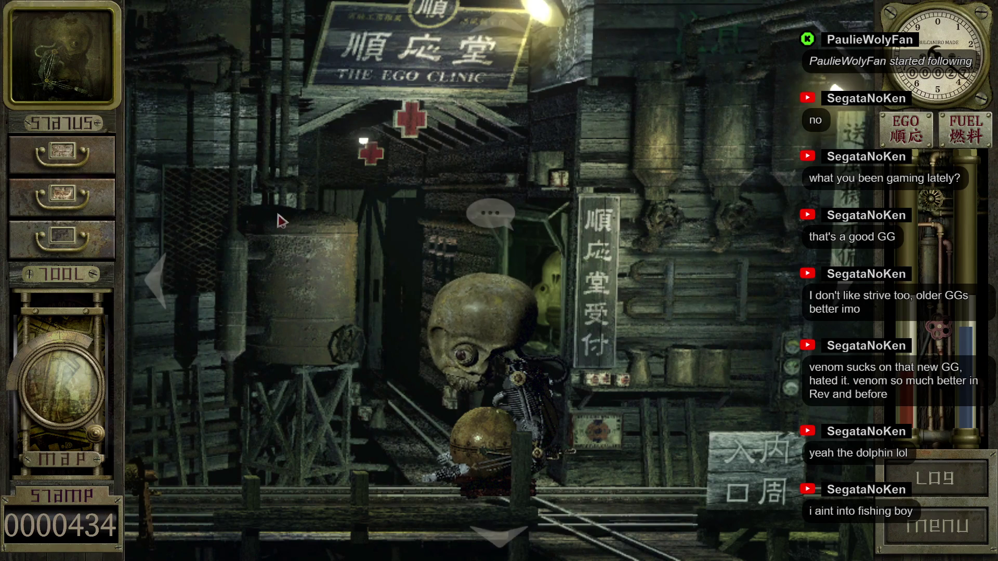
left_click(490, 213)
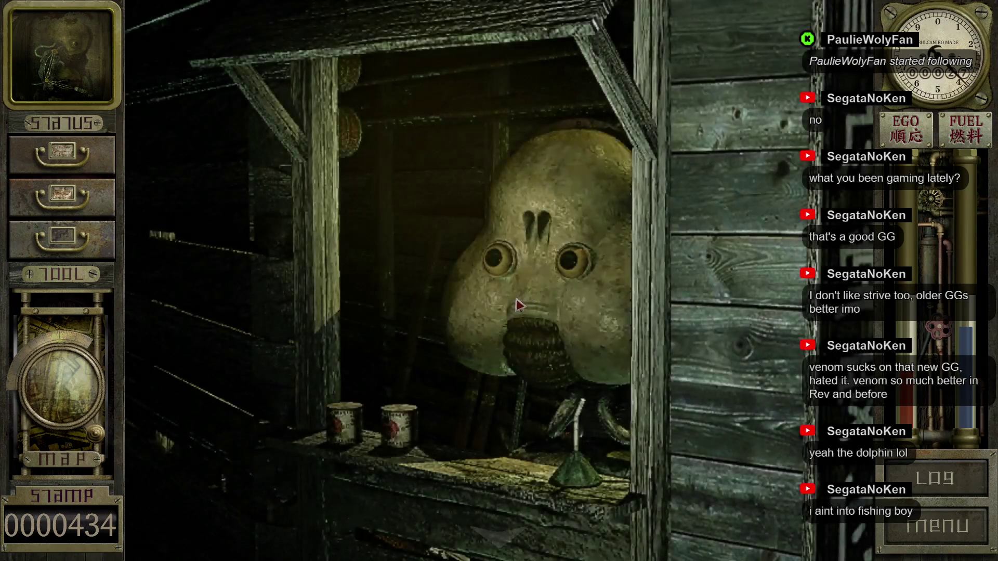
left_click(641, 168)
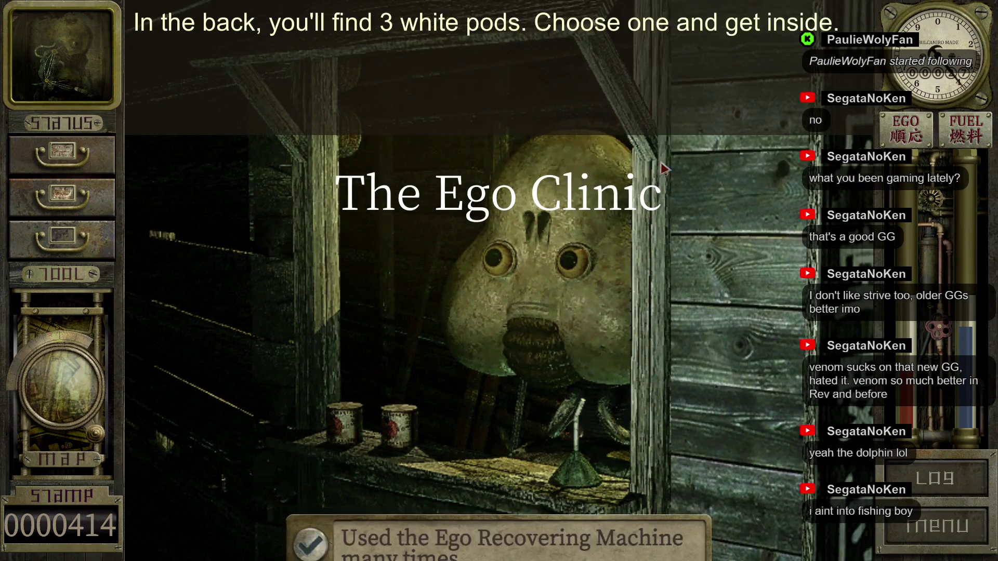
left_click(640, 169)
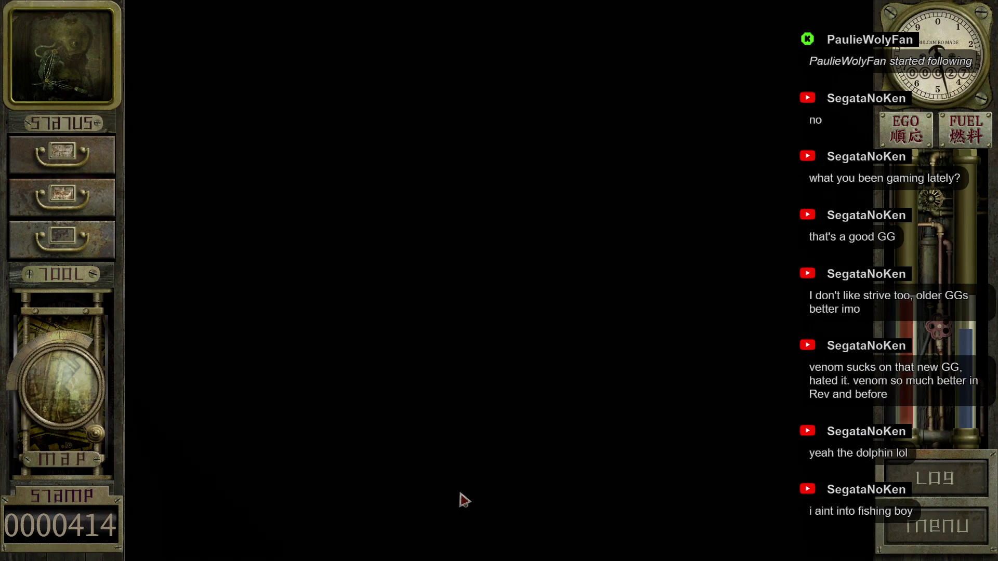
left_click(487, 537)
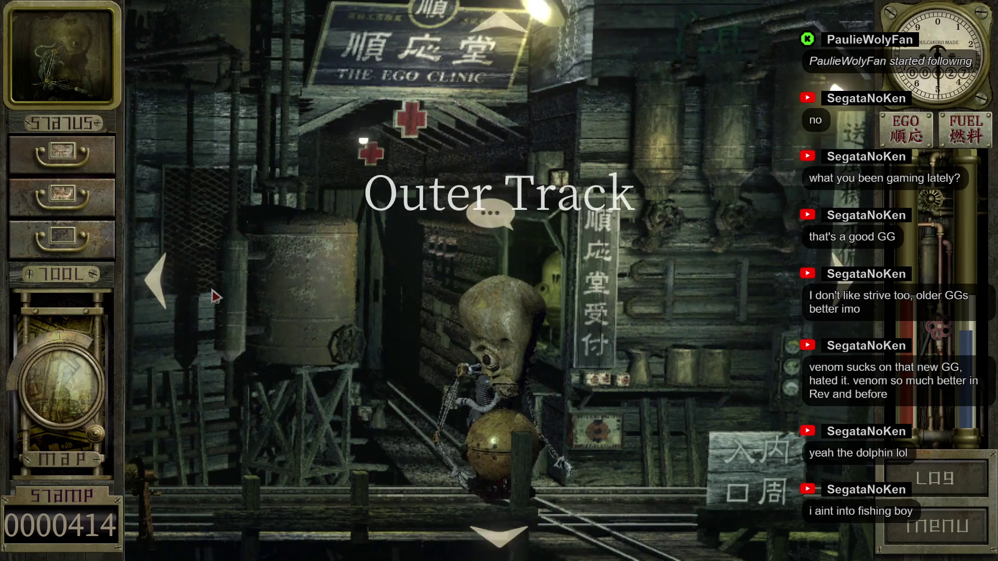
Walk past Maruya Department Store and the shops, down the Fukuju Apt alley to Bulcaniro Toy Works.
left_click(151, 292)
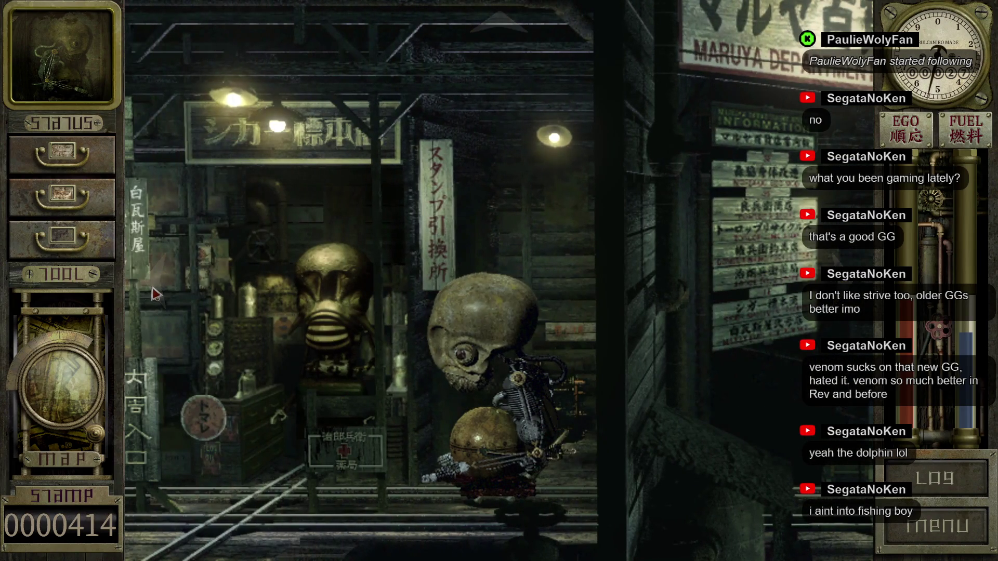
left_click(148, 284)
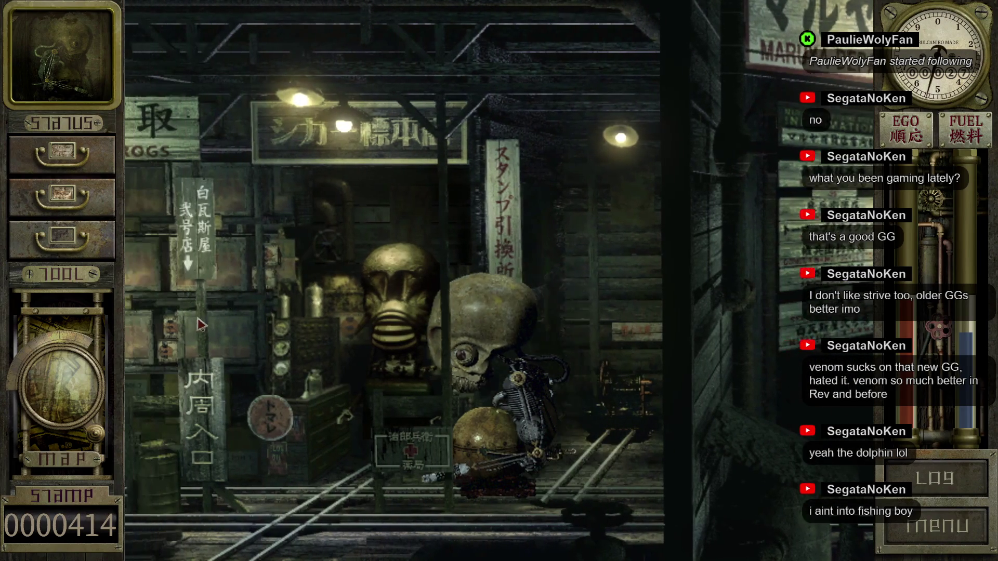
left_click(164, 287)
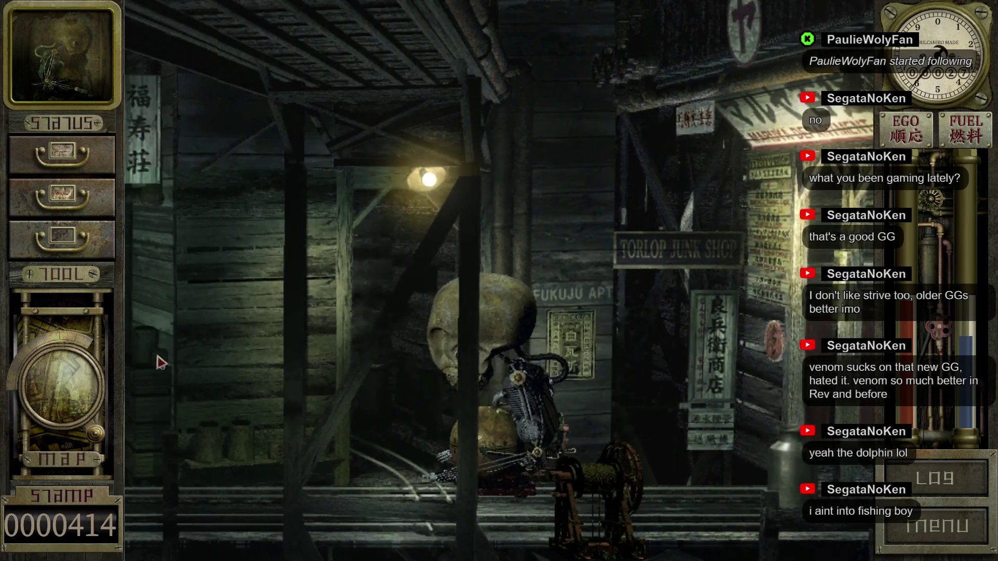
left_click(154, 372)
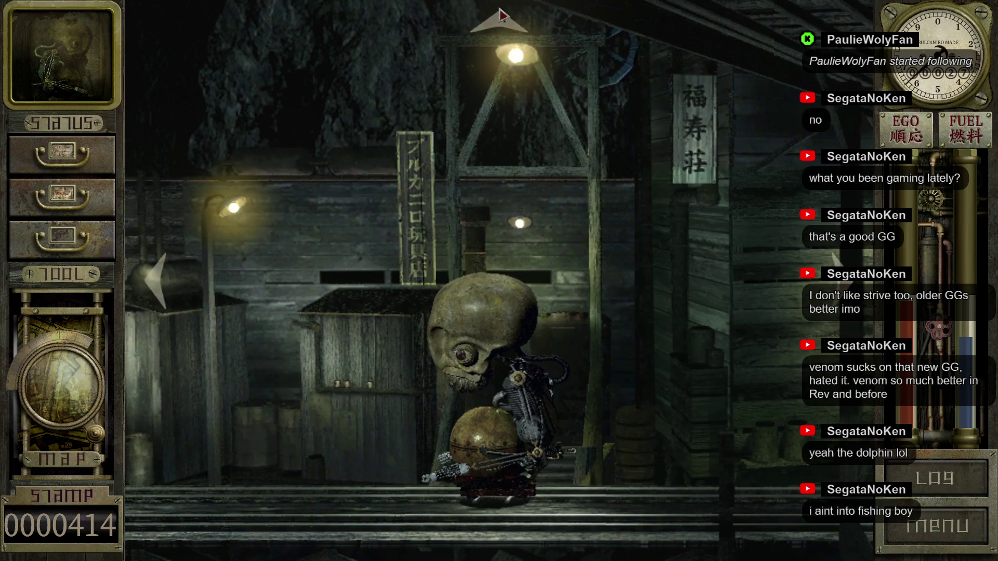
left_click(508, 22)
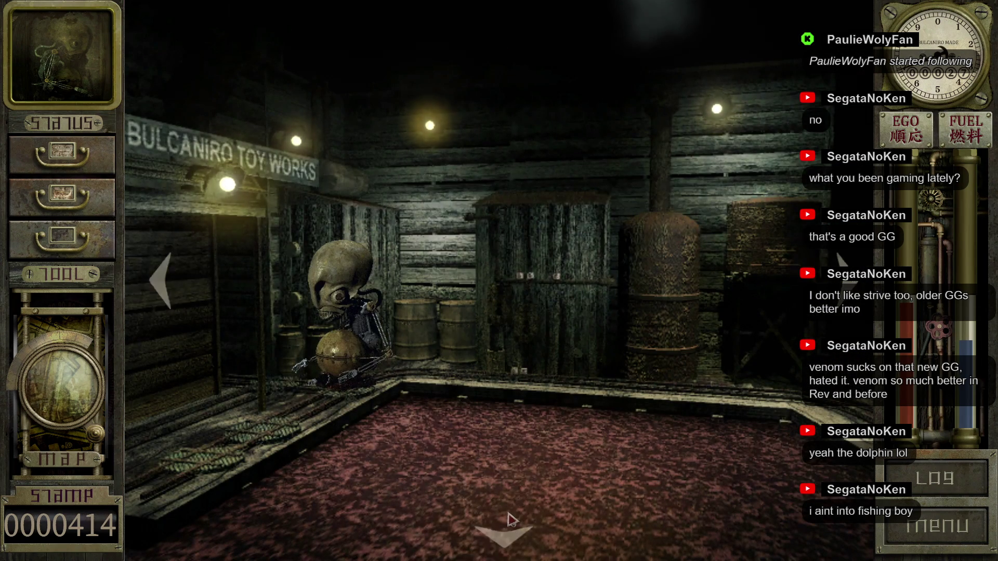
Start fishing in the toy works with Fish Hook No.1 and Frog Imitator bait.
left_click(512, 475)
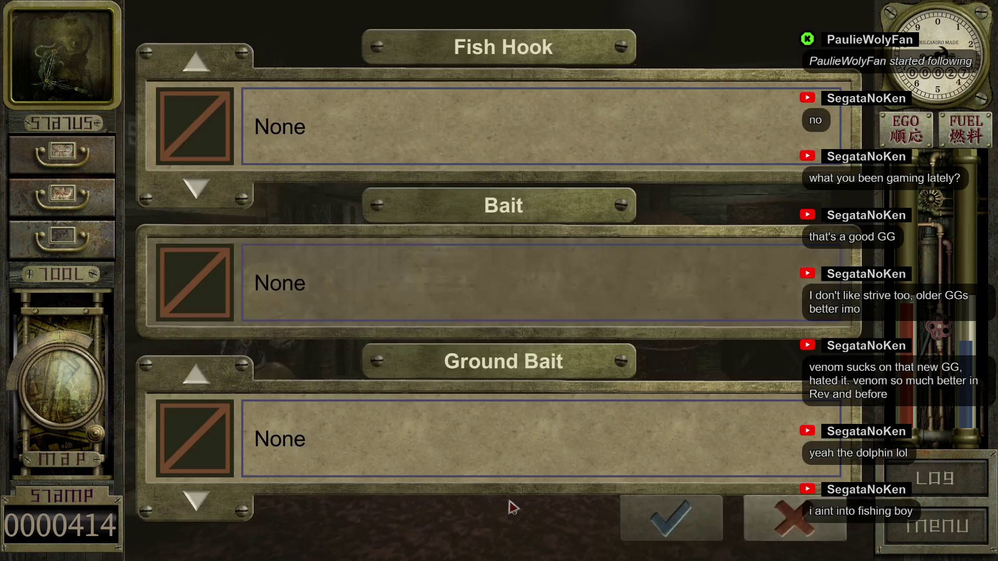
left_click(196, 188)
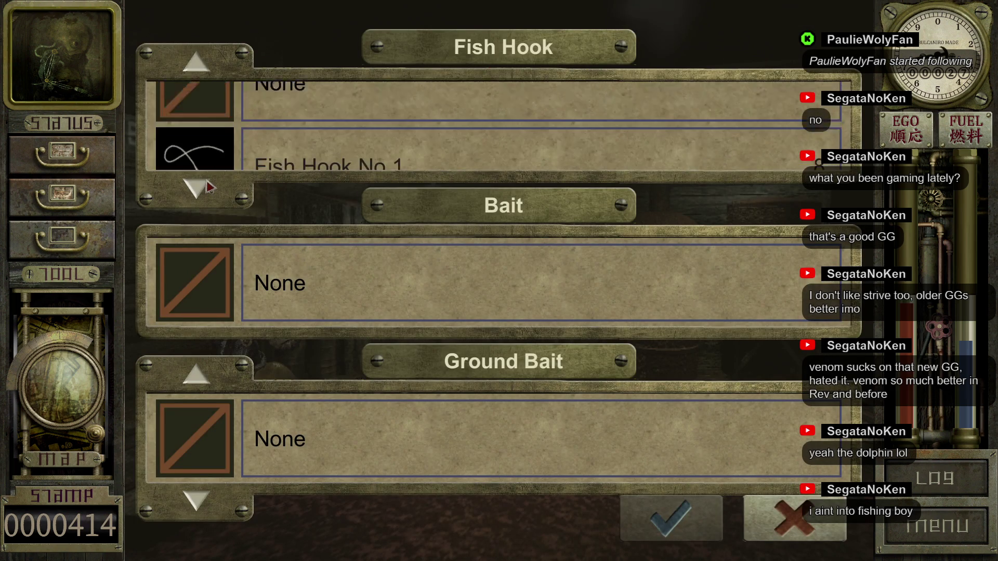
left_click(271, 304)
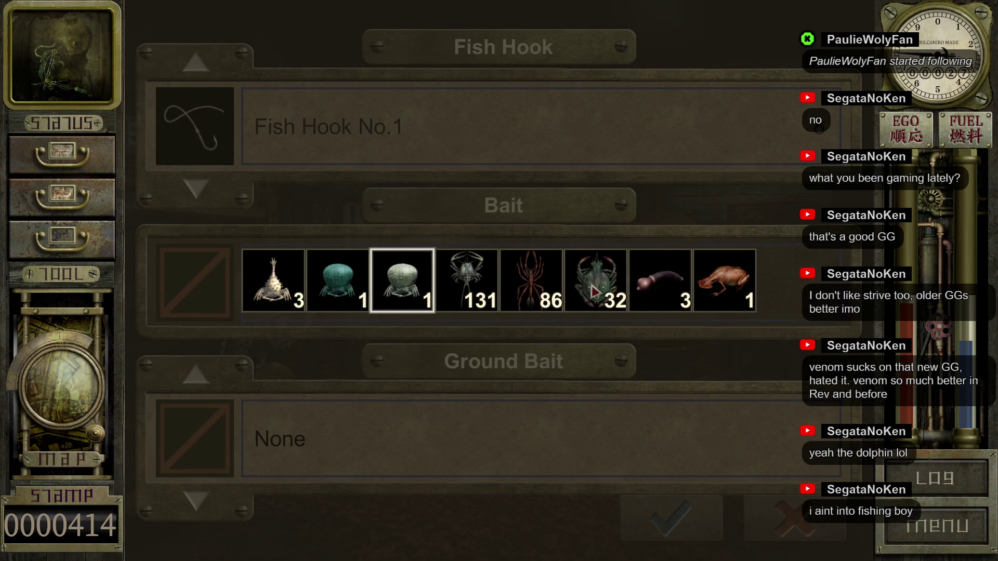
left_click(595, 292)
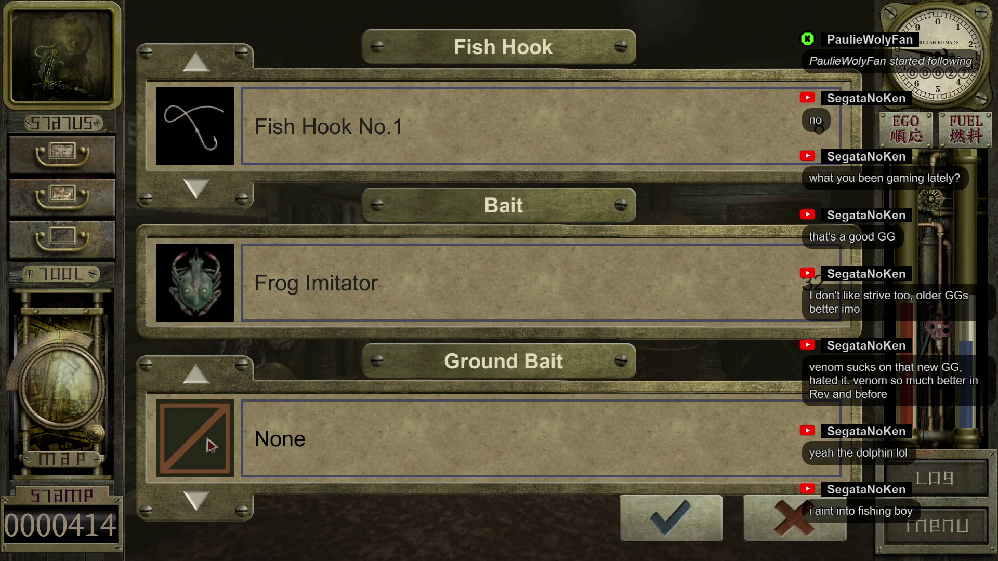
left_click(676, 530)
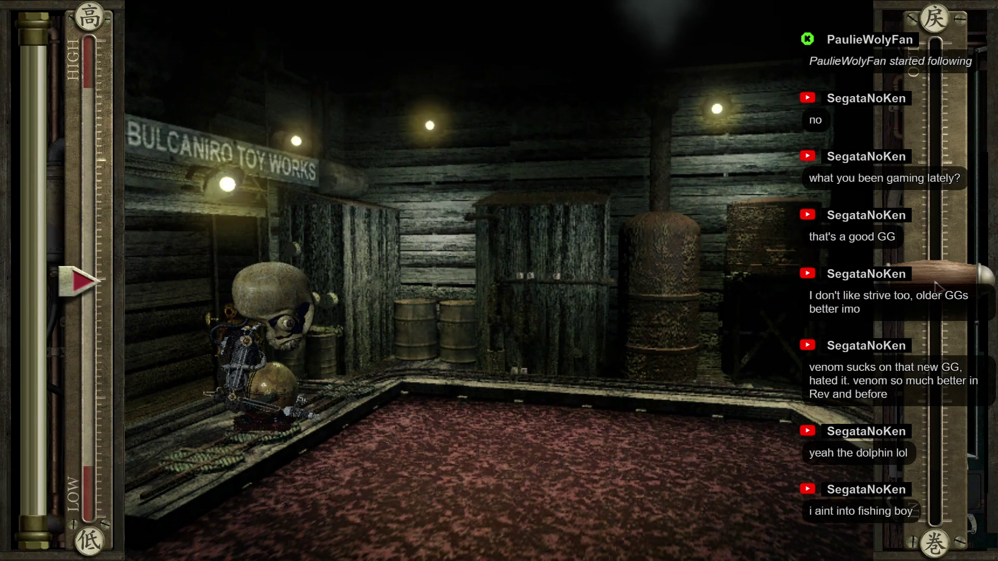
Reel in the line three times, recasting after the failed and lost-bait attempts.
left_click_drag(935, 286, 933, 390)
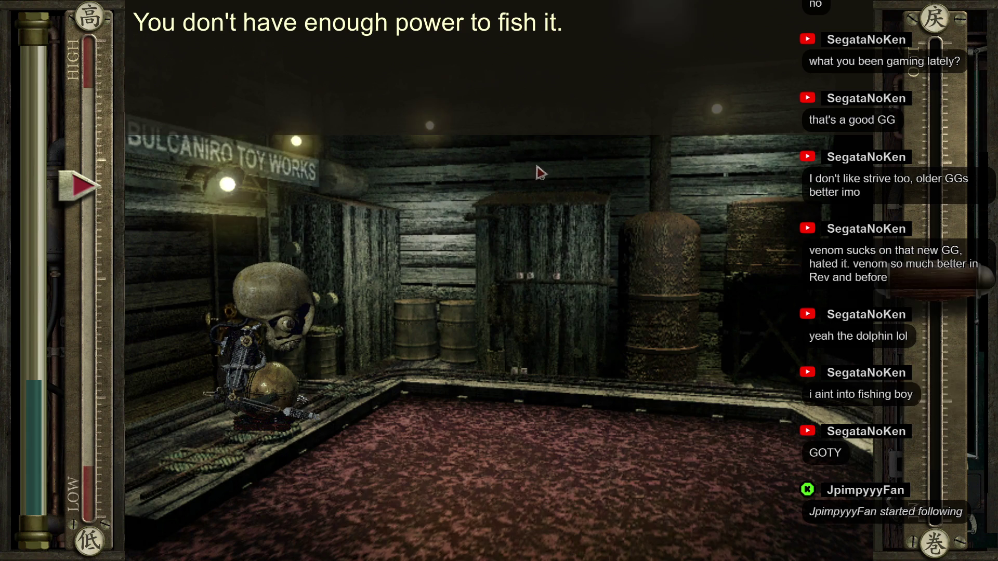
left_click(501, 151)
left_click(703, 529)
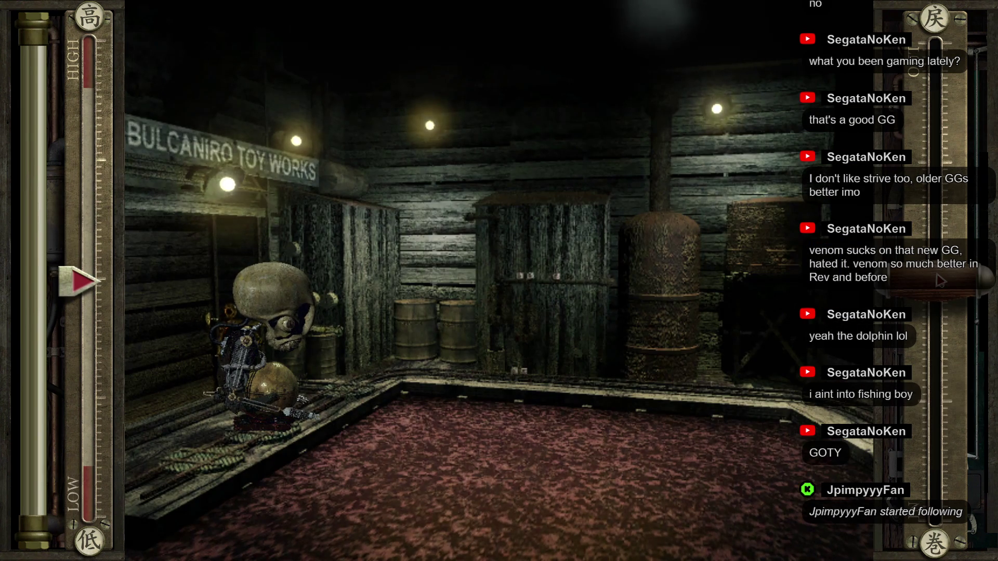
left_click_drag(940, 281, 920, 476)
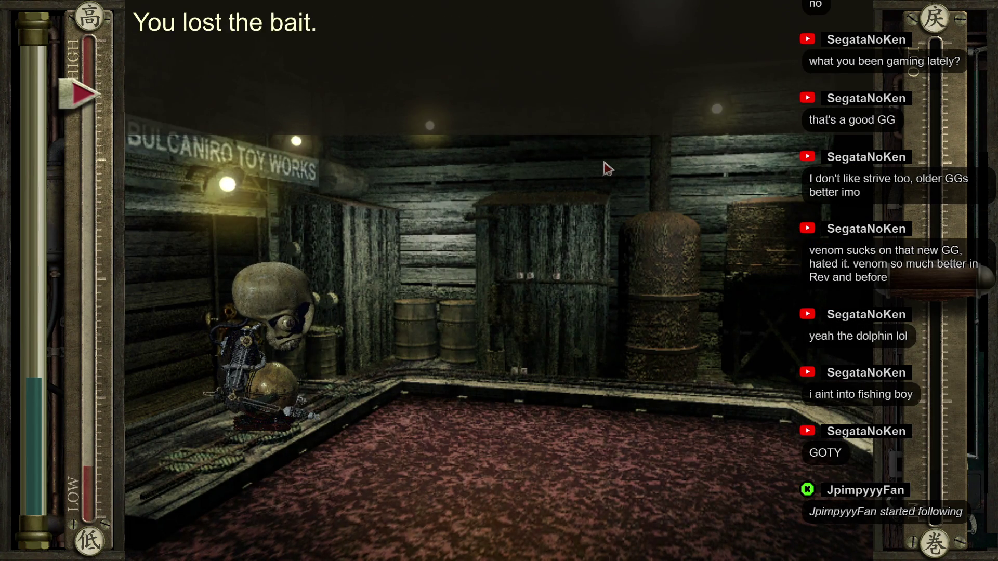
left_click(712, 512)
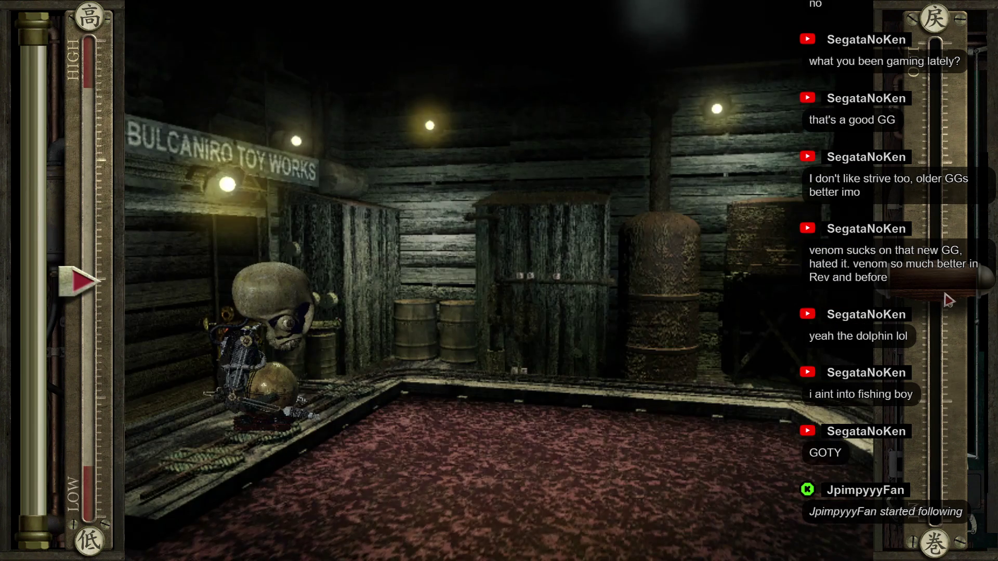
mouse_move(944, 296)
left_mouse_down()
mouse_move(935, 401)
mouse_move(921, 303)
left_mouse_up()
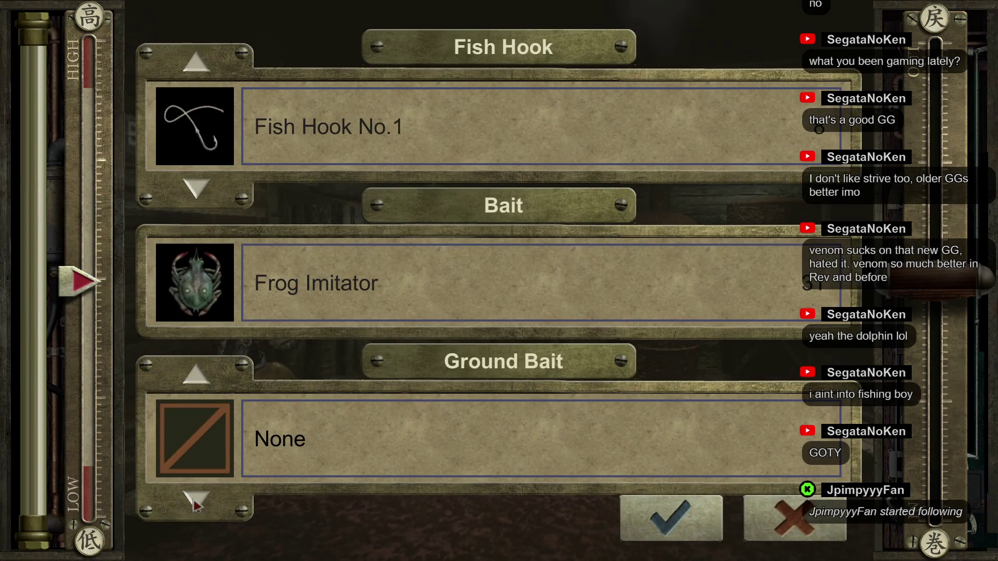
Switch the bait to the worm and reel in again.
left_click(245, 285)
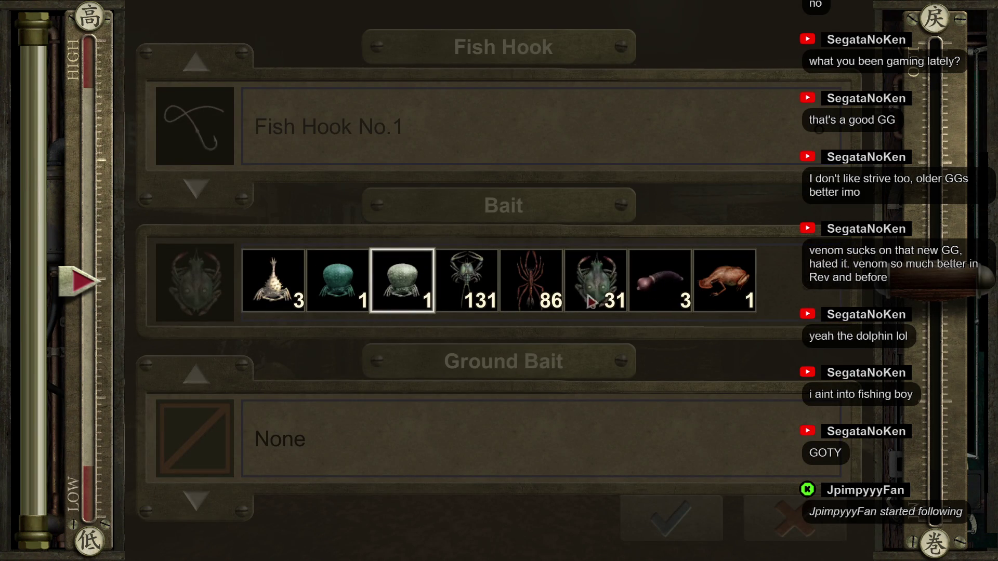
left_click(654, 291)
key("Return")
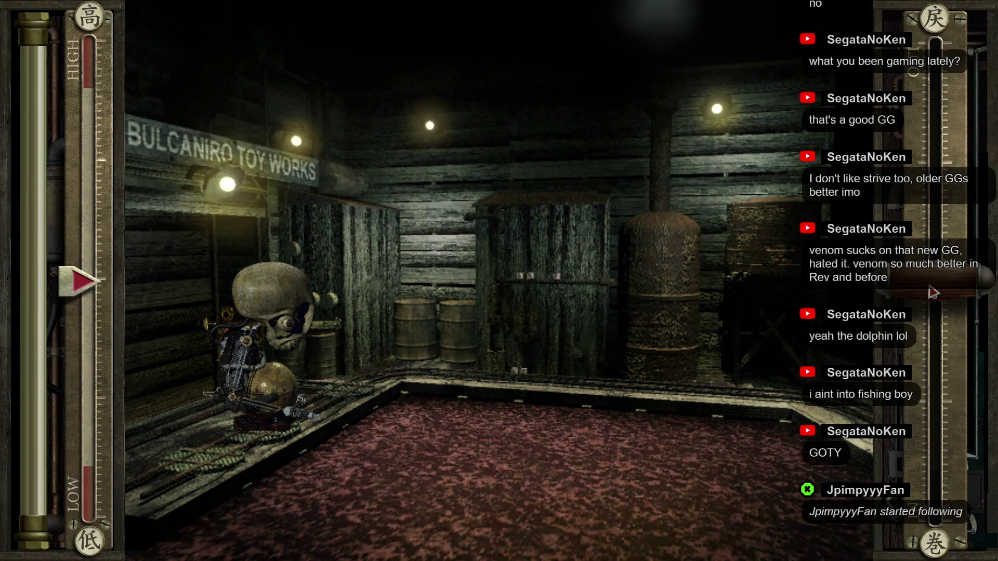
left_click_drag(930, 292, 920, 463)
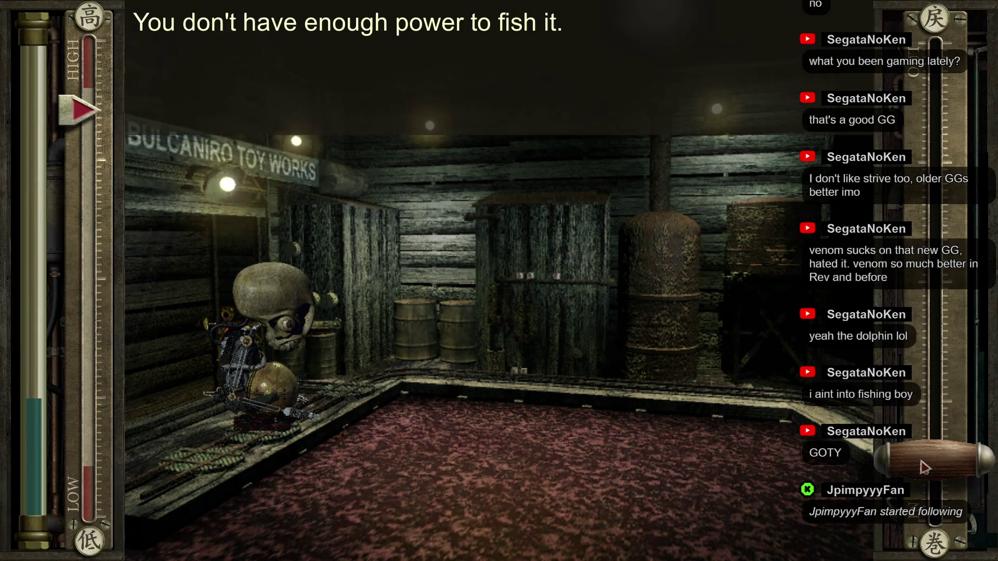
Change the bait to Mighty Claws and reel in the Gedou holding Fish Hook No.1.
left_click(597, 205)
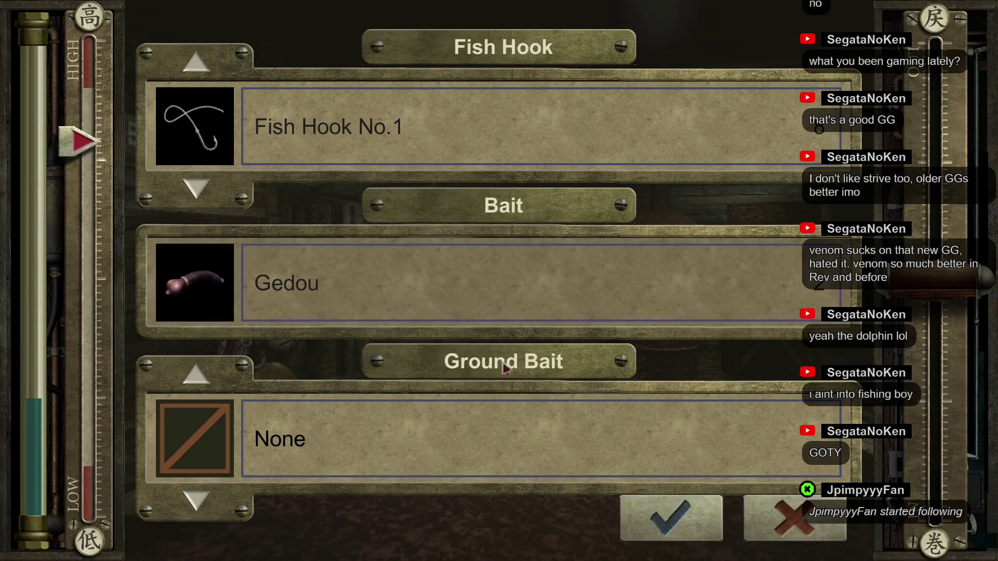
left_click(378, 293)
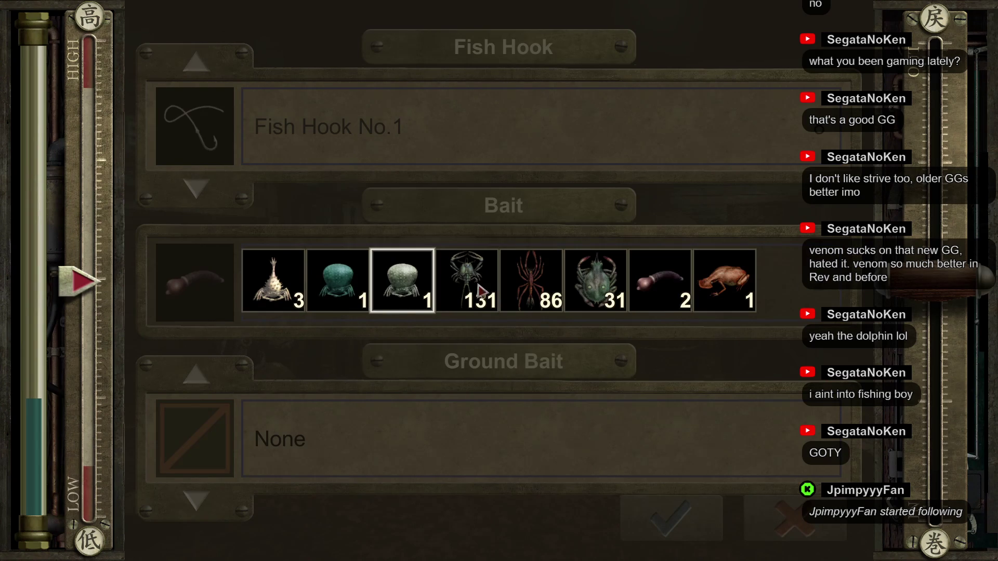
left_click(483, 293)
left_click(670, 517)
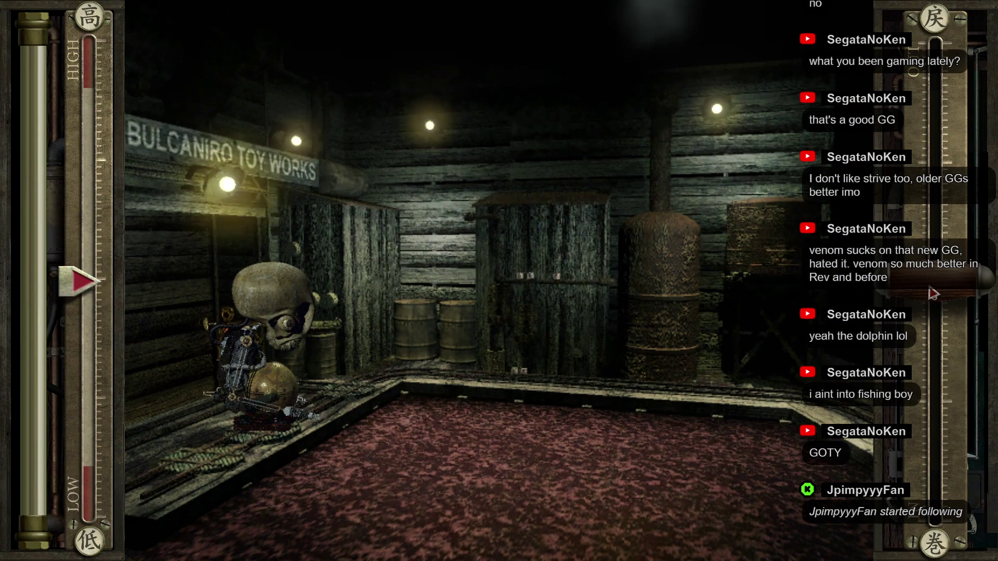
mouse_move(930, 294)
left_mouse_down()
mouse_move(931, 445)
mouse_move(928, 430)
left_mouse_up()
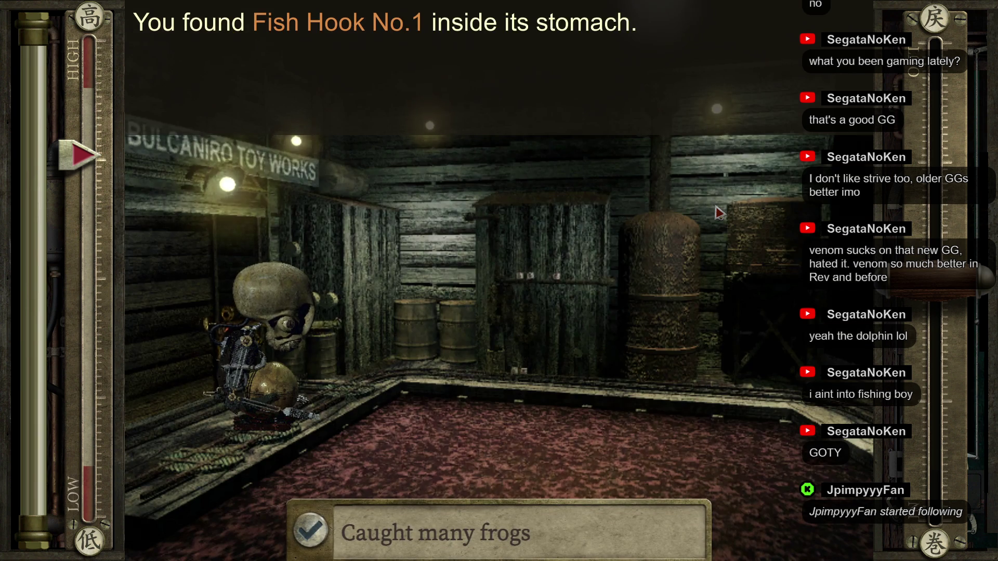
key("Return")
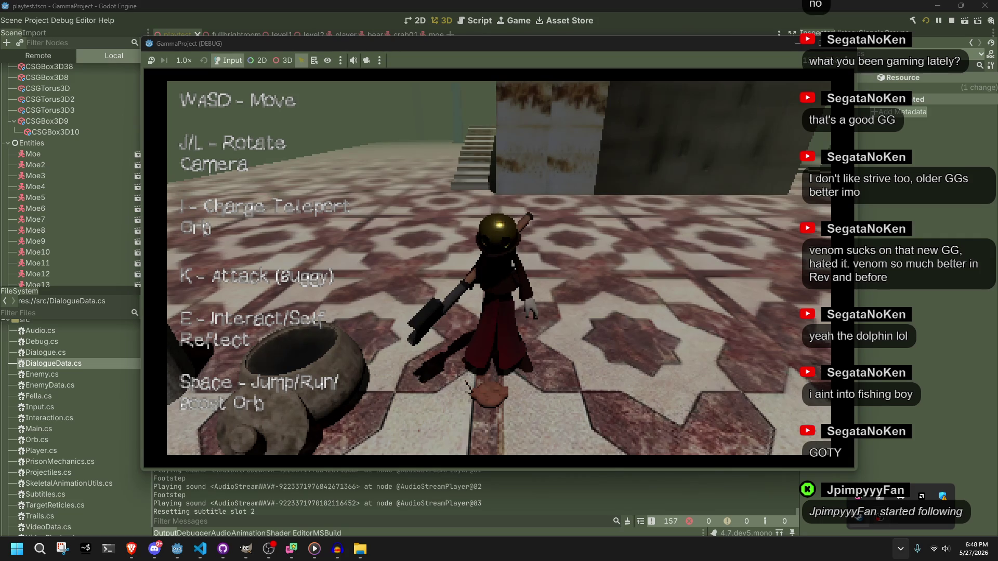
Return to the running debug game and walk the character up the stone stairs onto the ledge.
right_click(864, 521)
left_click(601, 198)
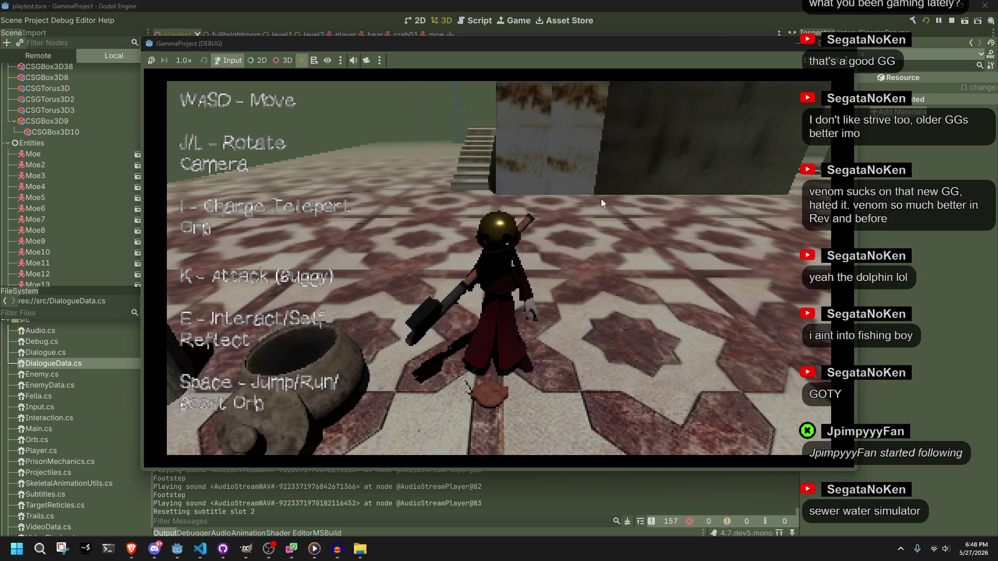
key("s")
key("w")
key("w")
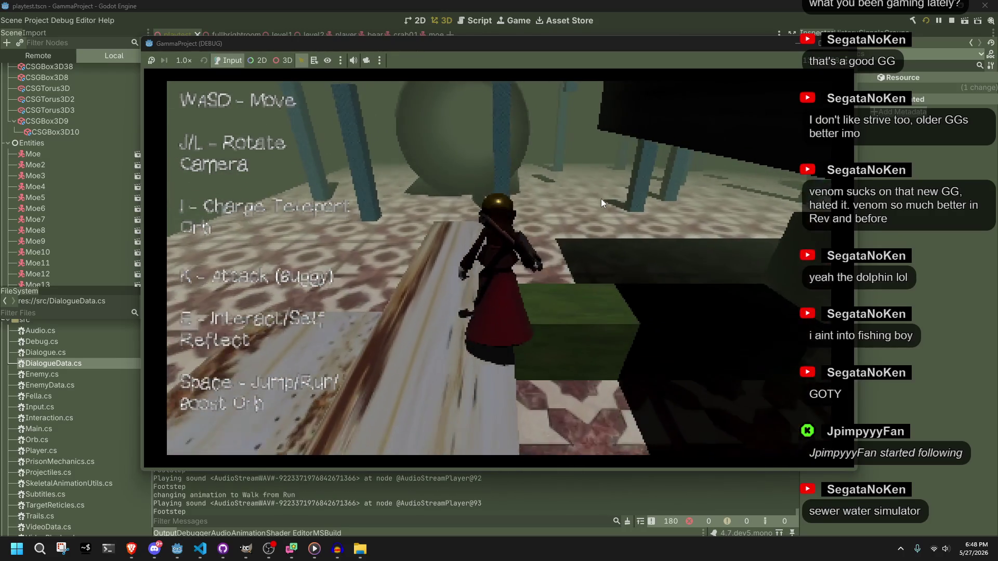
key("space")
key("w")
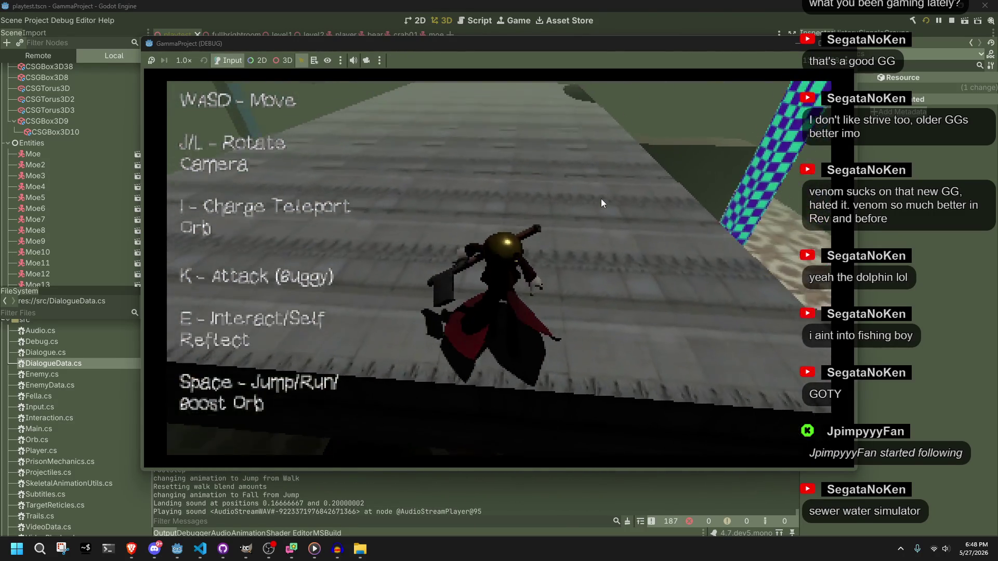
Keep walking and jumping to hear the footsteps, then stop the game with F8.
key("w")
key("w")
key("w")
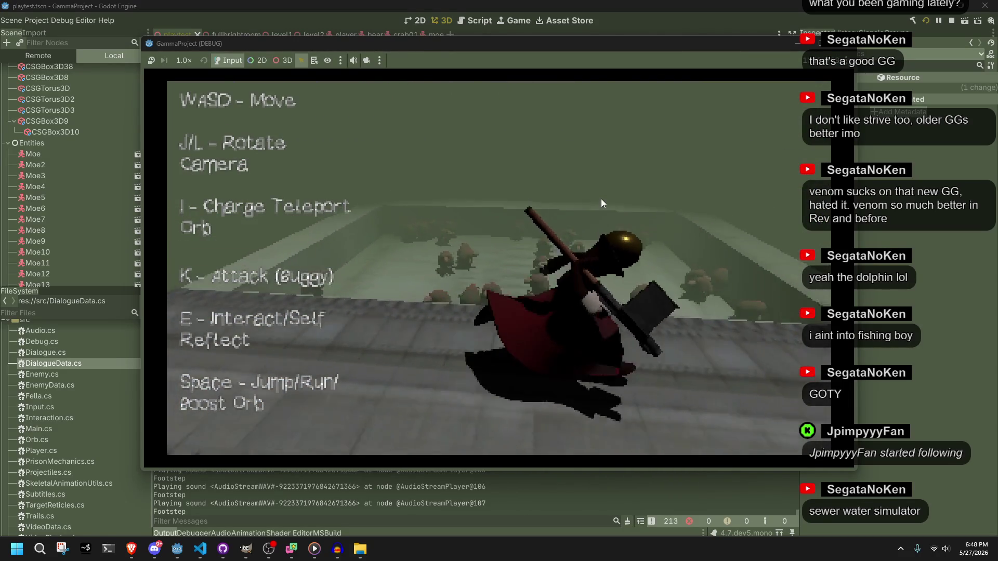
key("w")
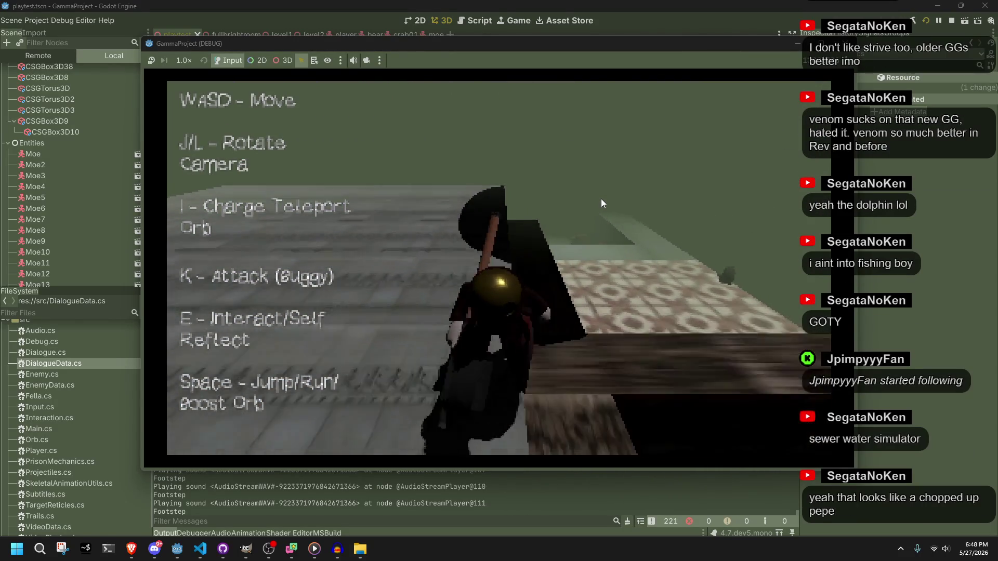
key("w")
key("space")
key("w")
key("F8")
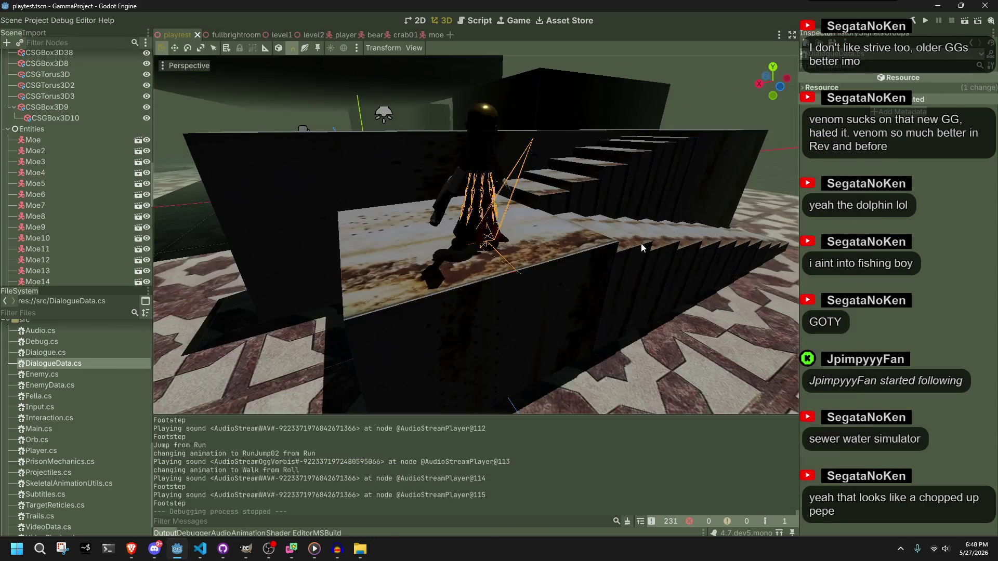
scroll(82, 229, "down", 5)
scroll(82, 230, "down", 9)
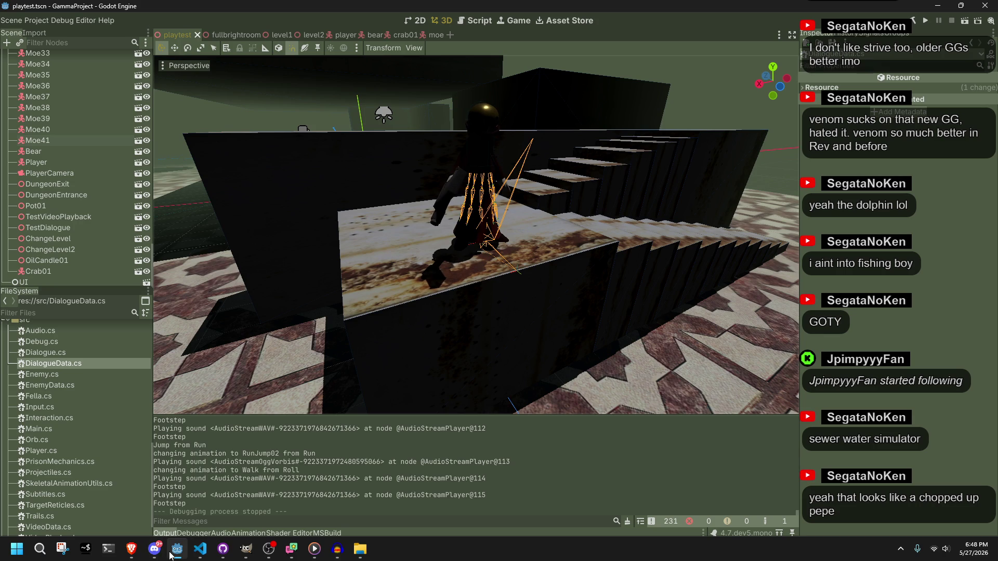
mouse_move(170, 555)
Play and stop the bug clip in Audacity, then close Audacity, answering the save prompt.
mouse_move(300, 550)
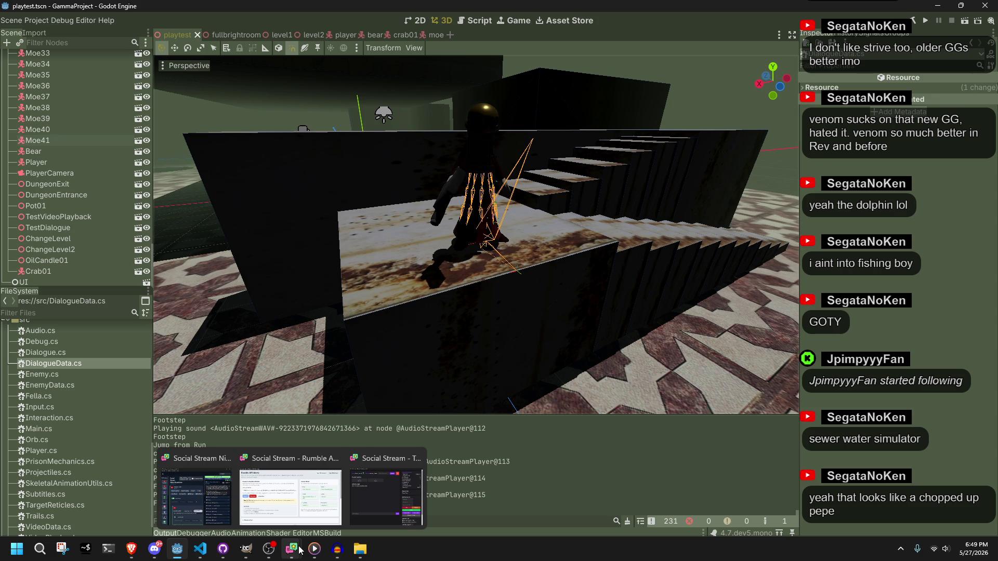
left_click(338, 550)
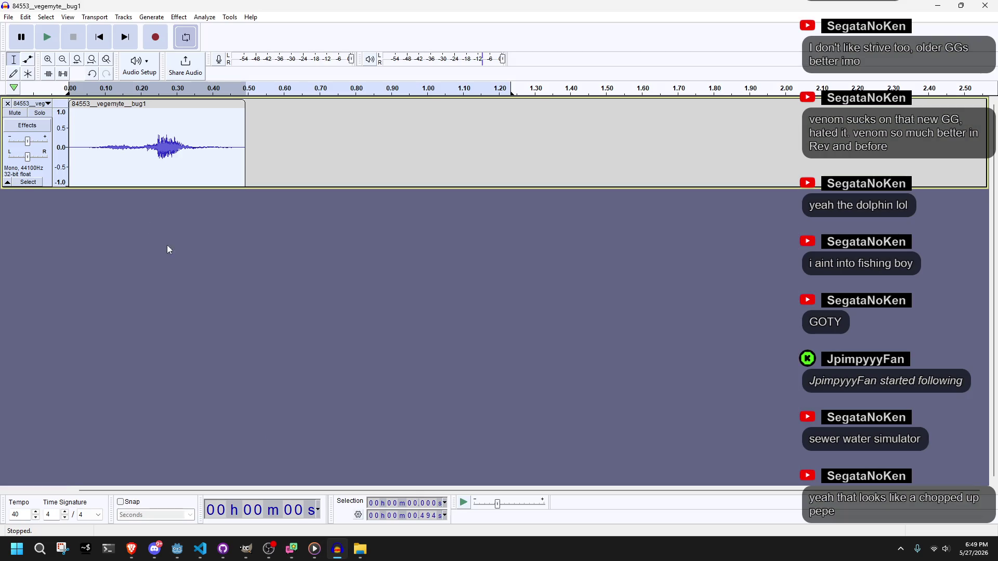
left_click(50, 39)
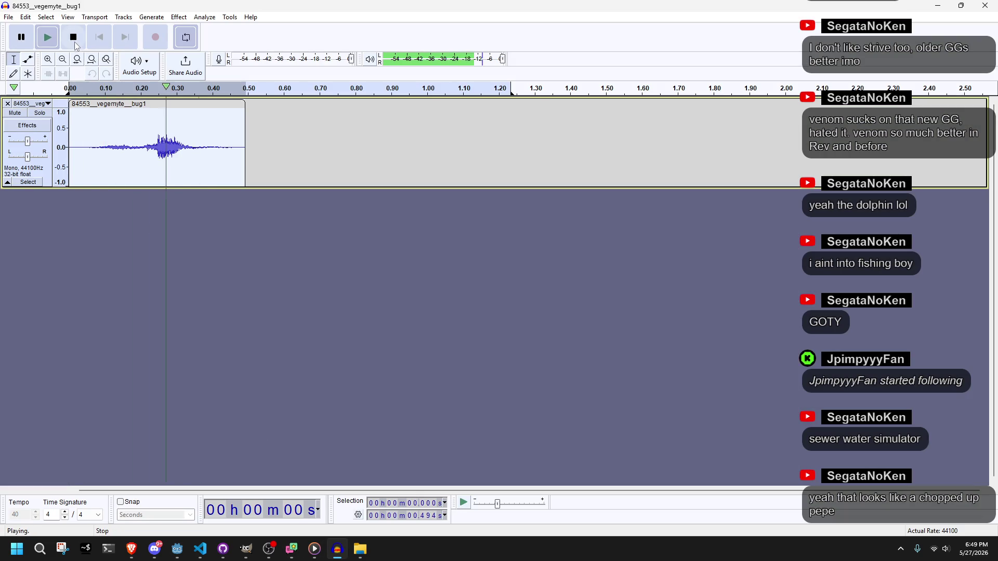
left_click(74, 42)
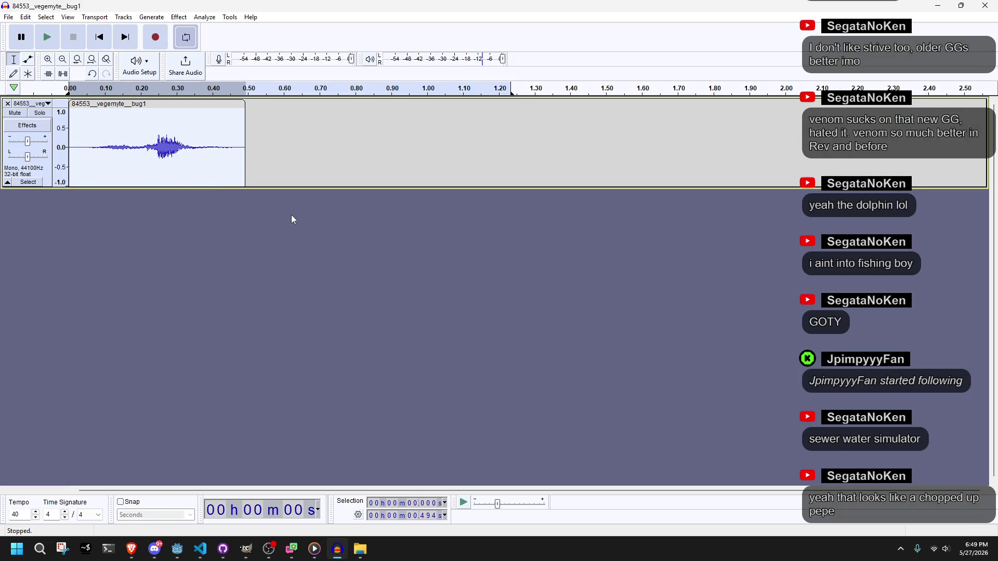
left_click(984, 5)
left_click(521, 269)
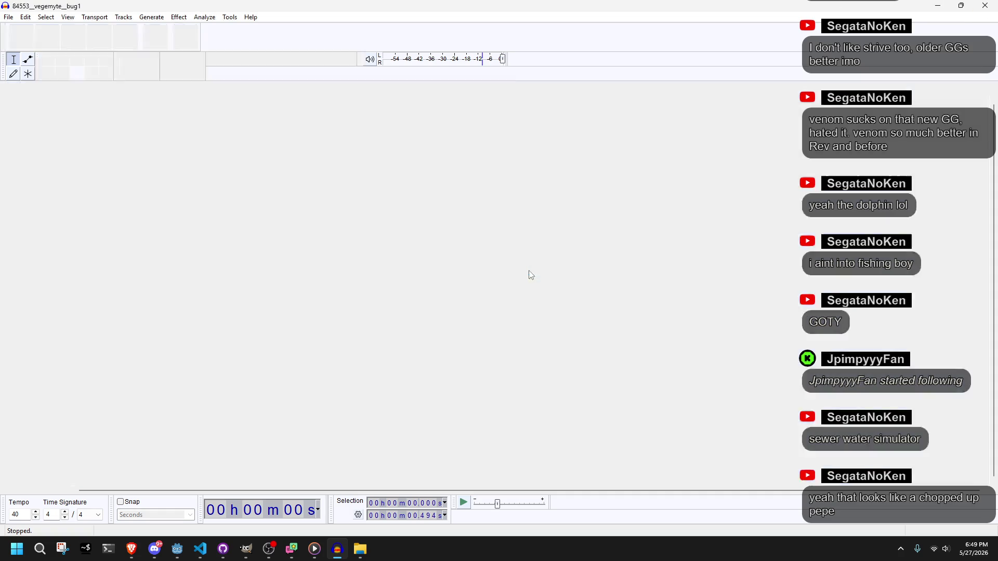
Delete 84553_vegemyte_bug1.wav from the desktop.
left_click(984, 5)
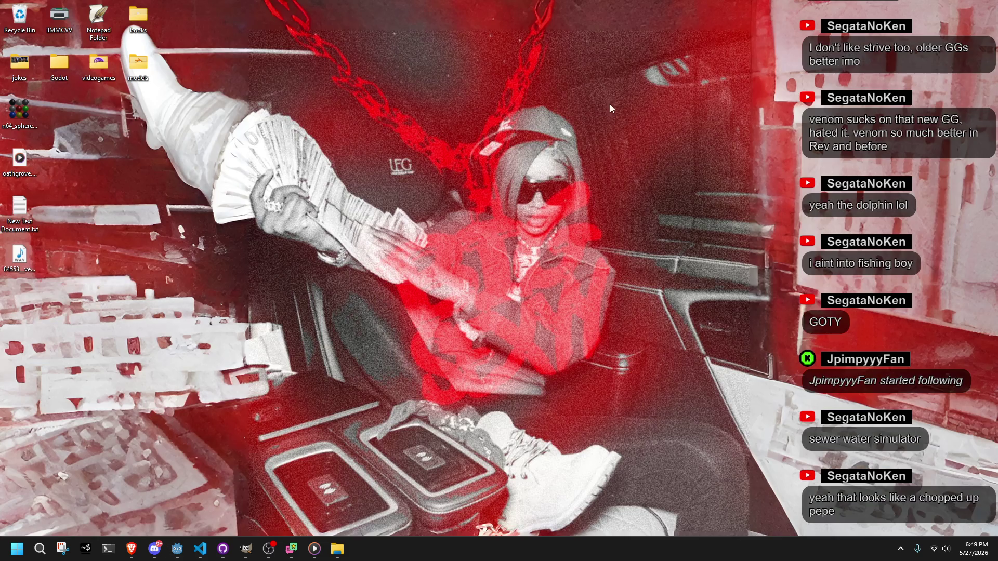
left_click(19, 257)
key("Delete")
Return to the Freesound bug results and preview BUG 04.wav and the clipping click bug sound.
mouse_move(131, 548)
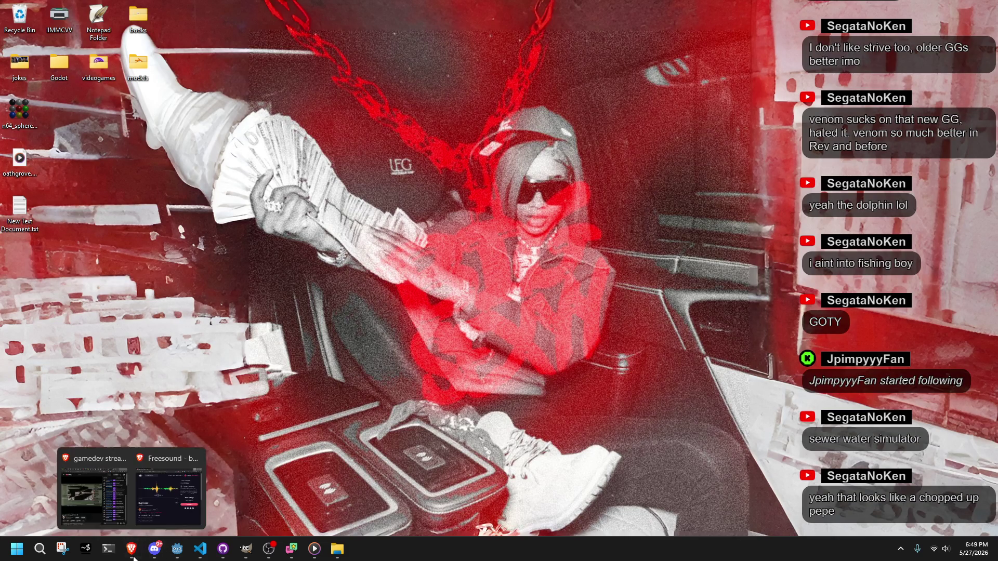
left_click(189, 504)
left_click(345, 48)
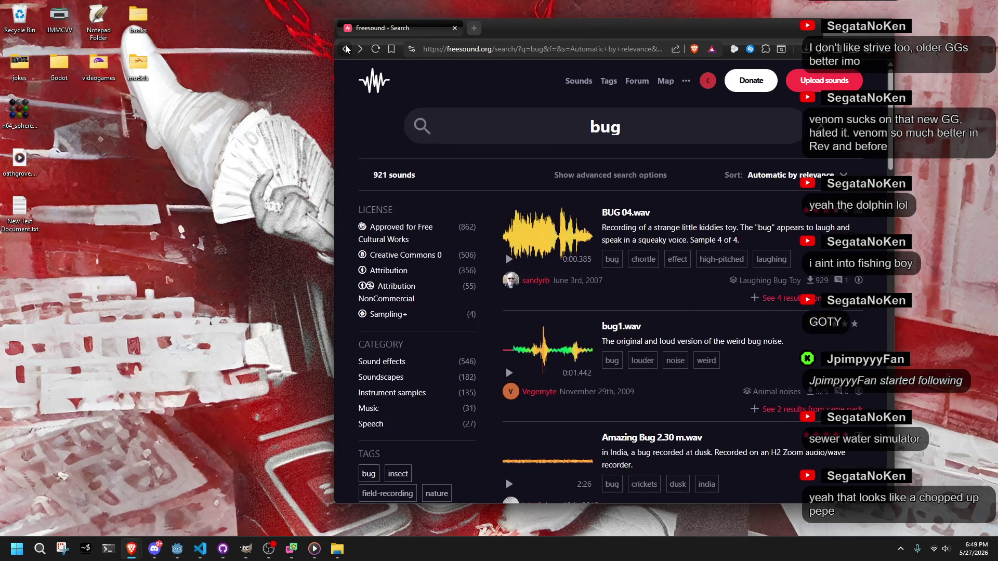
left_click(513, 260)
scroll(631, 422, "down", 1)
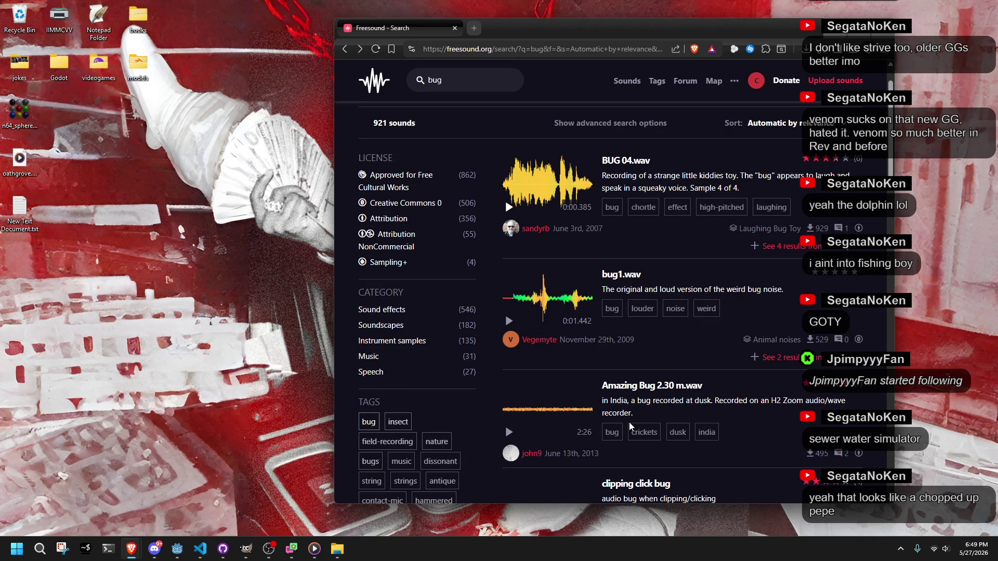
scroll(626, 420, "down", 2)
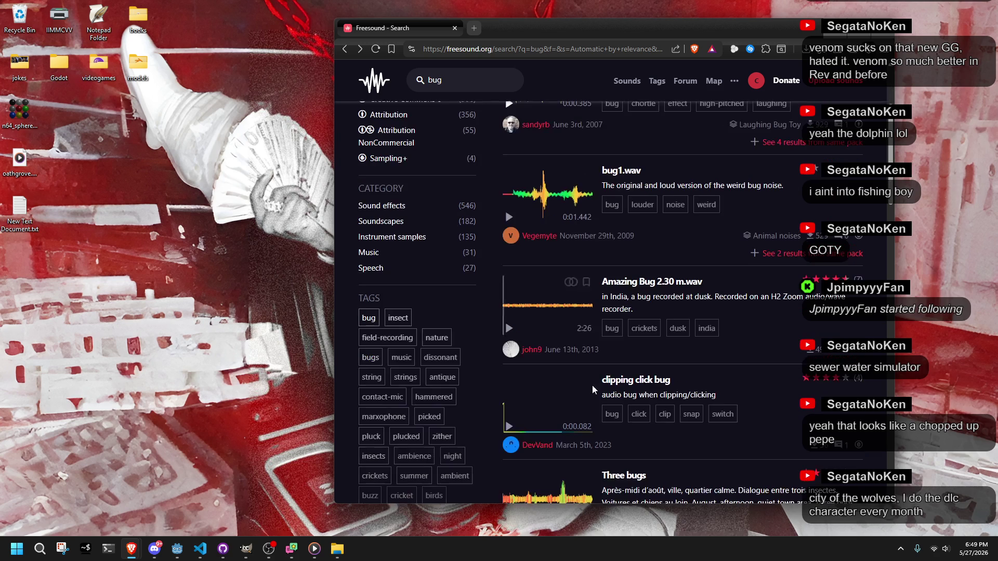
left_click(508, 426)
Preview Three bugs, then play the Smashed bug sound several times.
scroll(508, 428, "down", 2)
left_click(509, 419)
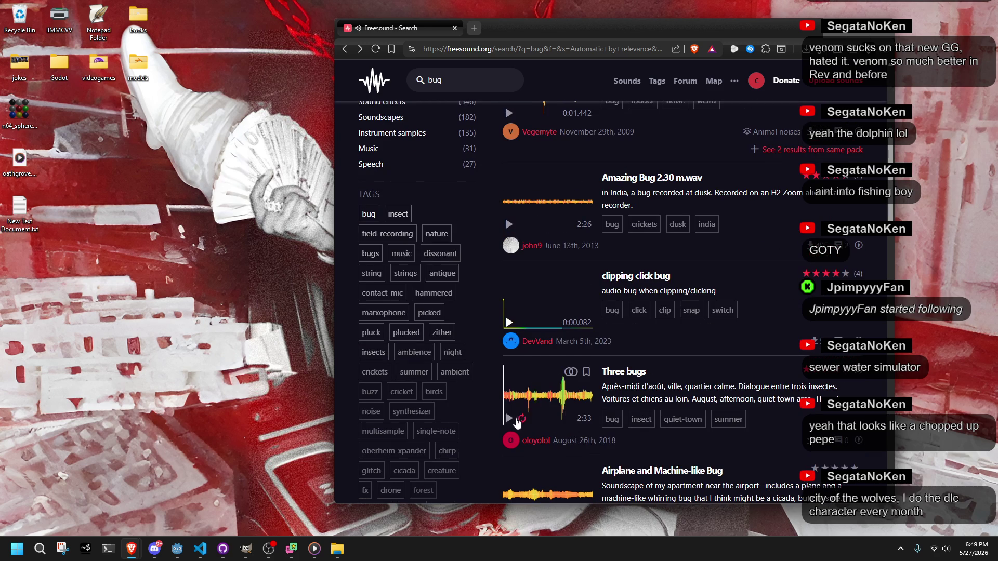
scroll(509, 419, "down", 3)
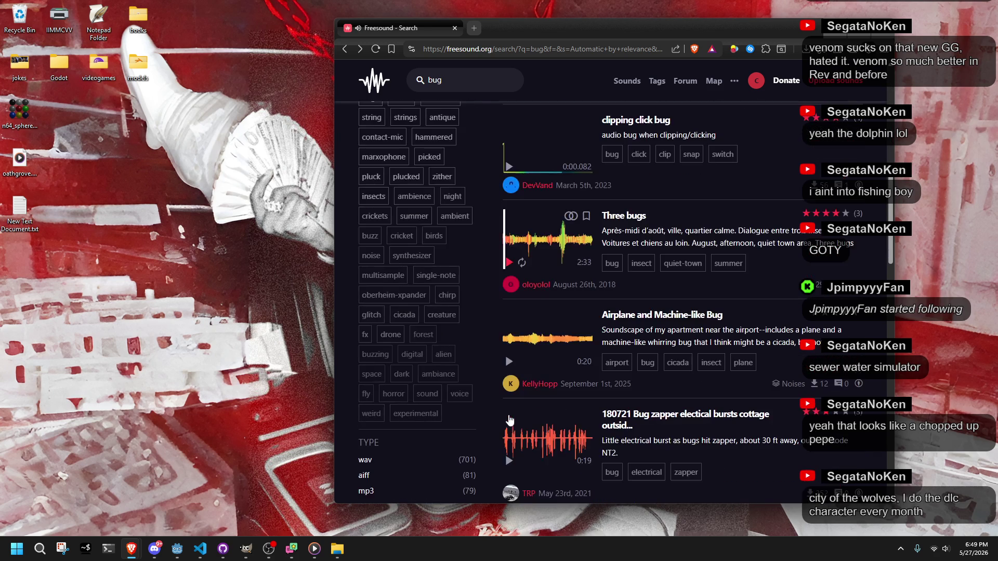
scroll(508, 408, "down", 5)
left_click(508, 408)
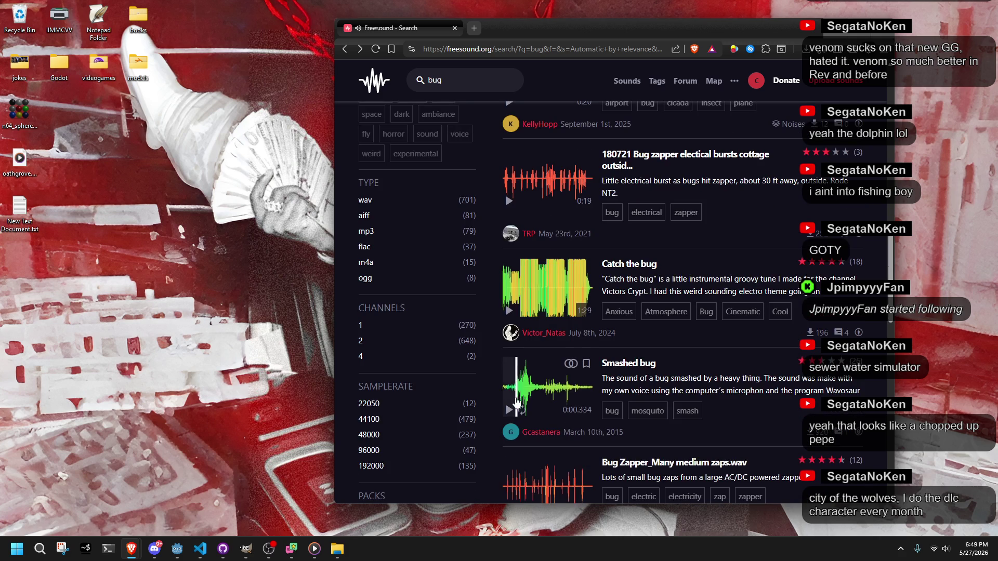
left_click(509, 410)
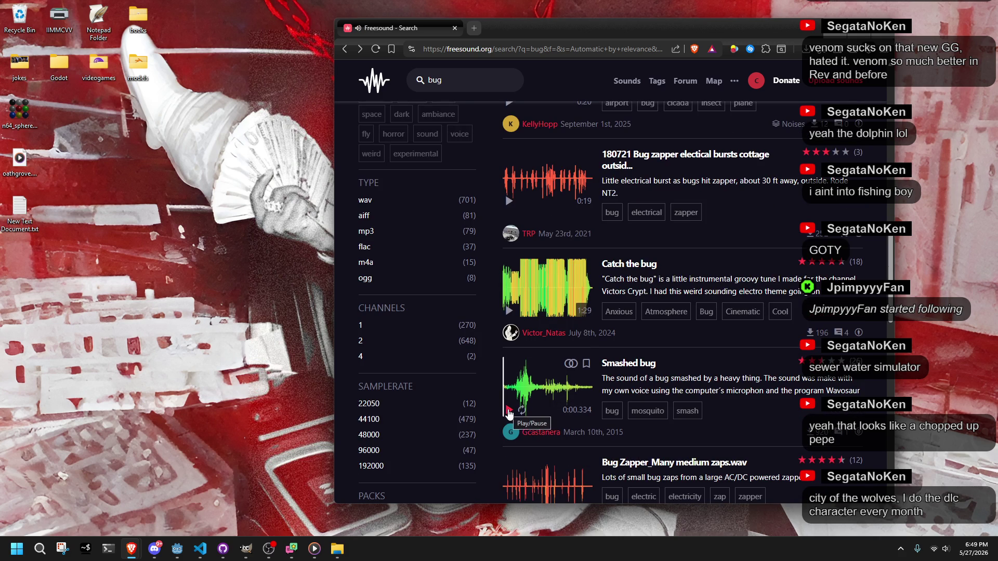
left_click(508, 412)
left_click(509, 411)
left_click(509, 412)
Preview Bug Zapper_Many medium zaps.wav and Giant Bug Roar.wav, stopping the roar.
scroll(509, 413, "down", 1)
left_click(509, 457)
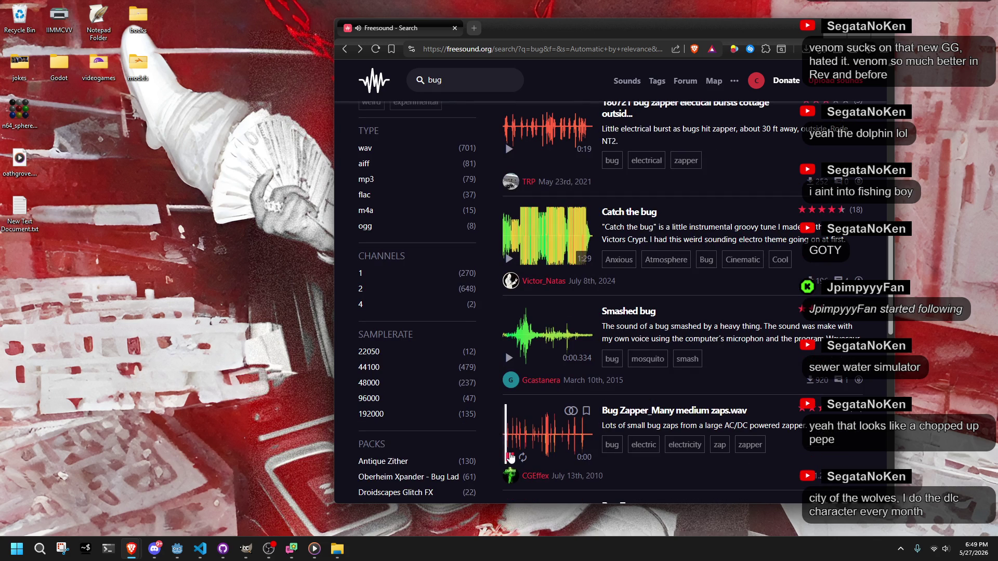
scroll(510, 456, "down", 4)
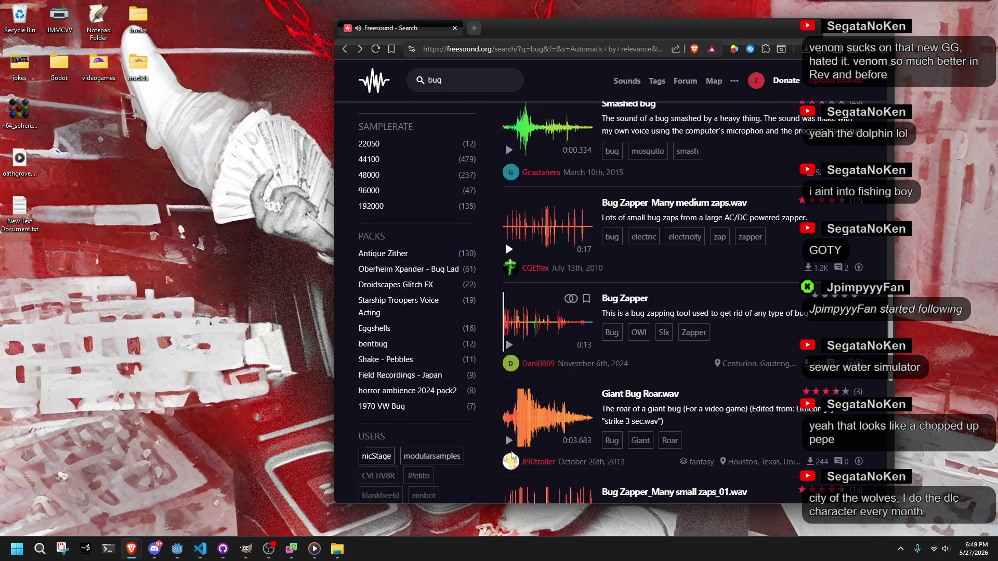
scroll(512, 448, "down", 1)
left_click(510, 394)
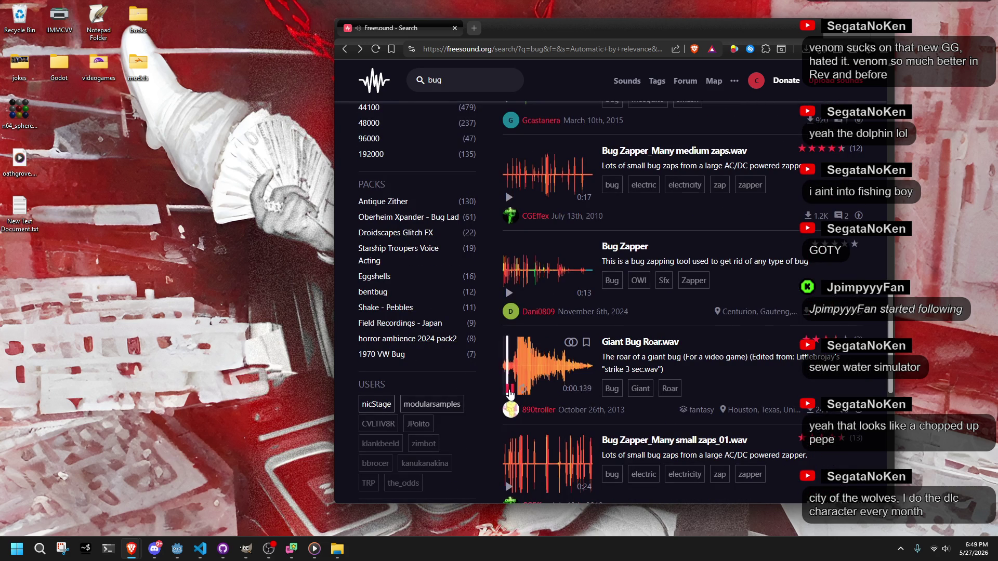
left_click(510, 394)
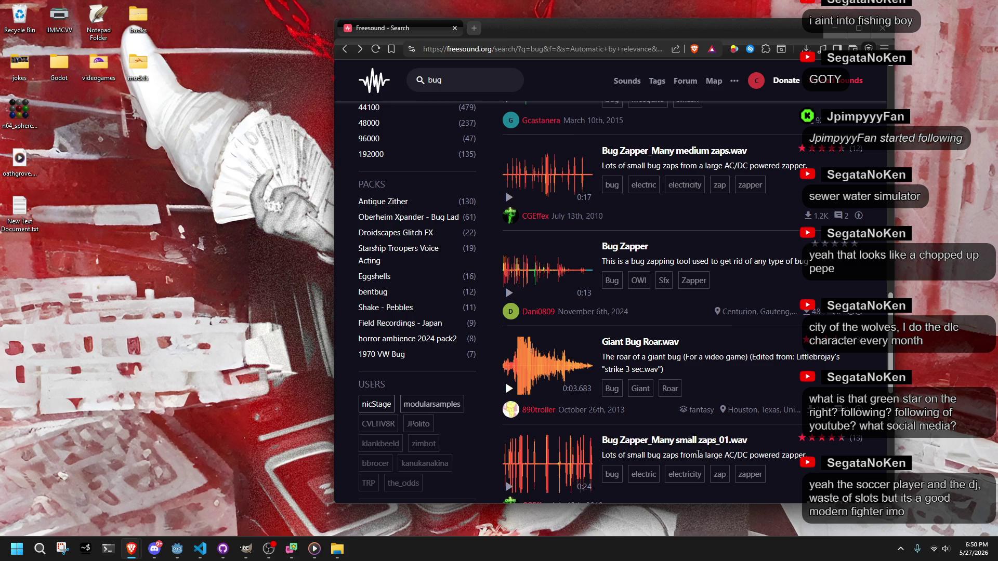
Preview and stop bug9.mp3 further down the bug results.
scroll(498, 468, "down", 3)
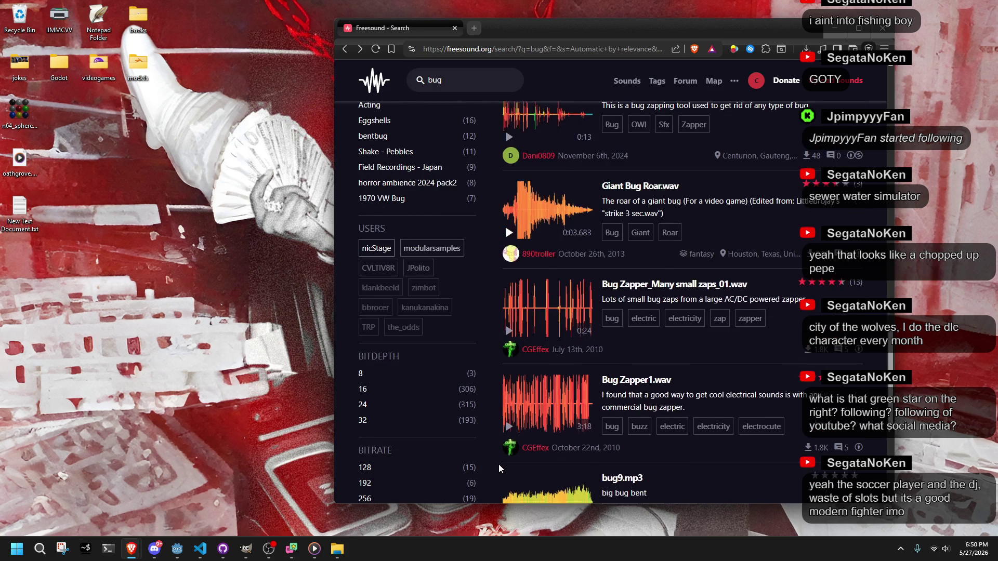
scroll(499, 468, "down", 1)
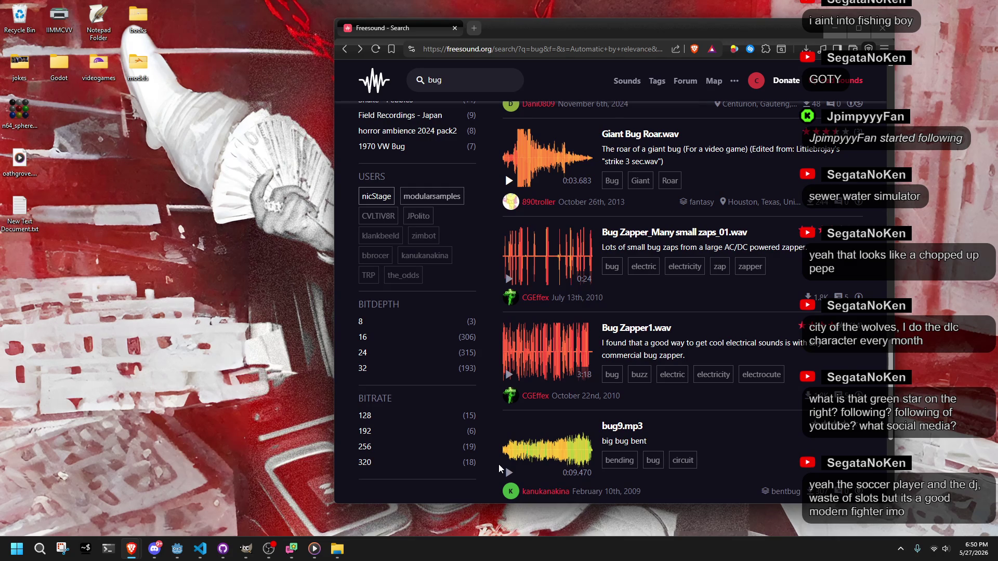
scroll(498, 465, "down", 2)
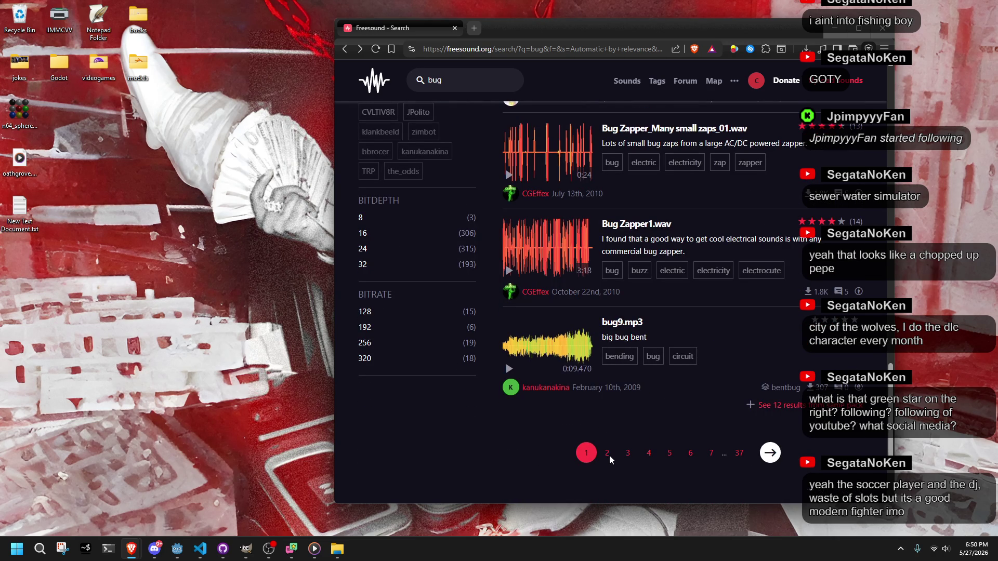
left_click(509, 369)
left_click(510, 371)
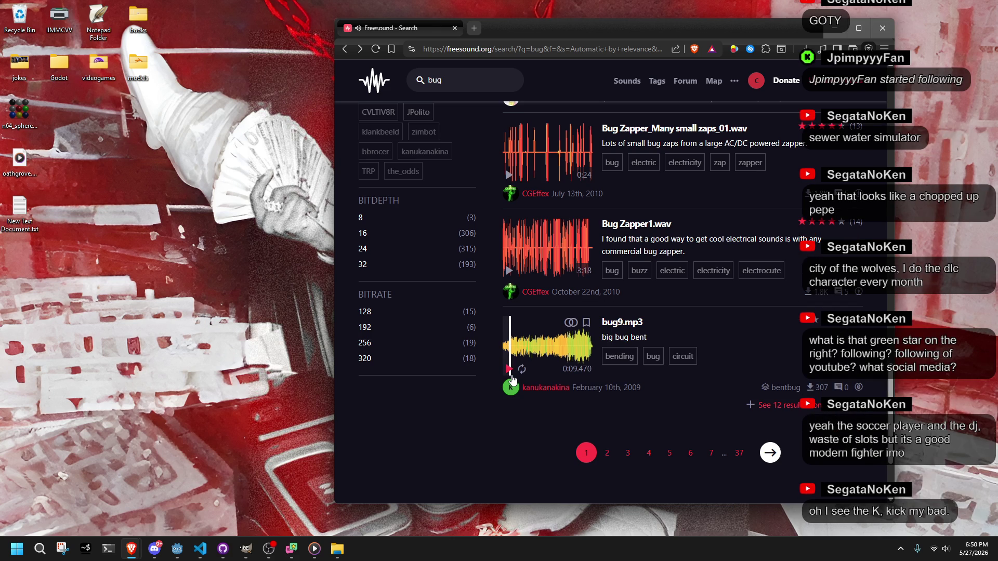
On results page 2, preview Bug Sprayed.wav, then filter to the Antique Zither pack.
left_click(606, 452)
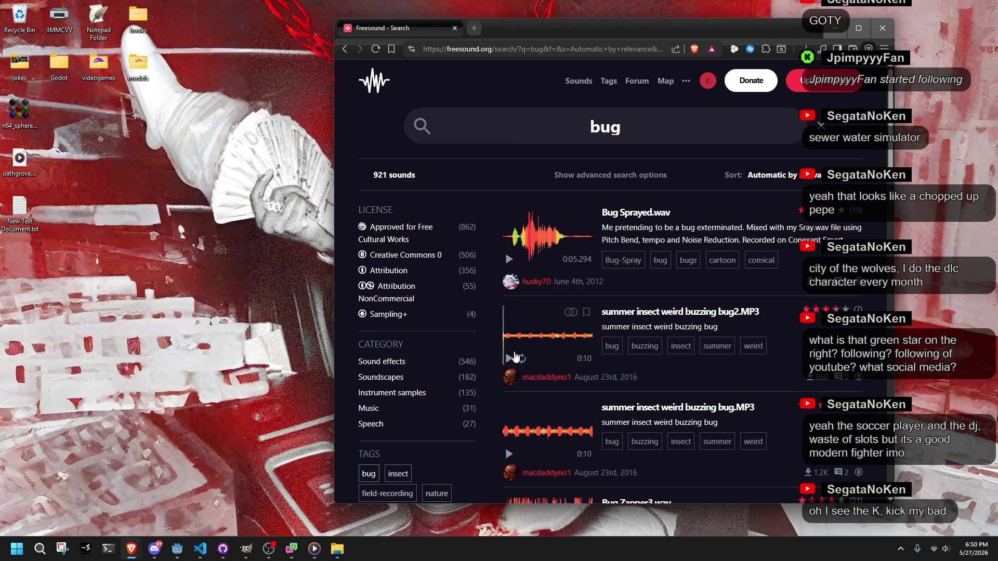
left_click(509, 260)
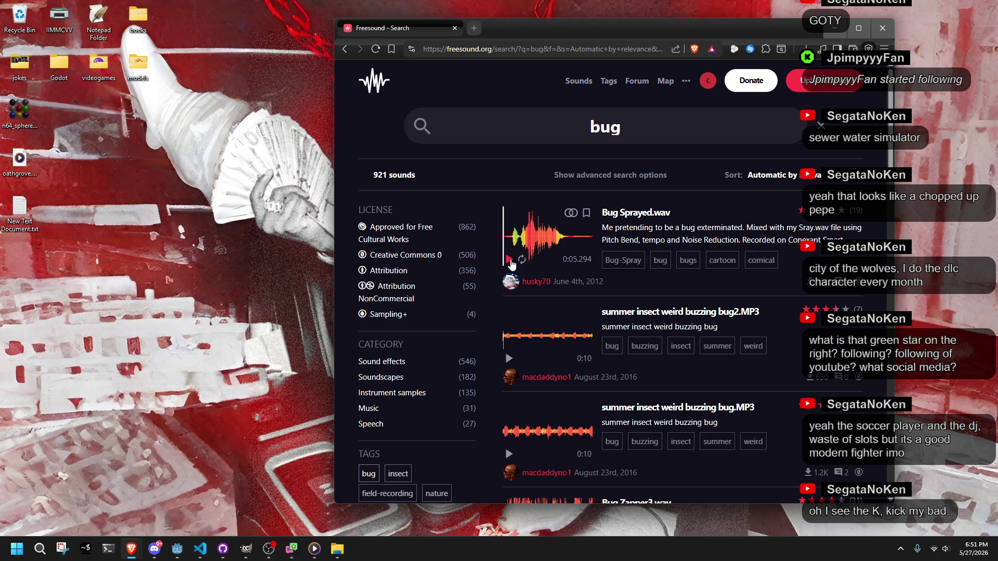
scroll(511, 265, "down", 9)
scroll(522, 311, "down", 10)
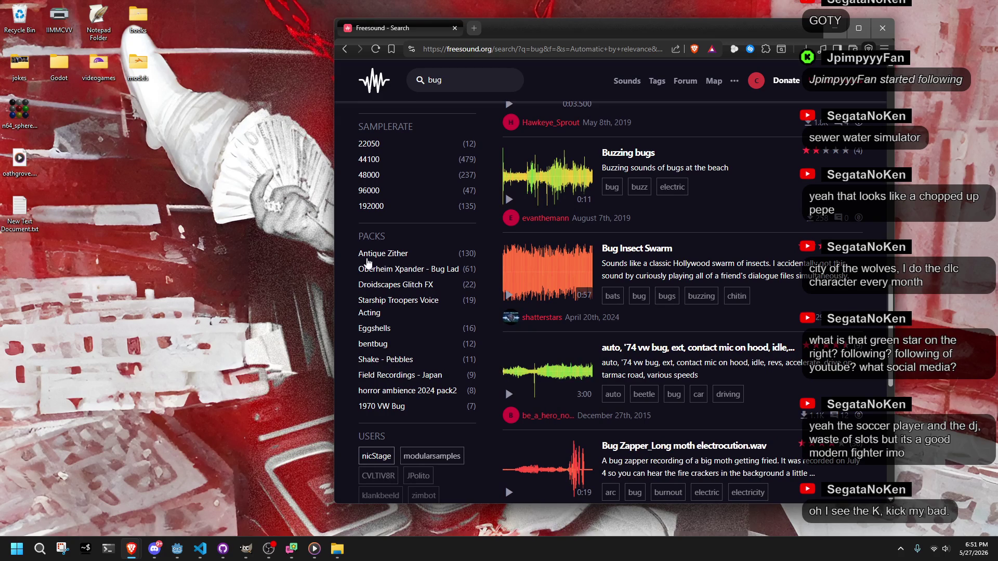
left_click(360, 255)
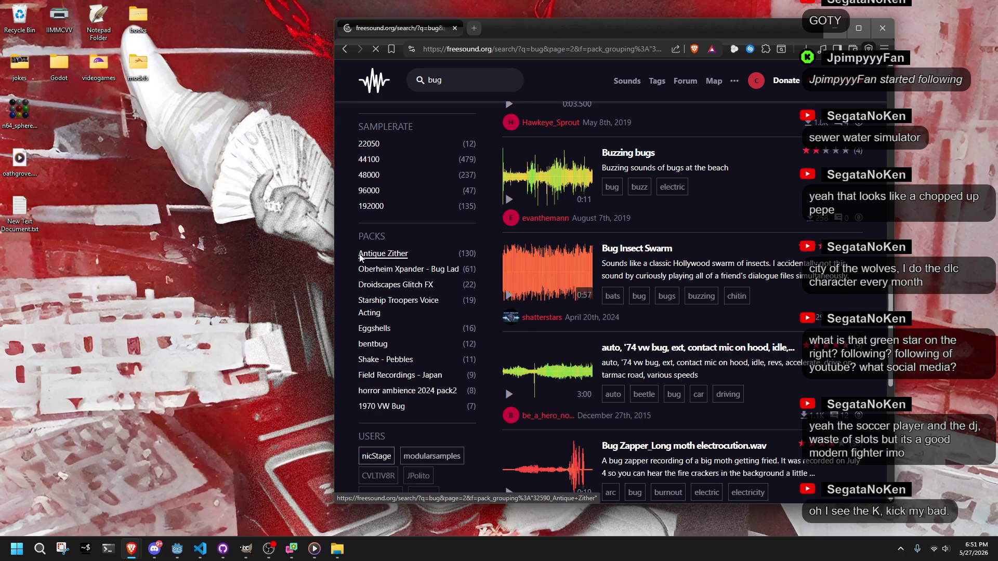
Preview pick-mult-4.wav, swipe-1.wav, swipe-2.wav and strike-mute-3.wav.
left_click(514, 283)
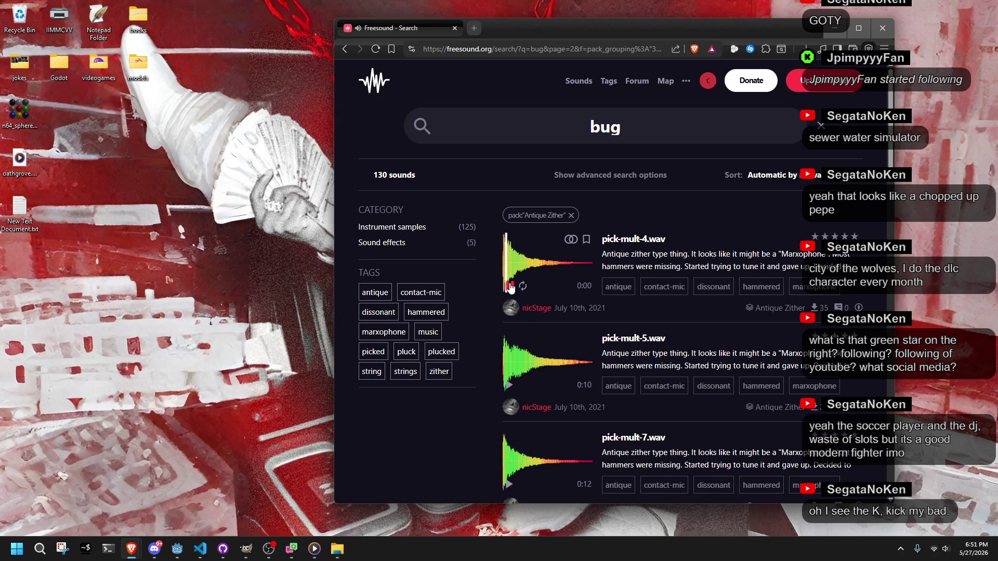
scroll(511, 288, "down", 7)
left_click(509, 418)
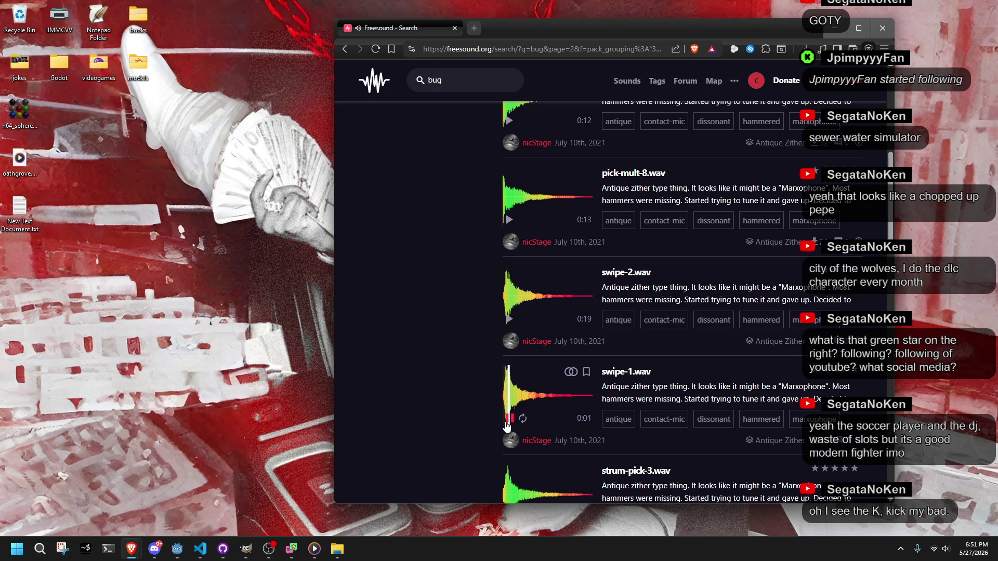
left_click(507, 424)
left_click(509, 320)
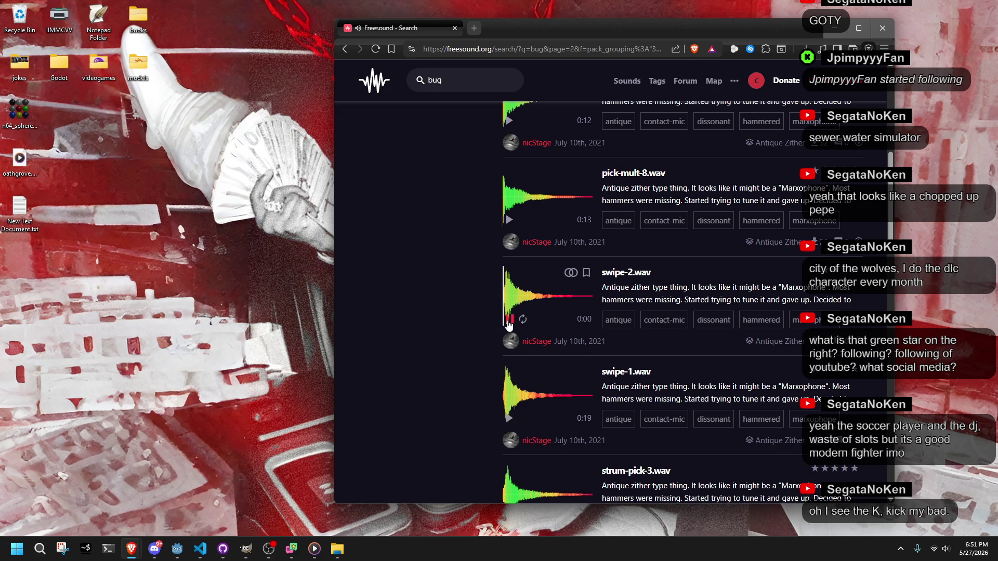
scroll(508, 323, "down", 9)
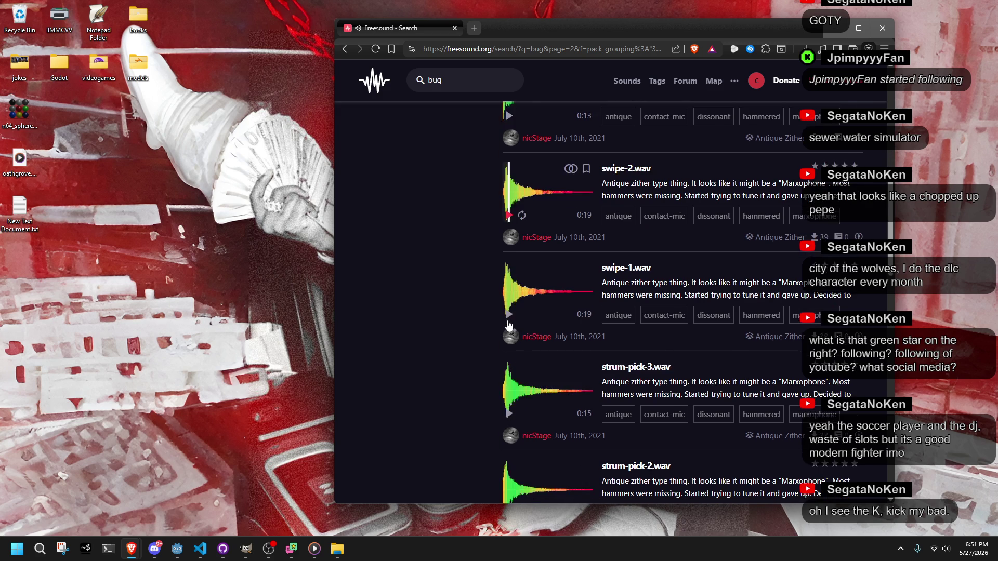
left_click(509, 347)
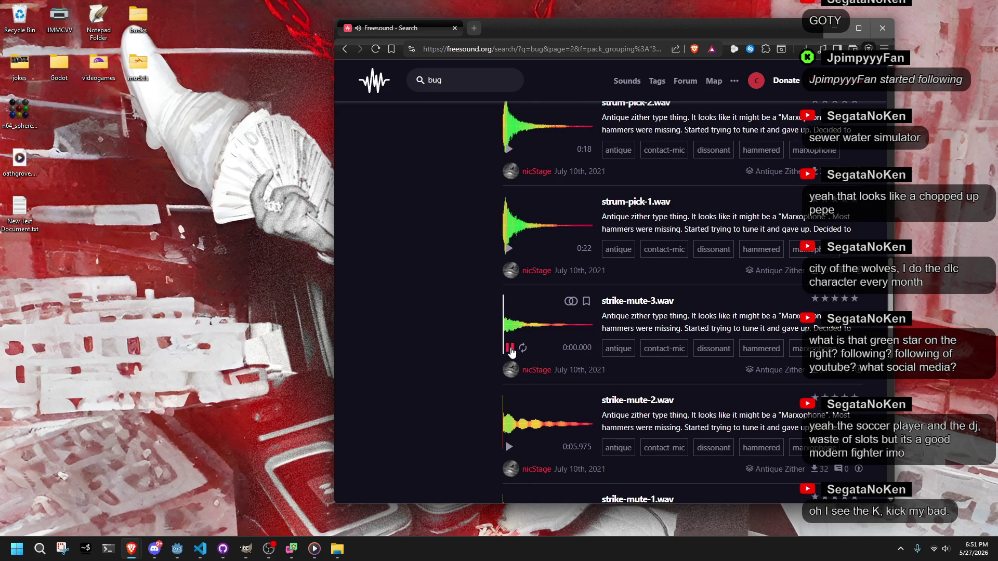
left_click(511, 348)
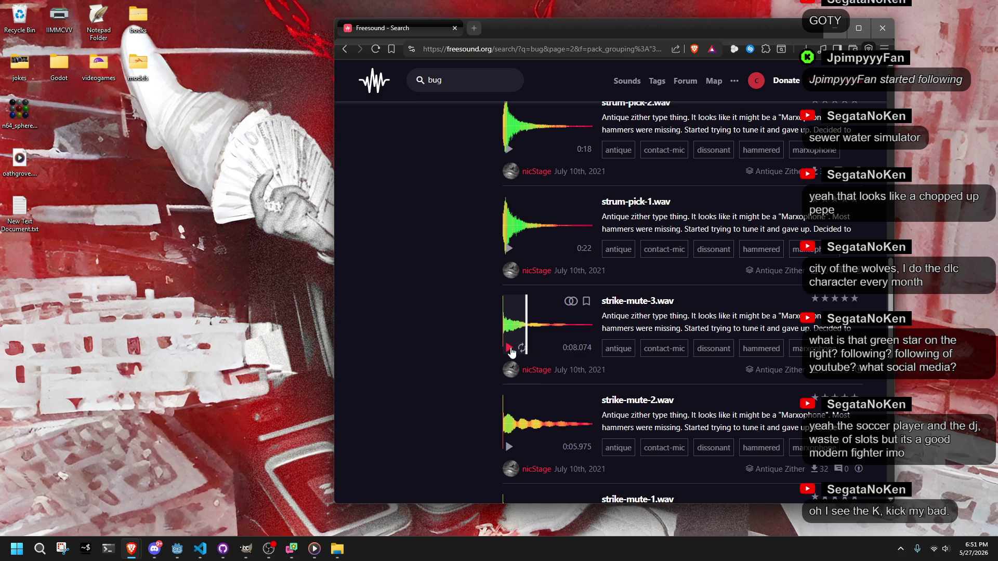
Go to page 1 of the pack's results, then back to the previous page.
scroll(510, 355, "down", 1)
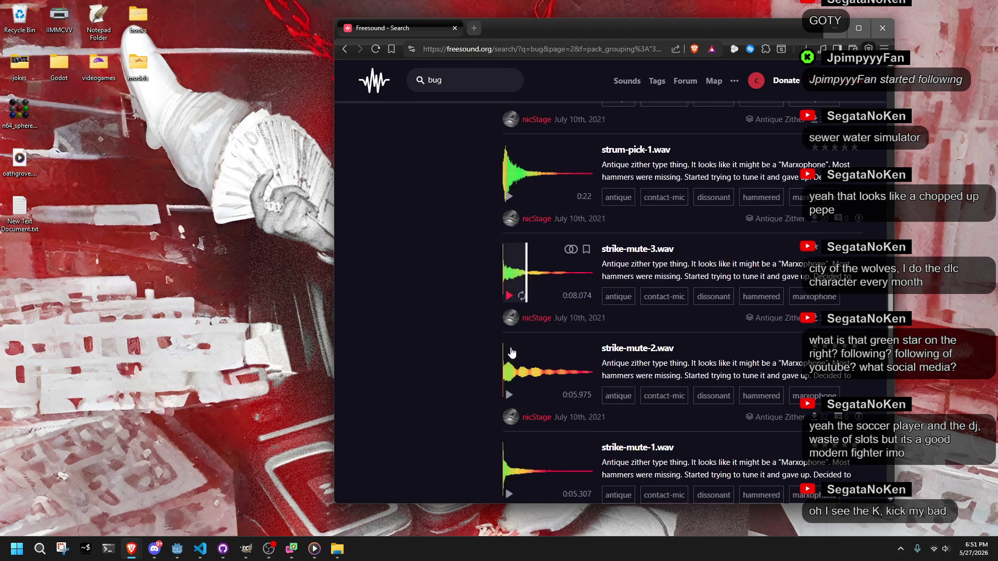
scroll(511, 411, "down", 1)
scroll(511, 441, "down", 1)
scroll(511, 440, "down", 8)
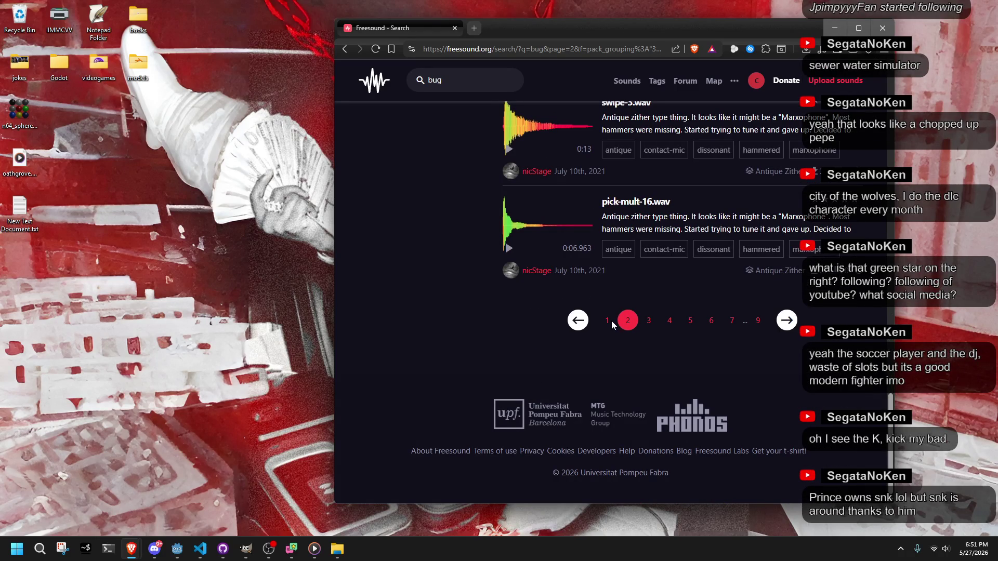
left_click(607, 321)
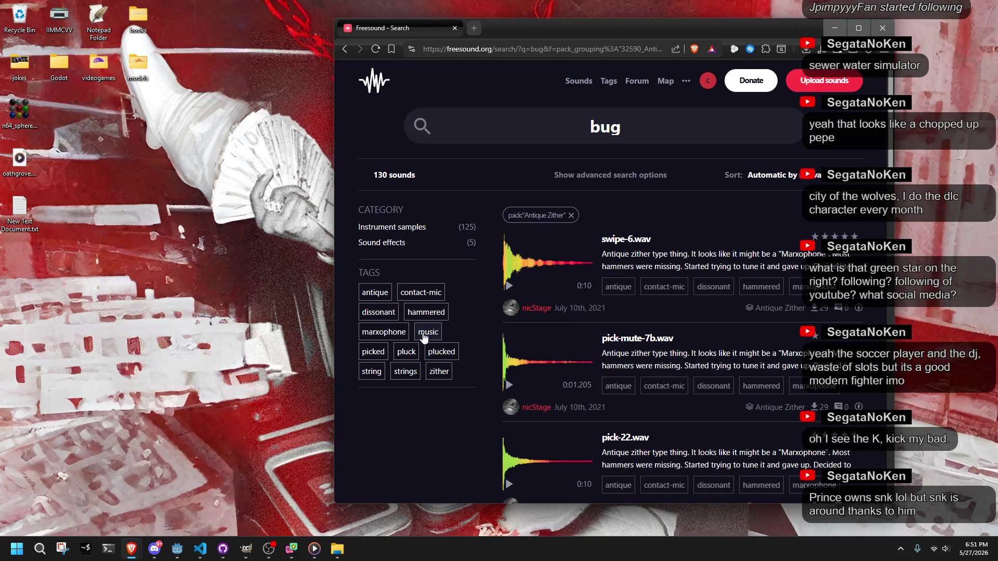
left_click(342, 52)
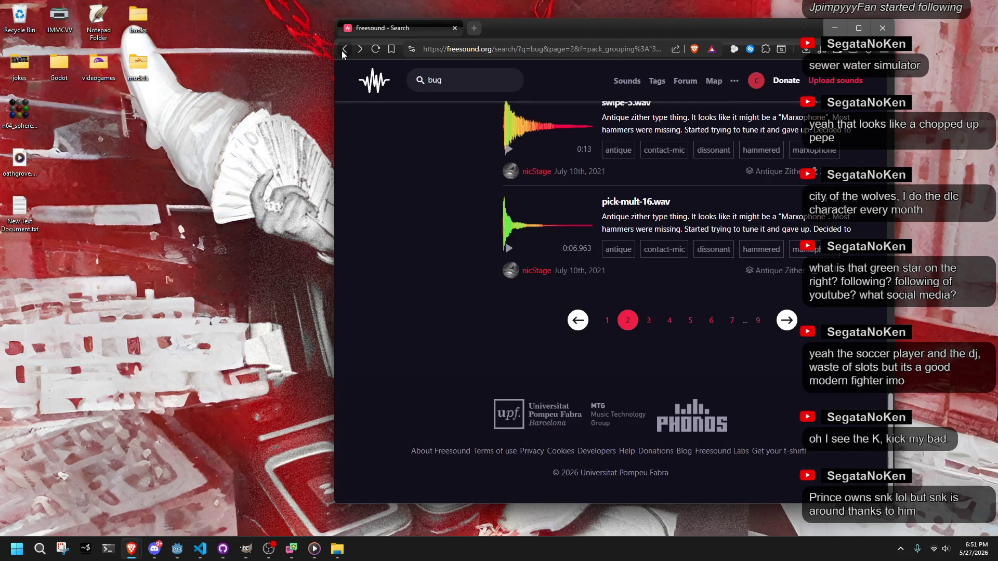
Return to the unfiltered bug results, filter by the insect tag, and preview Spray.wav.
left_click(341, 51)
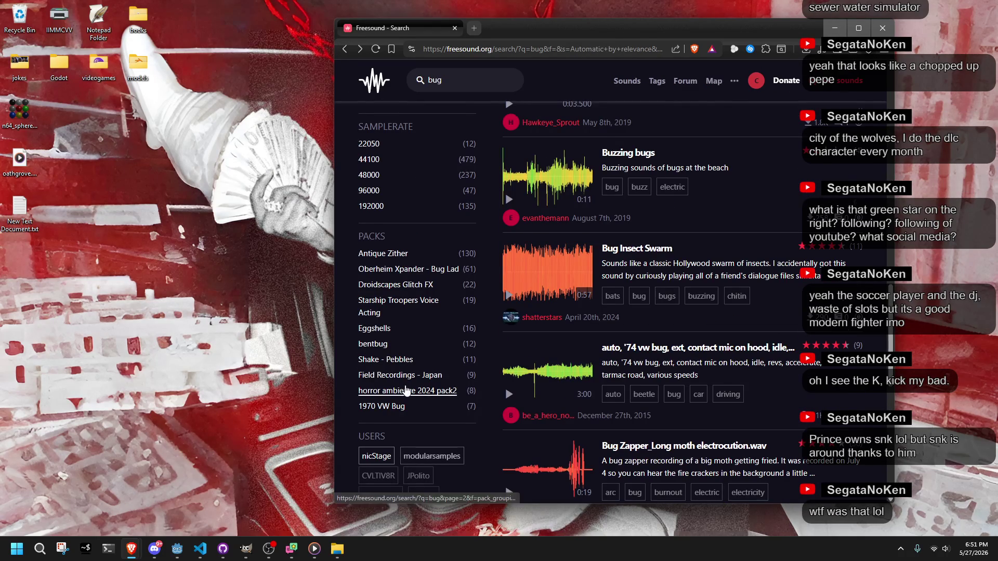
scroll(390, 312, "up", 5)
scroll(433, 234, "up", 10)
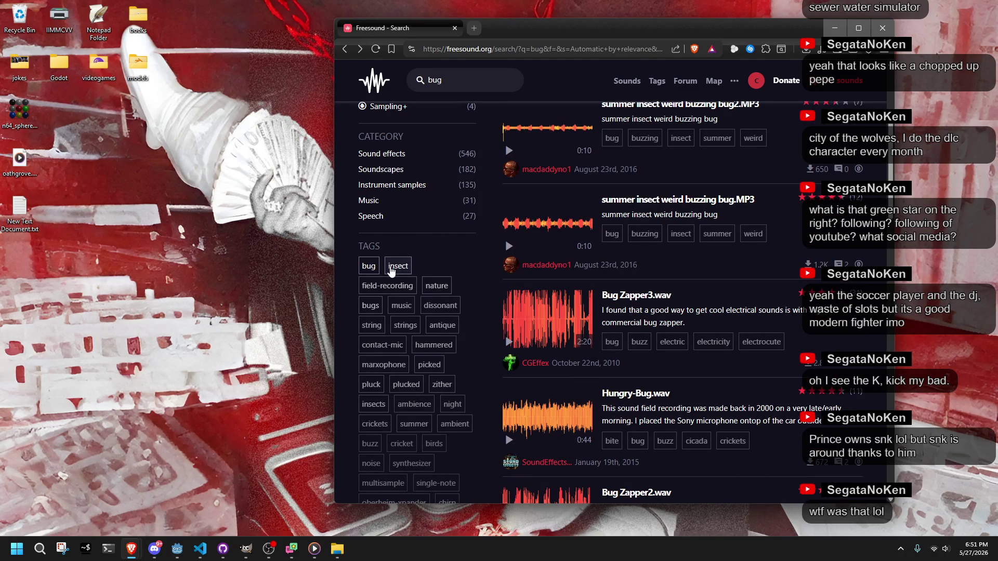
left_click(396, 267)
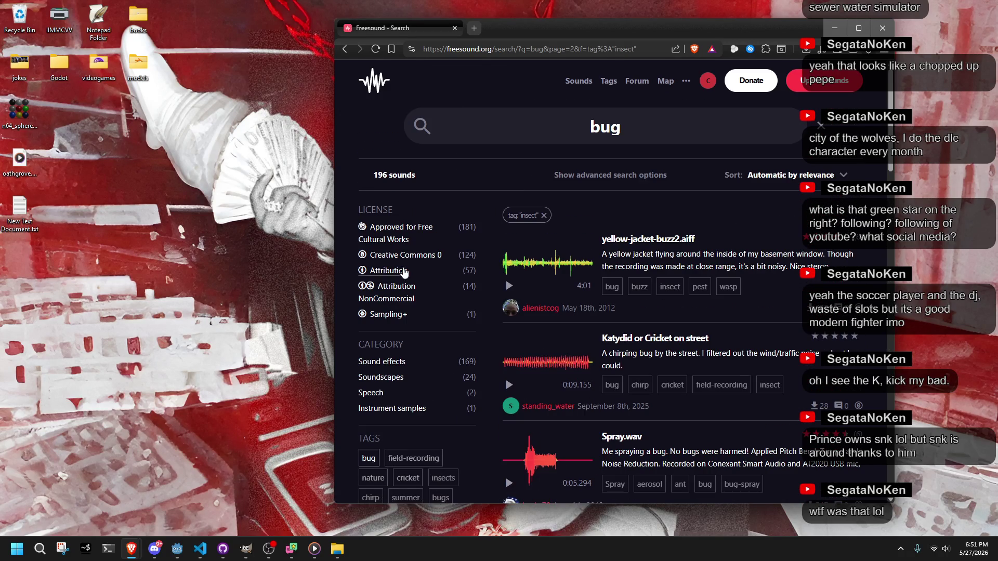
scroll(501, 321, "down", 2)
left_click(511, 378)
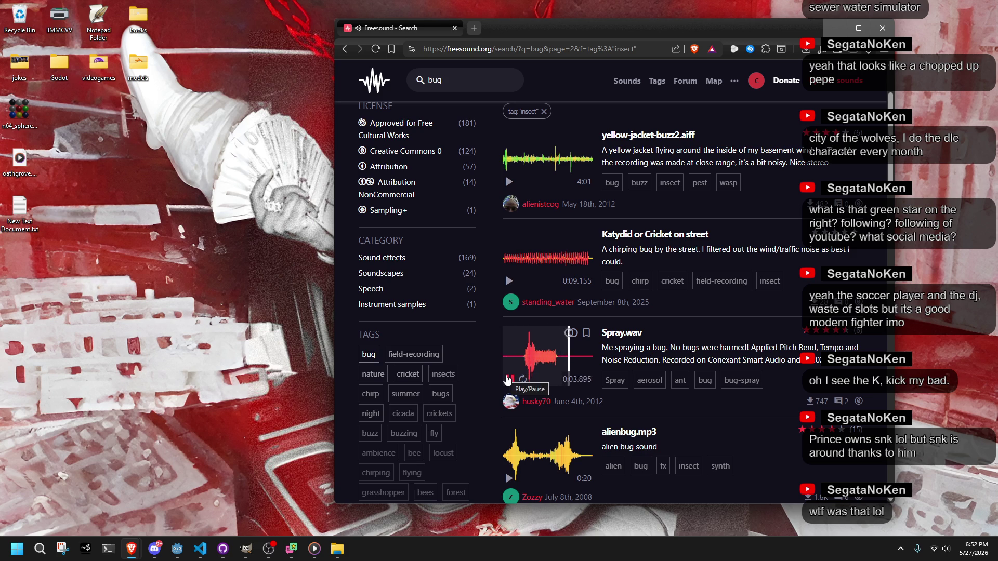
Preview alienbug.mp3, open its page, and download it to the Desktop.
left_click(509, 479)
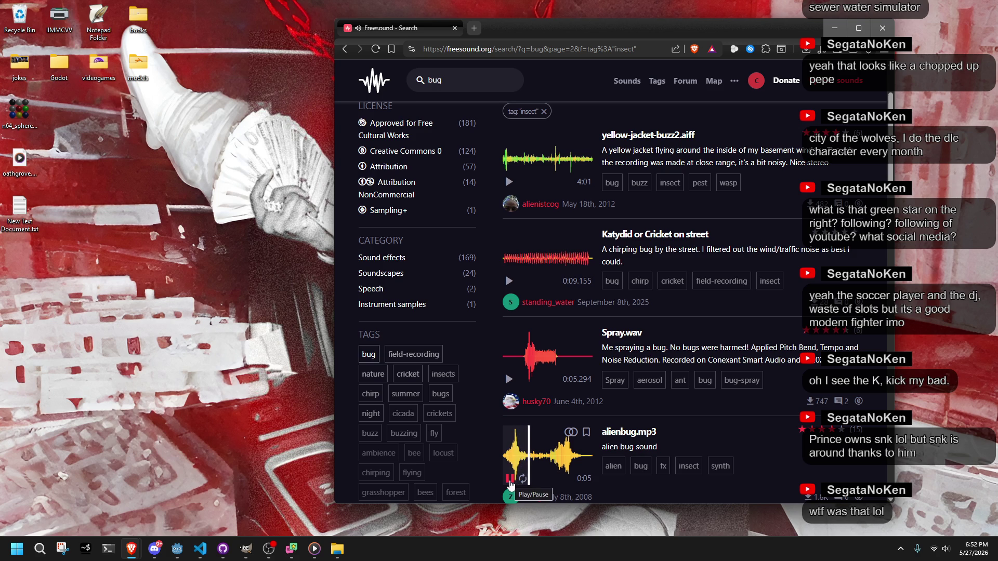
left_click(509, 482)
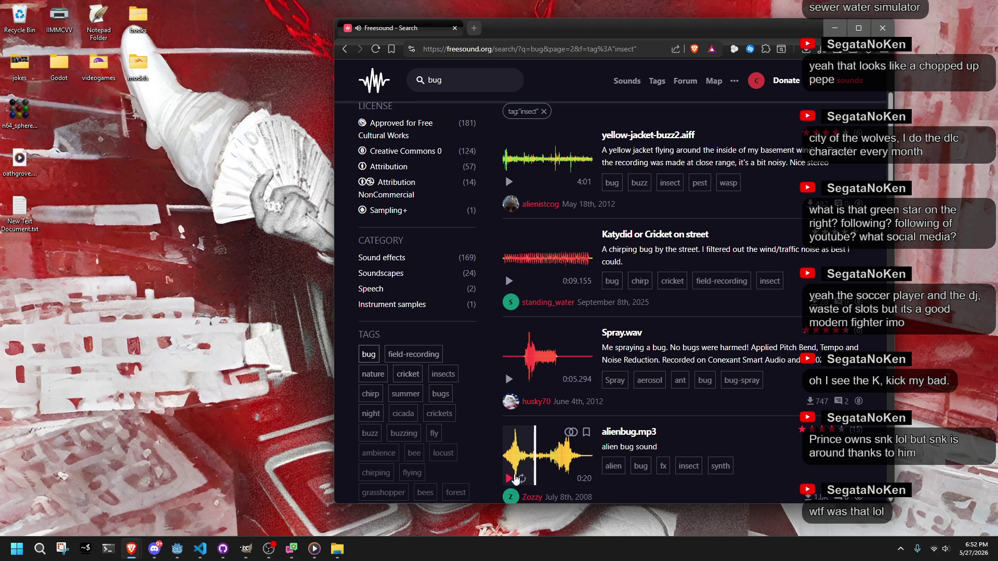
left_click(629, 432)
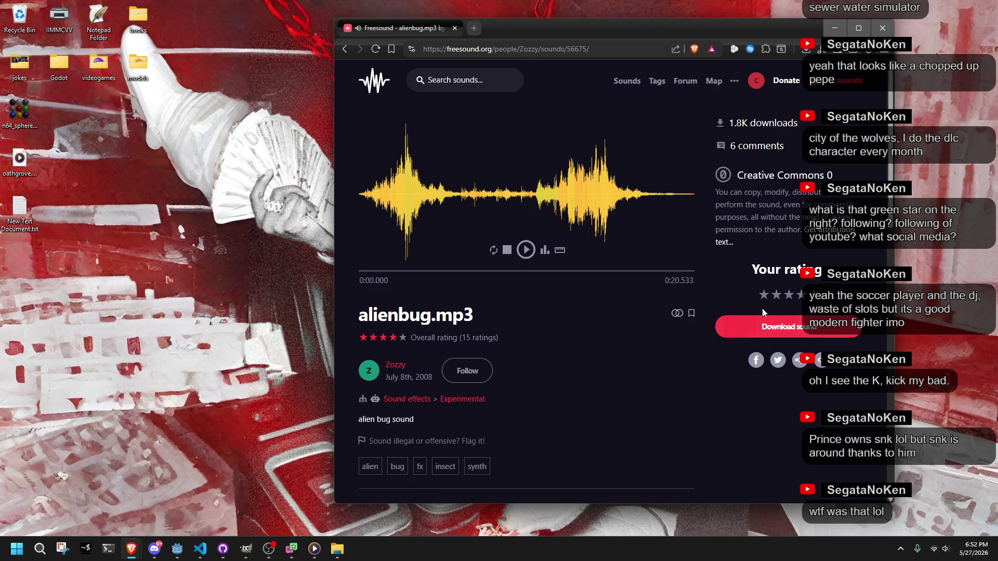
left_click(744, 326)
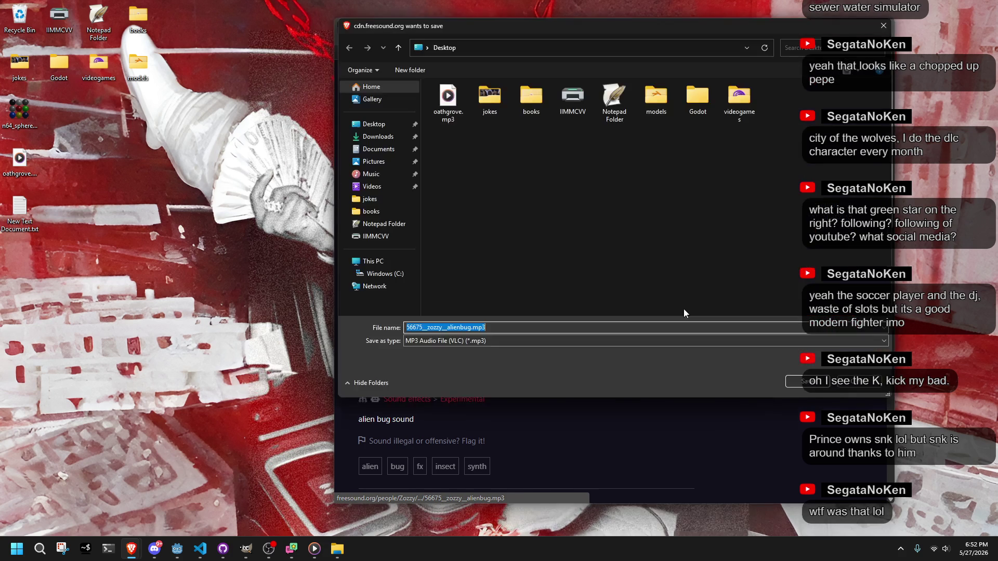
left_click(795, 379)
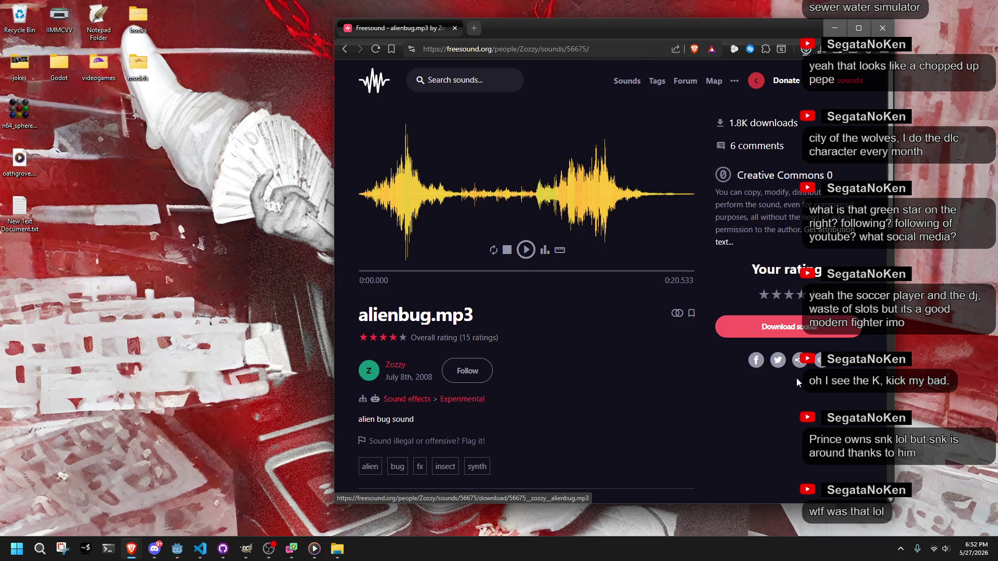
Try opening the downloaded 56675 sound file with another app, then cancel the app chooser.
left_click(40, 549)
left_click(313, 549)
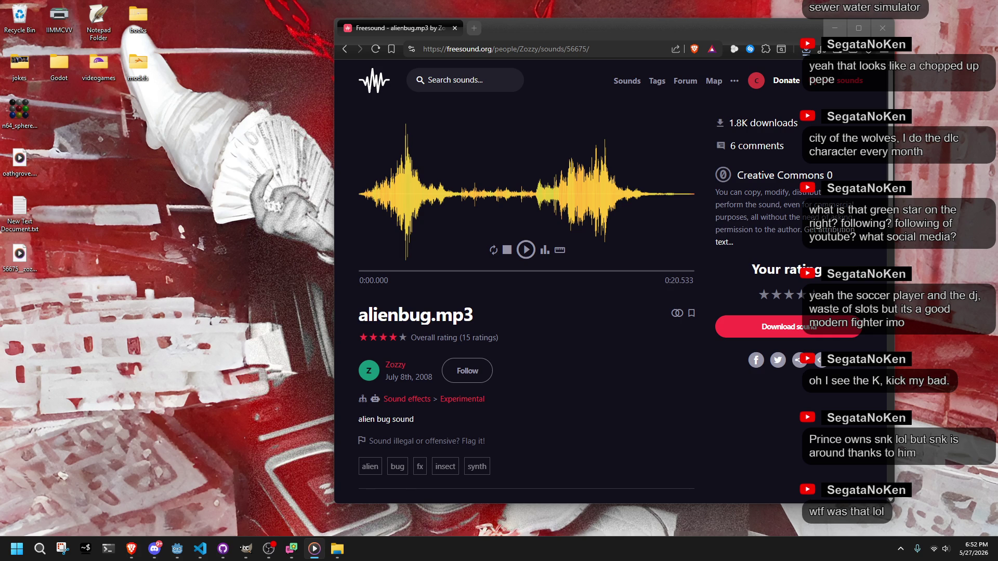
right_click(22, 255)
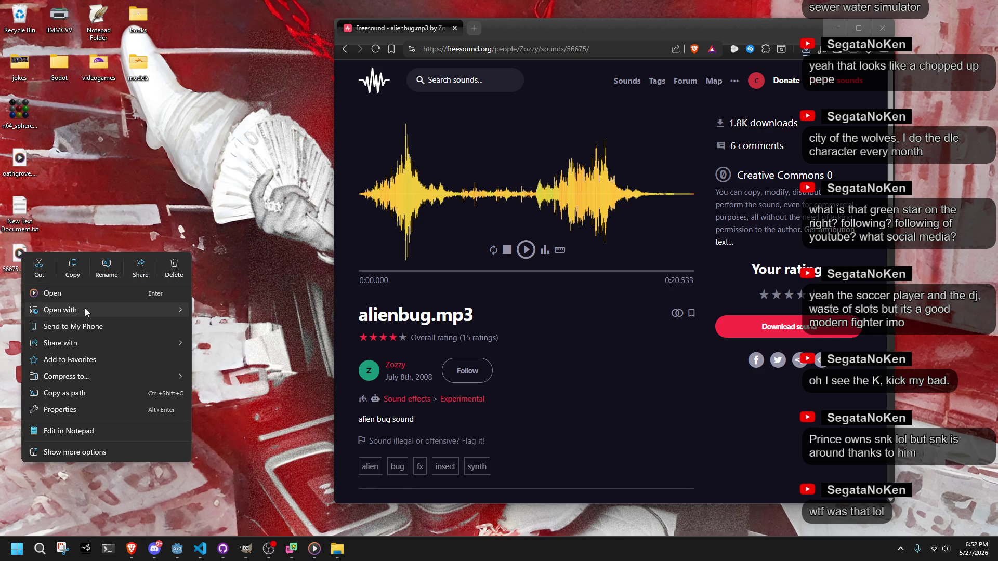
mouse_move(85, 309)
left_click(283, 390)
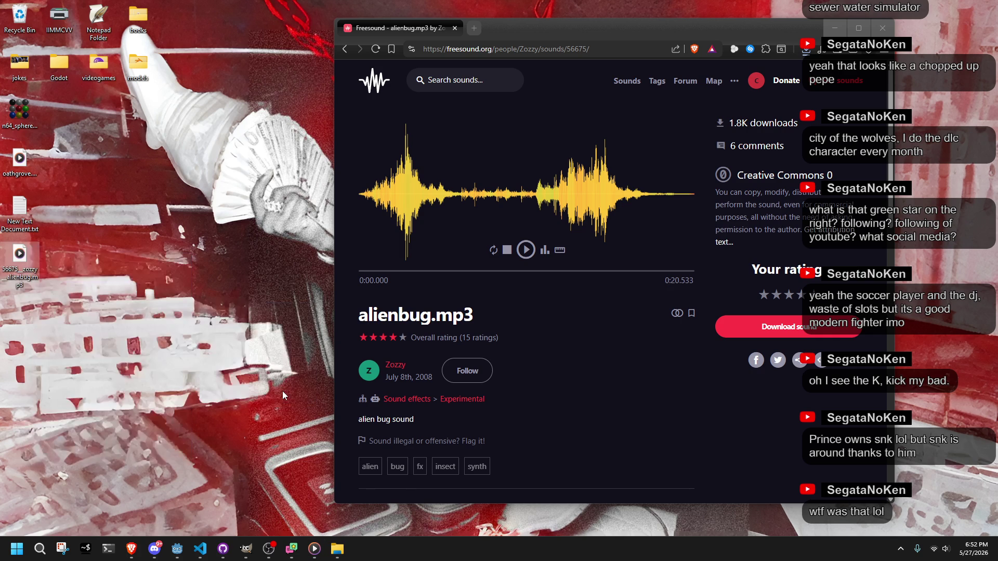
scroll(469, 357, "down", 5)
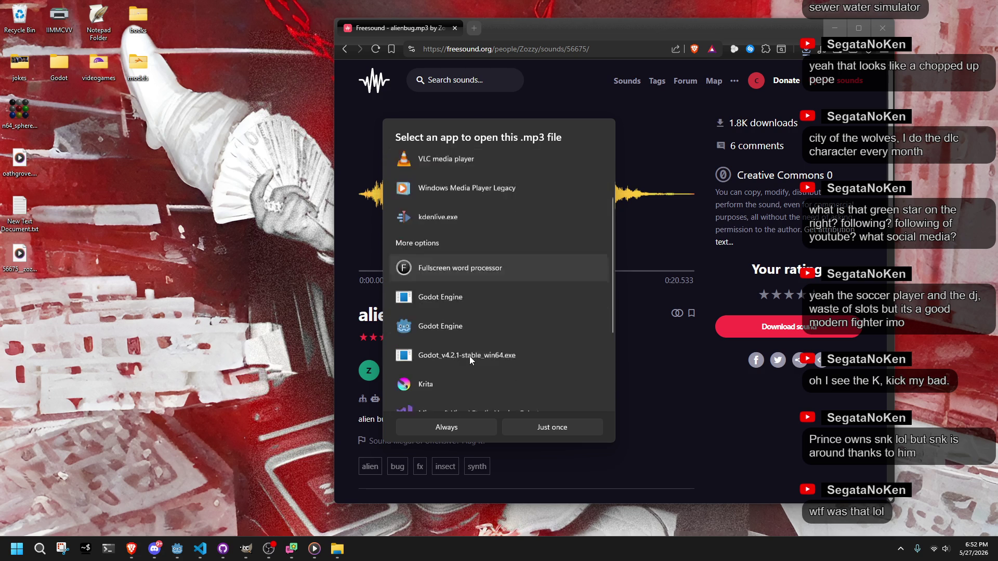
scroll(469, 356, "down", 3)
scroll(469, 356, "up", 10)
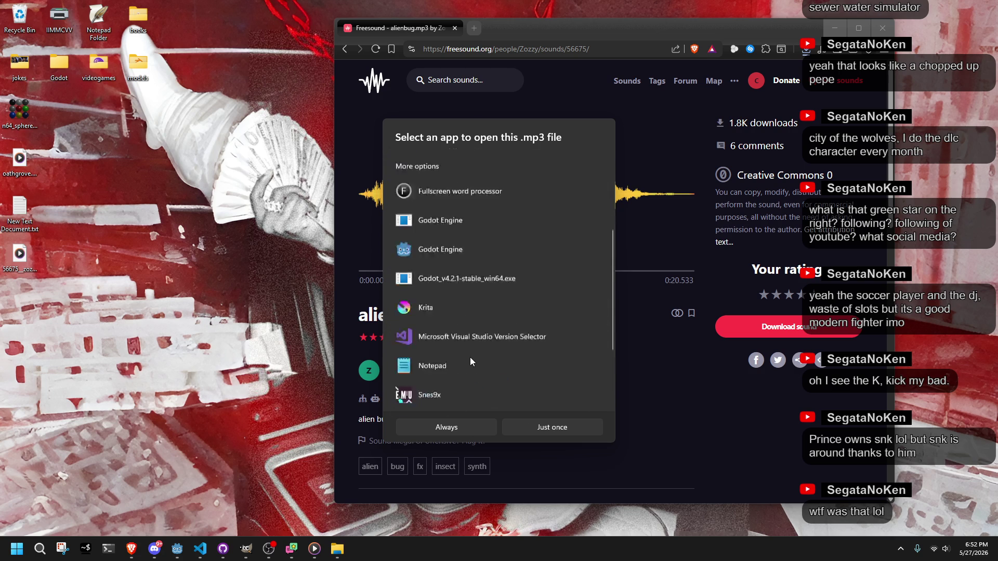
key("Escape")
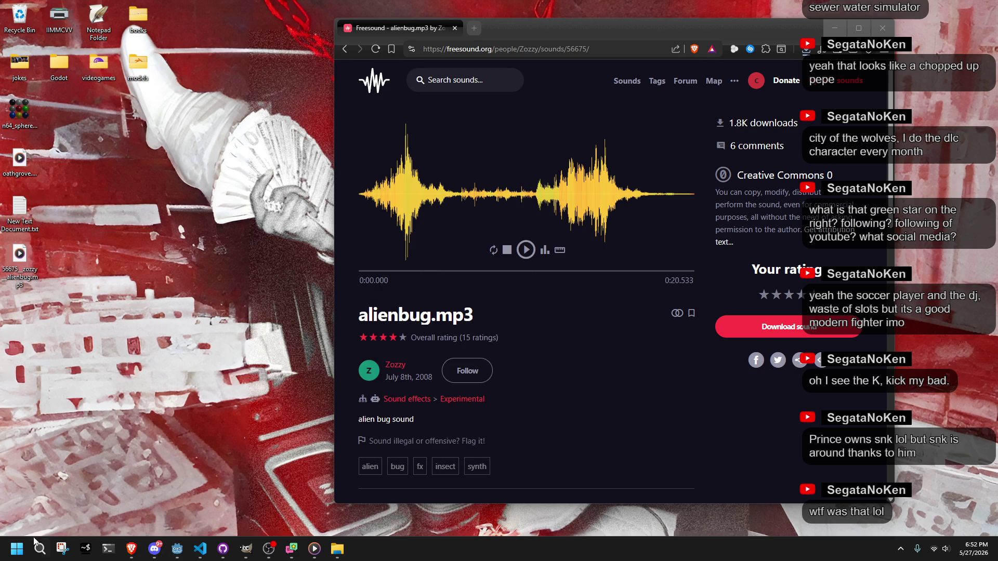
Launch Audacity from Windows search and dismiss its welcome screen.
left_click(40, 549)
type("ud")
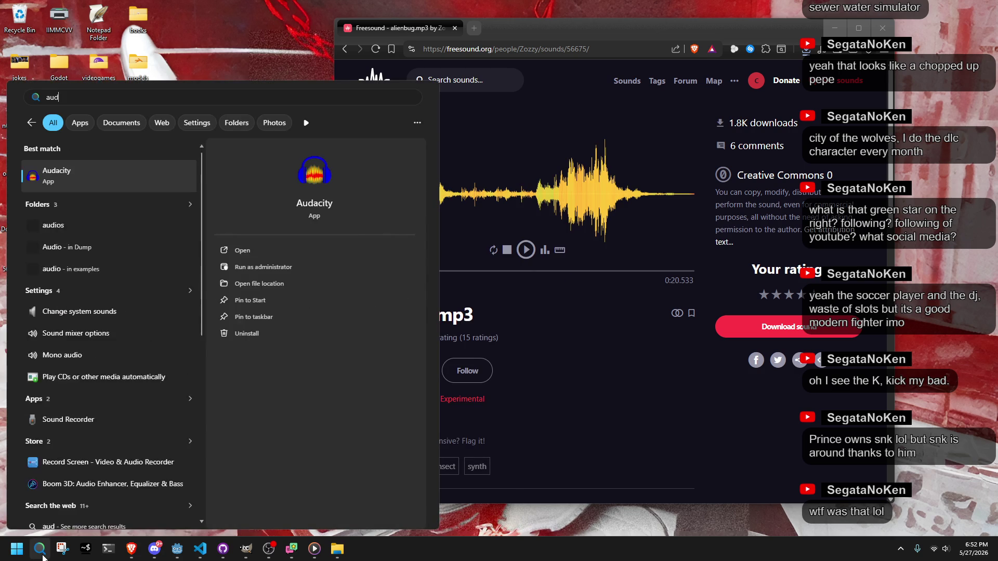
key("Return")
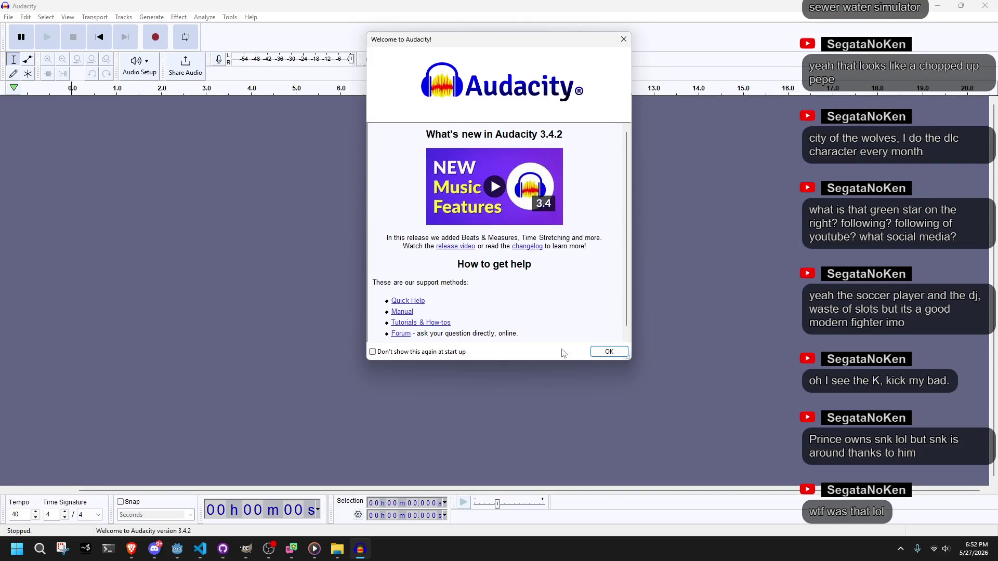
left_click(609, 352)
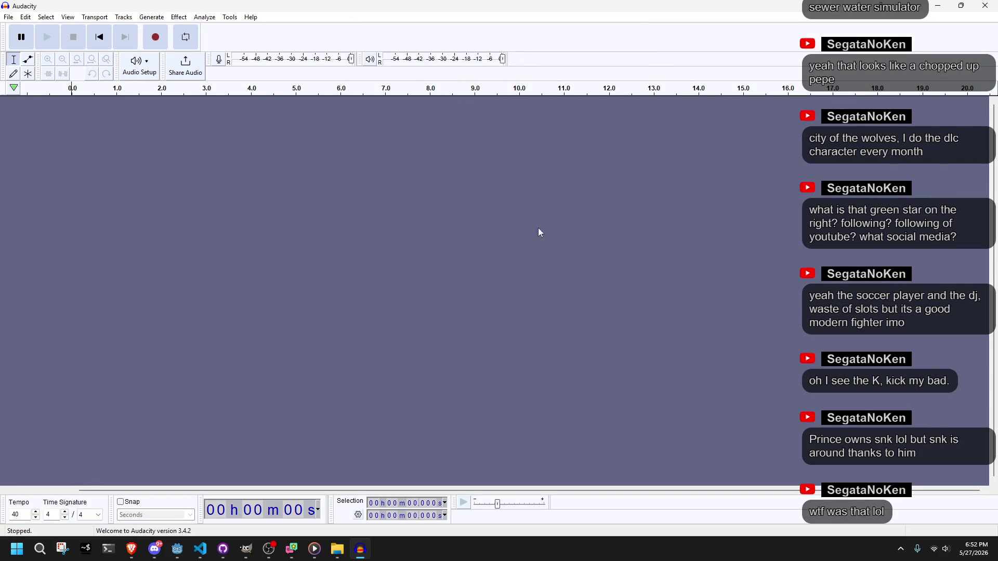
Load the alienbug MP3 into a maximized Audacity and trim the clip's end to about 8.5 s.
double_click(181, 7)
left_click_drag(20, 255, 291, 223)
left_click(784, 47)
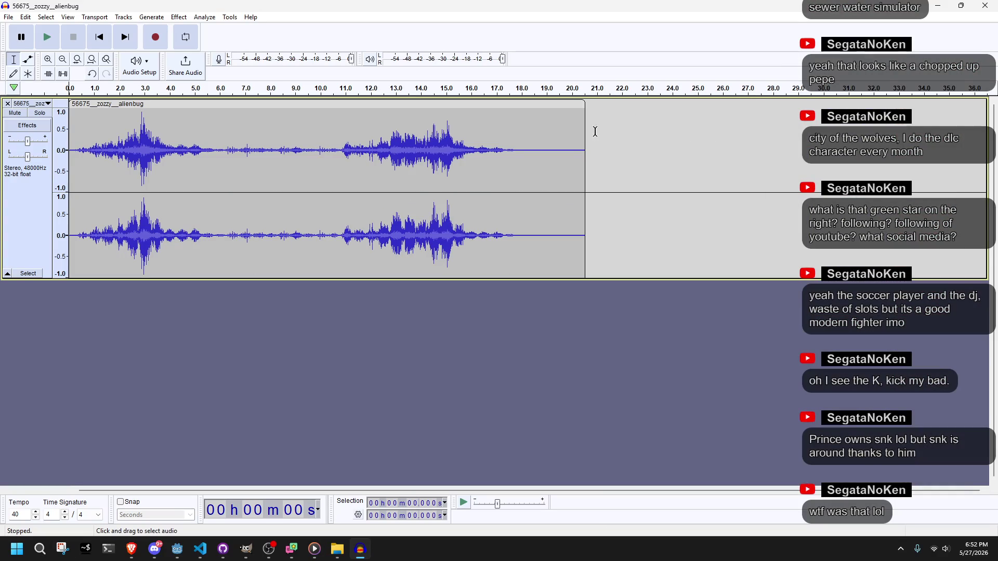
mouse_move(584, 128)
left_mouse_down()
mouse_move(311, 156)
mouse_move(247, 151)
mouse_move(266, 151)
left_mouse_up()
Select the whole clip and bring up Change Speed and Pitch, showing speed 0.400.
left_click(179, 17)
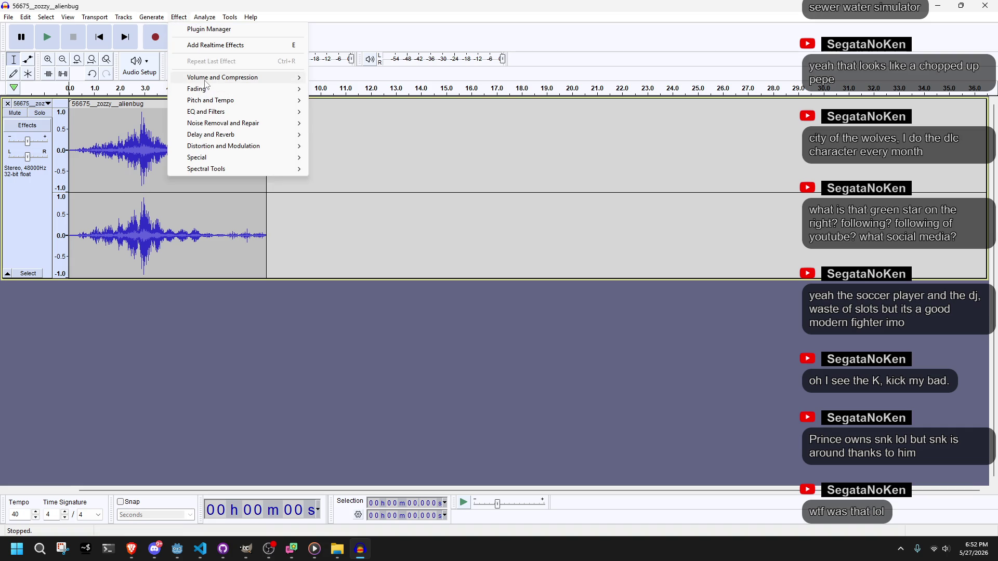
mouse_move(208, 78)
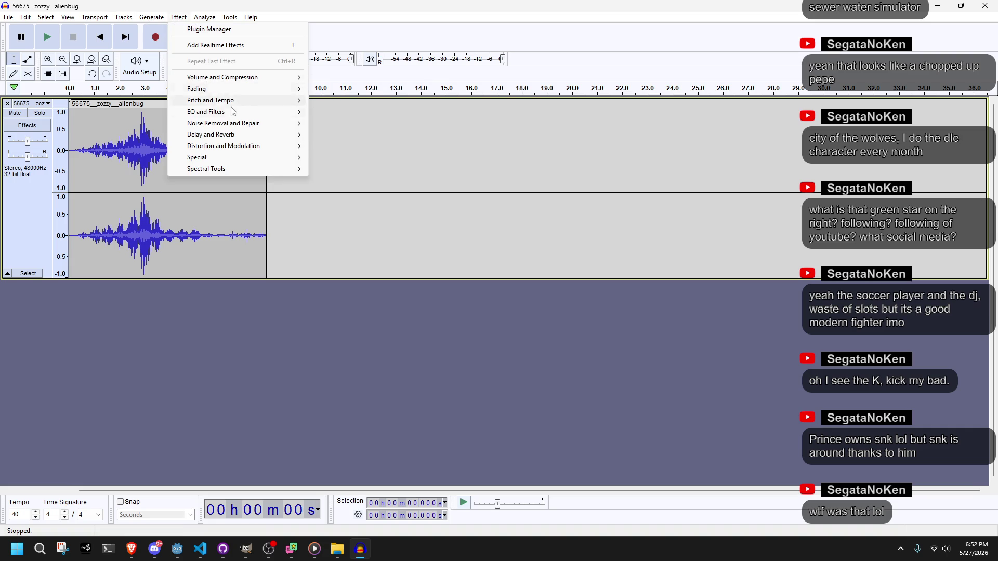
mouse_move(244, 101)
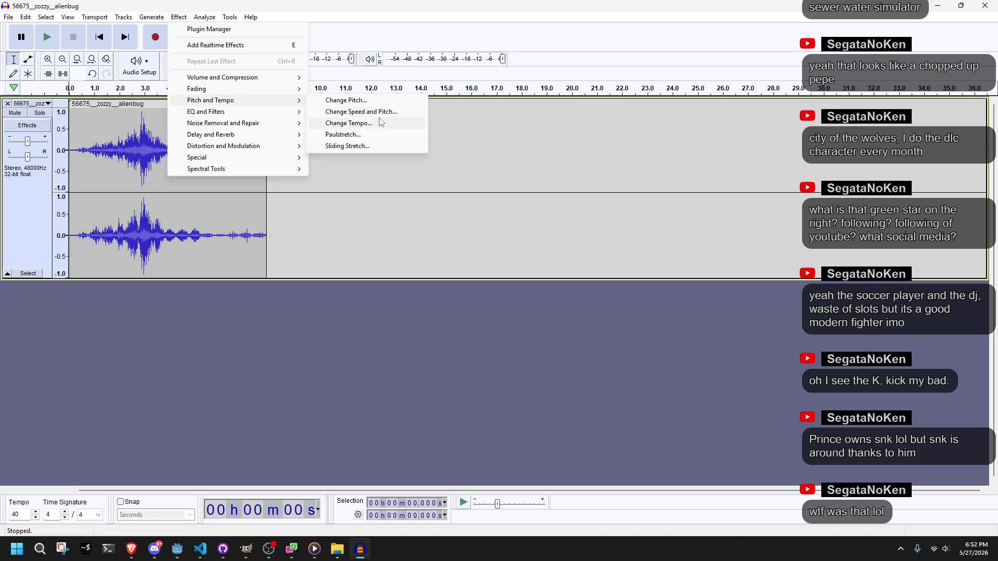
left_click(368, 112)
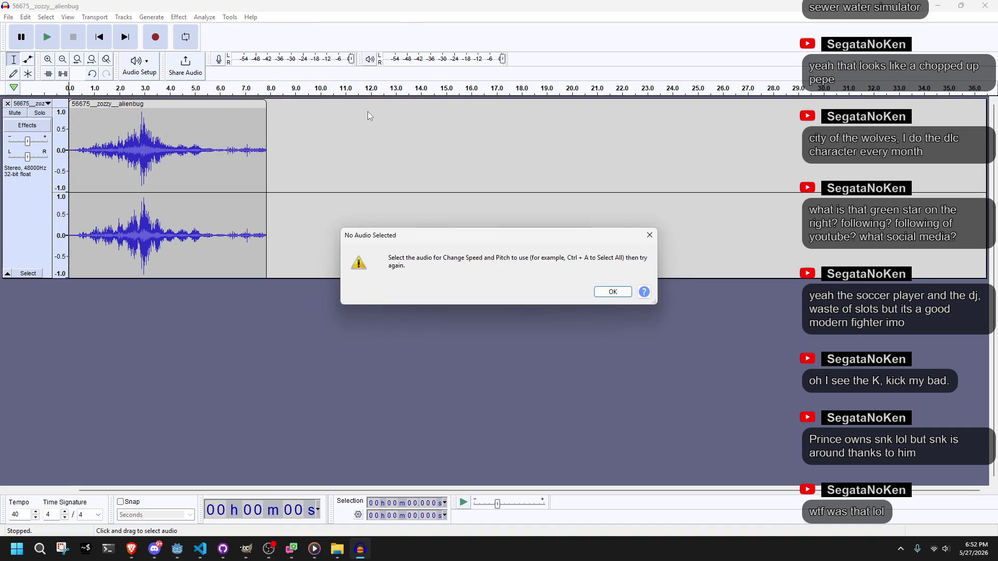
left_click(606, 290)
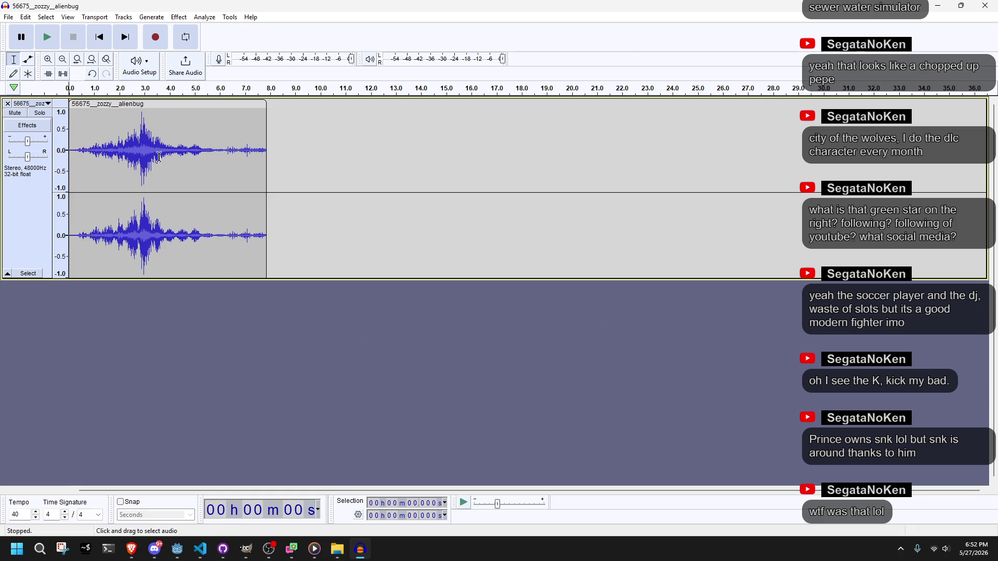
double_click(143, 152)
left_click(178, 17)
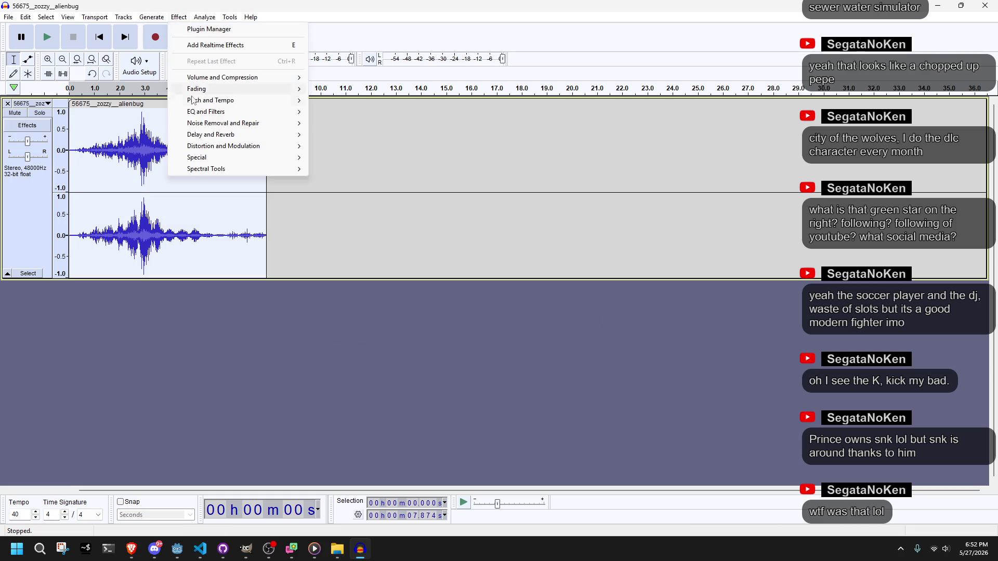
mouse_move(193, 102)
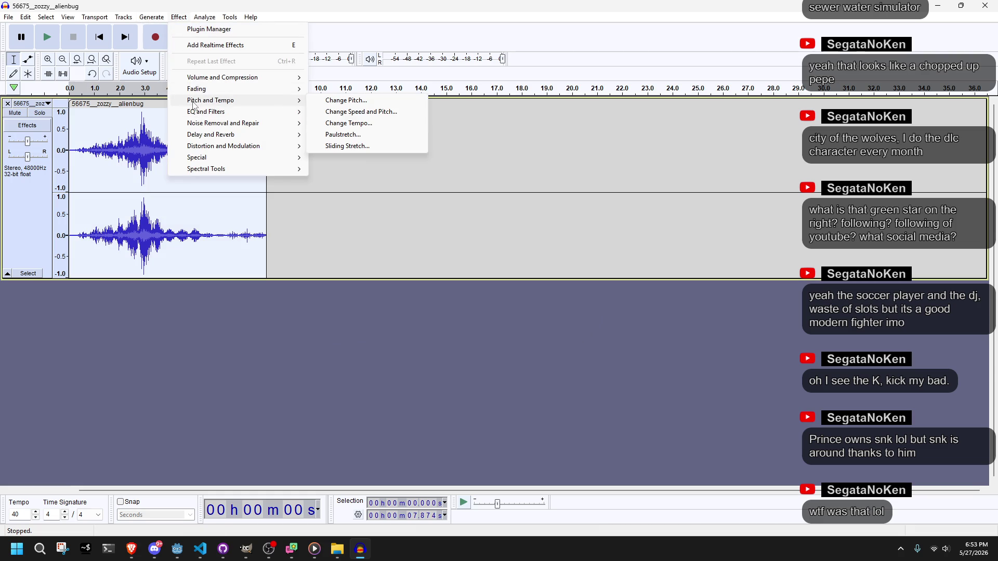
left_click(364, 112)
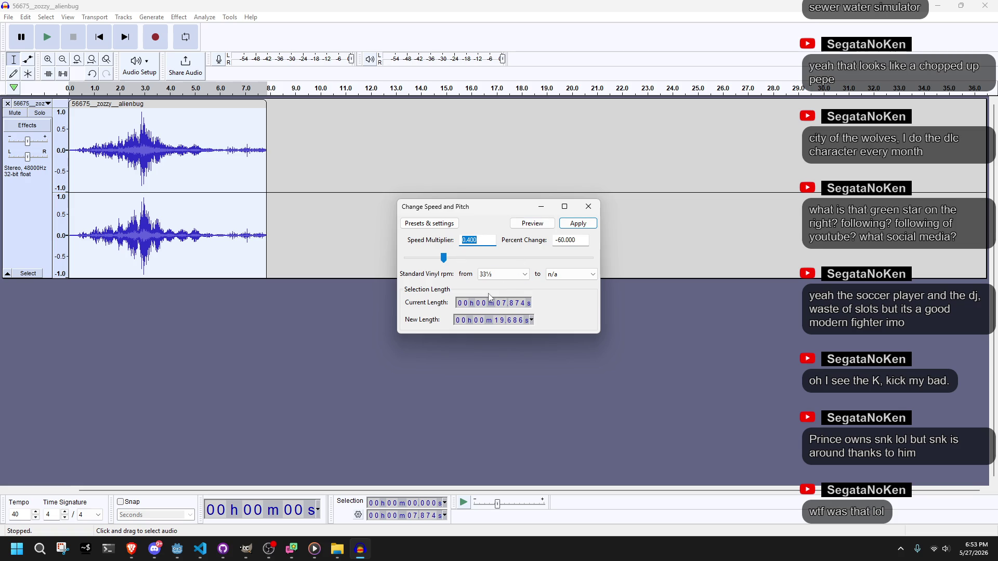
Instead of changing speed, apply a 20% Change Tempo with high quality stretching.
left_click(588, 207)
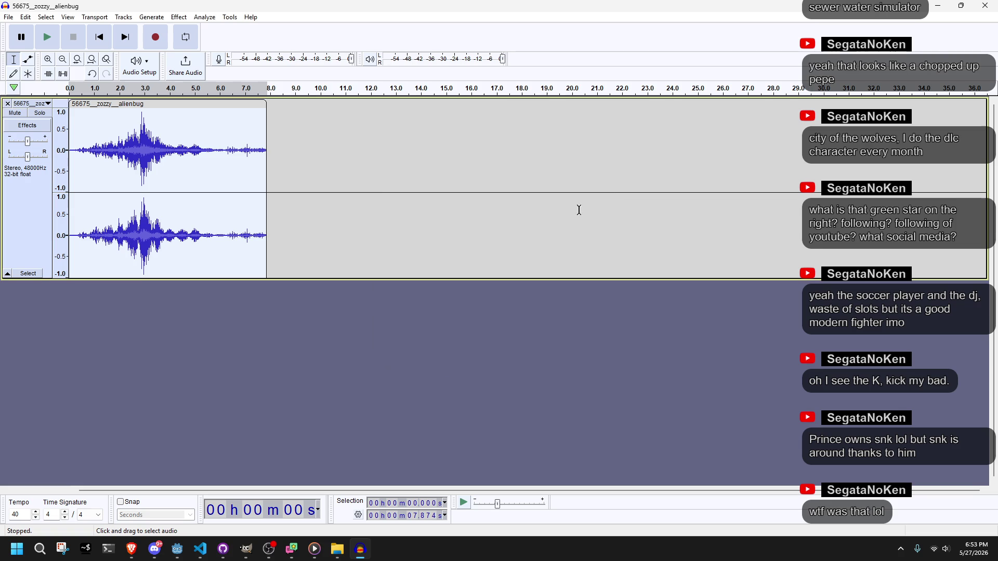
left_click(179, 20)
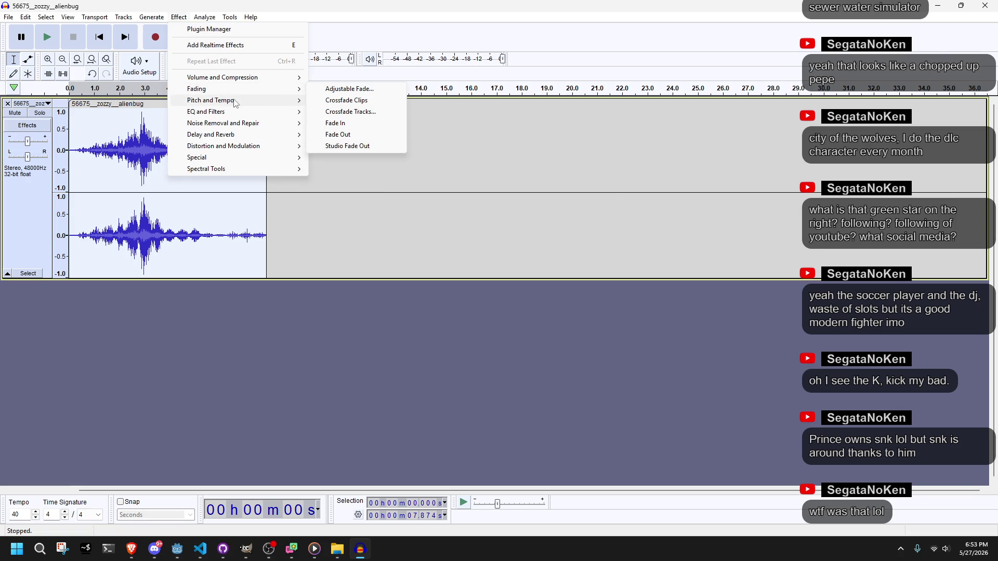
mouse_move(239, 104)
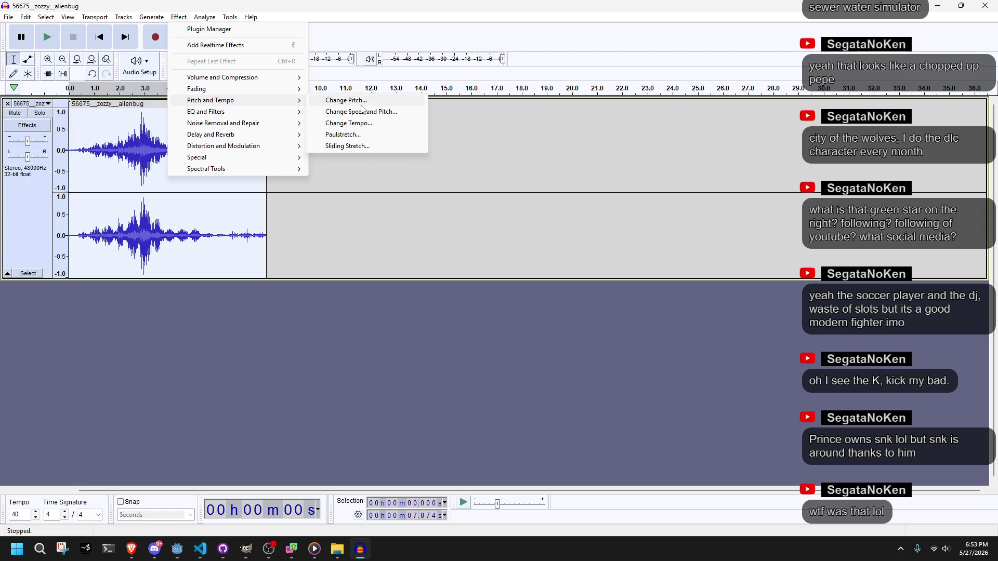
left_click(391, 123)
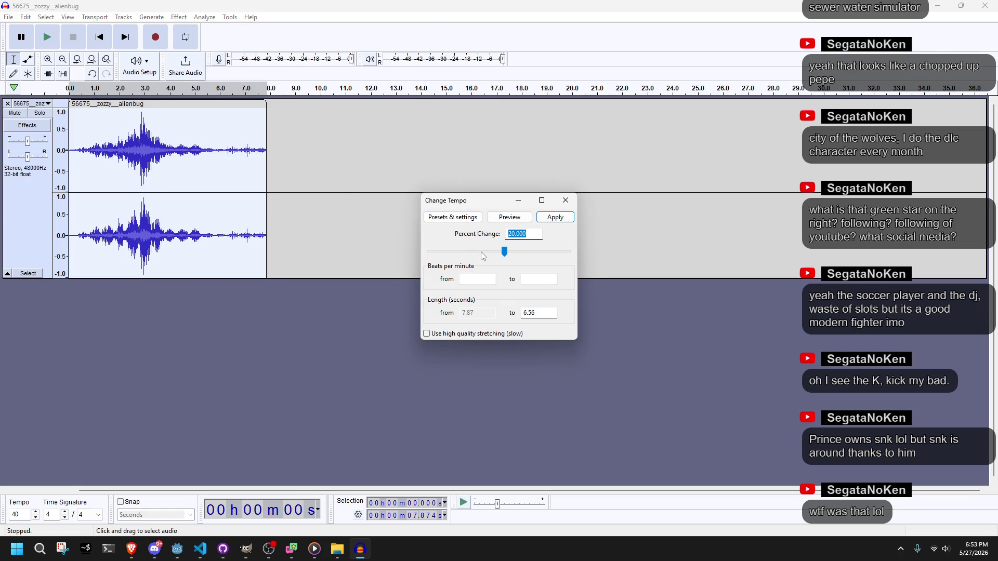
left_click(430, 334)
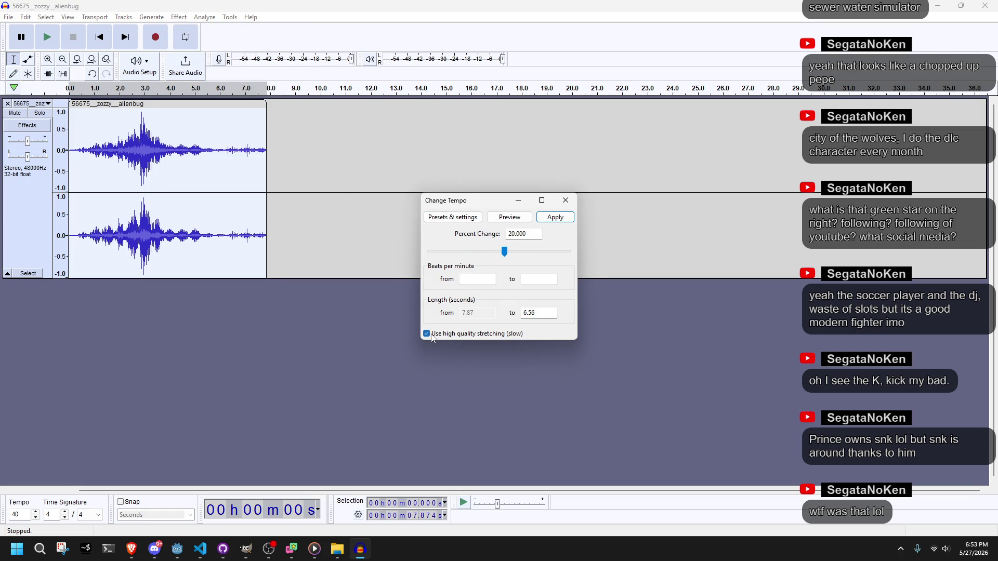
left_click(548, 218)
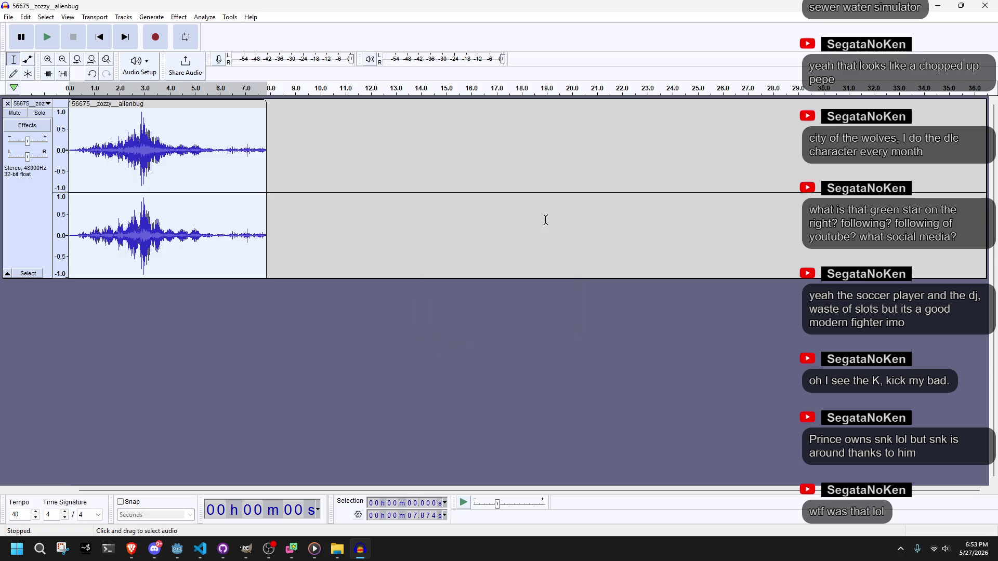
Play the sped-up clip and trim its end to about 5.1 s.
left_click(49, 38)
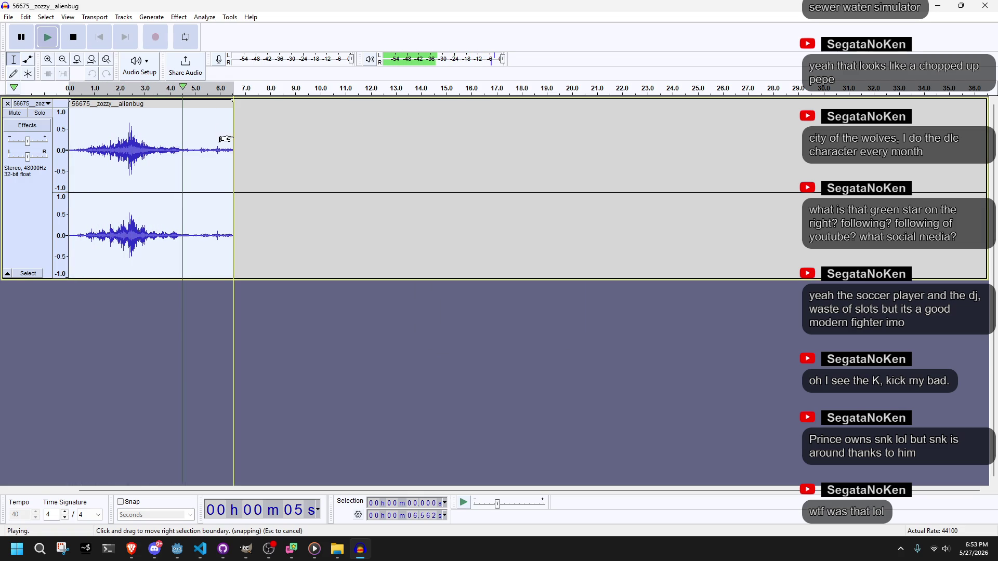
left_click_drag(217, 141, 198, 141)
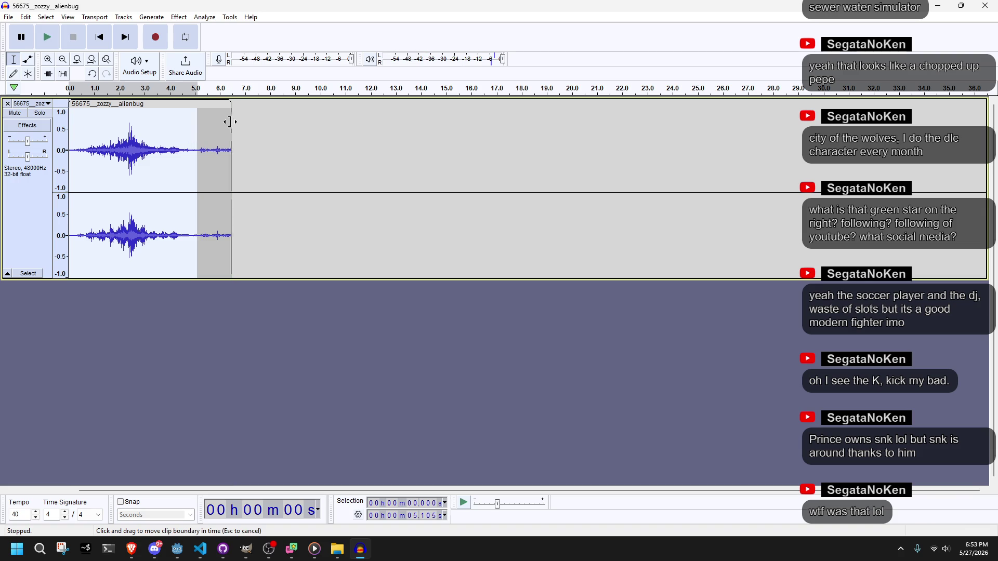
left_click_drag(232, 122, 197, 123)
left_click(46, 36)
left_click(179, 16)
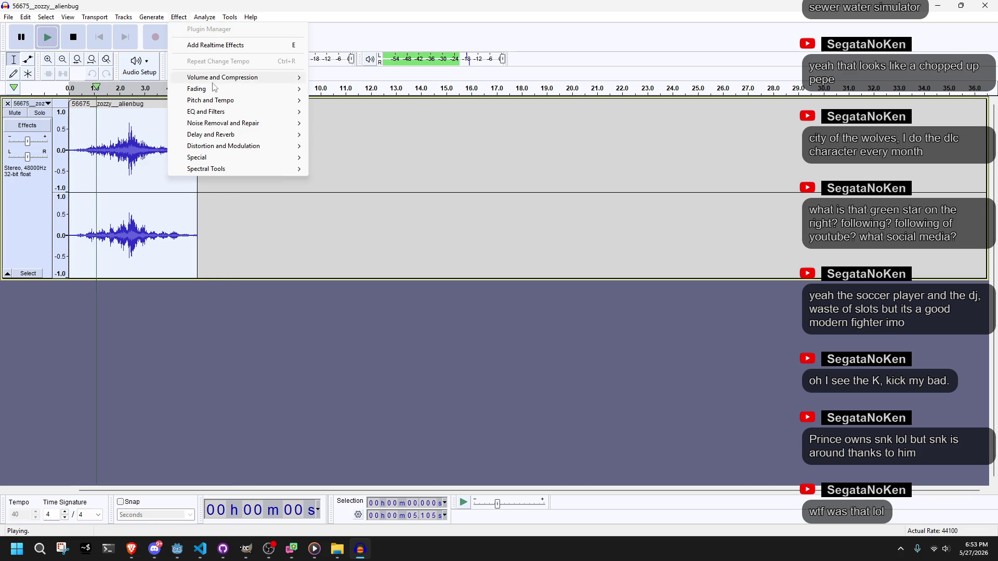
left_click(225, 222)
mouse_move(198, 109)
left_mouse_down()
mouse_move(228, 115)
mouse_move(191, 119)
left_mouse_up()
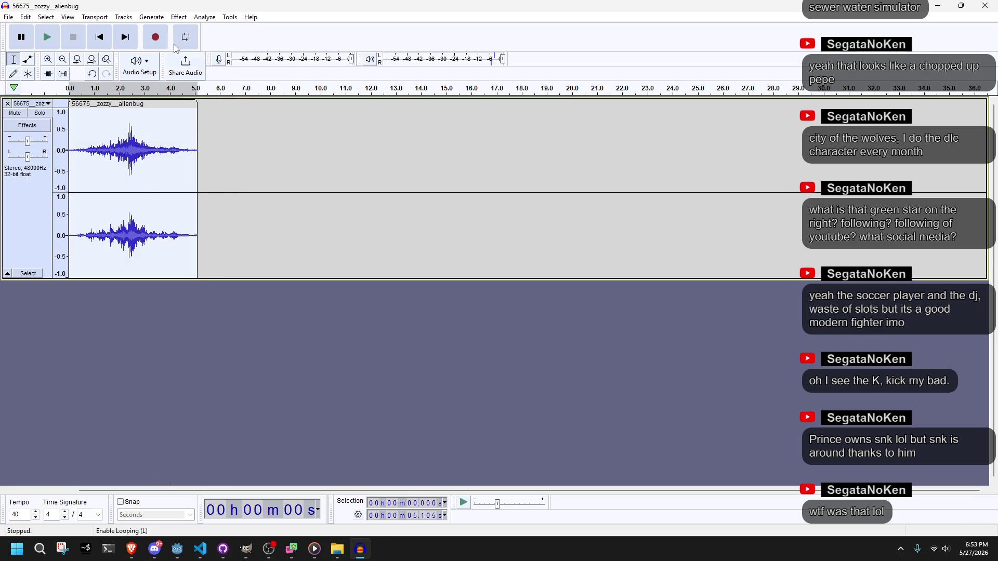
left_click(178, 16)
Apply another Change Tempo pass to the clip.
mouse_move(233, 100)
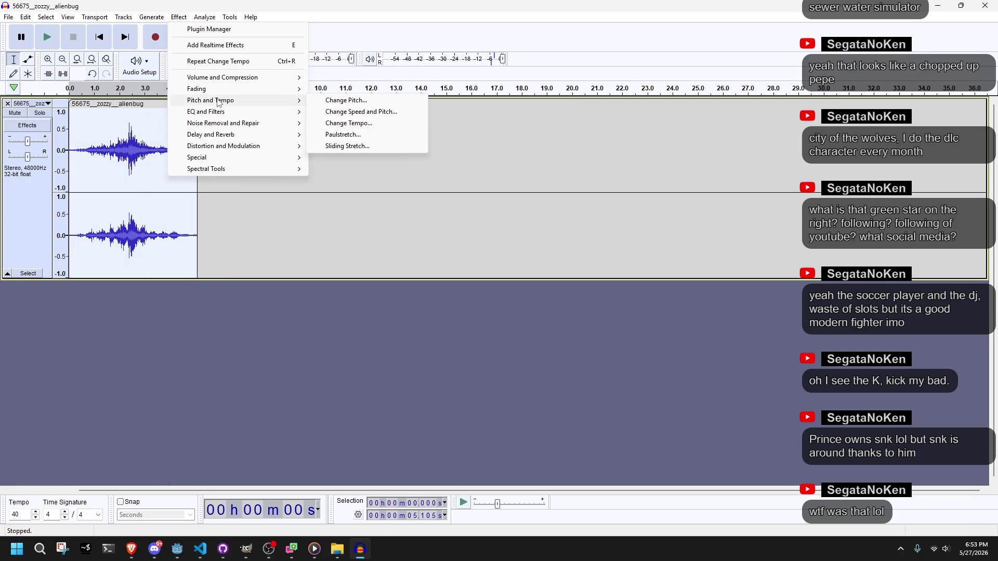
left_click(347, 123)
left_click(510, 234)
left_click(549, 217)
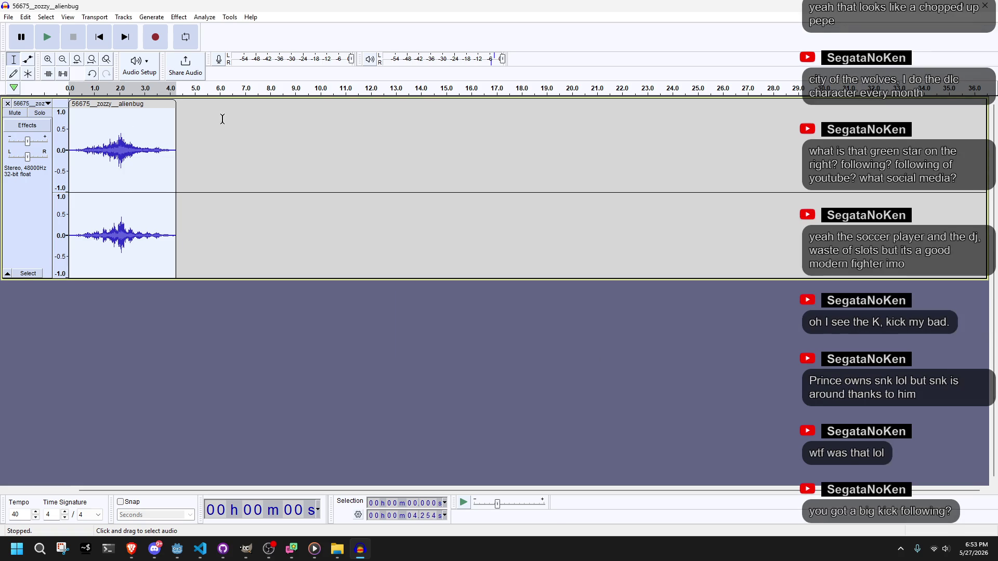
Apply a 50% Change Tempo to shorten the clip to about 2.84 s, then play it.
left_click(178, 16)
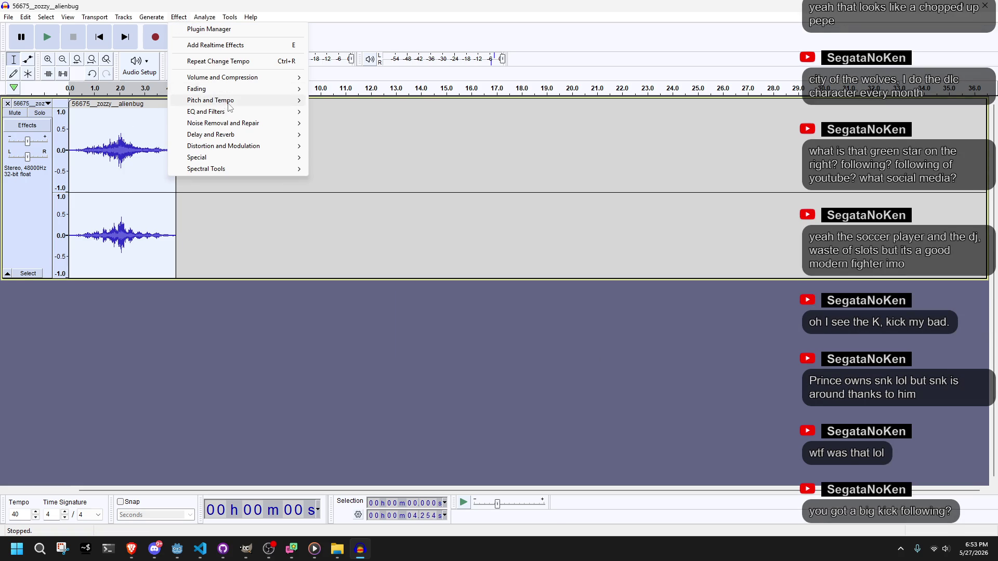
mouse_move(228, 103)
left_click(359, 123)
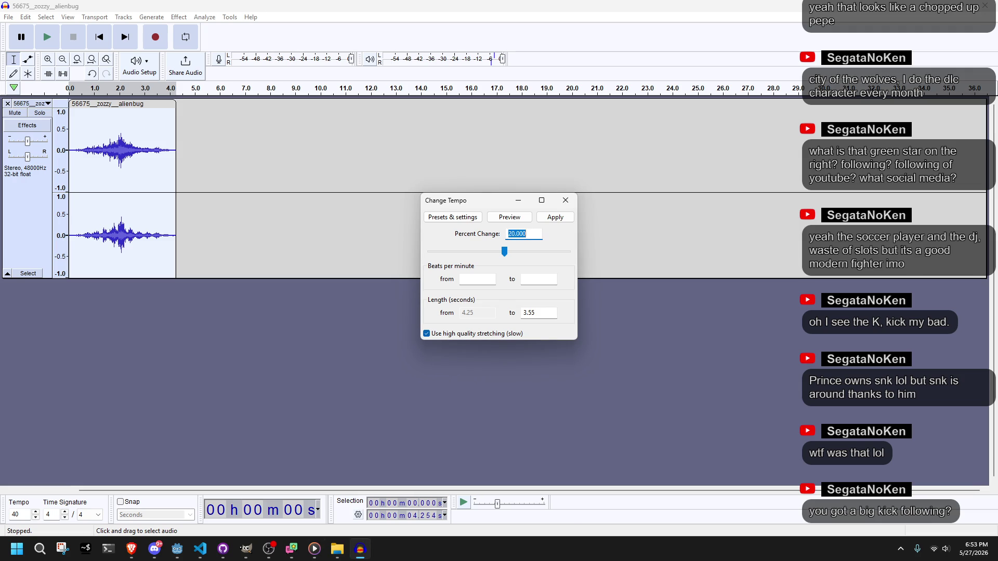
key("alt+Tab")
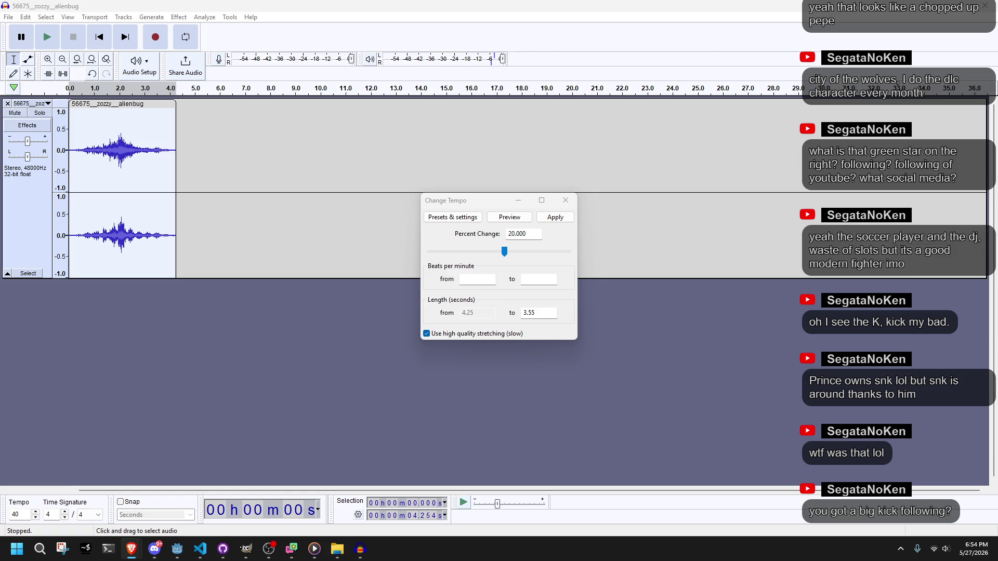
left_click_drag(504, 252, 510, 251)
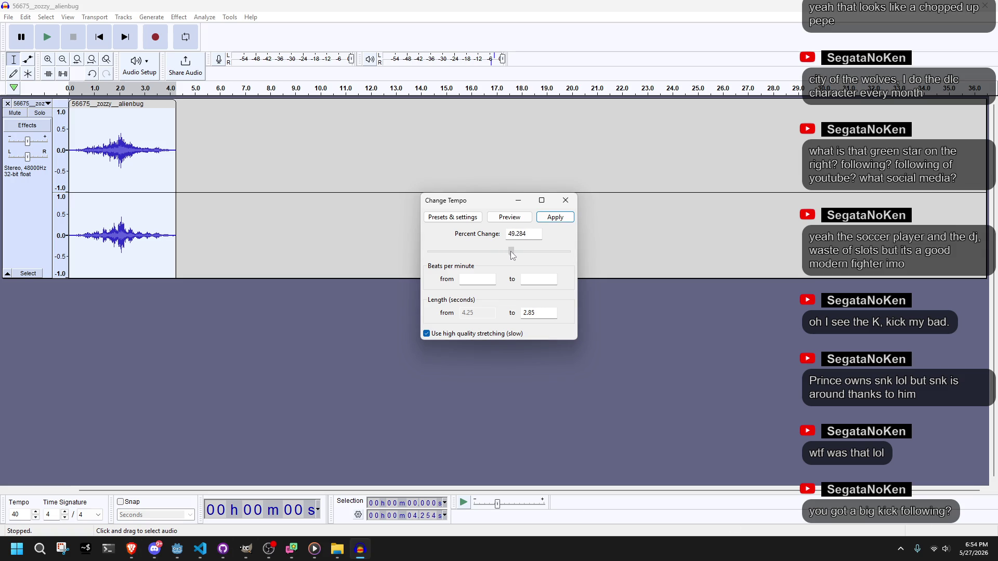
double_click(532, 235)
type("50")
key("Return")
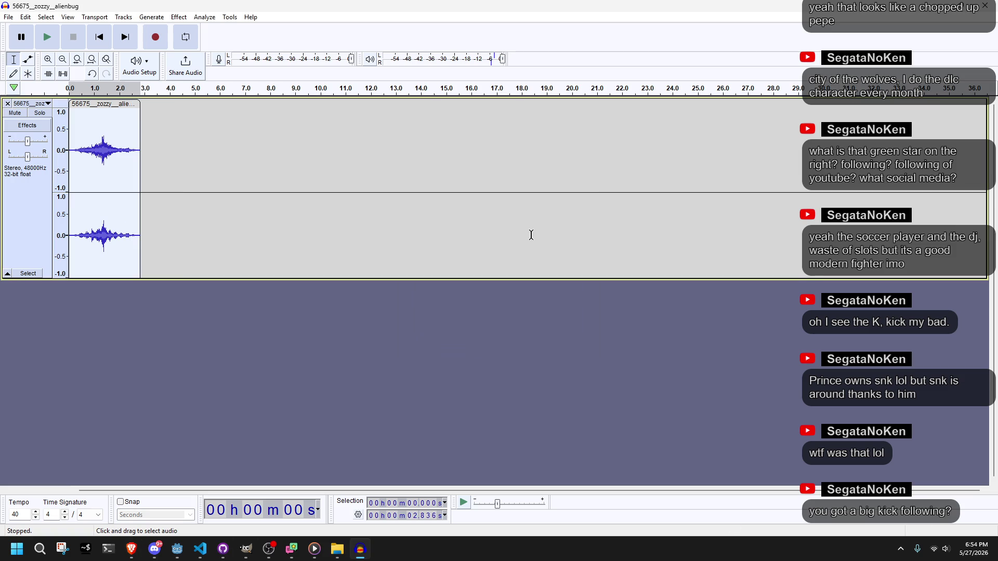
left_click(53, 34)
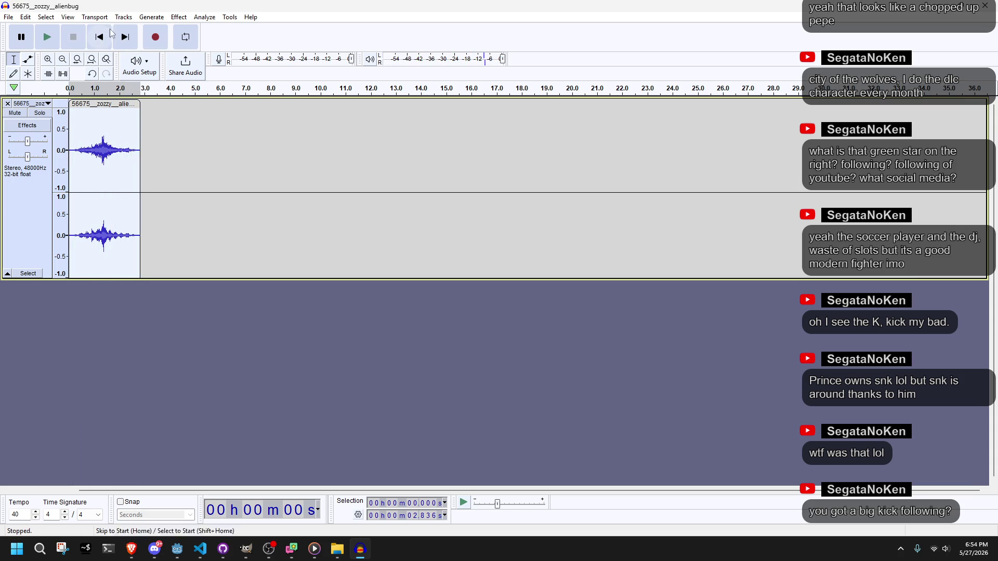
Apply a 100% tempo increase and listen to the faster clip twice.
left_click(179, 17)
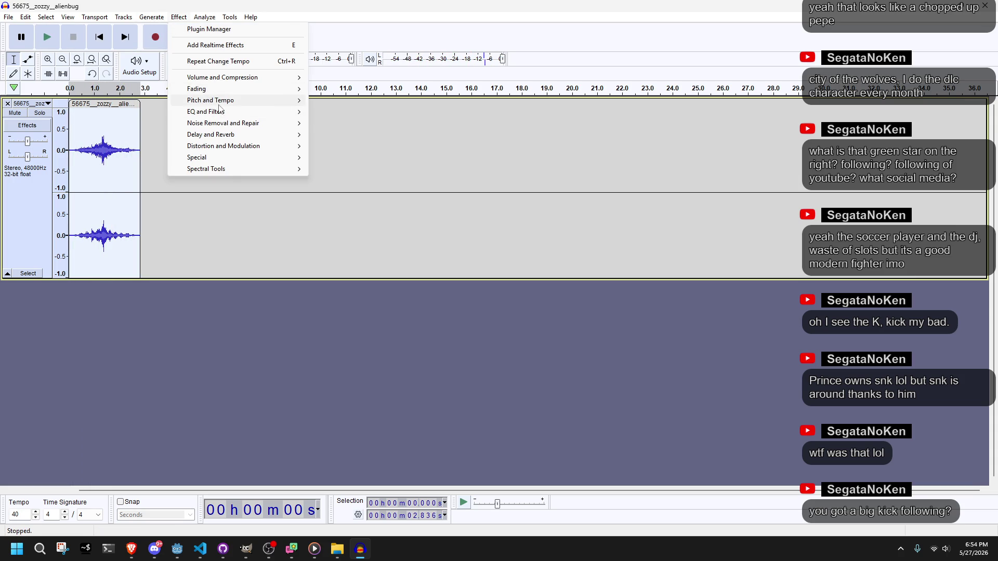
mouse_move(280, 100)
left_click(358, 123)
type("100")
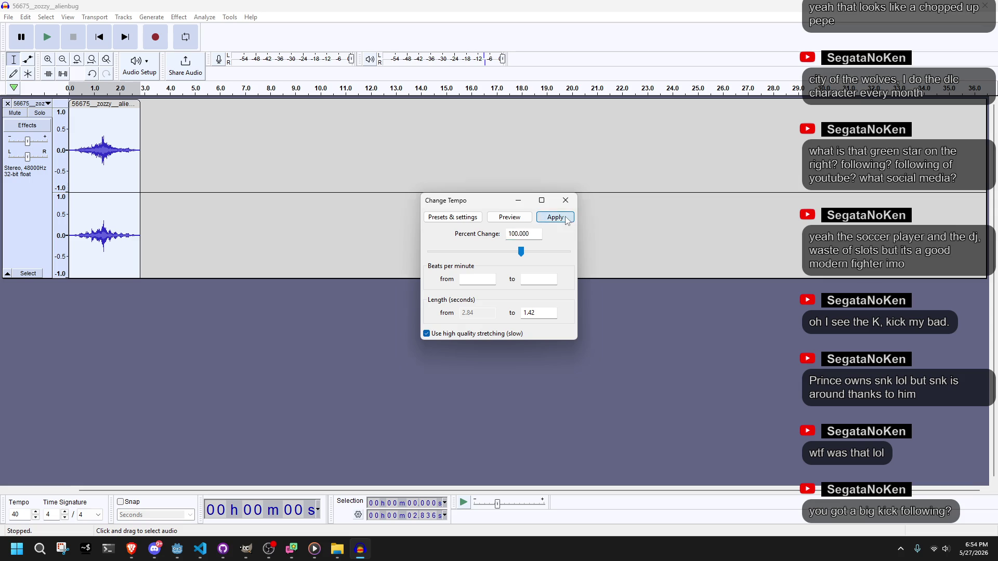
left_click(564, 217)
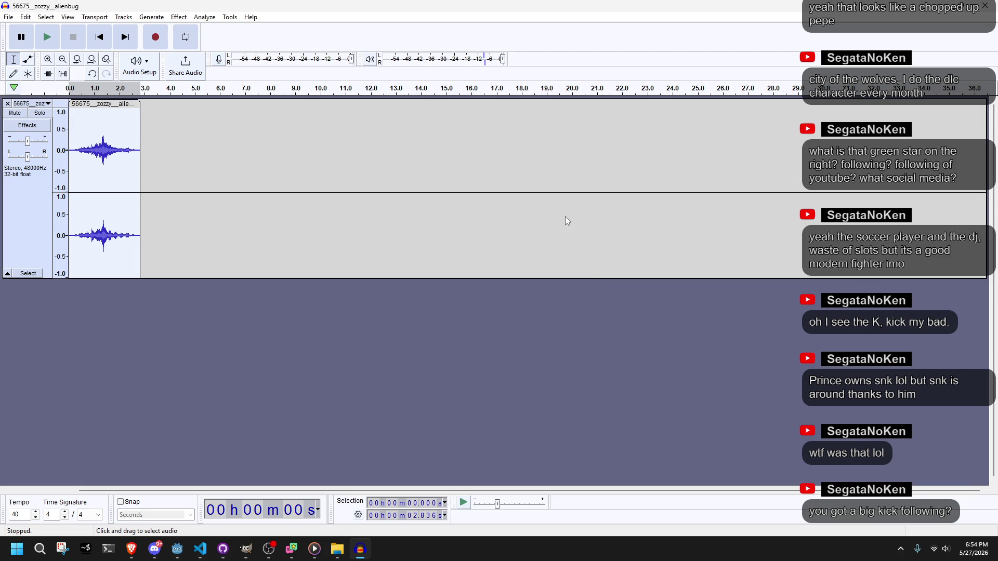
left_click(54, 35)
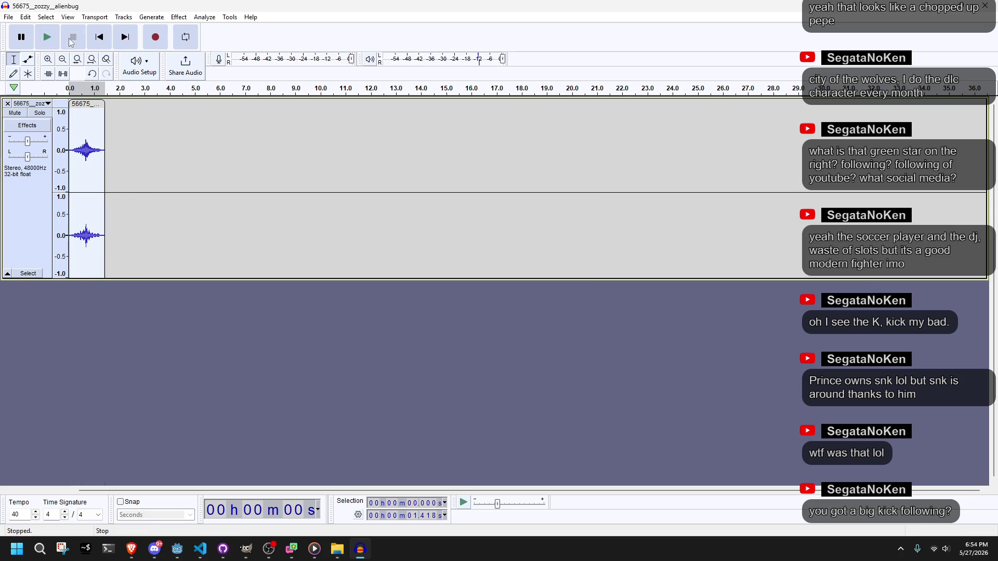
left_click(52, 34)
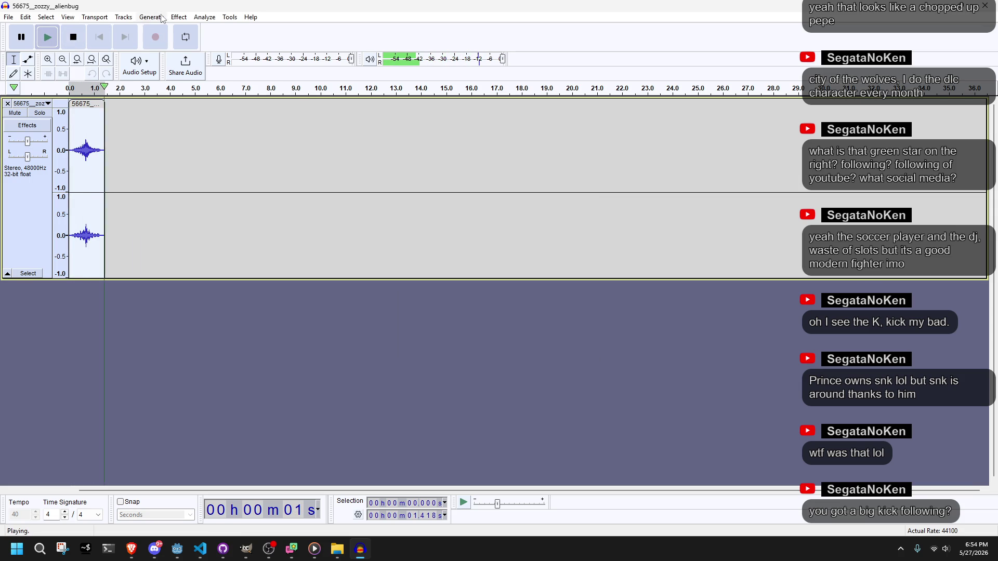
Double the tempo again, shrinking the clip to about 0.71 s.
left_click(178, 17)
mouse_move(237, 106)
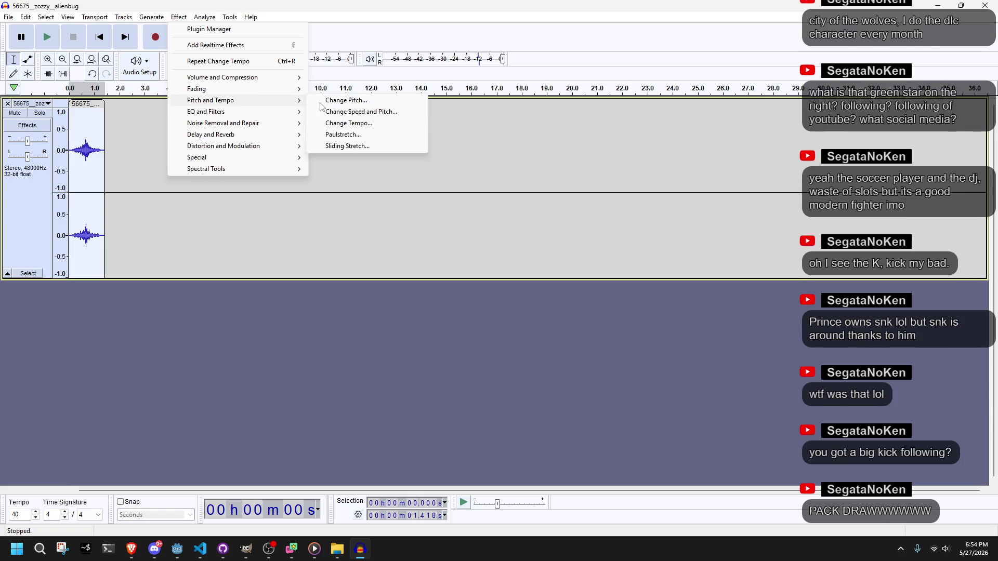
left_click(372, 125)
left_click(549, 215)
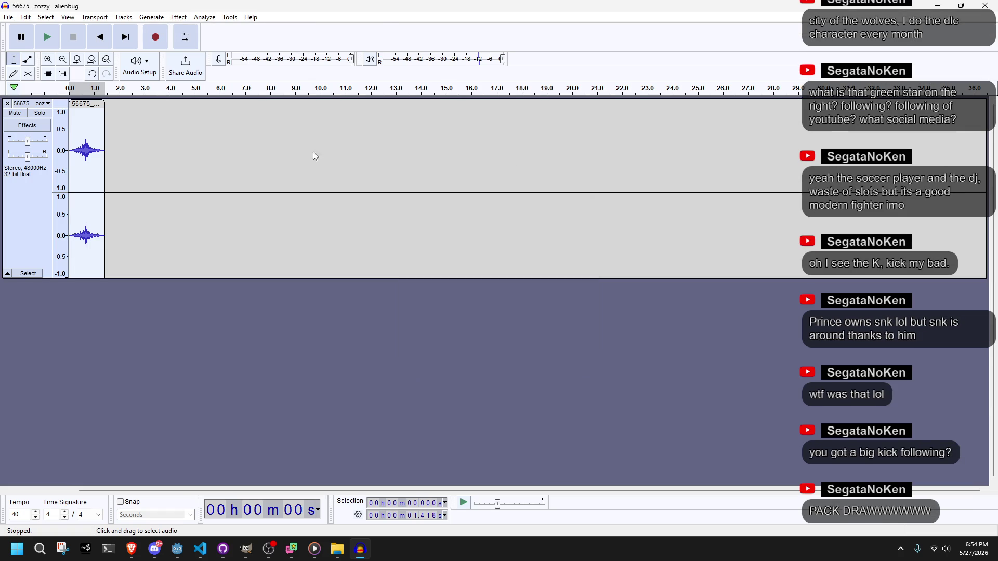
left_click(179, 17)
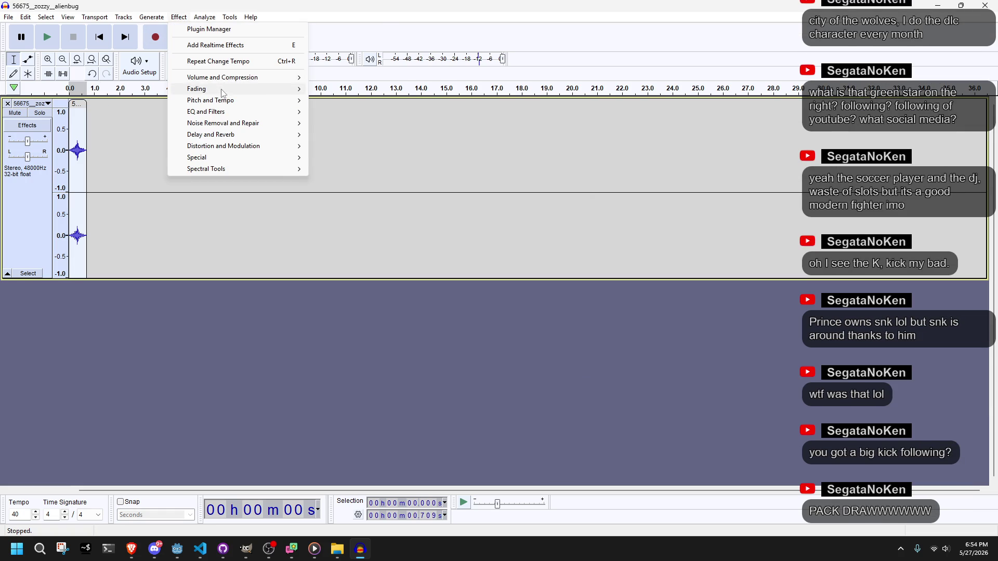
Lower the clip's pitch by an octave to -14 semitones and play it.
mouse_move(281, 77)
mouse_move(255, 100)
left_click(349, 102)
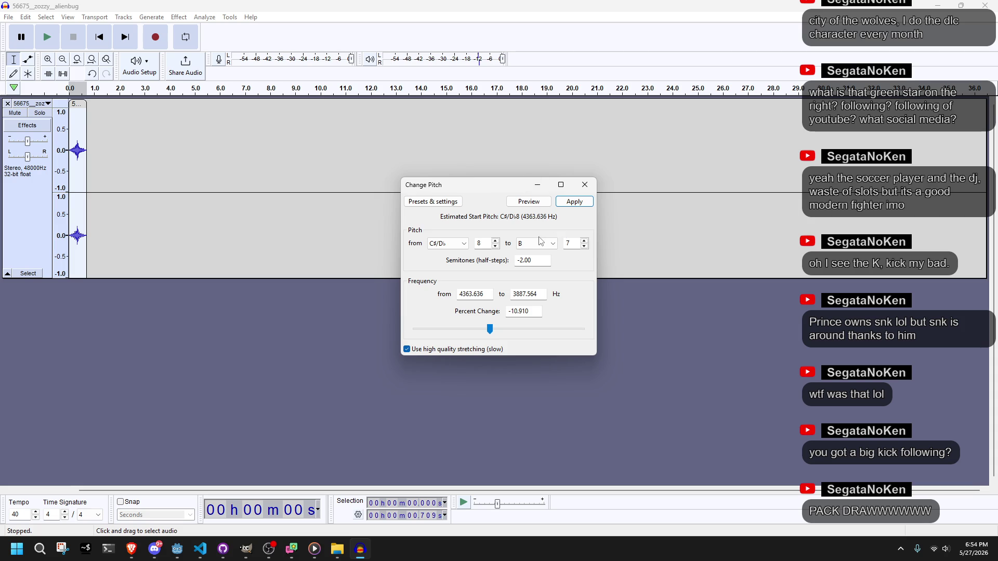
left_click(584, 247)
left_click(574, 202)
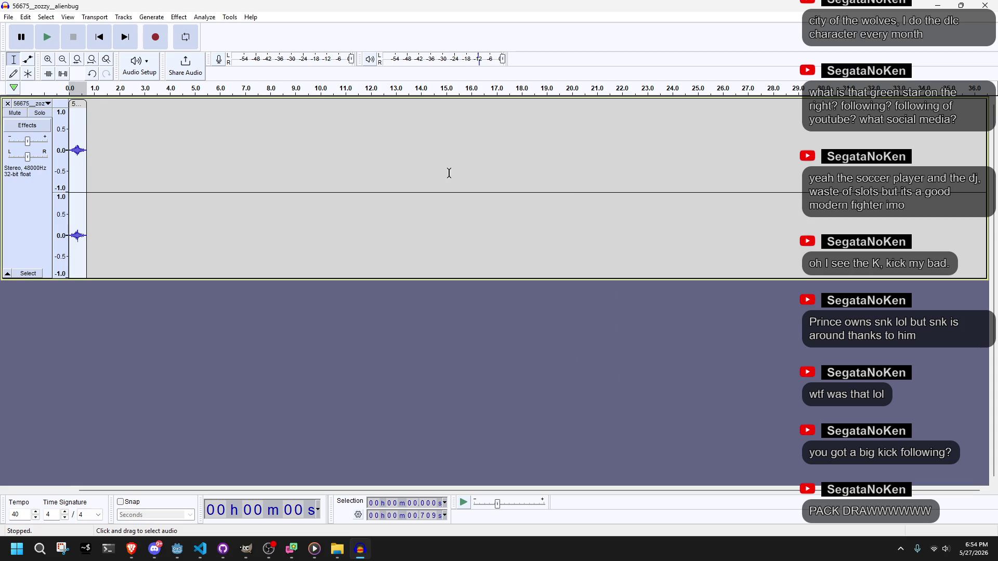
left_click(47, 38)
Replay the lower-pitched clip several times to check it.
key("alt+Tab")
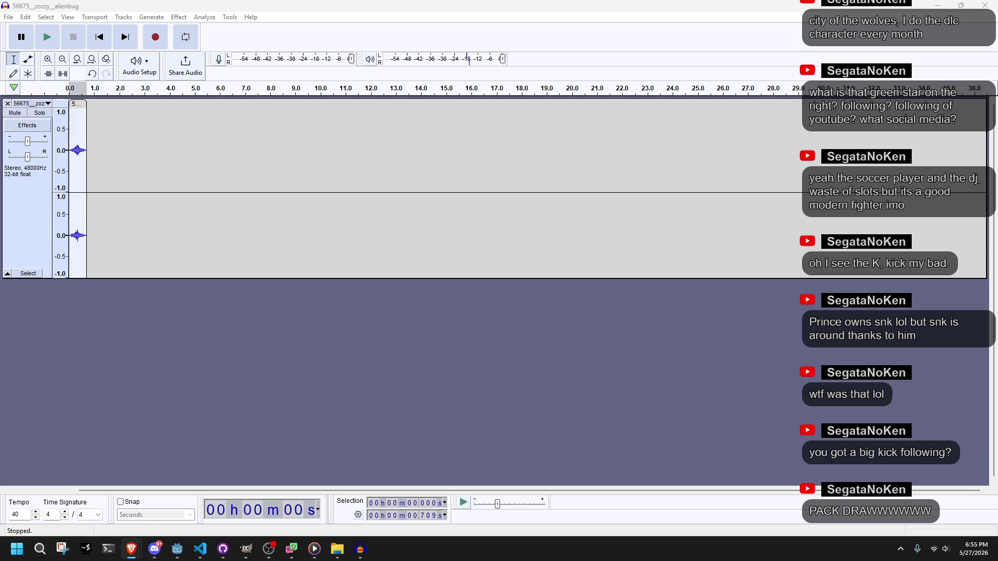
left_click(45, 46)
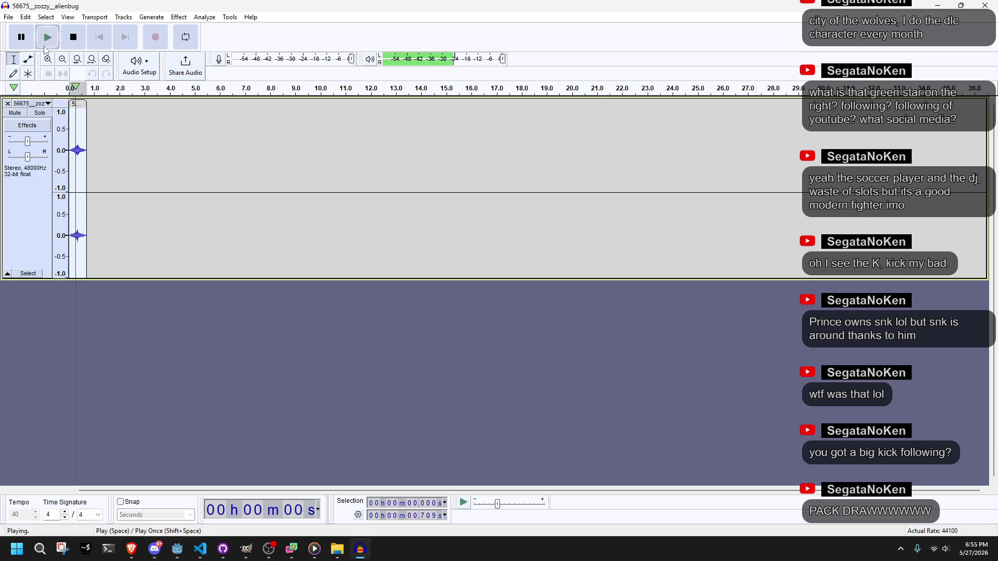
left_click(45, 49)
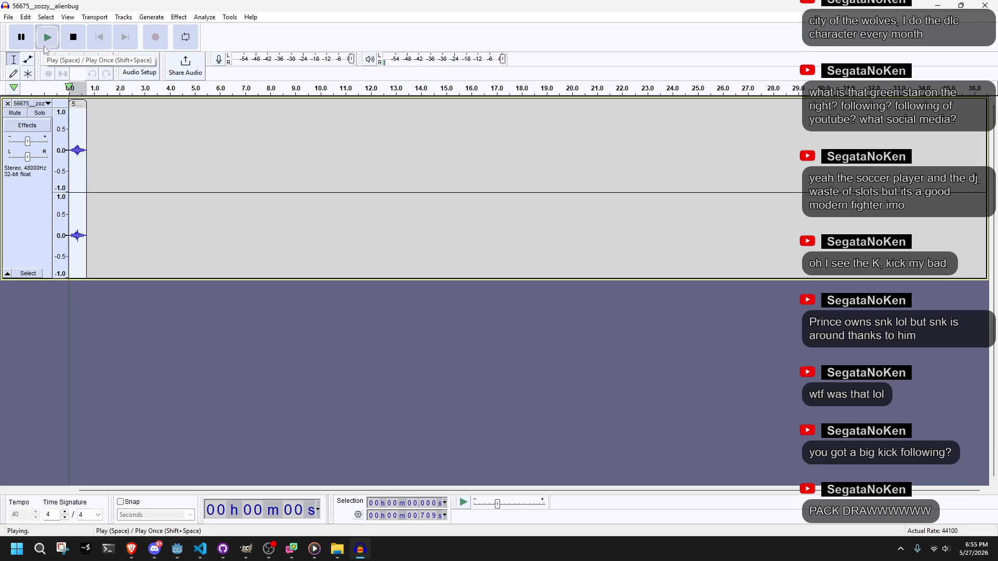
left_click(46, 49)
left_click(45, 50)
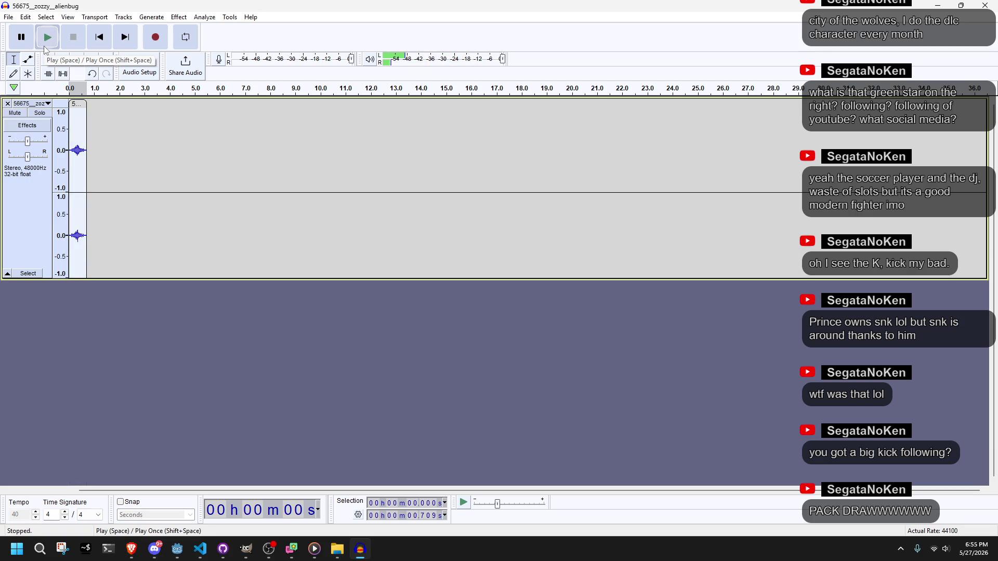
Export the edited clip as bug2.ogg in Ogg Vorbis format to the game project folder.
left_click(170, 19)
mouse_move(205, 76)
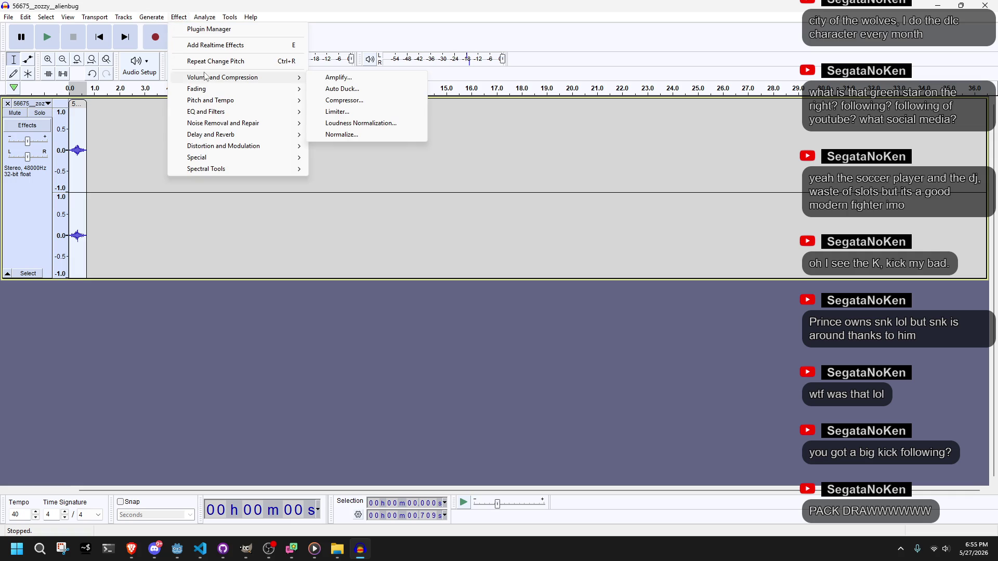
mouse_move(8, 19)
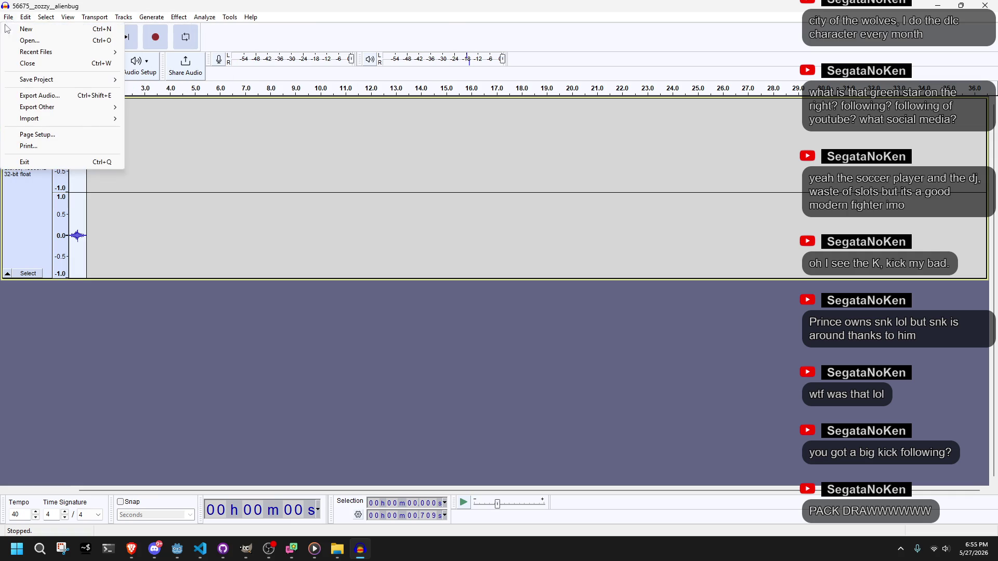
mouse_move(36, 109)
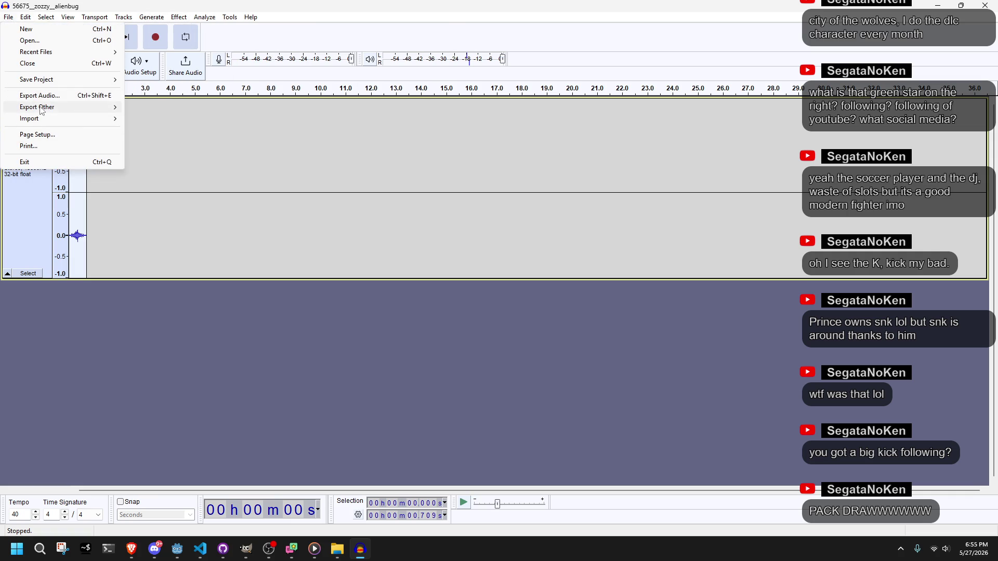
left_click(34, 95)
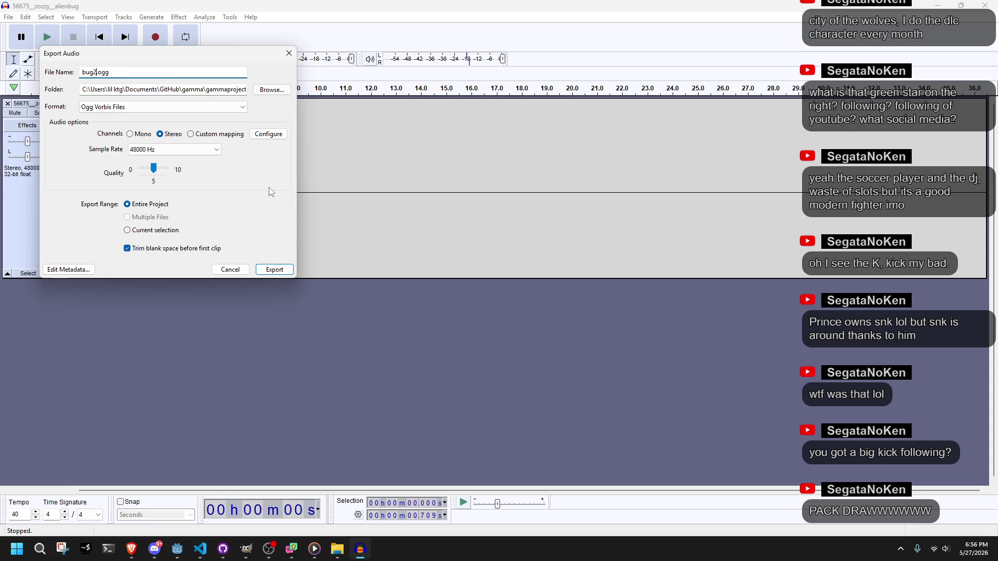
left_click(276, 269)
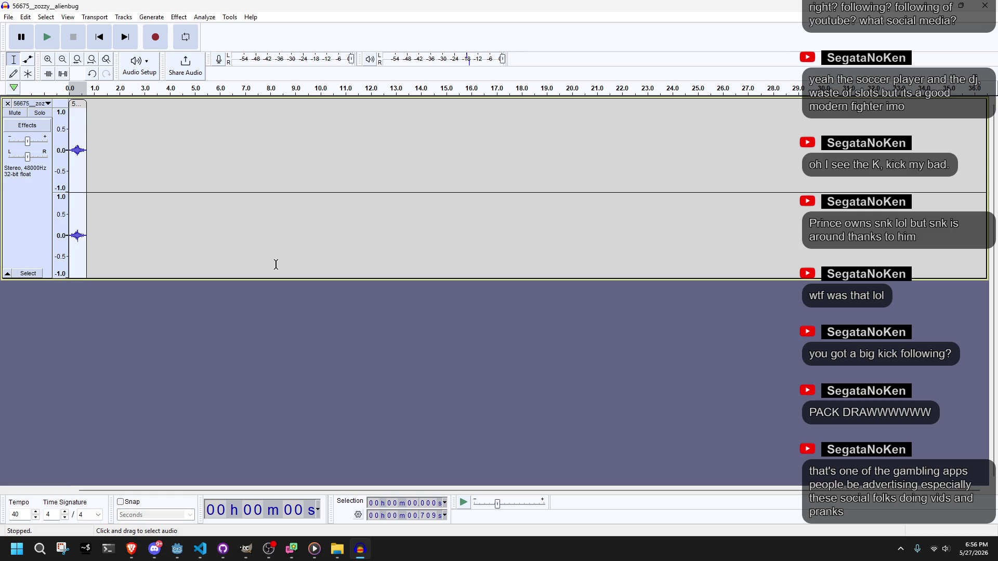
left_click(209, 552)
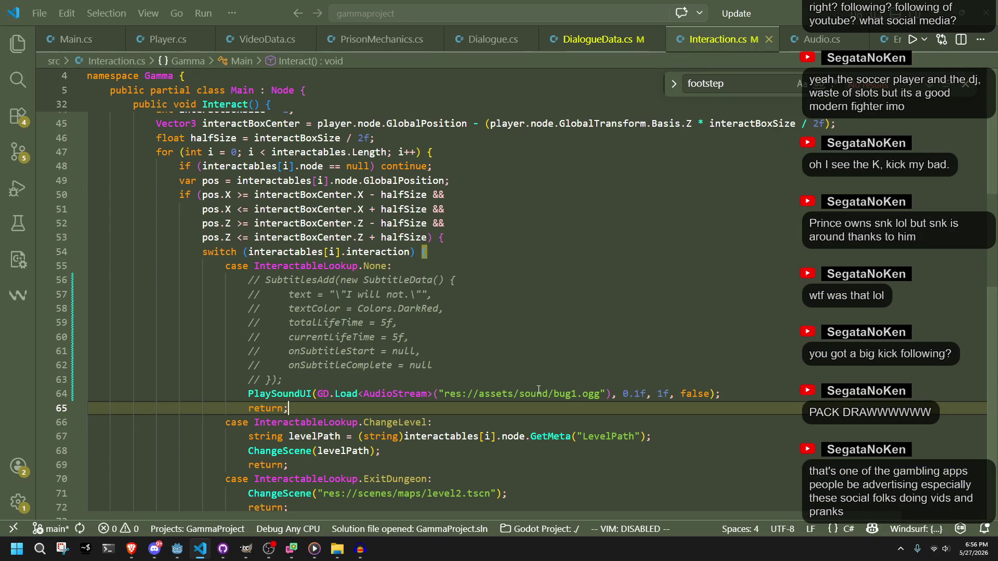
Change bug1.ogg to bug2.ogg on line 64 of Interaction.cs and run the game in Godot.
left_click(575, 398)
key("BackSpace")
type("2")
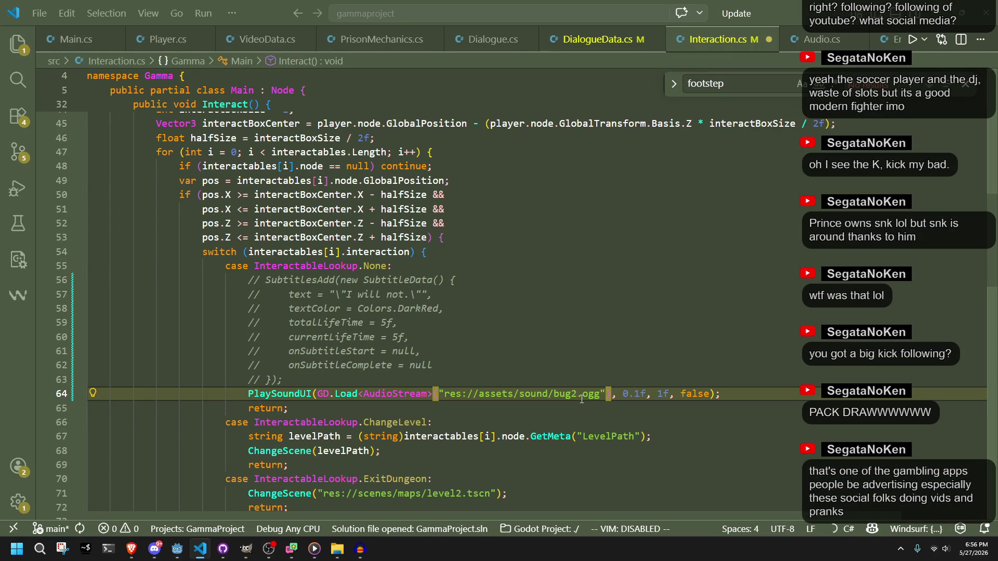
left_click(555, 322)
left_click(178, 550)
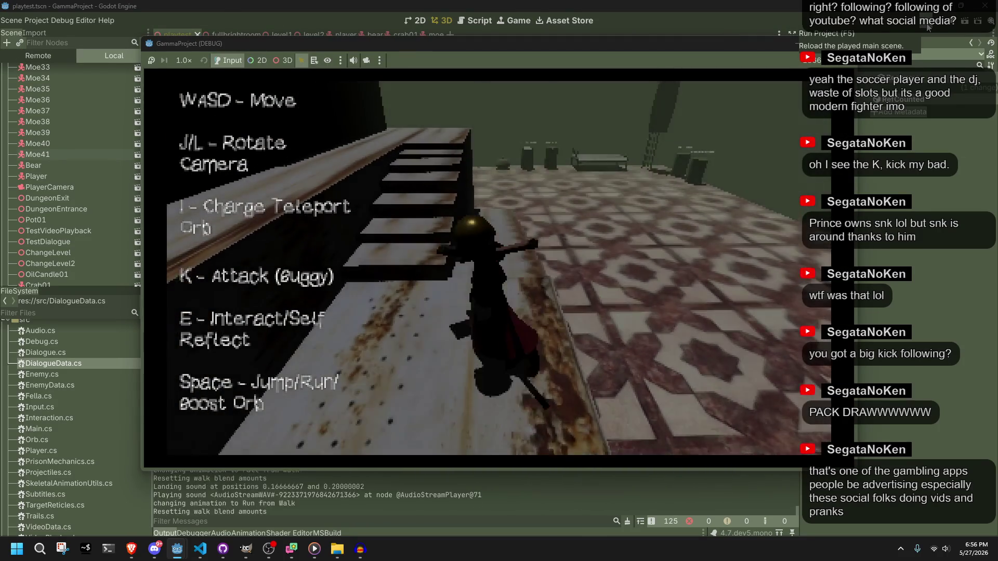
Walk the character to the candle, interact to hear the new sound, then stop the game.
key("space")
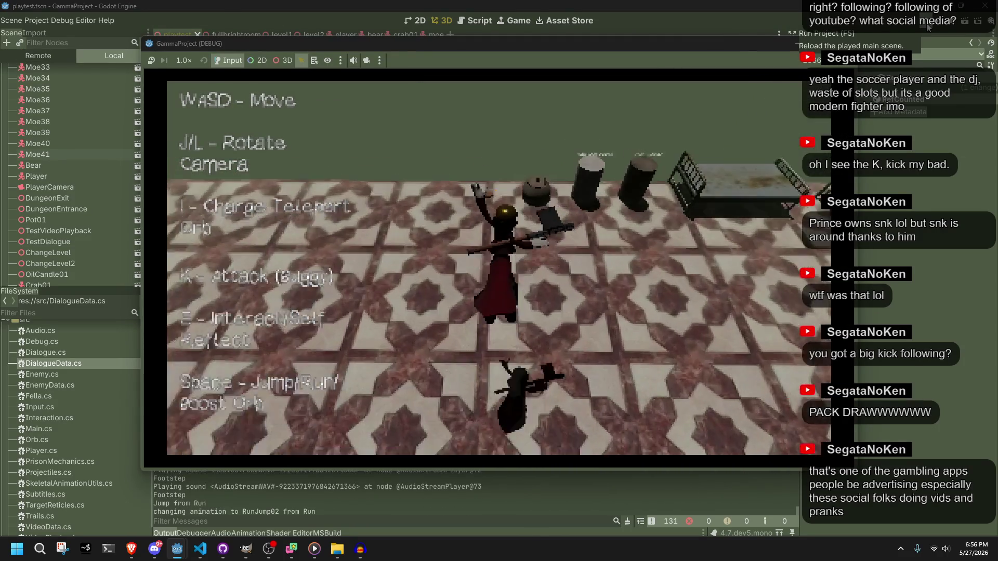
key("w")
key("space")
key("space")
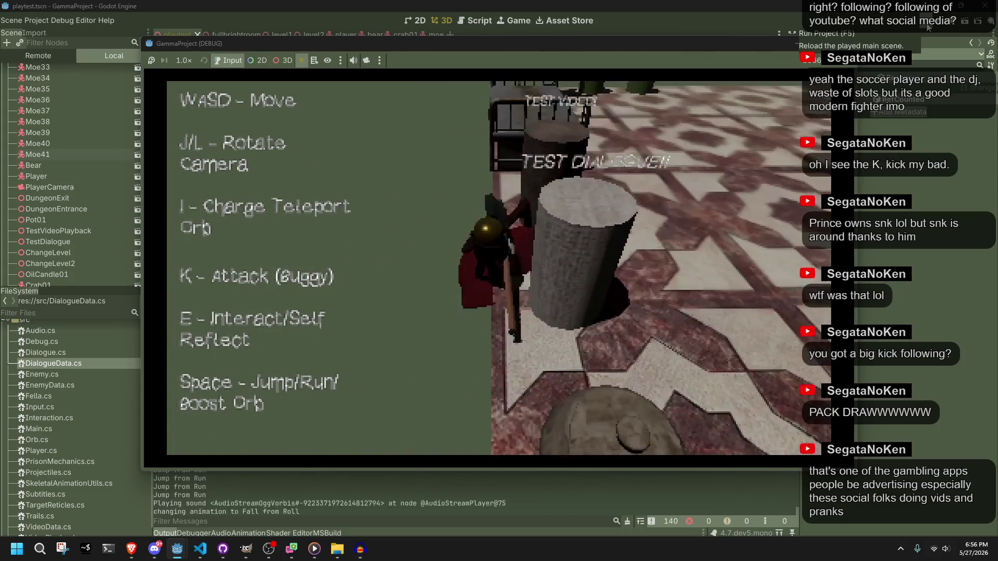
key("s")
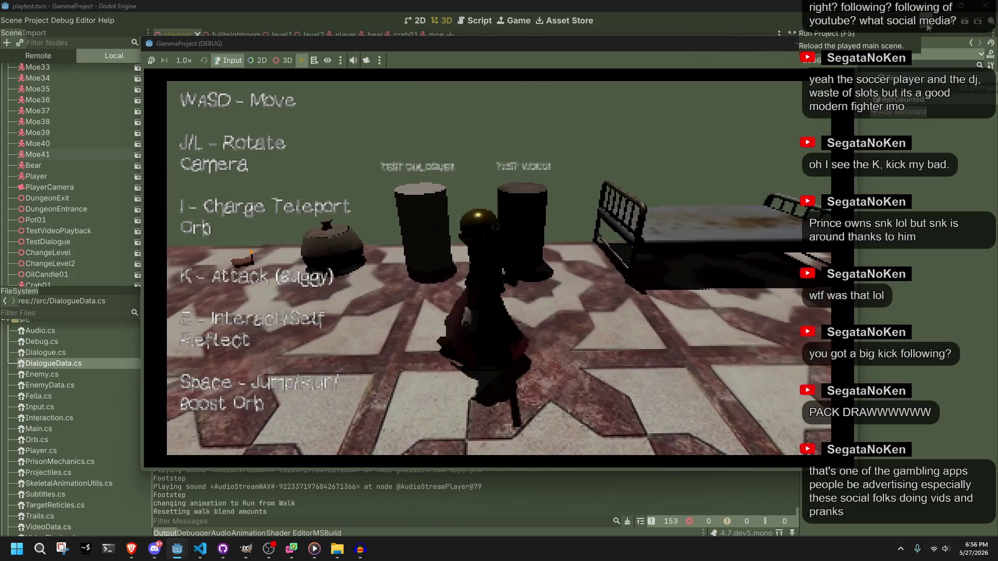
key("a")
key("e")
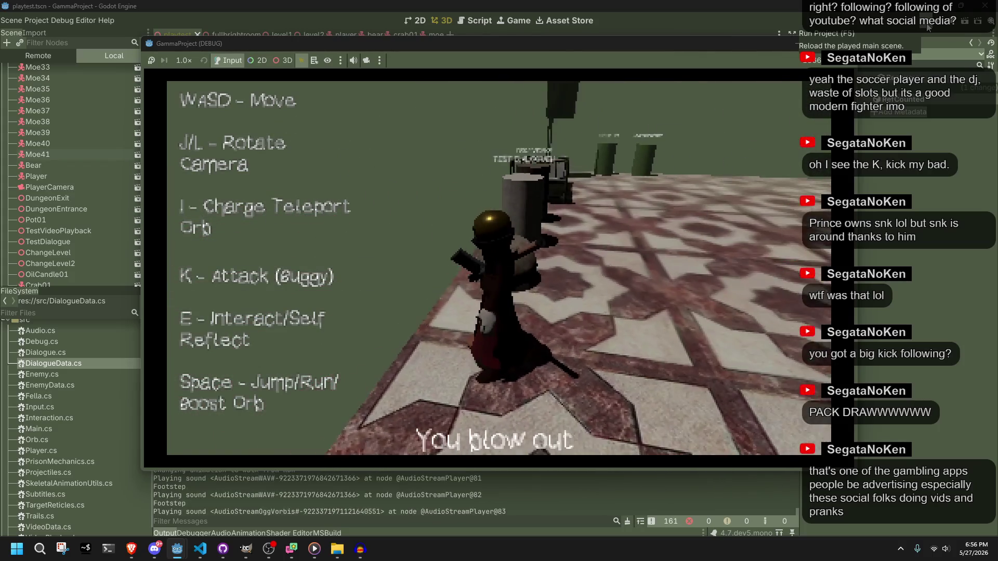
key("j")
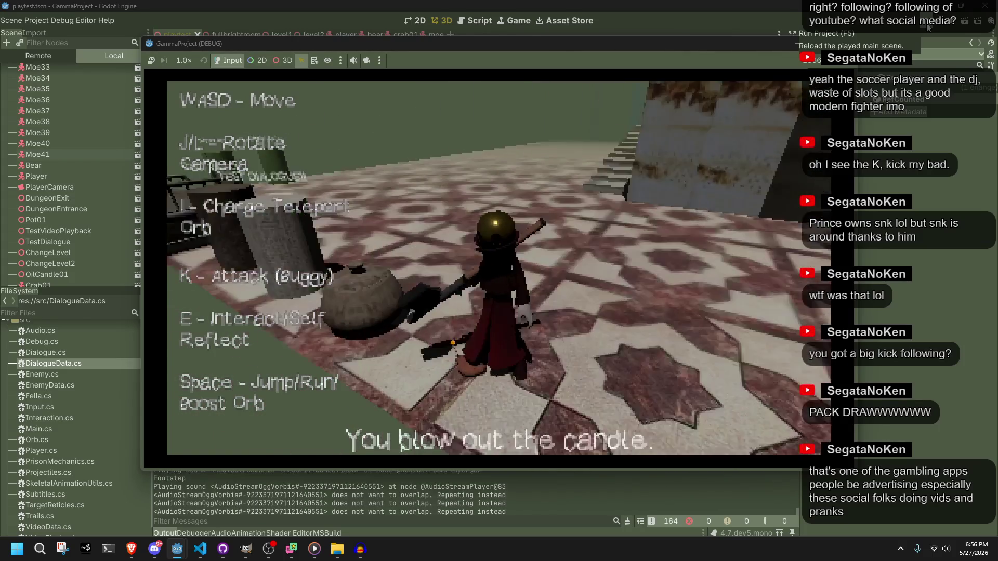
left_click(952, 21)
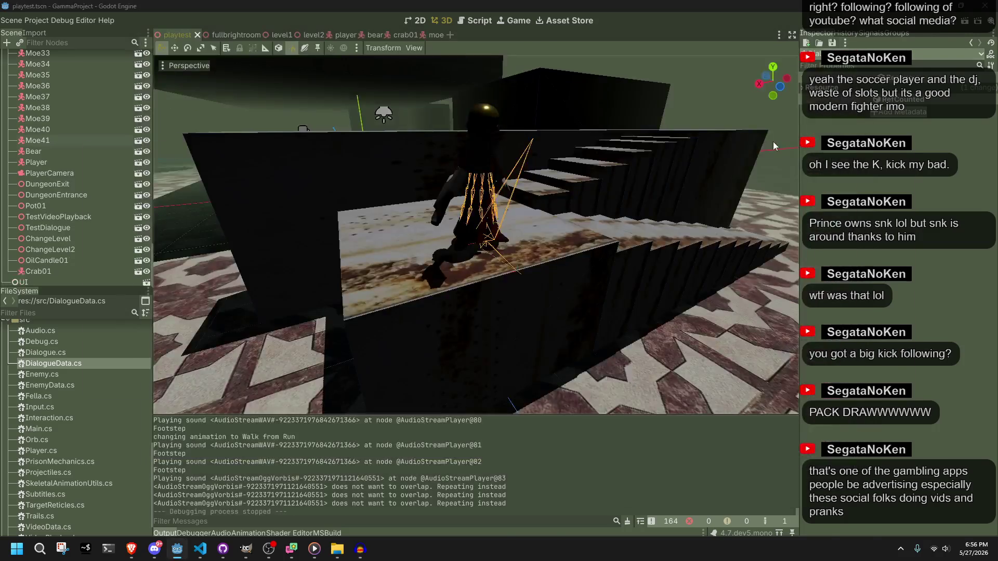
Raise the bug2.ogg sound's value from 0.1f to 0.4f in Interaction.cs and return to Godot.
key("alt+Tab")
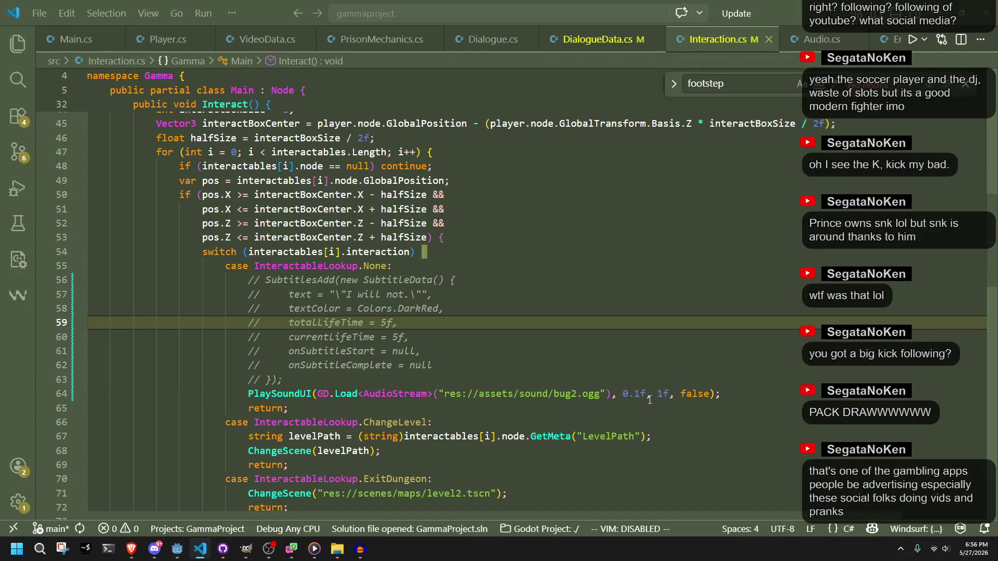
left_click(641, 395)
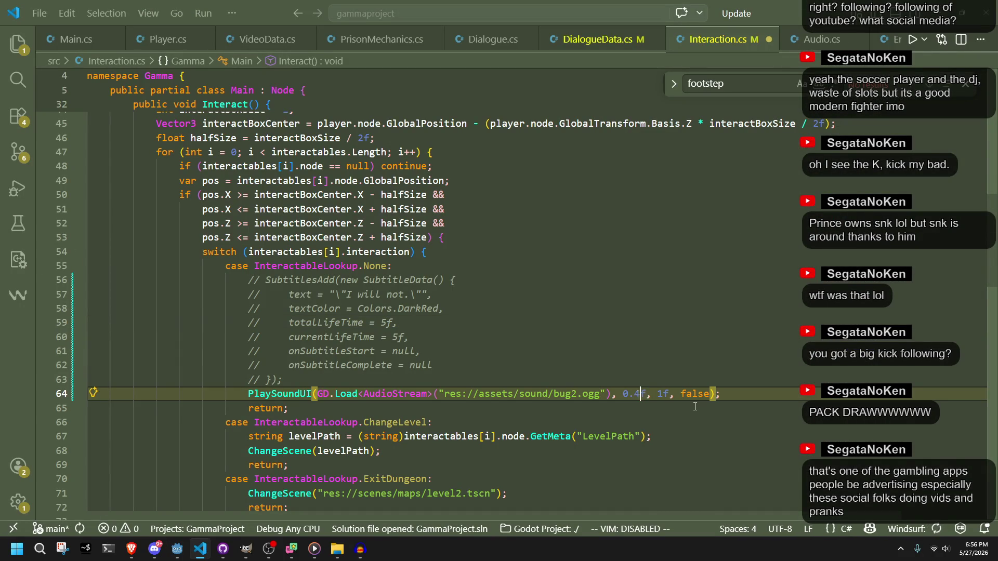
key("alt+Tab")
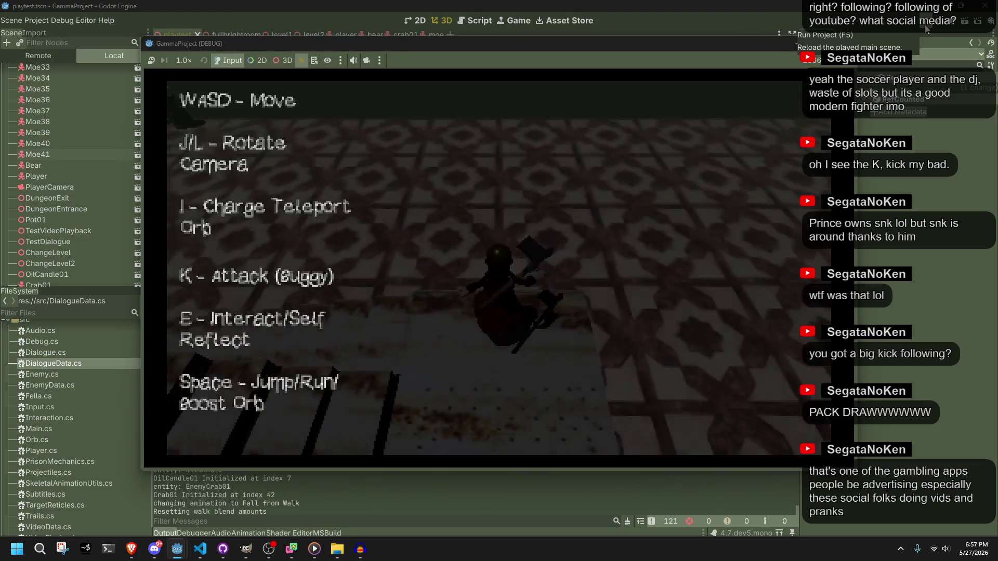
Run down the stairs to the candle, blow it out and advance the Hello player dialogue.
key("w")
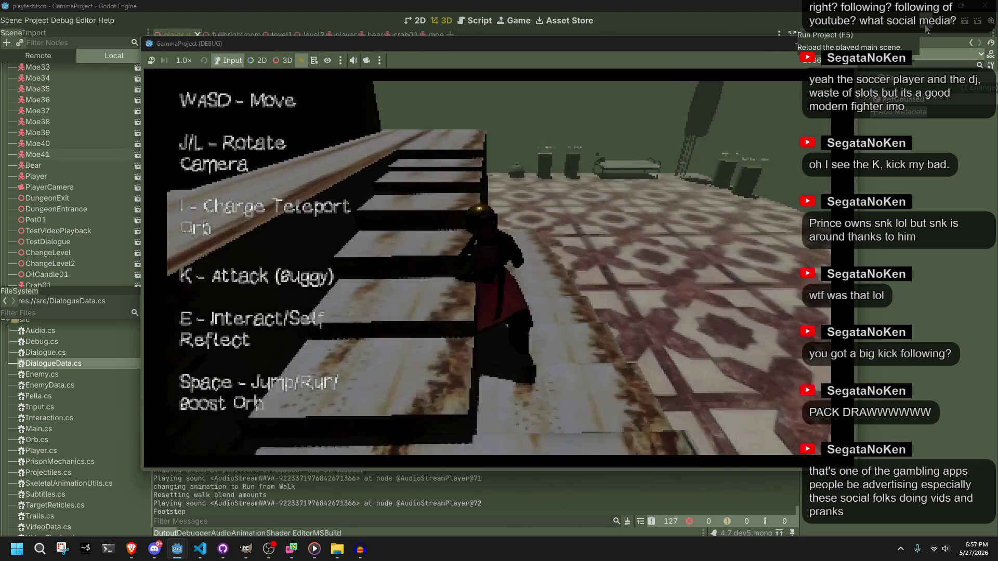
key("space")
key("w")
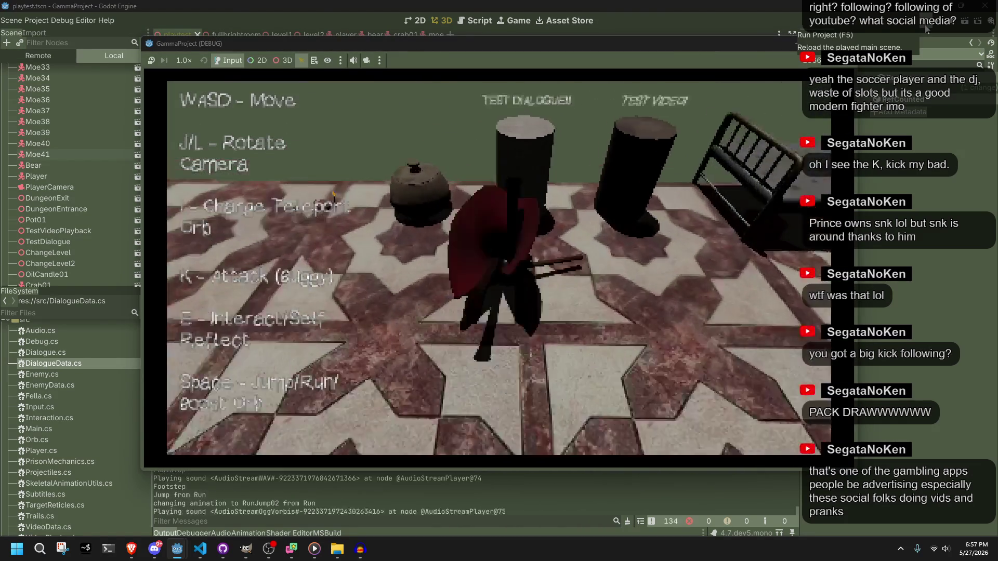
key("e")
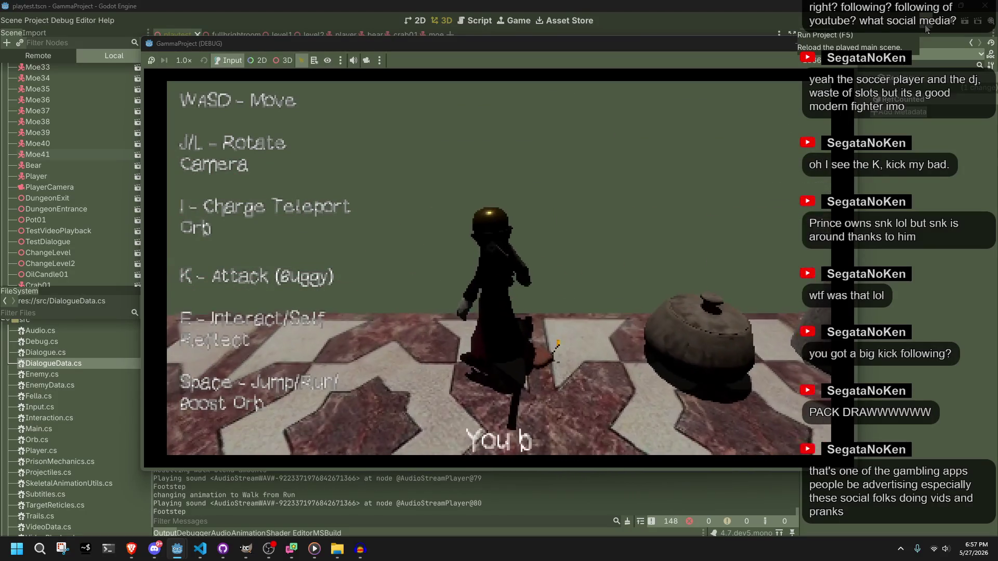
key("e")
key("e")
key("e")
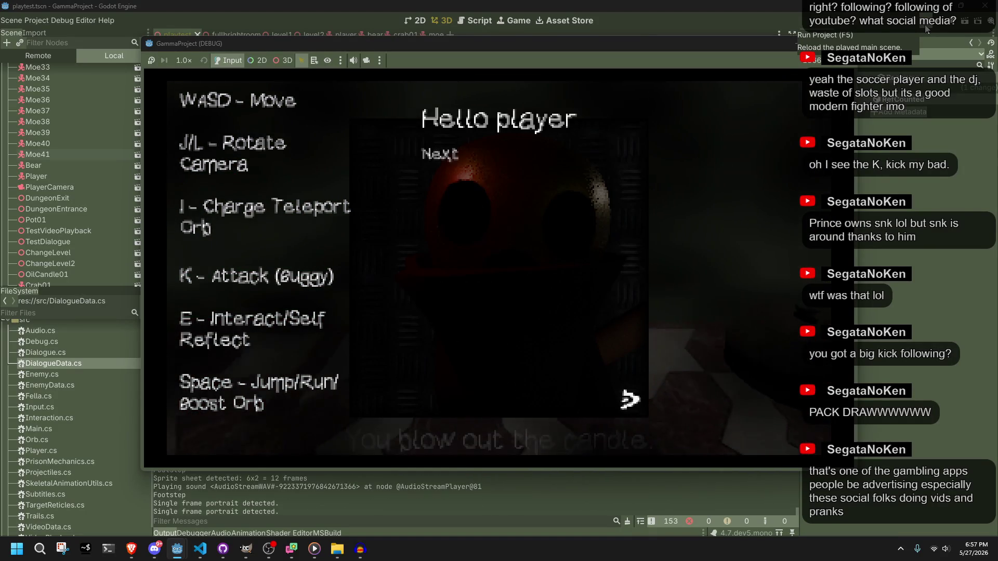
Turn beside the pot and swing the camera between the pillars, test objects and stairs.
key("d")
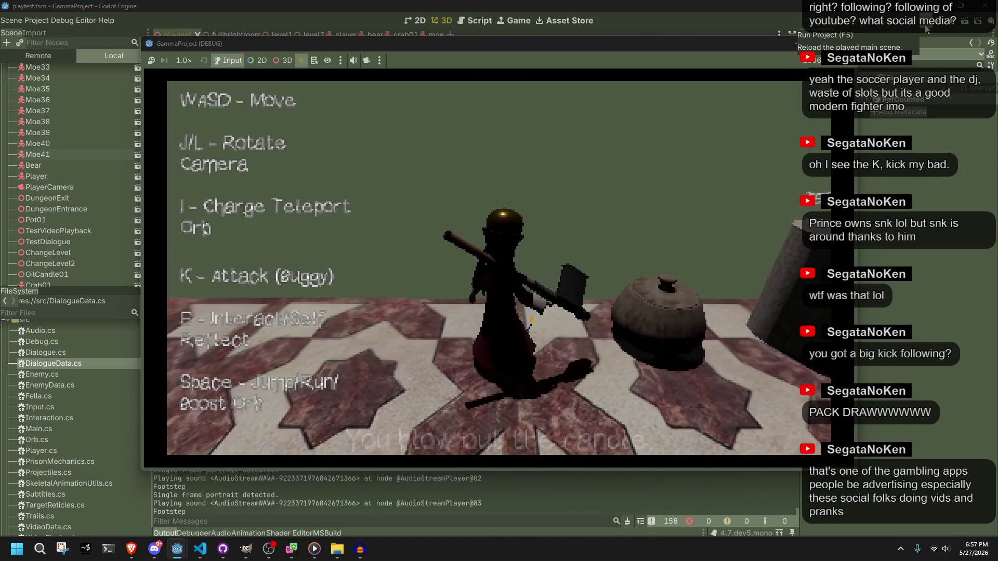
key("l")
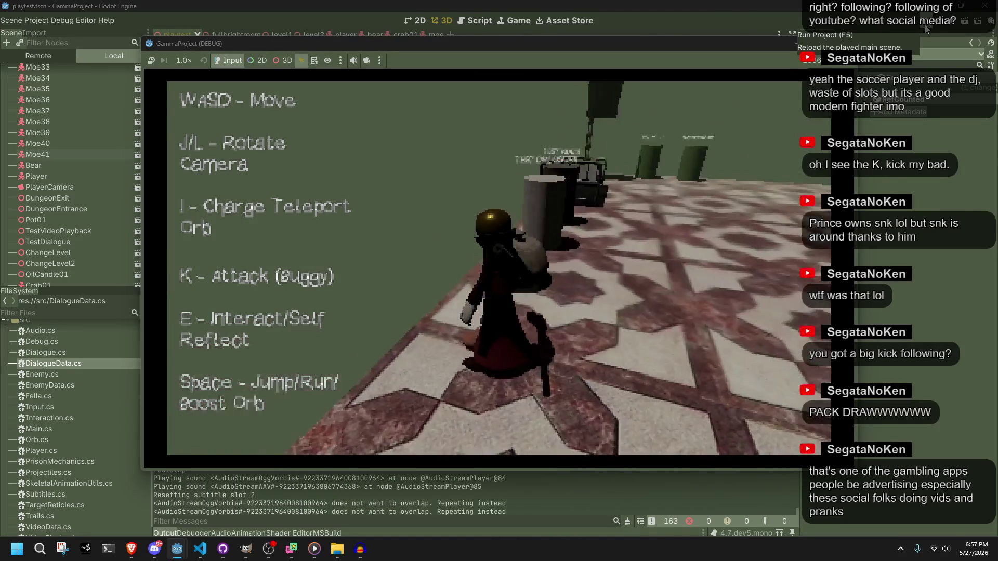
key("j")
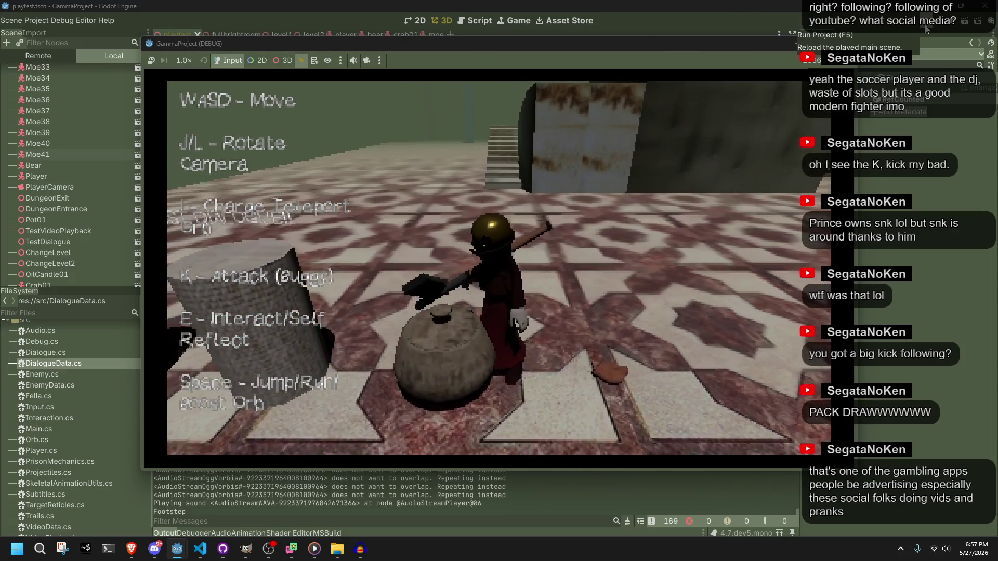
key("l")
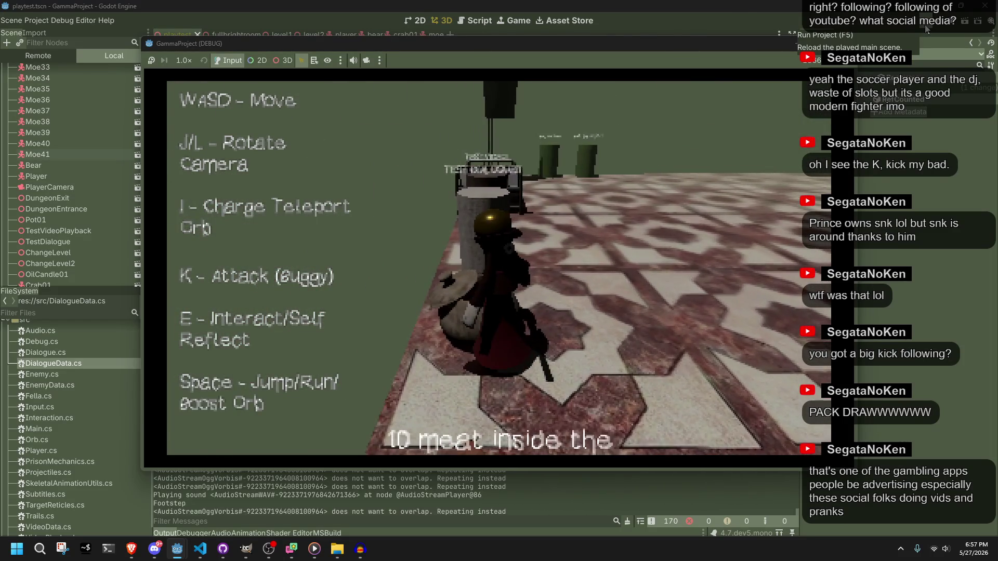
key("j")
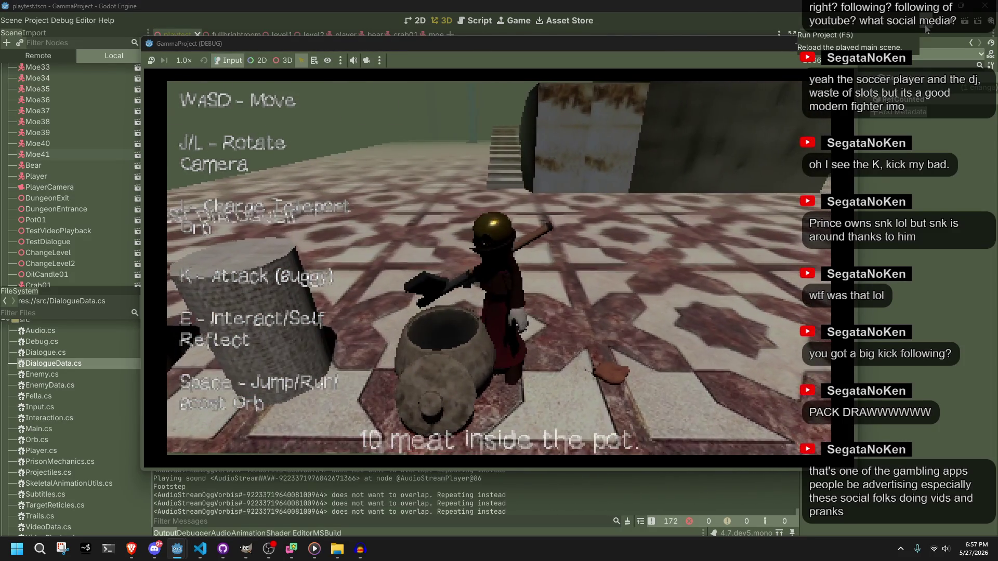
Walk behind the pillar to the test objects and trigger, then dismiss, the test dialogue.
key("a")
key("w")
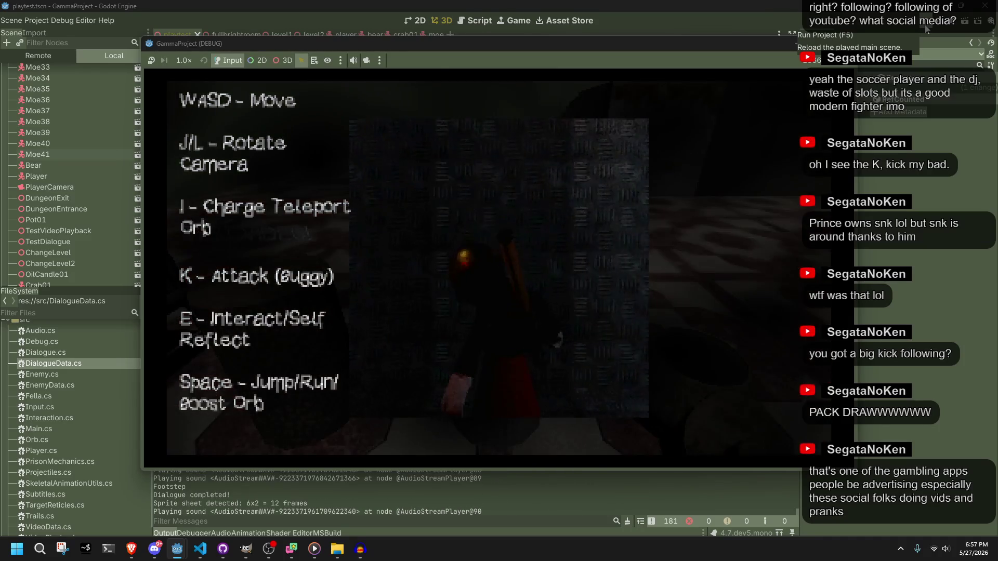
key("e")
key("e")
key("e")
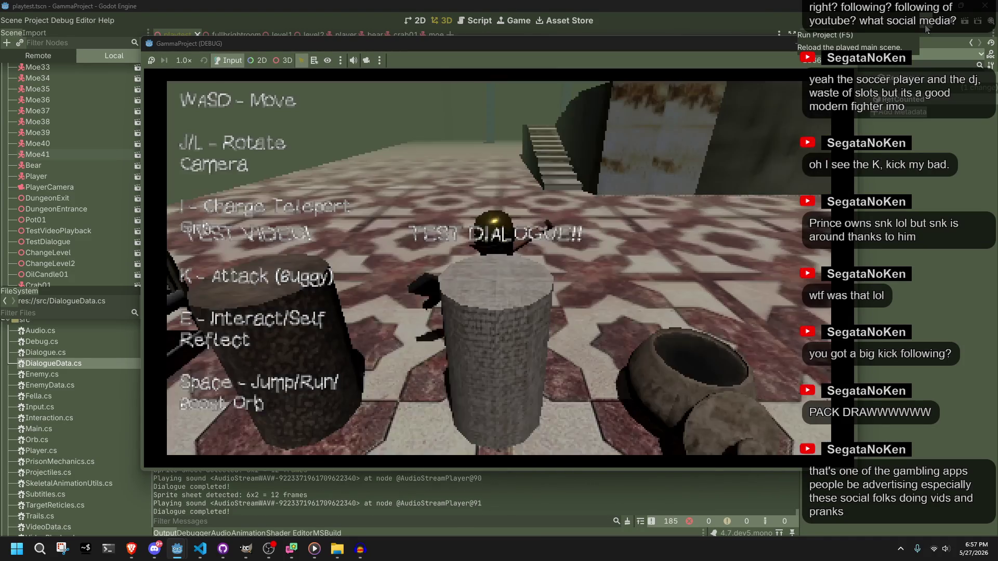
Run back up the stairs toward the checkered pillar and jump onto the stone ledge.
key("w")
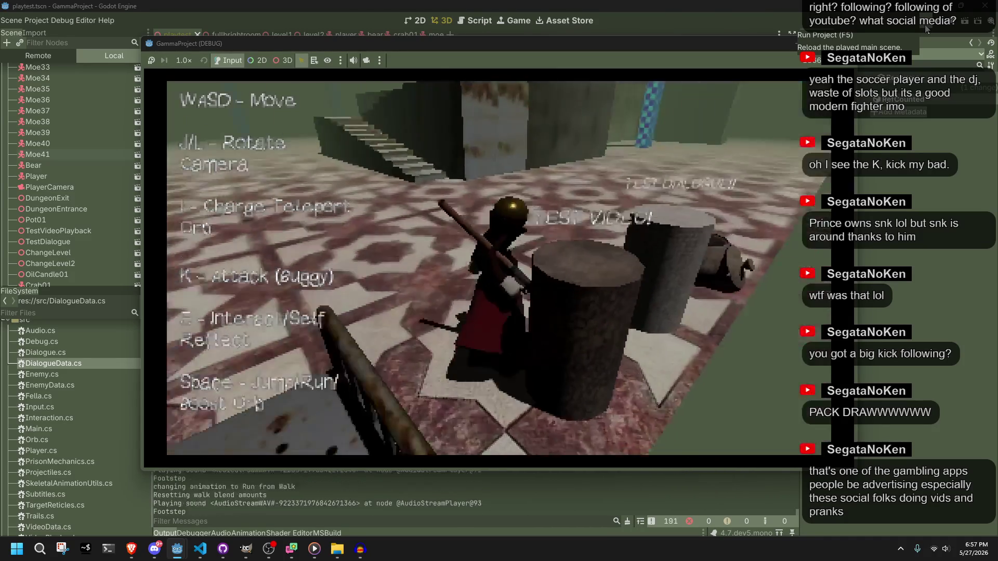
key("j")
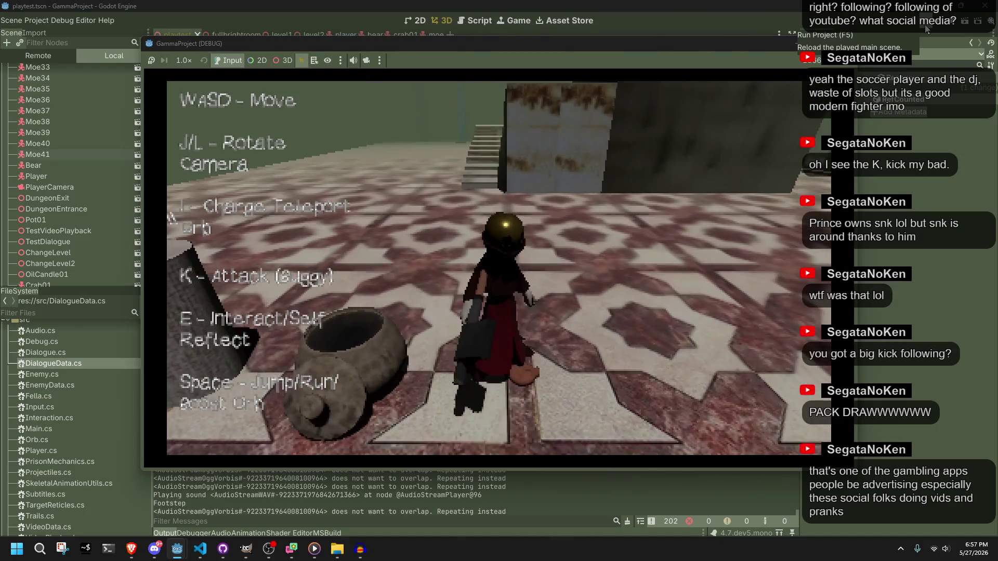
key("a")
key("w")
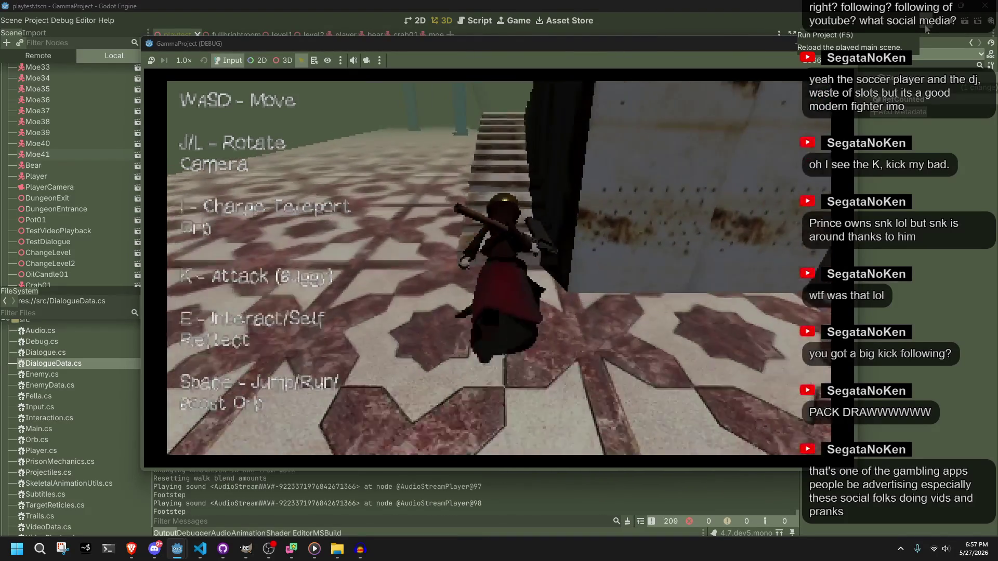
key("w")
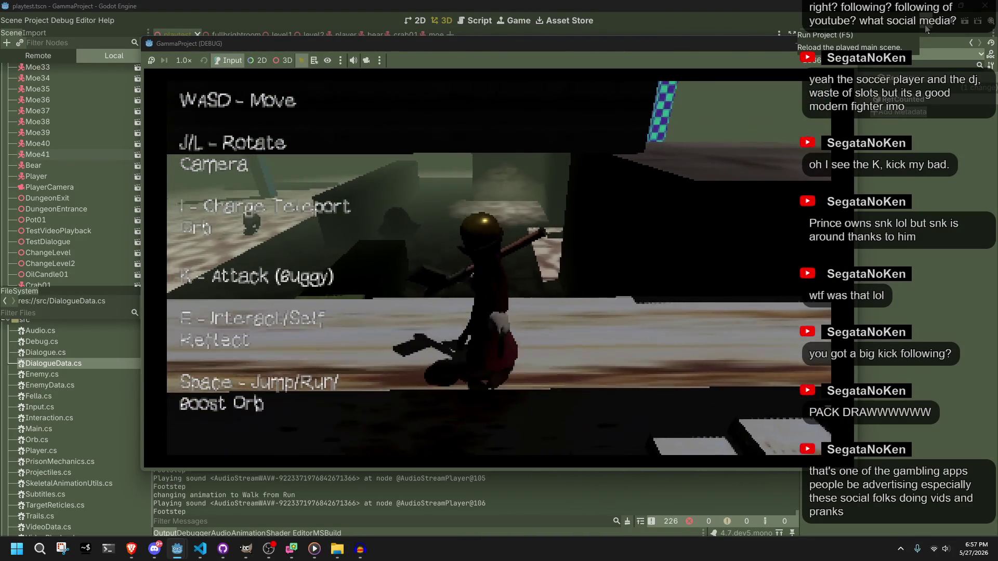
key("space")
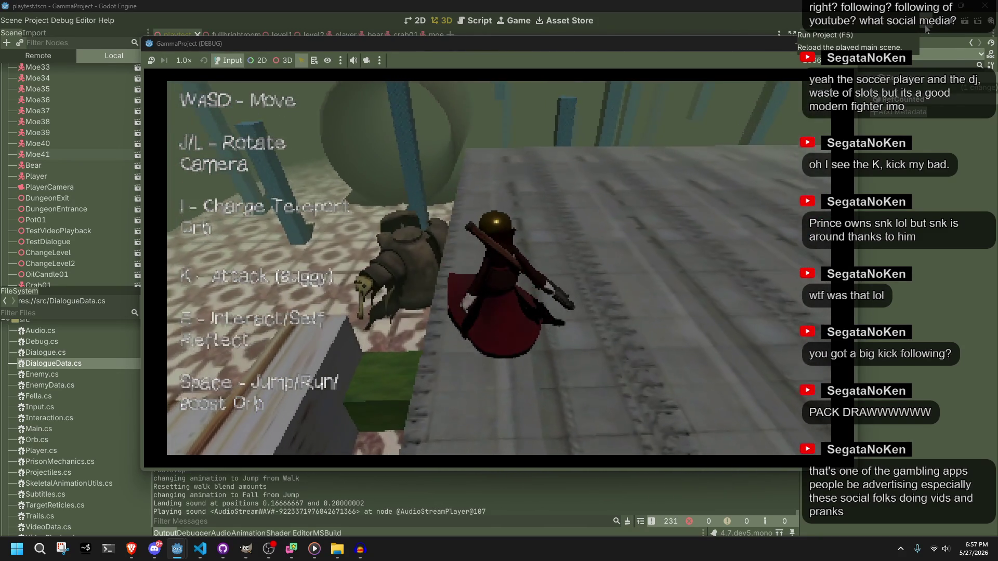
left_click(926, 28)
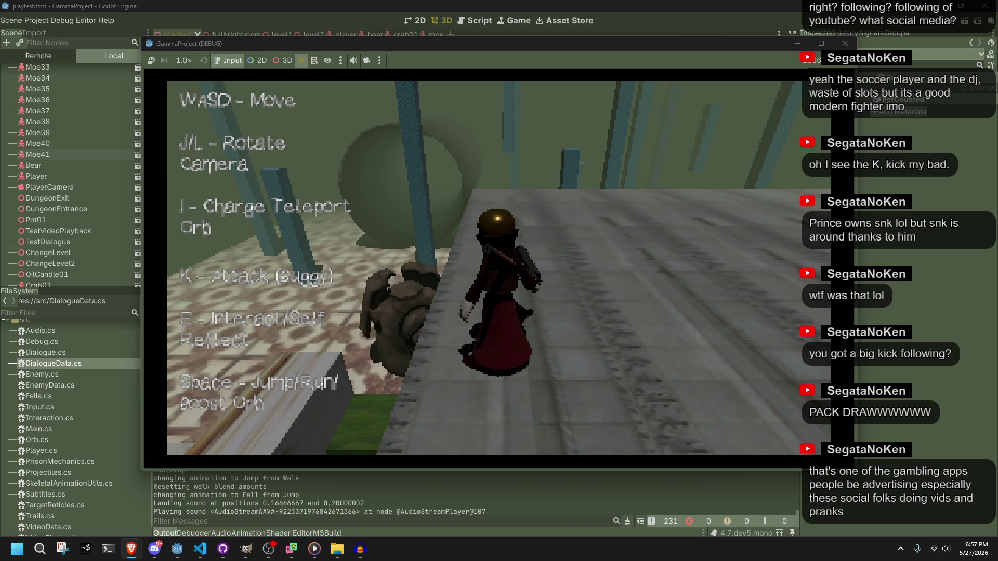
Unmute and replay the YouTube interact sound video, then pause it.
key("alt+Tab")
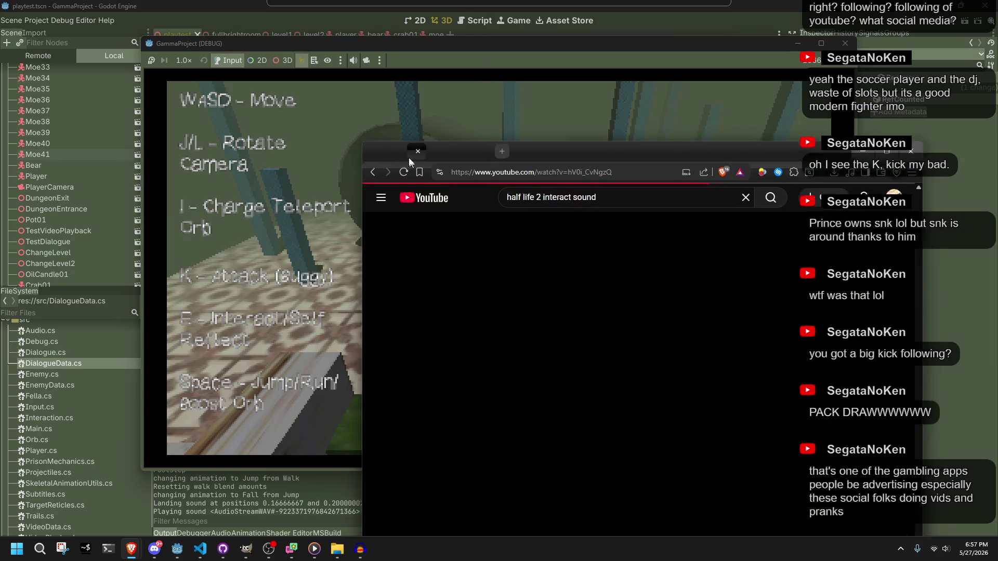
left_click_drag(366, 128, 353, 120)
left_click(362, 522)
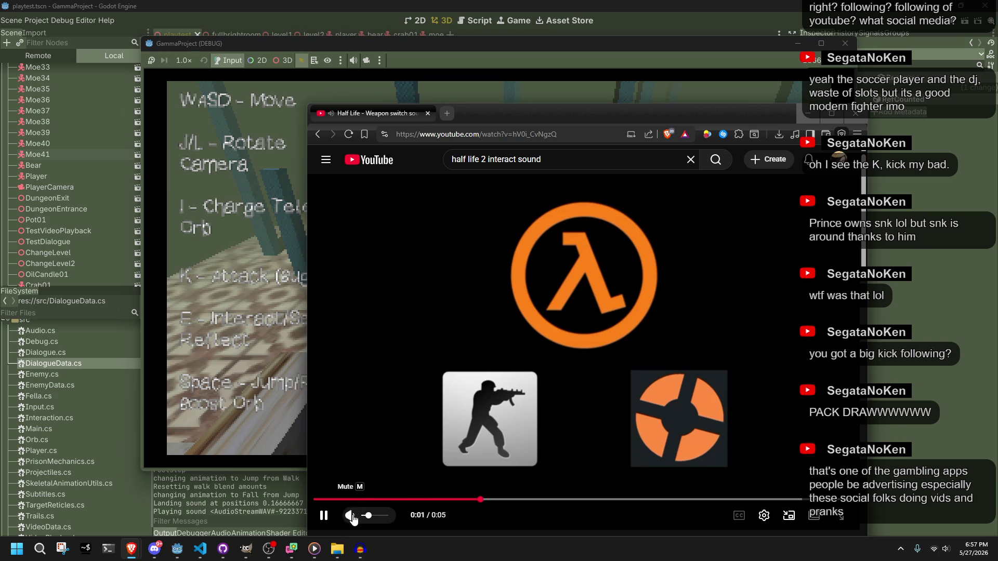
left_click(315, 497)
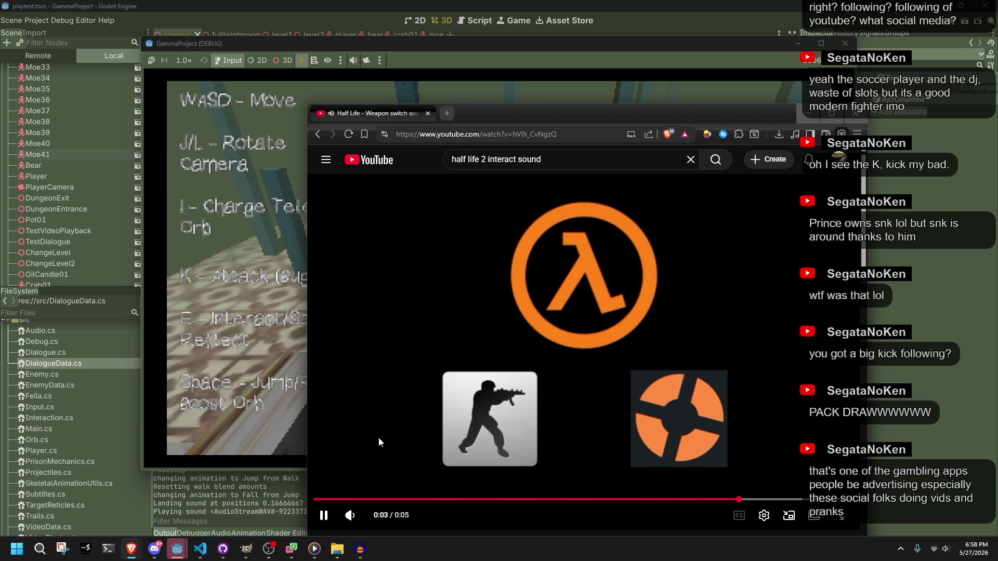
left_click(379, 442)
Return to the search results and play the Source Button Sounds video, then pause it.
left_click(321, 131)
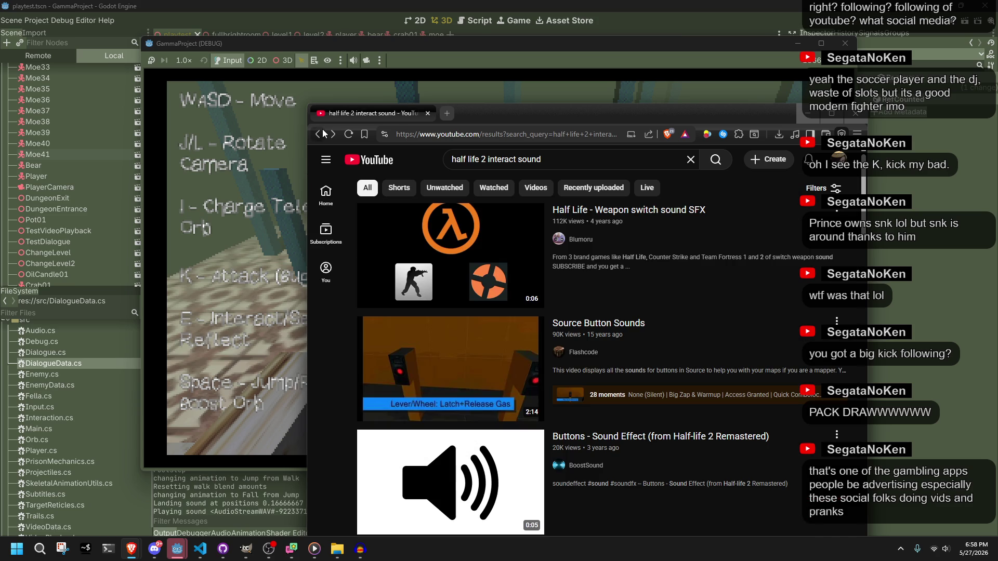
left_click(373, 366)
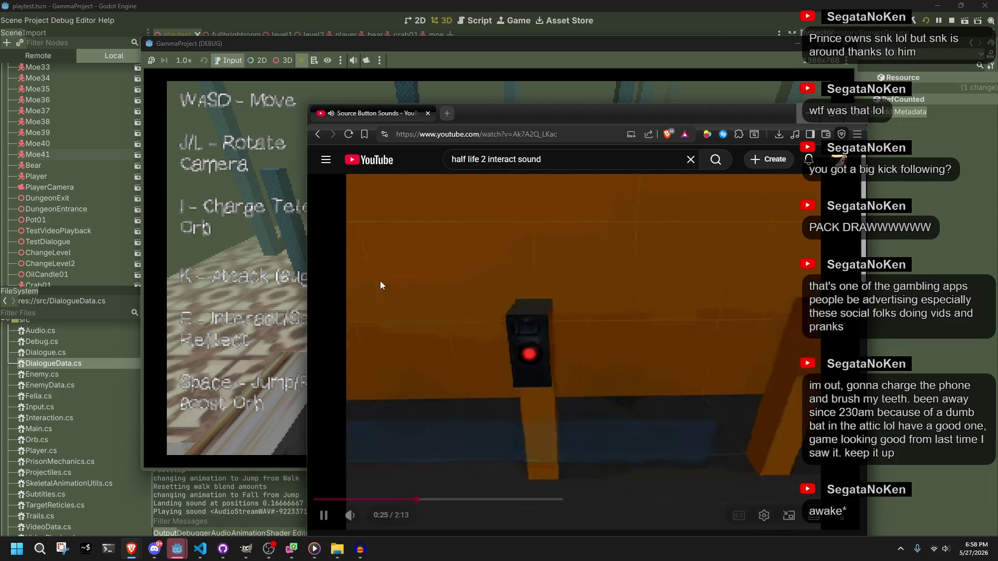
mouse_move(499, 99)
left_mouse_down()
mouse_move(507, 93)
mouse_move(485, 67)
left_mouse_up()
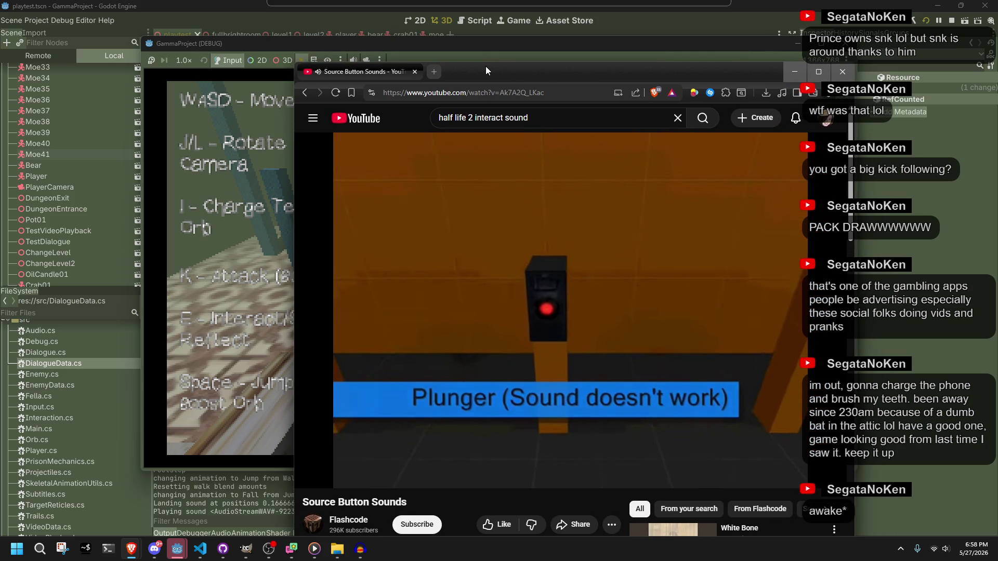
mouse_move(480, 425)
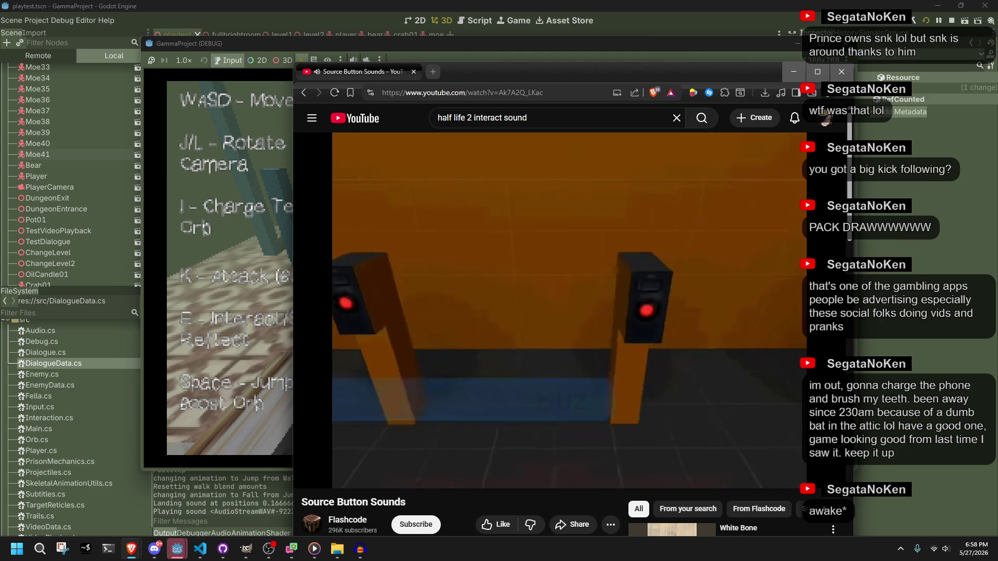
mouse_move(488, 485)
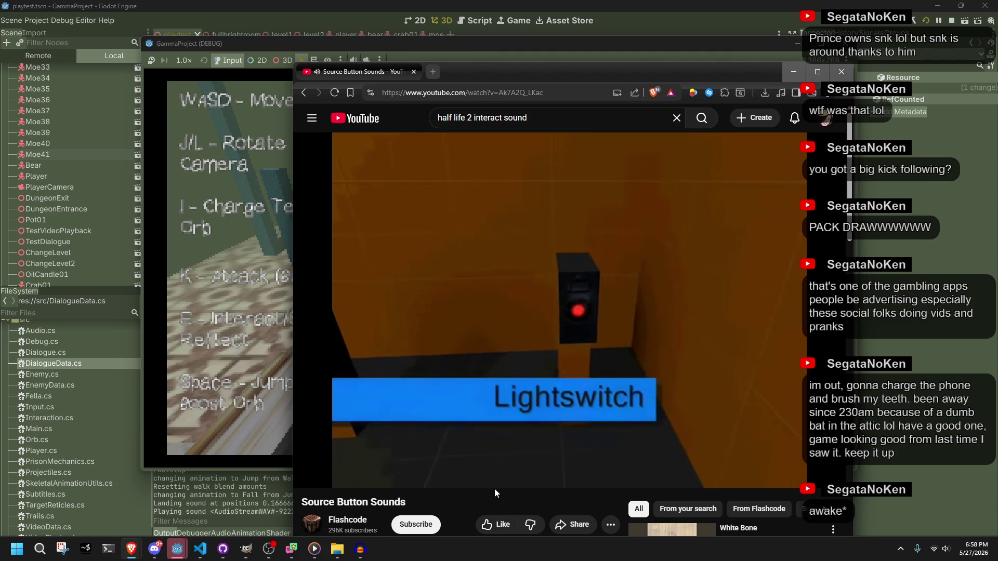
left_click(461, 432)
Rewind a few seconds to rehear the lightswitch near 0:45 and pause there.
scroll(461, 432, "down", 2)
scroll(462, 435, "down", 1)
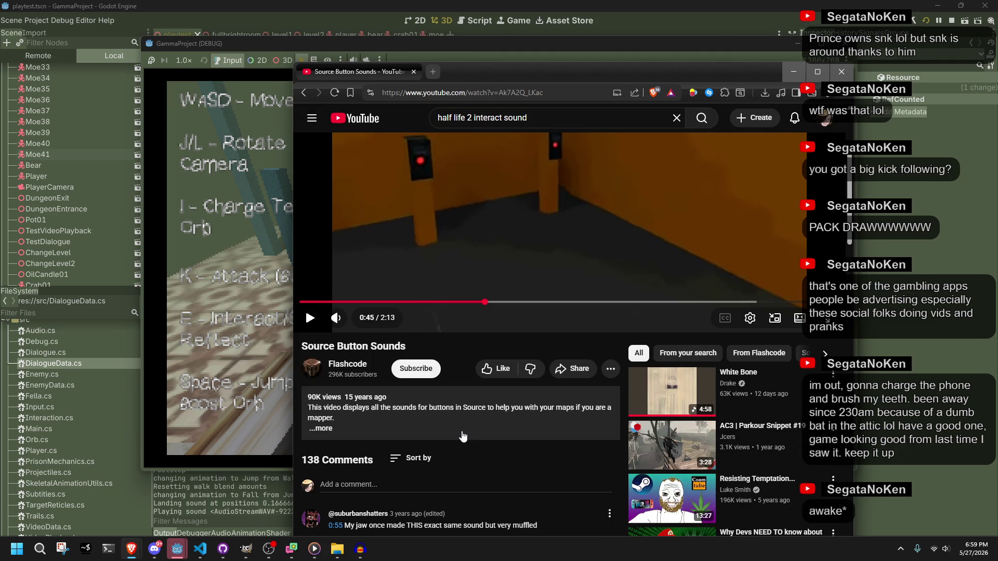
scroll(463, 436, "up", 3)
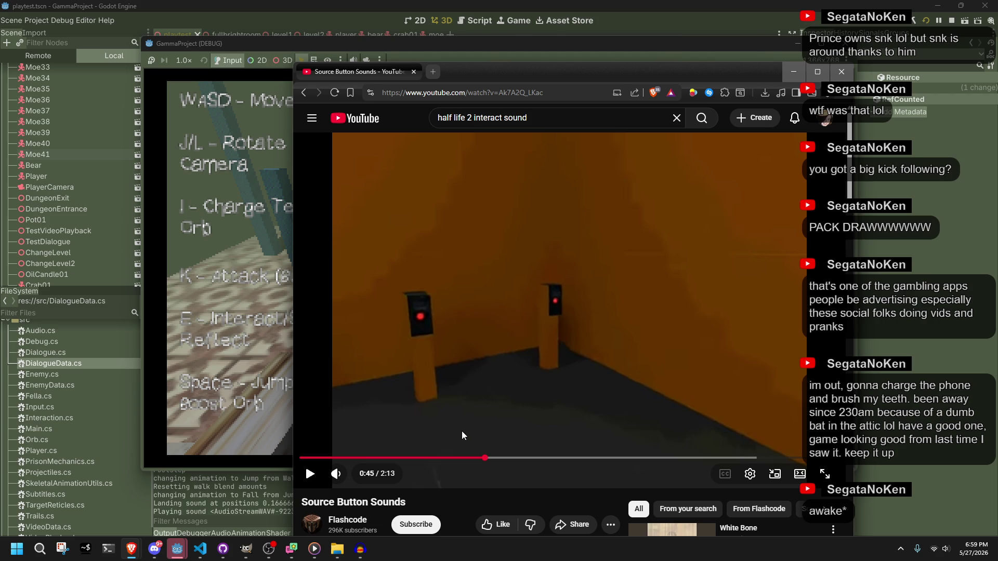
left_click(462, 434)
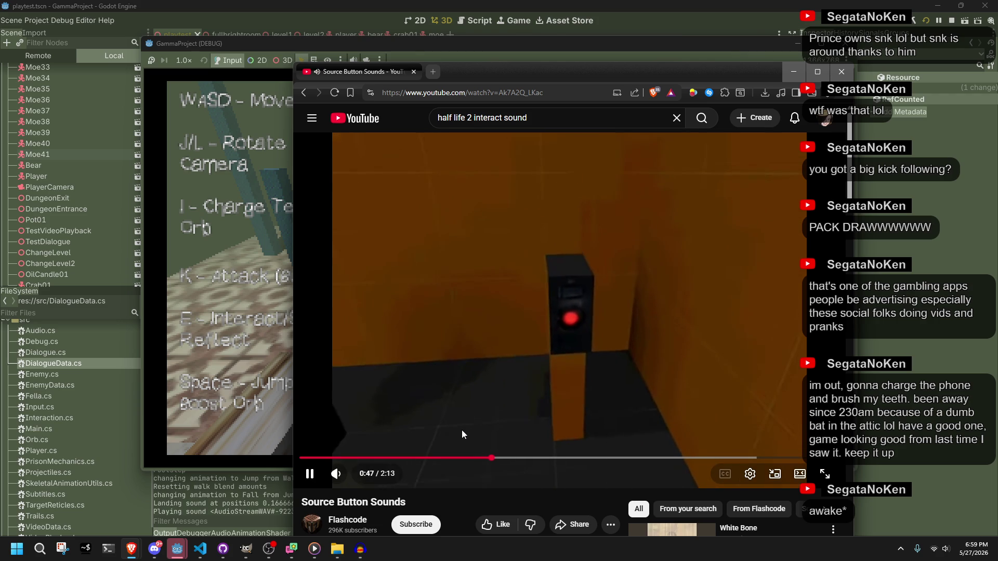
key("Left")
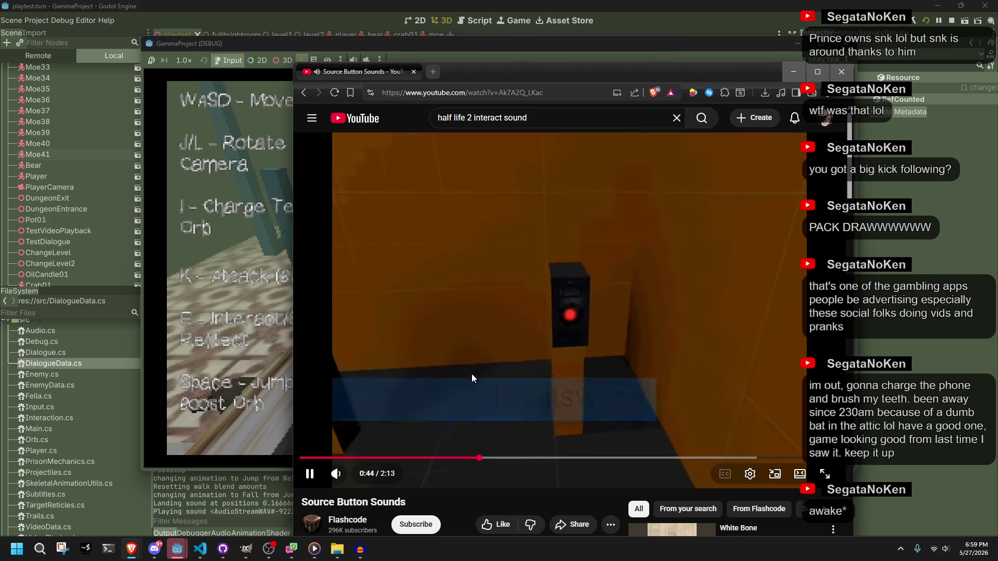
left_click(469, 370)
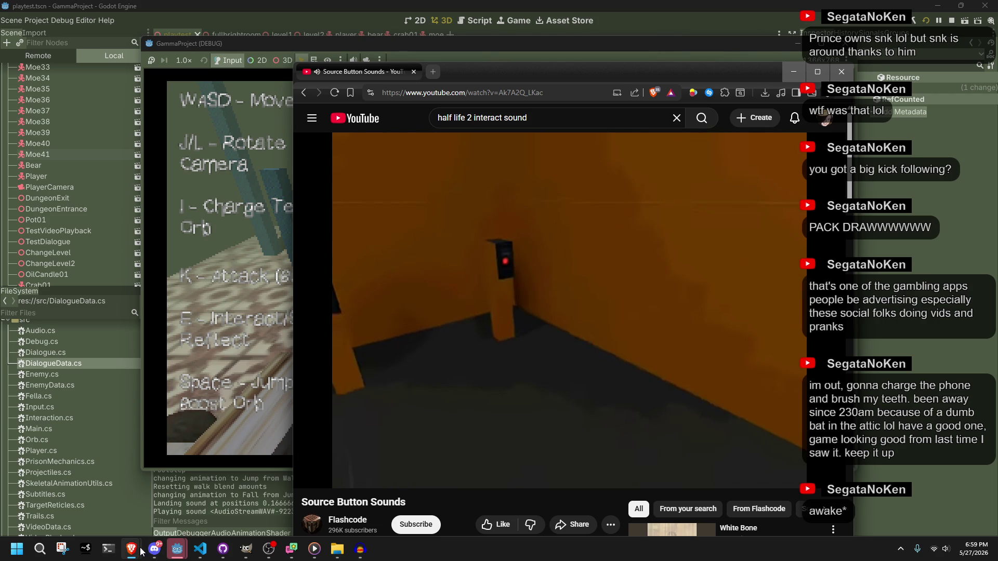
mouse_move(141, 551)
left_click(160, 510)
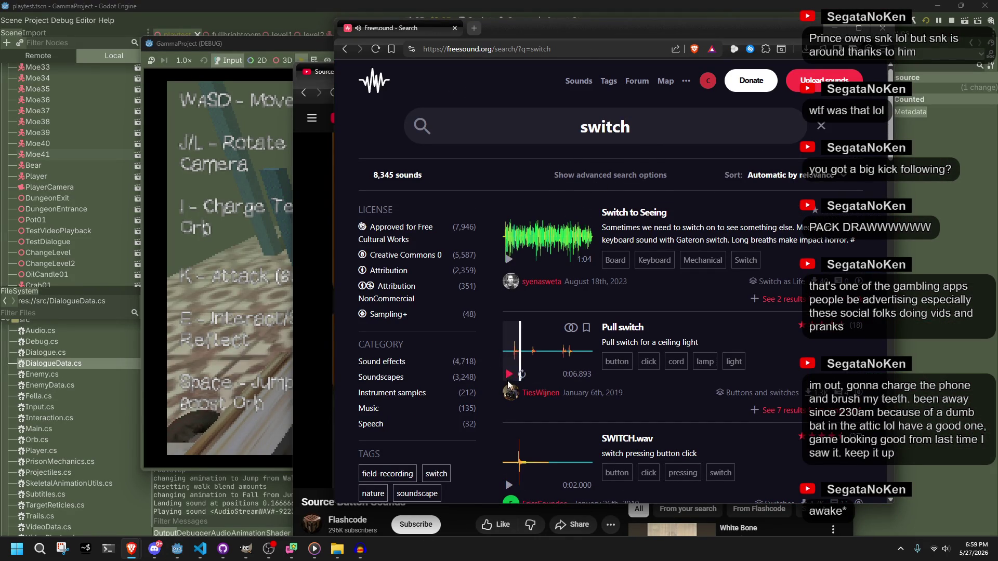
Preview SWITCH.wav, StandardLamp-Switch.flac and toggle switches.wav from the Freesound results.
left_click(510, 485)
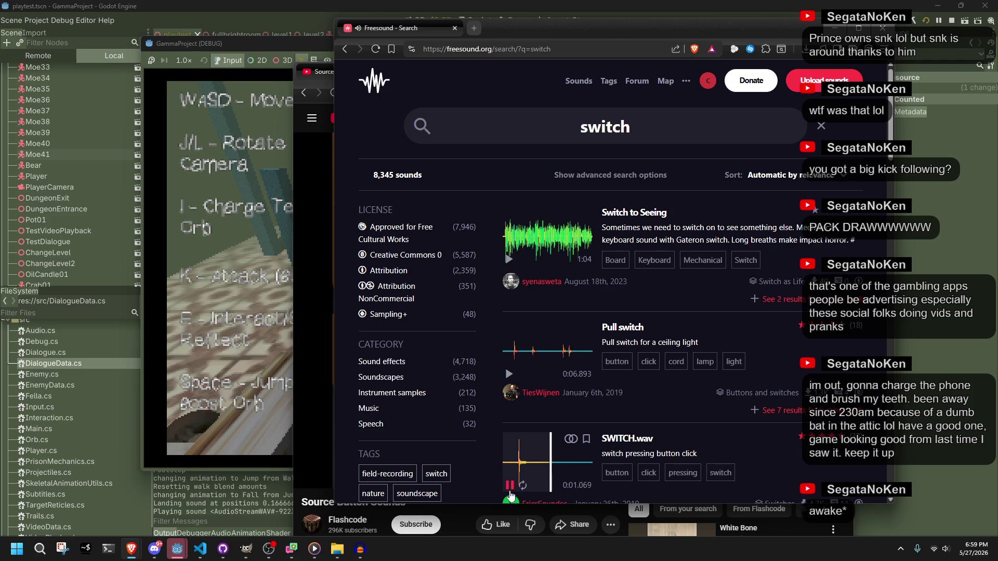
scroll(509, 468, "down", 5)
left_click(504, 457)
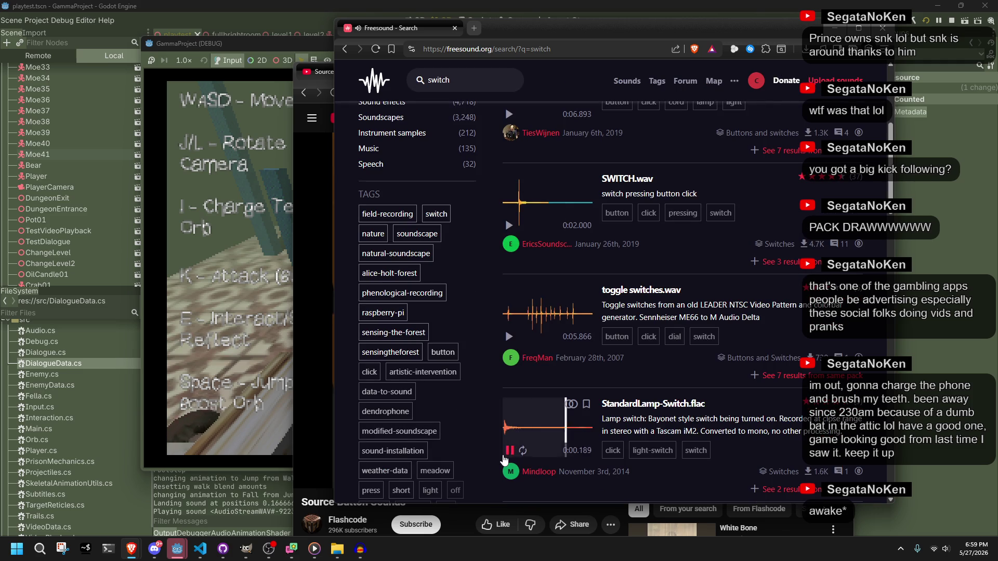
left_click(509, 337)
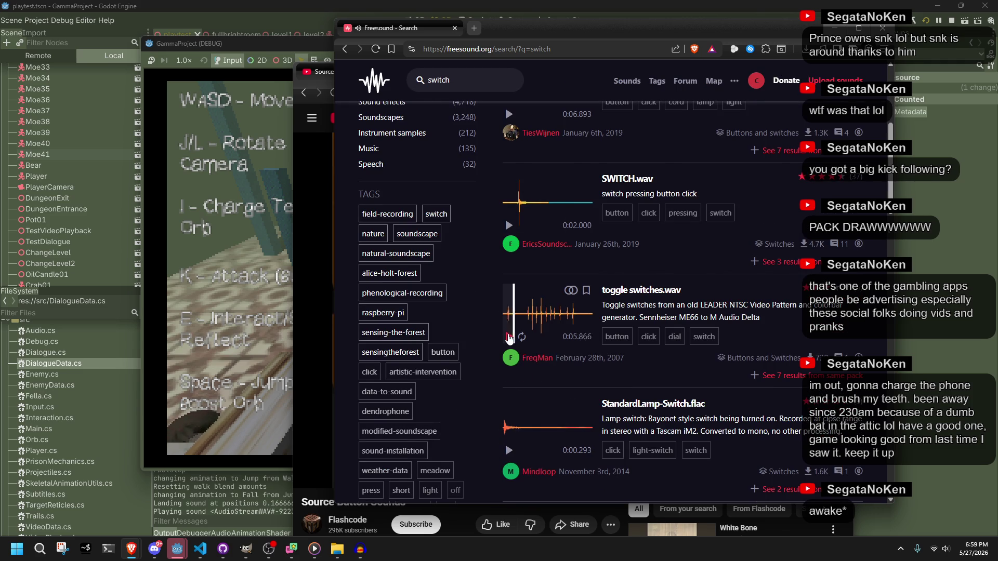
scroll(508, 338, "down", 3)
scroll(509, 301, "up", 2)
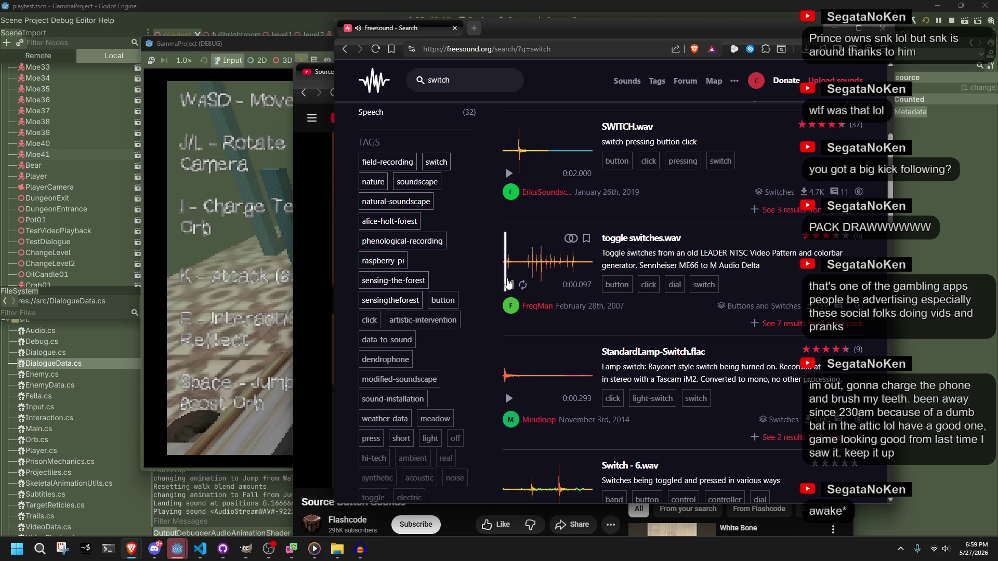
left_click(508, 284)
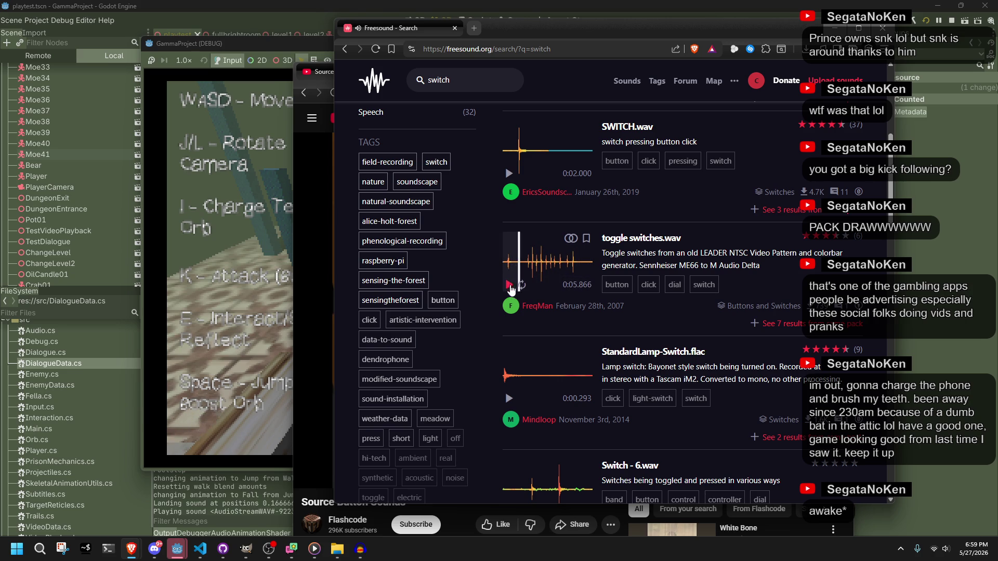
Download toggle switches.wav and save it to the desktop.
left_click(644, 238)
left_click(749, 315)
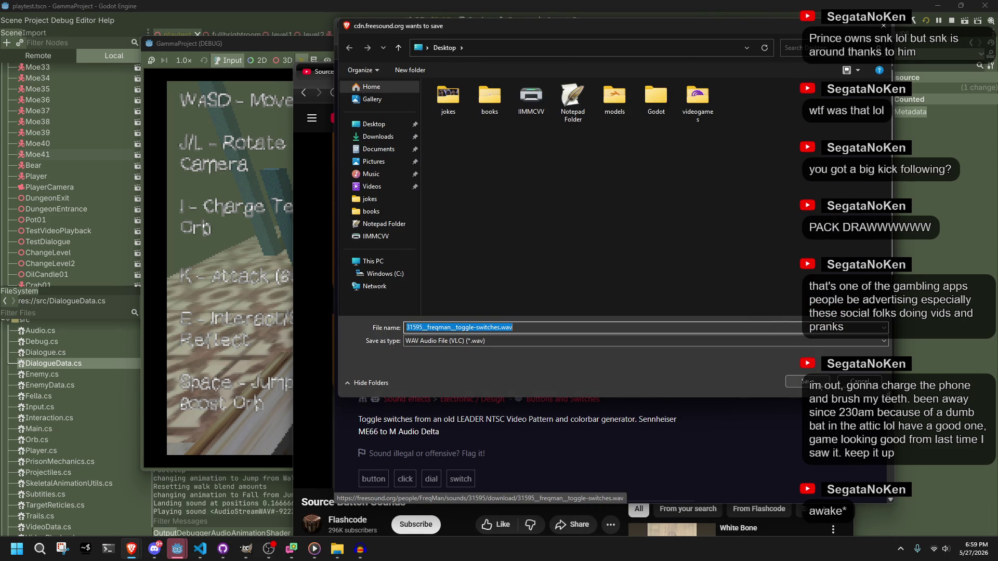
left_click(807, 381)
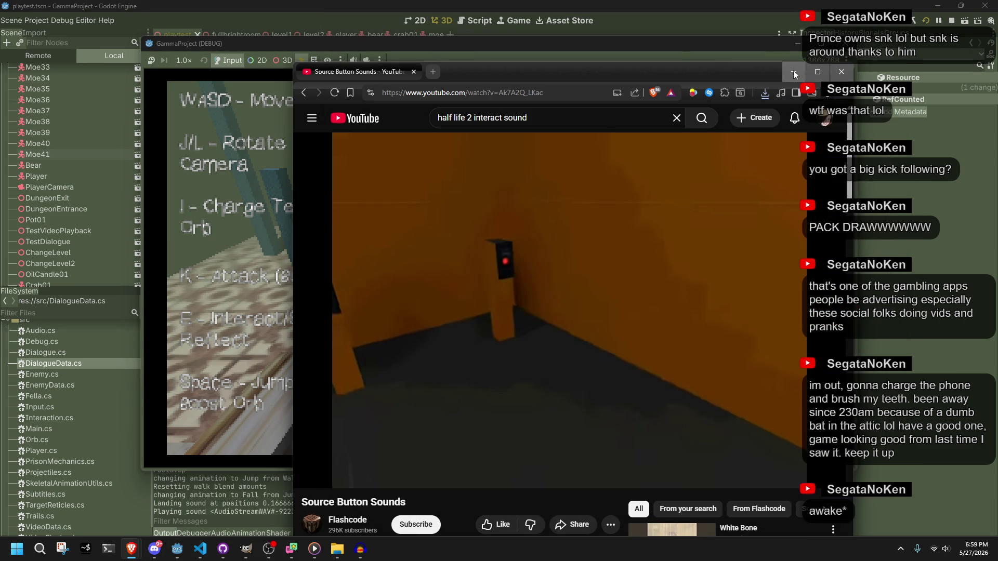
left_click(794, 73)
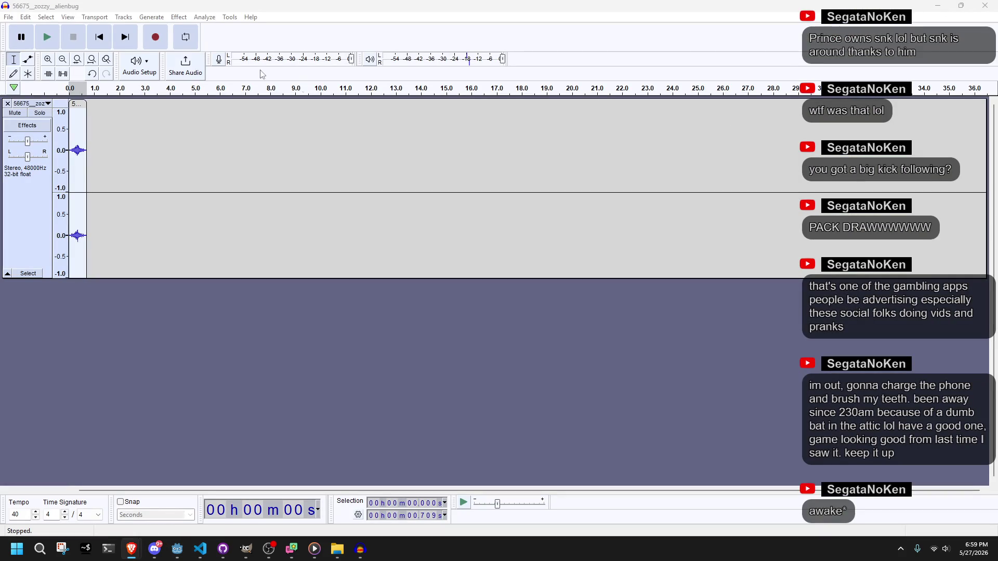
Start a new project, discard the alienbug project, and load the toggle switches WAV.
double_click(112, 6)
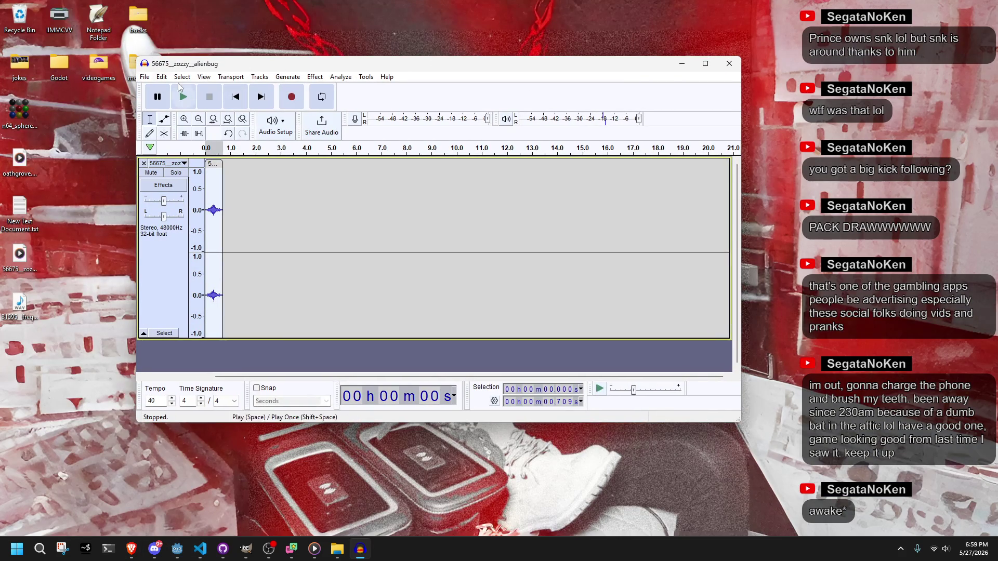
left_click(20, 304)
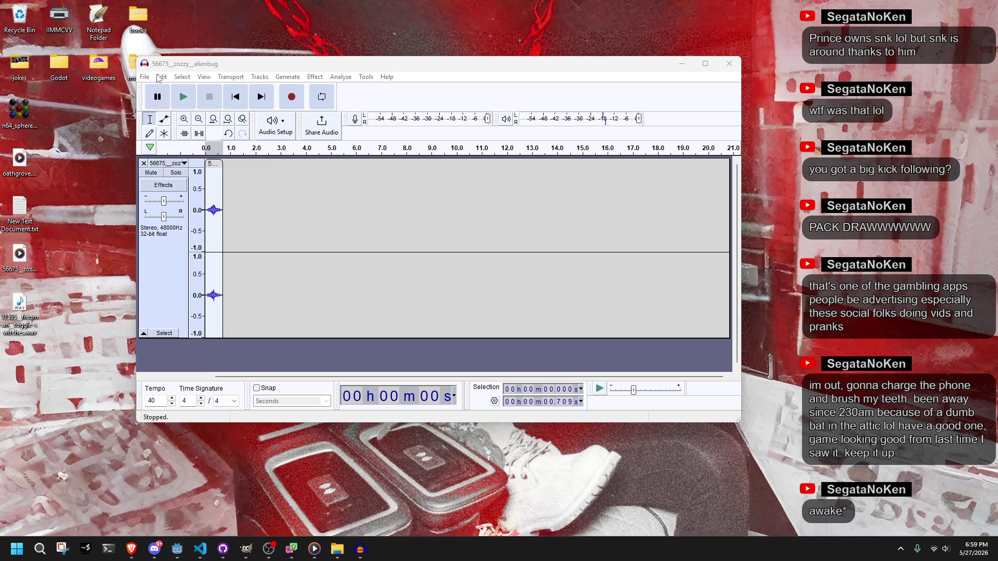
left_click(145, 76)
left_click(155, 89)
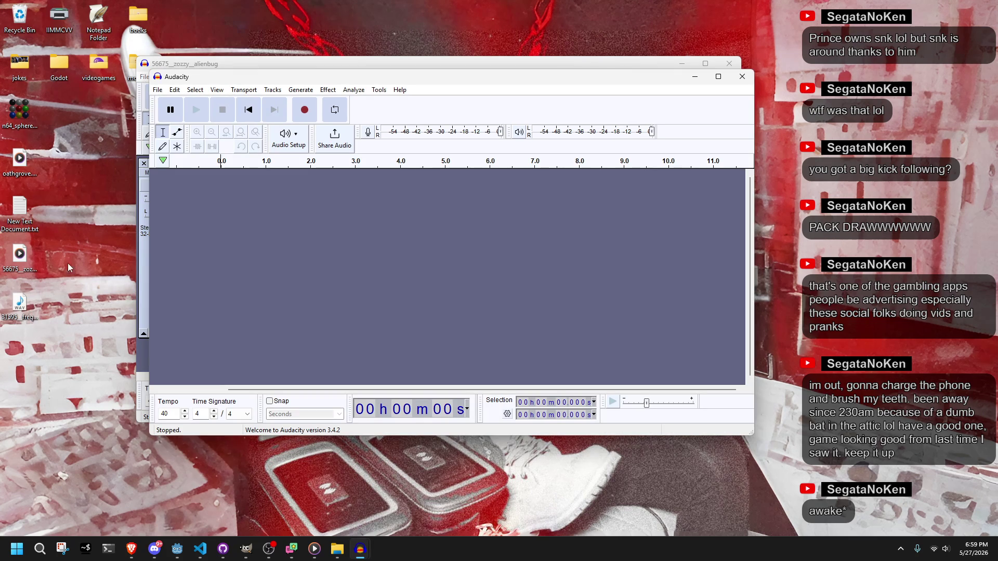
left_click(729, 63)
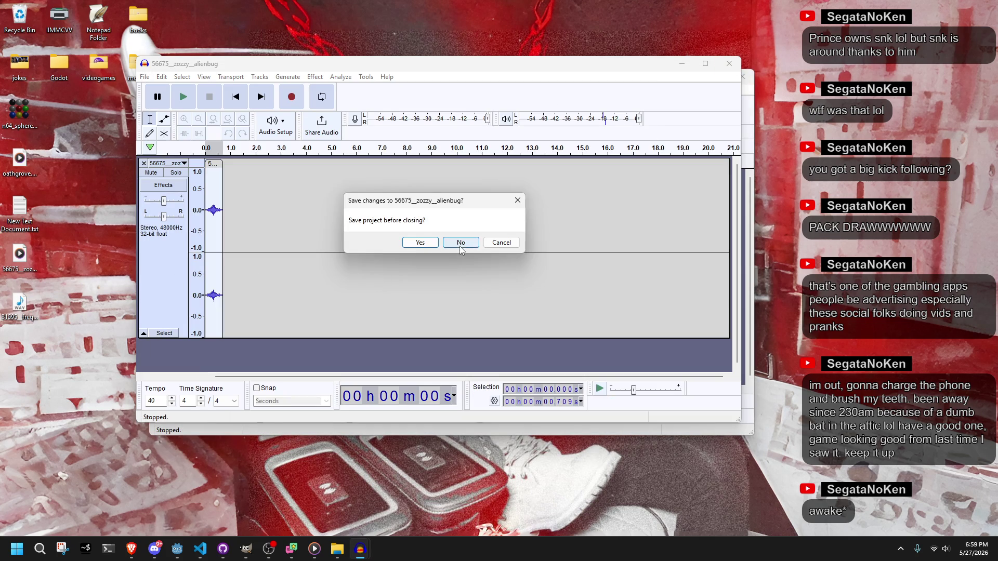
left_click(459, 243)
left_click_drag(19, 304, 208, 223)
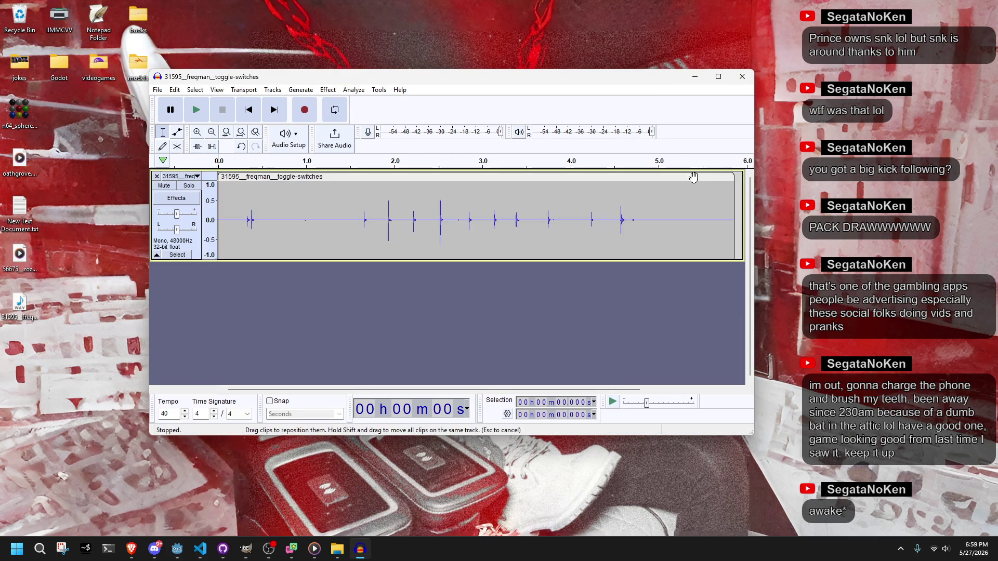
Trim the clip to a single short click around 0.3 s and play it back.
left_click_drag(733, 207, 266, 208)
left_click(203, 115)
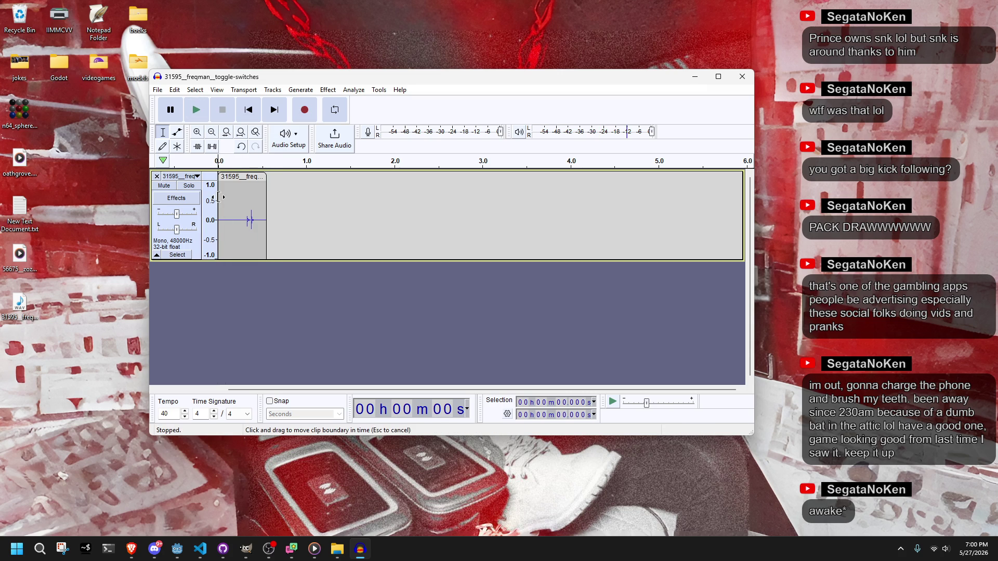
left_click_drag(219, 196, 248, 236)
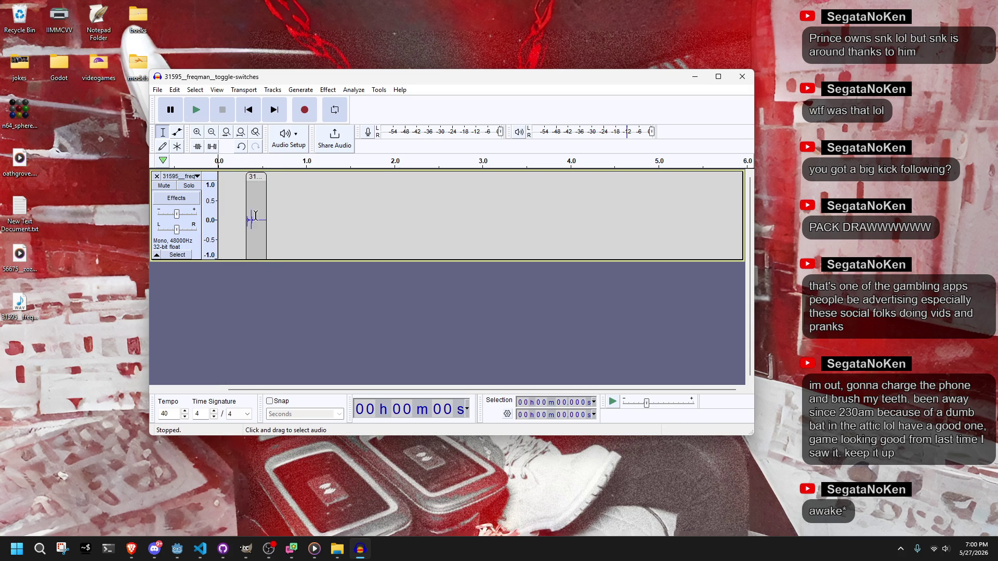
left_click_drag(267, 200, 222, 176)
left_click(193, 112)
left_click(157, 90)
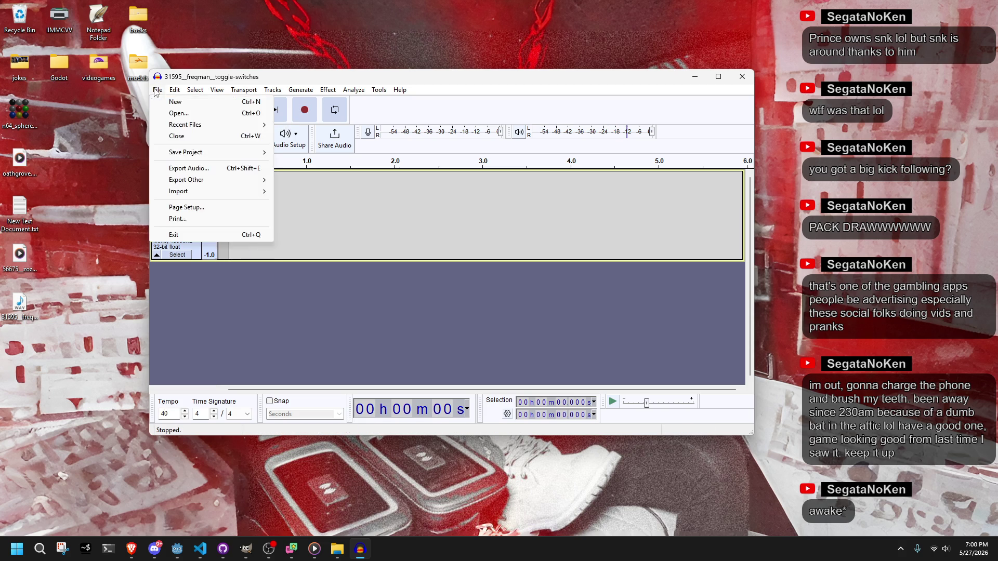
Export the trimmed click as the Ogg Vorbis file switch01.ogg, dropping the long numeric name prefix.
left_click(190, 174)
left_click(318, 145)
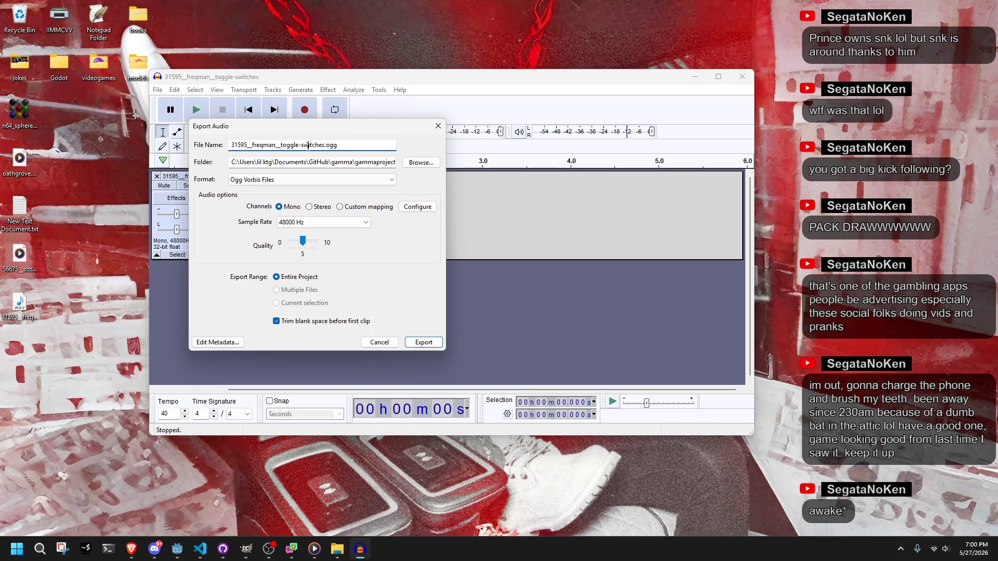
left_click_drag(302, 146, 214, 148)
key("BackSpace")
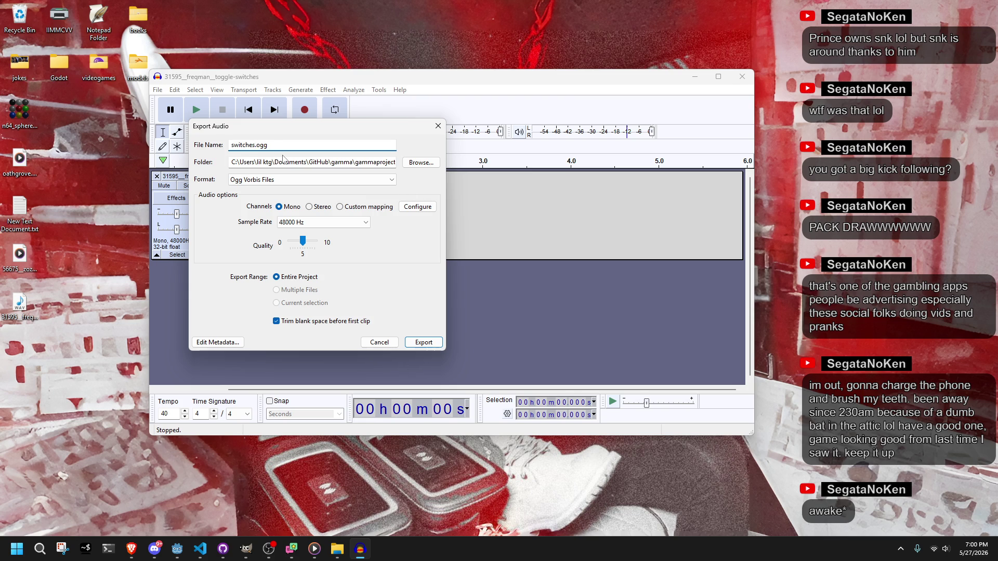
type("0")
key("BackSpace")
key("BackSpace")
type("0")
left_click(416, 345)
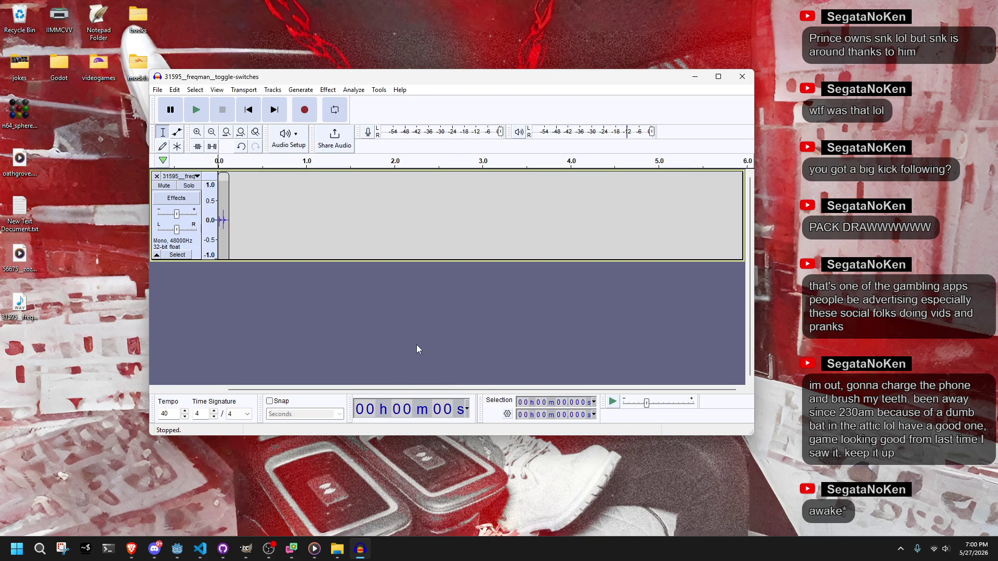
key("alt+Tab")
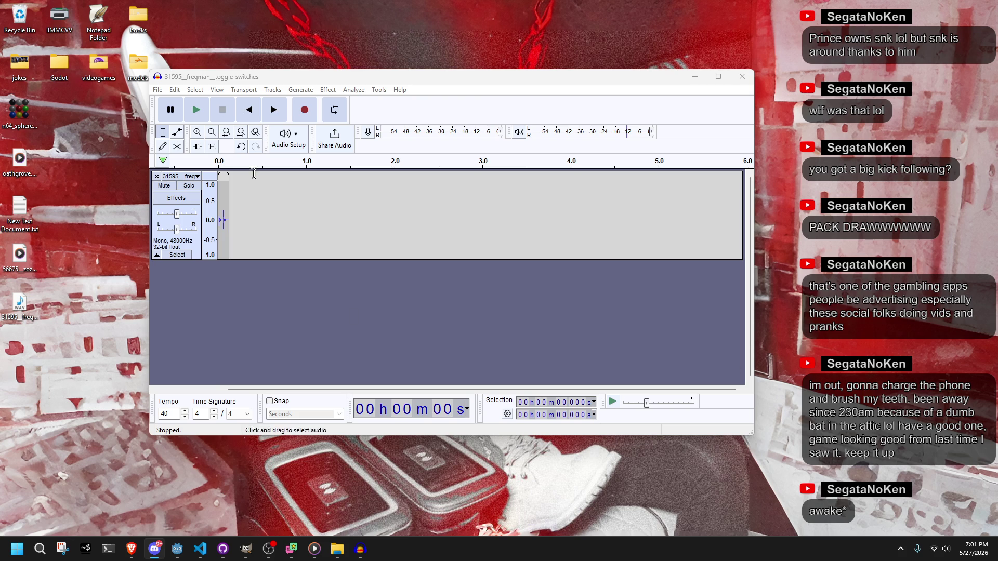
Replay the trimmed toggle-switch click, then switch to Visual Studio Code.
left_click(196, 110)
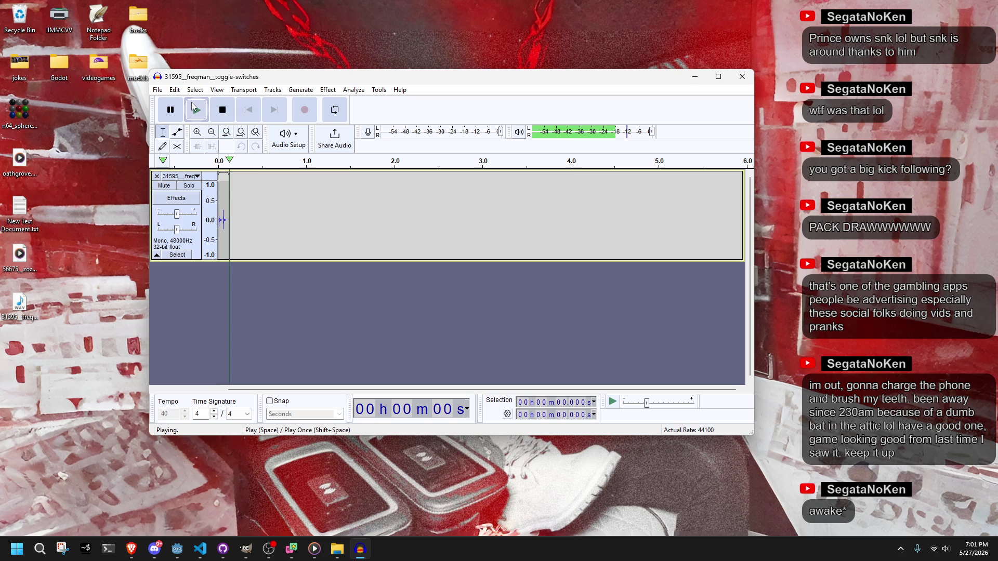
left_click(158, 89)
left_click(199, 73)
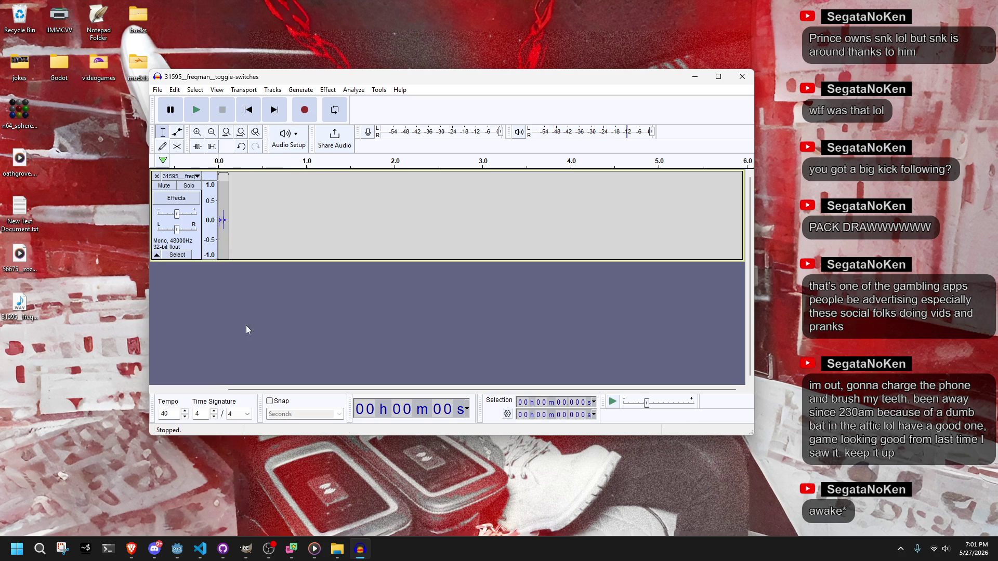
mouse_move(248, 558)
left_click(204, 555)
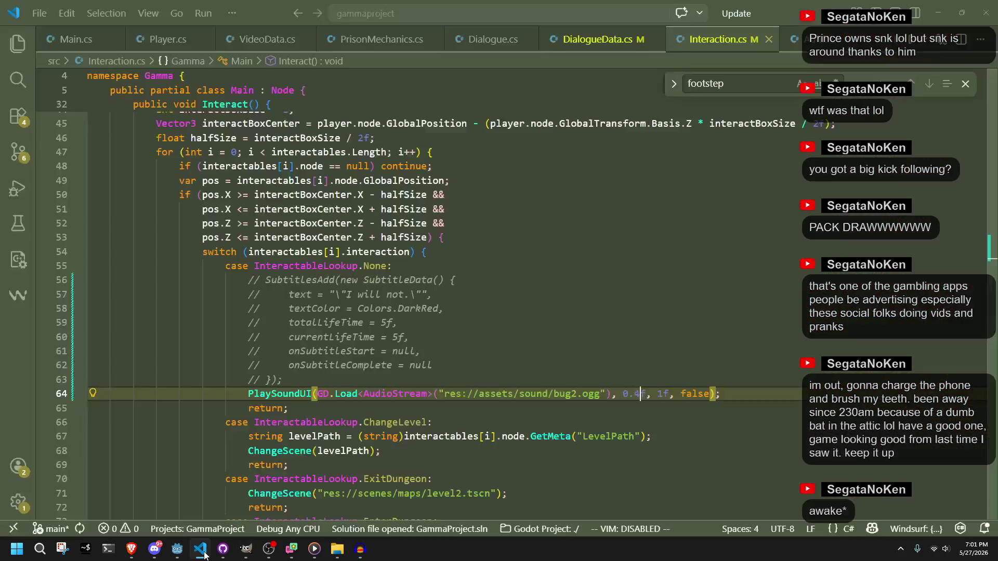
Change bug2 to switch01 in line 64's sound path of Interaction.cs and save.
double_click(563, 393)
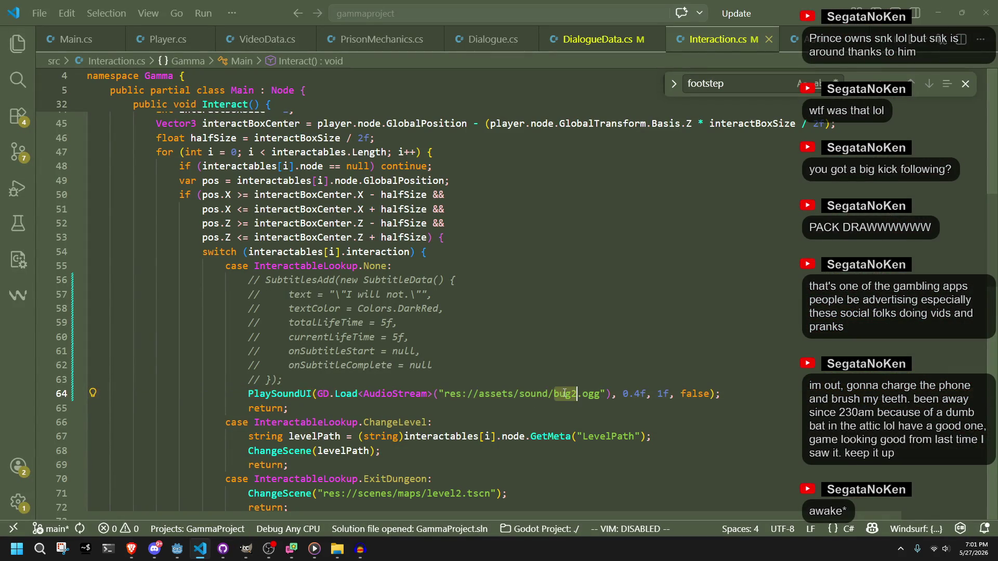
type("switch01")
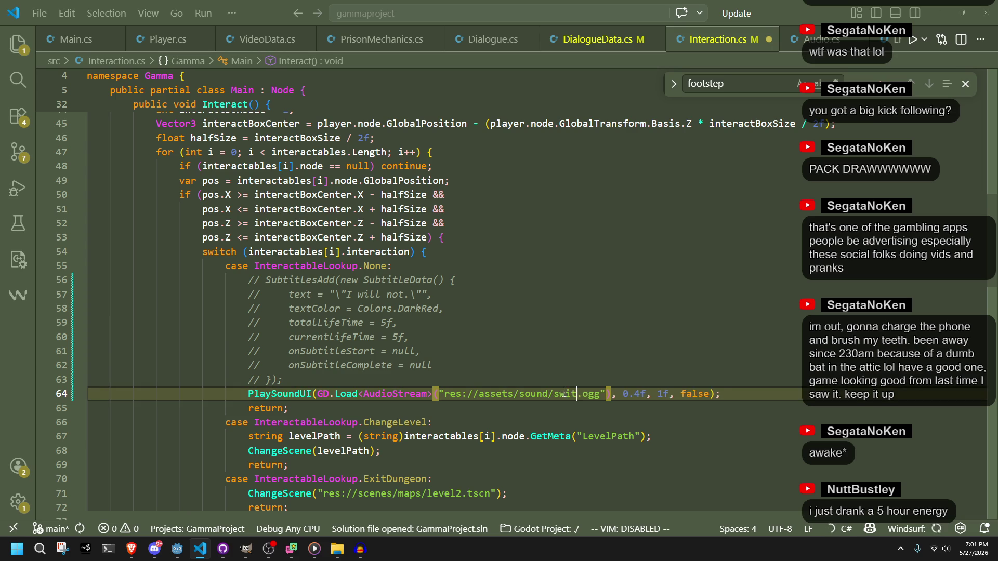
key("ctrl+s")
left_click(680, 425)
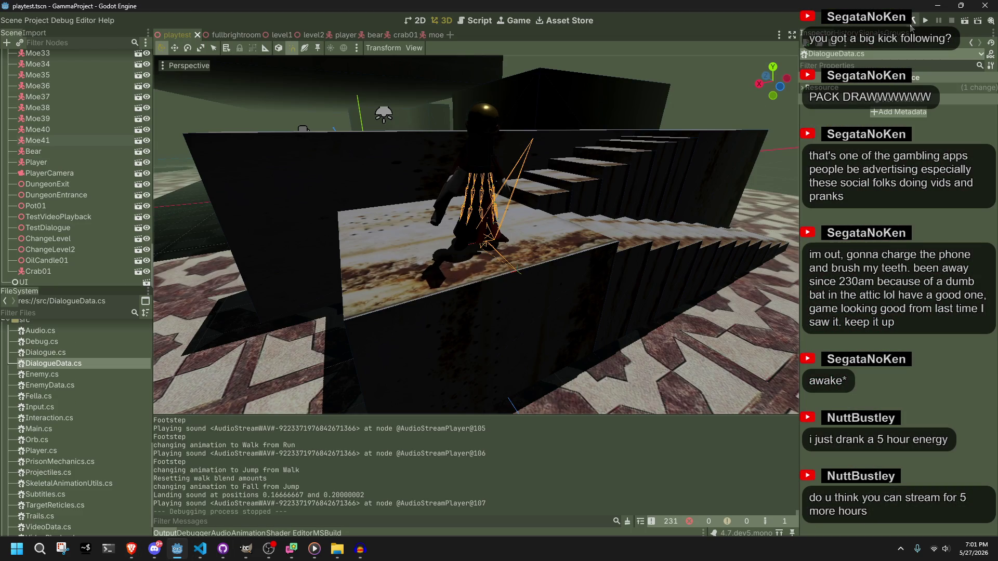
Run the rebuilt game, race past the pots, blow out the candle to hear switch01.ogg, and jump.
left_click(925, 21)
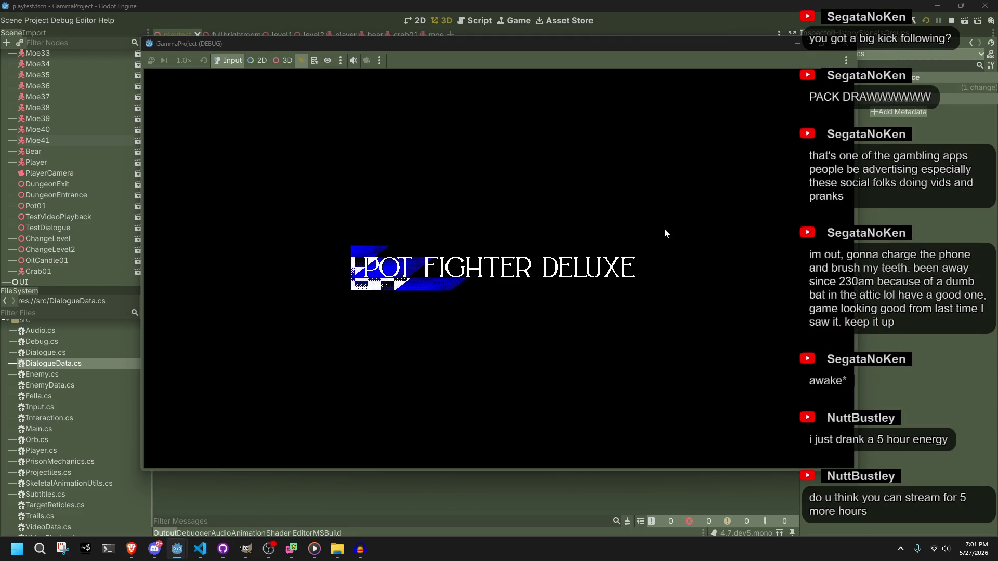
key("w")
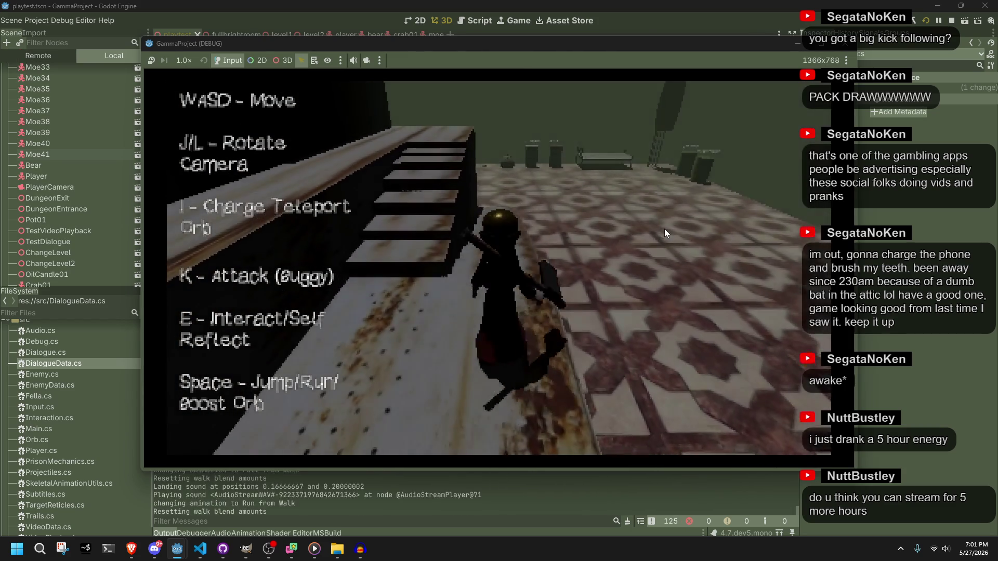
key("space")
key("w")
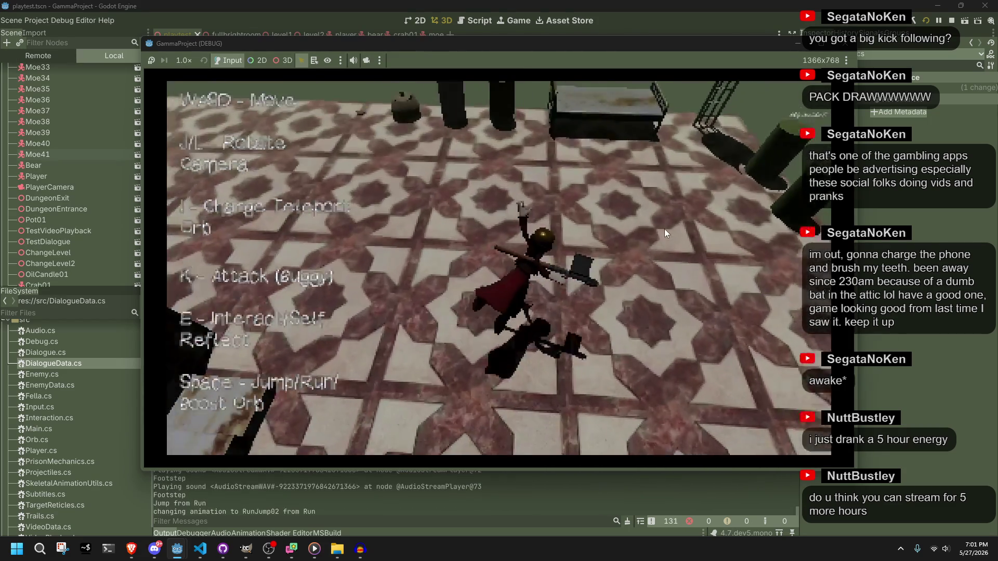
key("w")
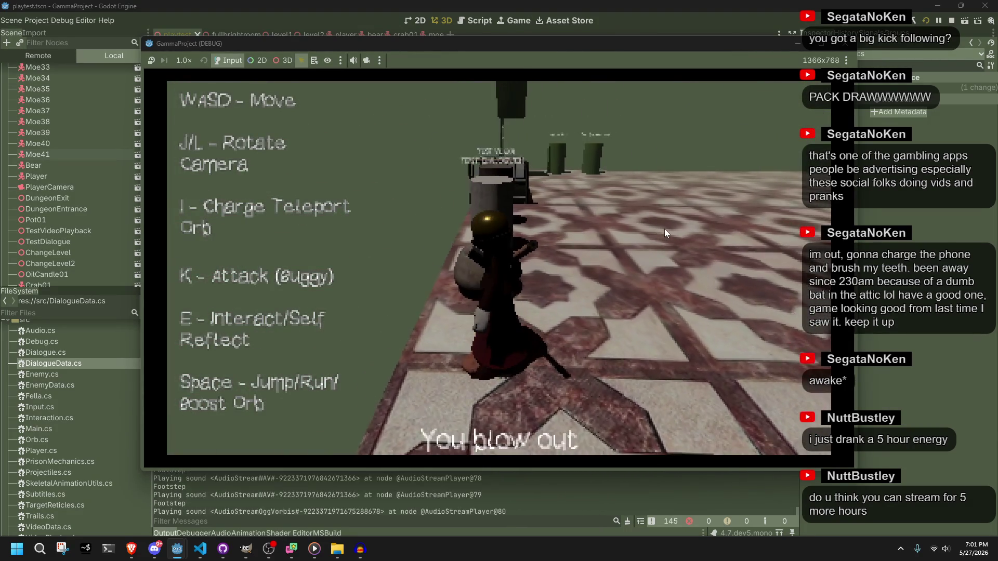
key("l")
key("w")
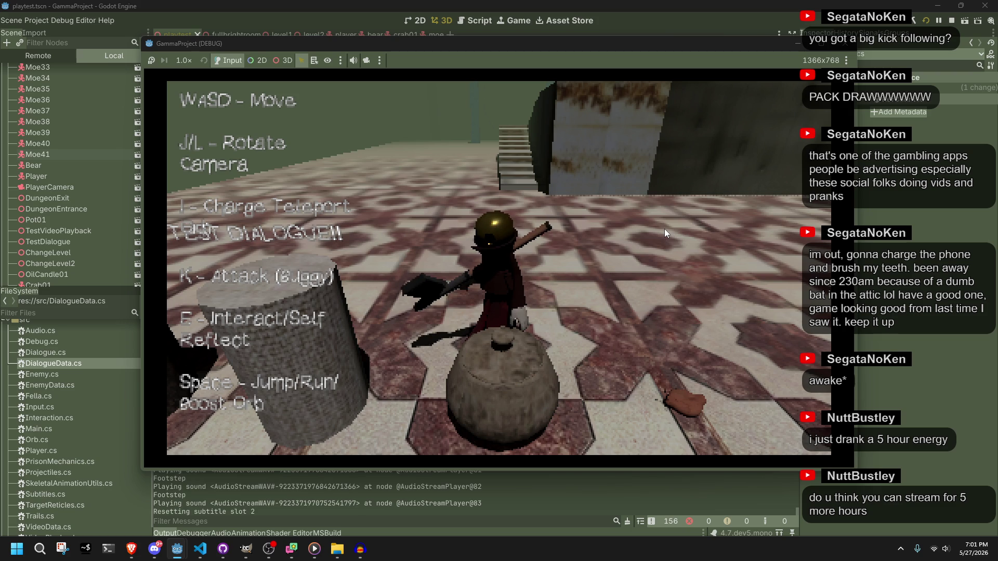
key("space")
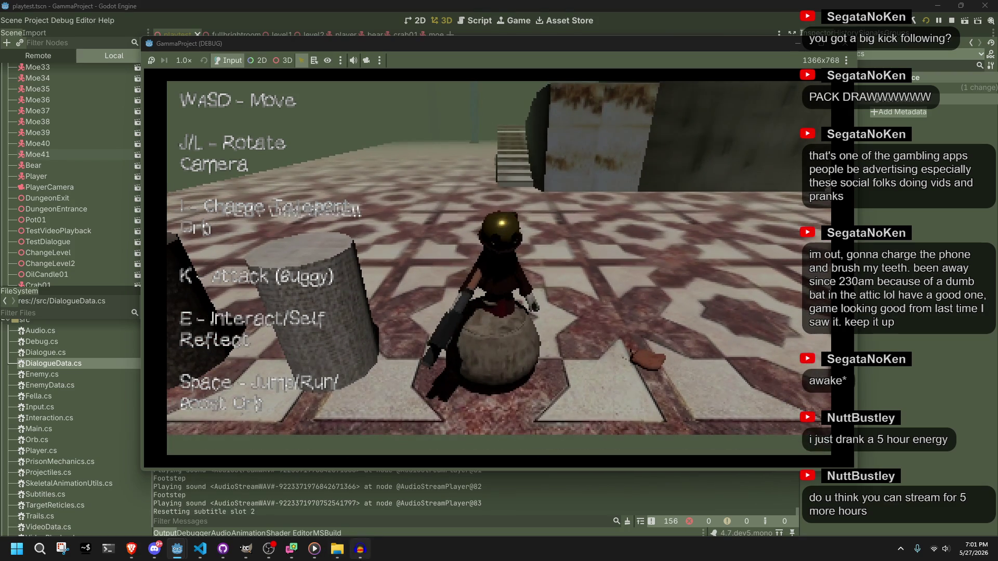
left_click(360, 548)
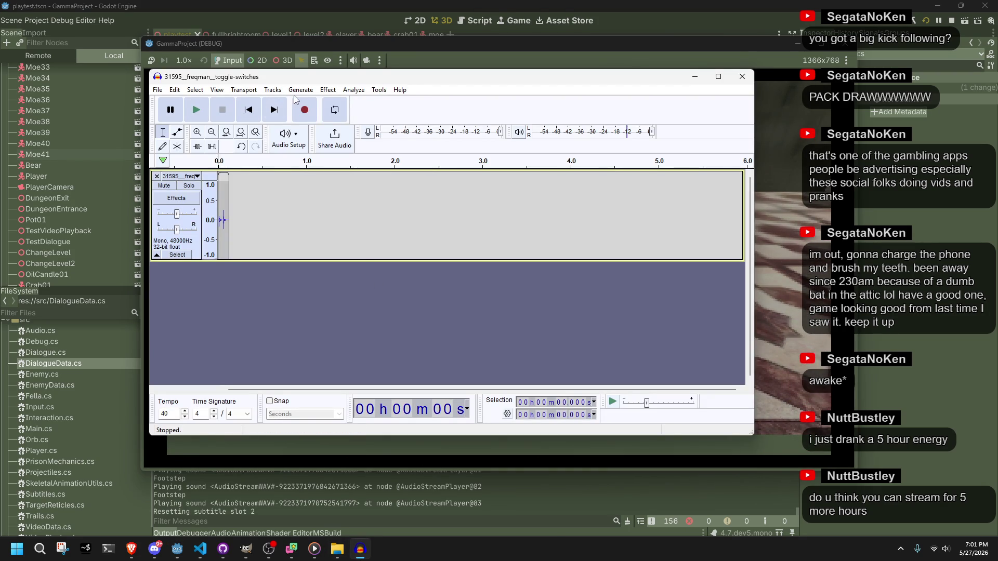
Select the whole track, slow its tempo by -49% to about 0.26 s, and play it.
left_click(328, 90)
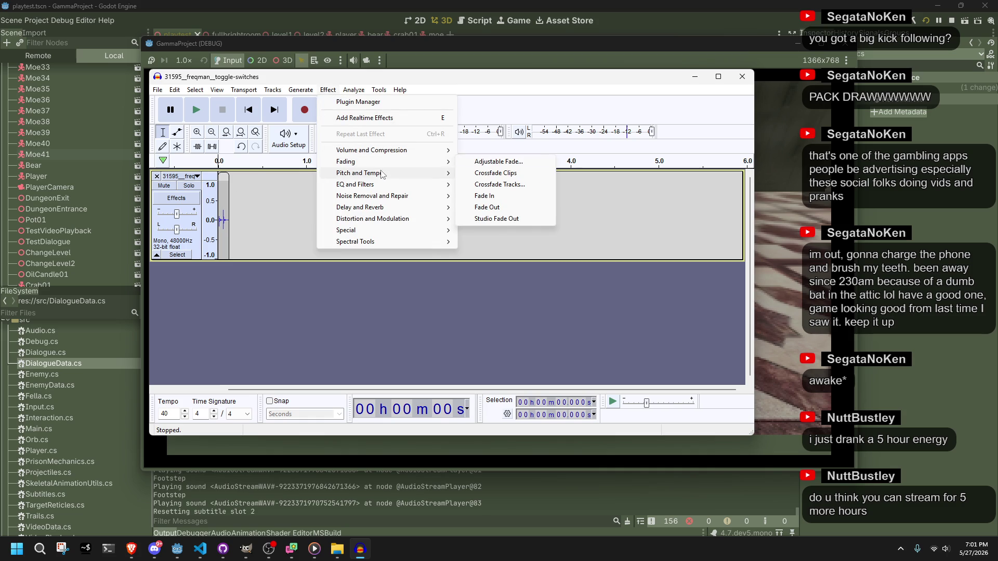
mouse_move(384, 174)
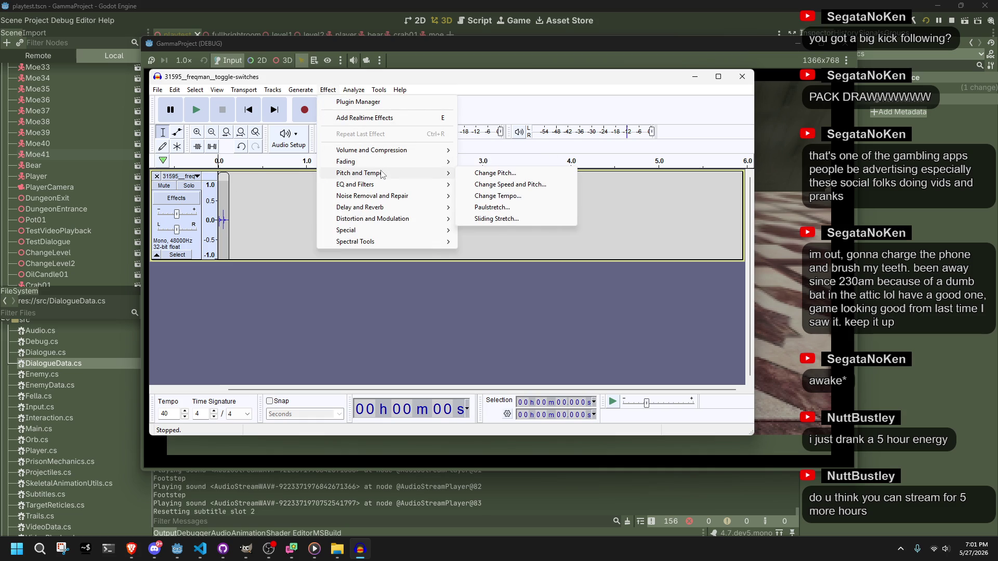
left_click(502, 196)
left_click(609, 292)
key("ctrl+a")
left_click(327, 89)
mouse_move(384, 173)
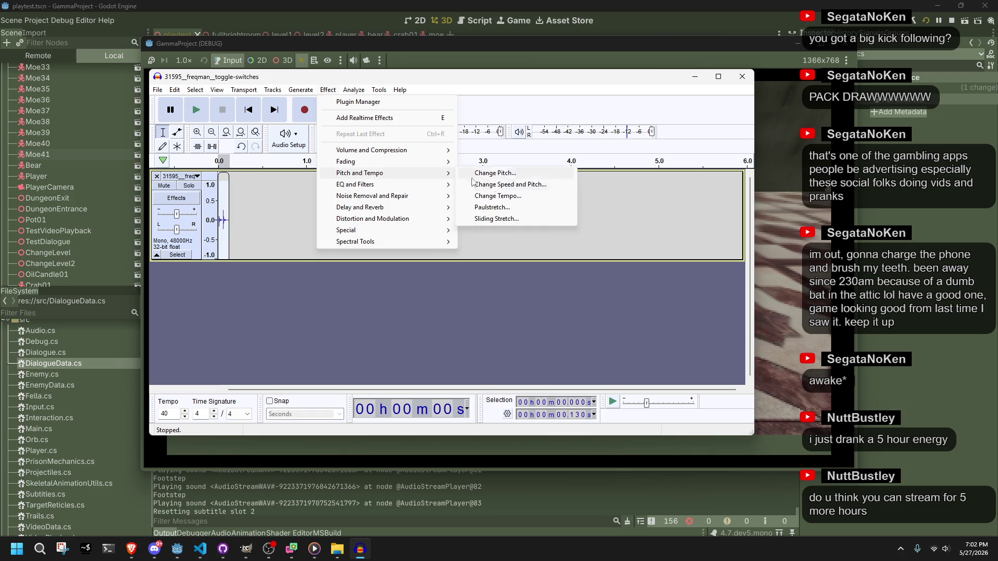
left_click(513, 198)
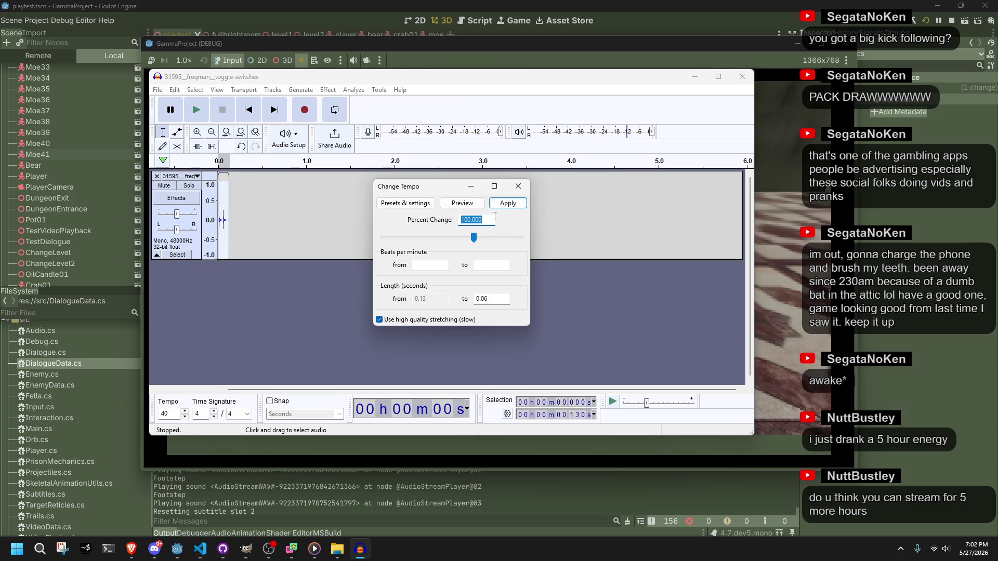
mouse_move(474, 238)
left_mouse_down()
mouse_move(466, 246)
mouse_move(413, 237)
left_mouse_up()
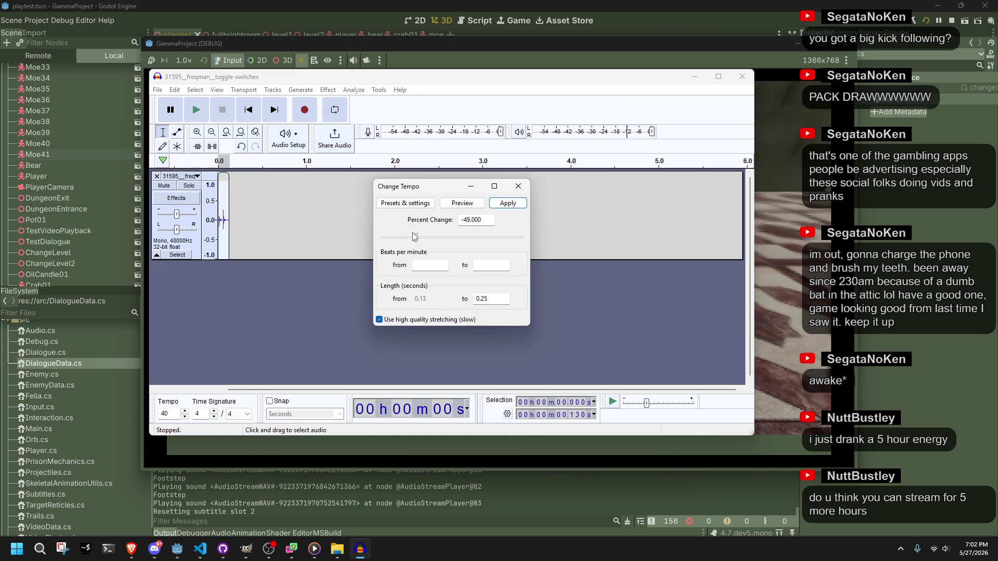
left_click(506, 203)
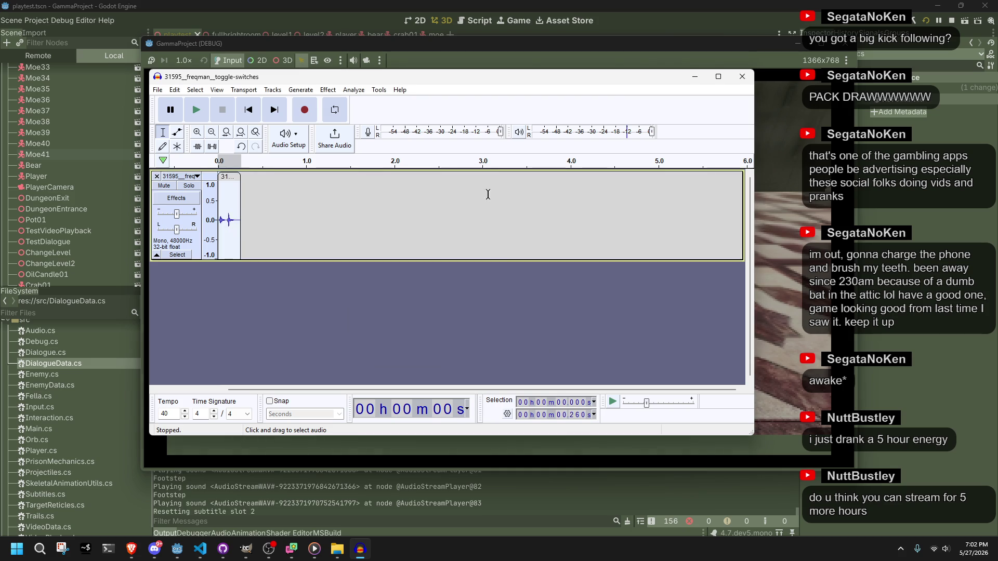
key("space")
key("space")
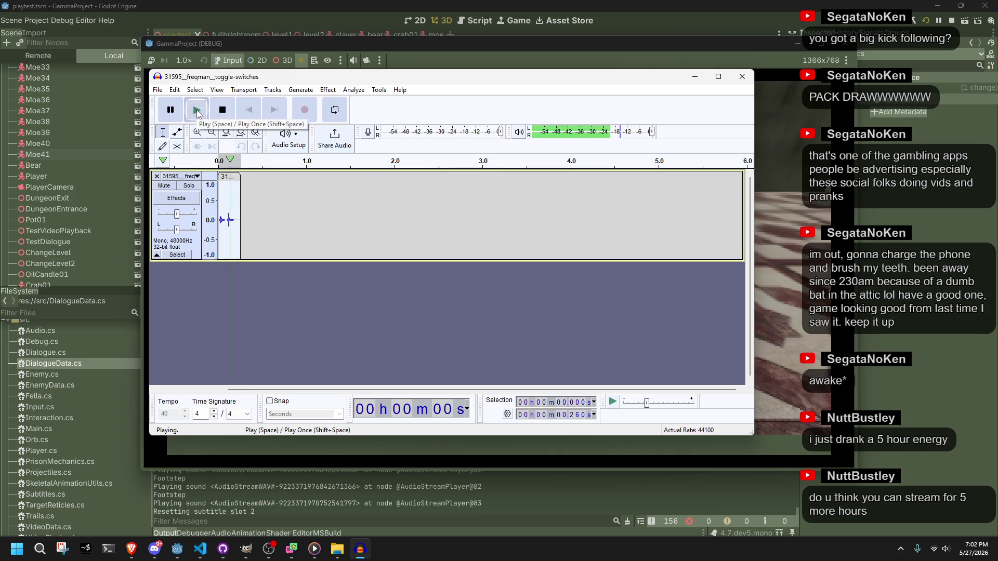
Lower the clip's pitch by 26 semitones and play the result.
left_click(328, 90)
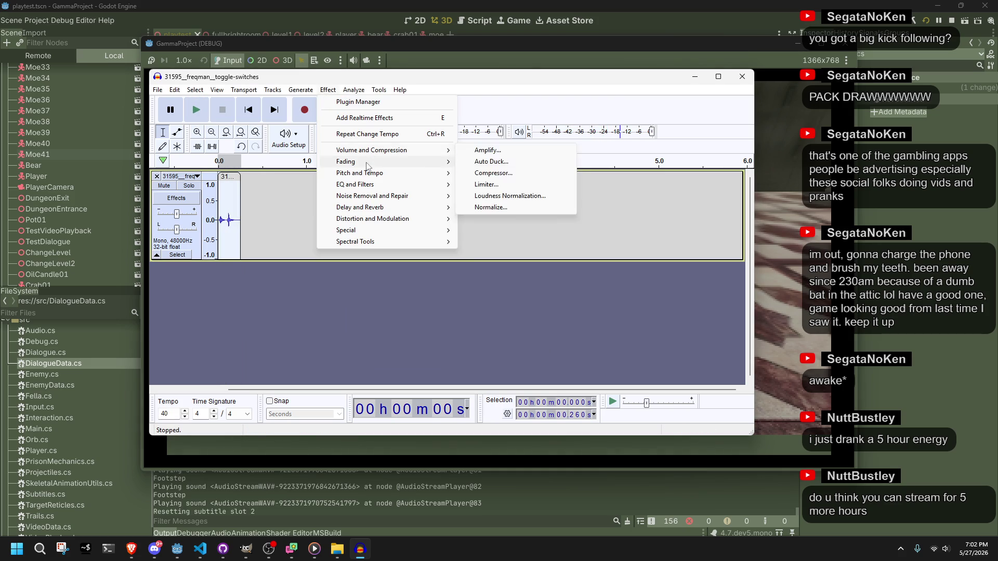
mouse_move(366, 176)
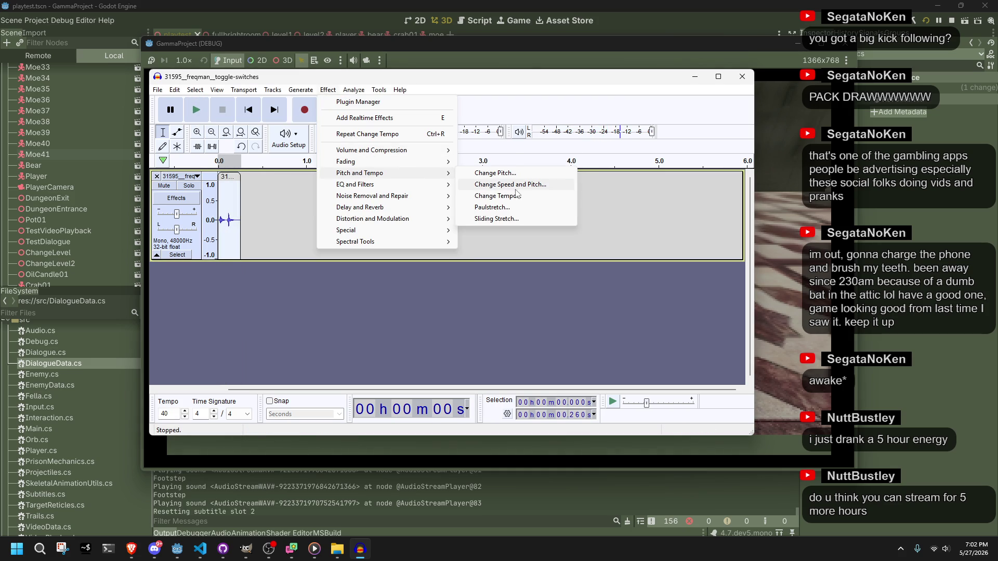
left_click(493, 173)
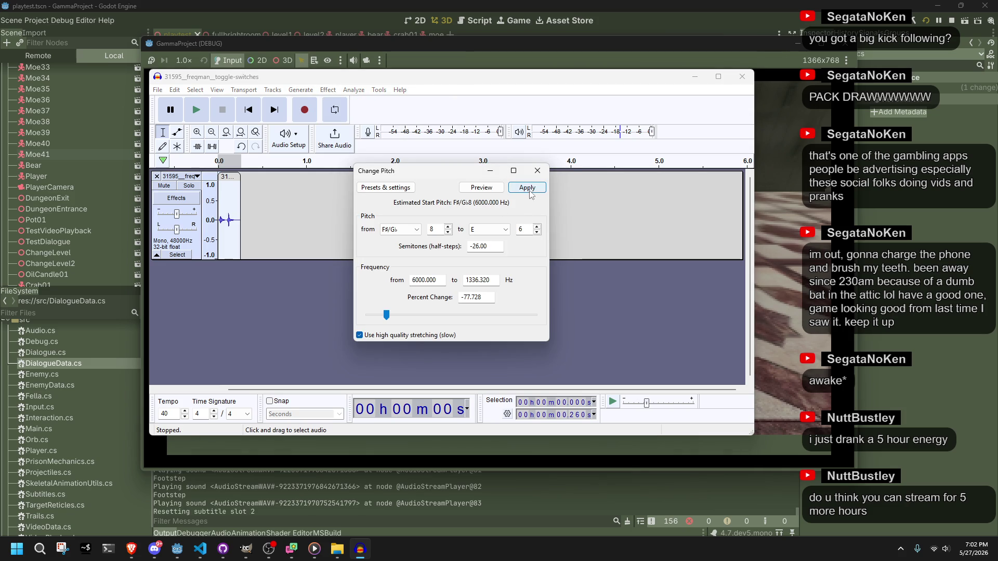
left_click(529, 192)
left_click(197, 111)
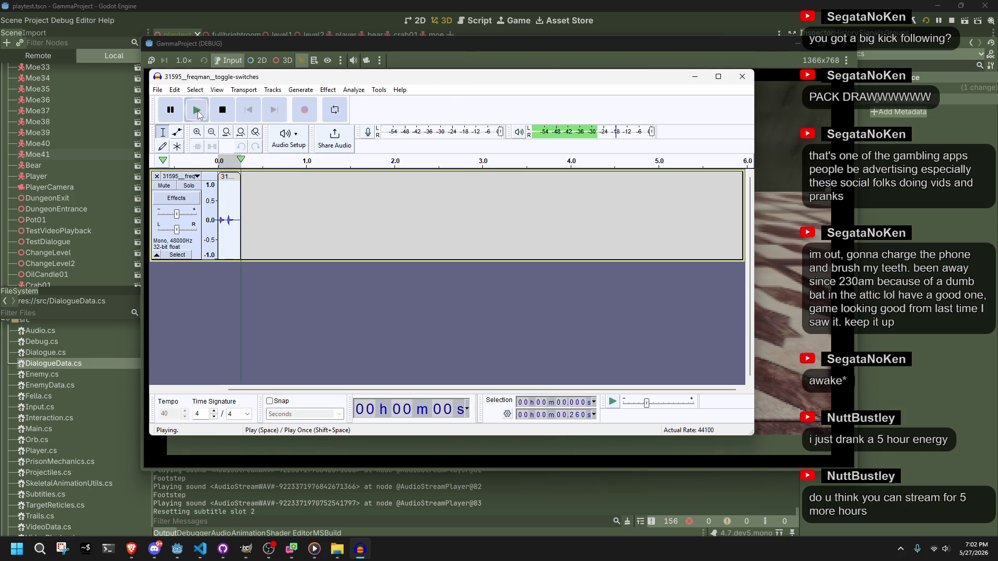
left_click(157, 89)
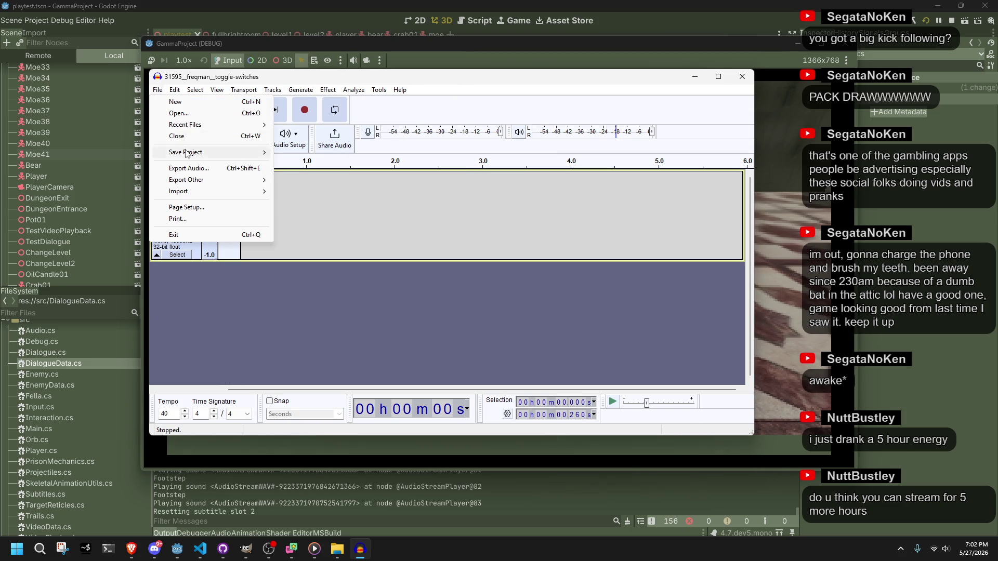
Export the edited clip as switch02.ogg.
left_click(234, 168)
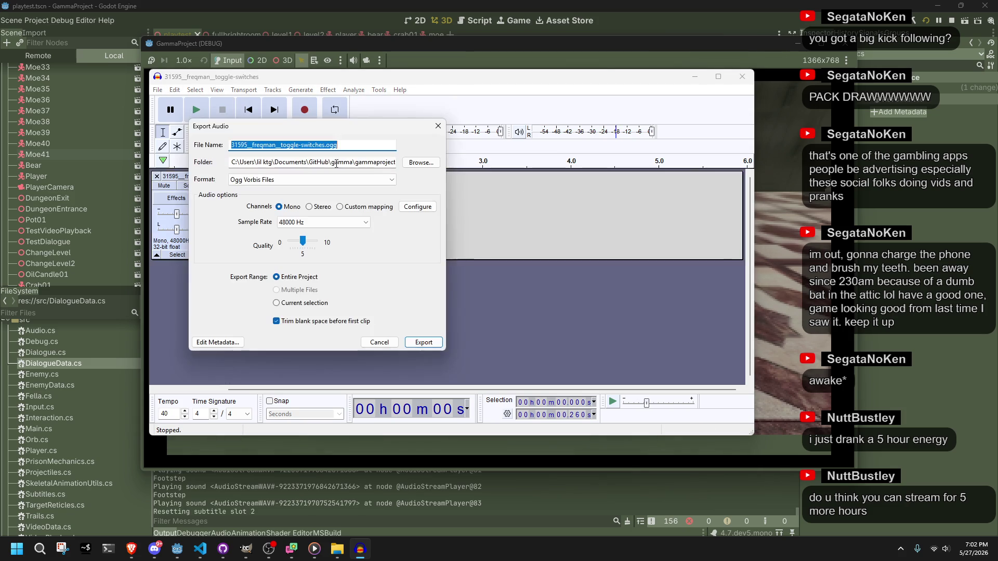
left_click(323, 145)
left_click_drag(301, 145, 229, 145)
key("BackSpace")
key("BackSpace")
key("BackSpace")
type("02")
left_click(423, 343)
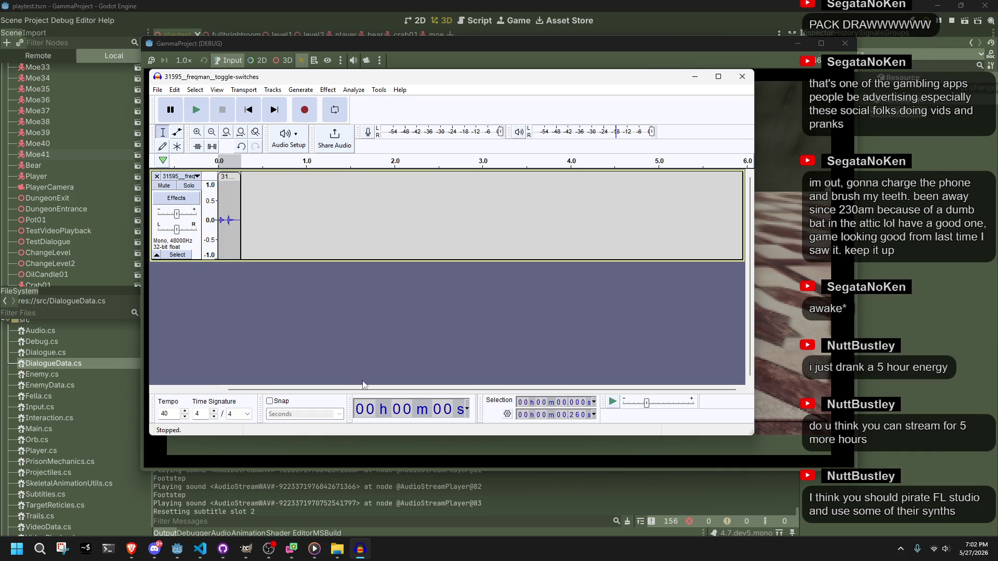
Close the GammaProject (DEBUG) game window from its taskbar preview.
mouse_move(291, 550)
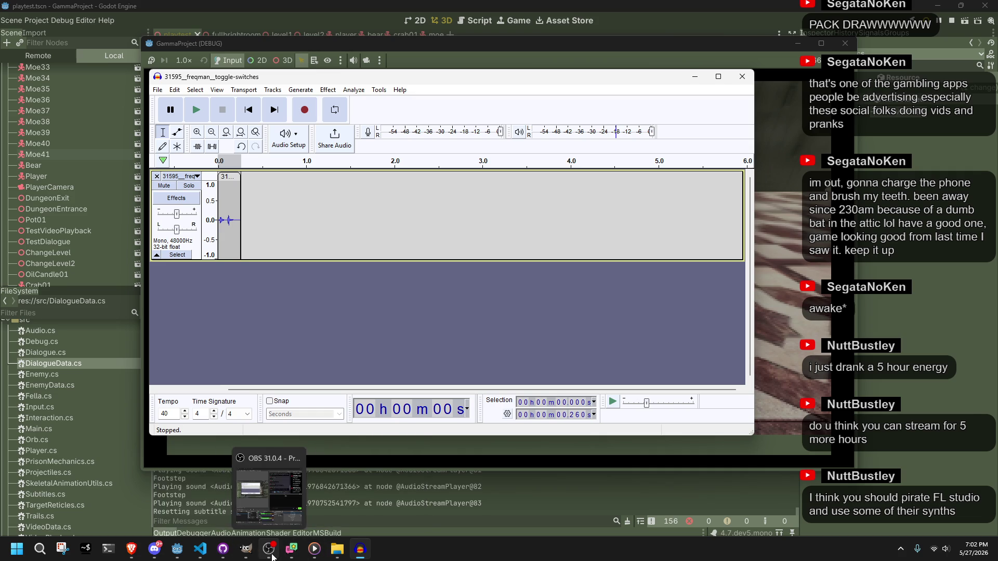
mouse_move(177, 550)
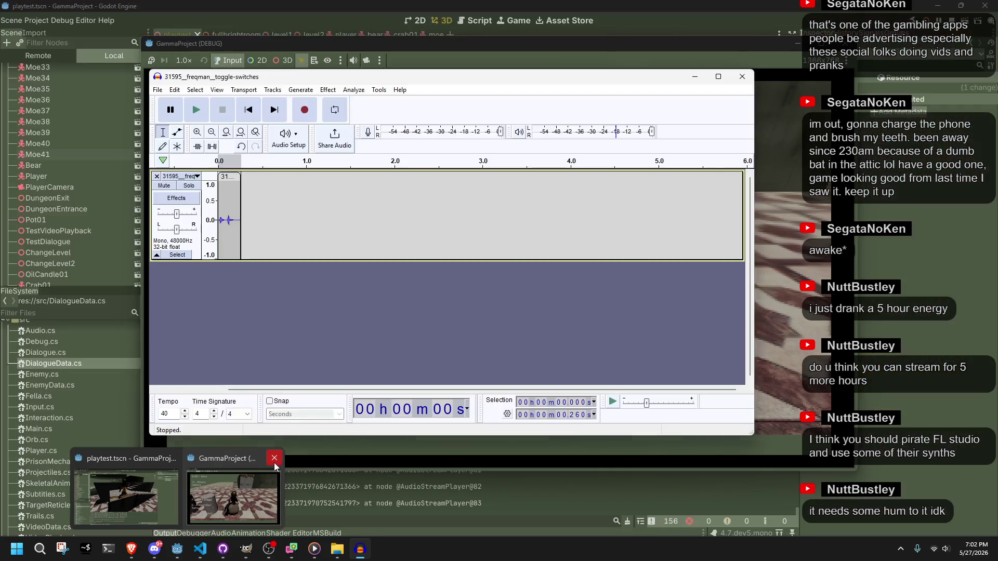
left_click(274, 461)
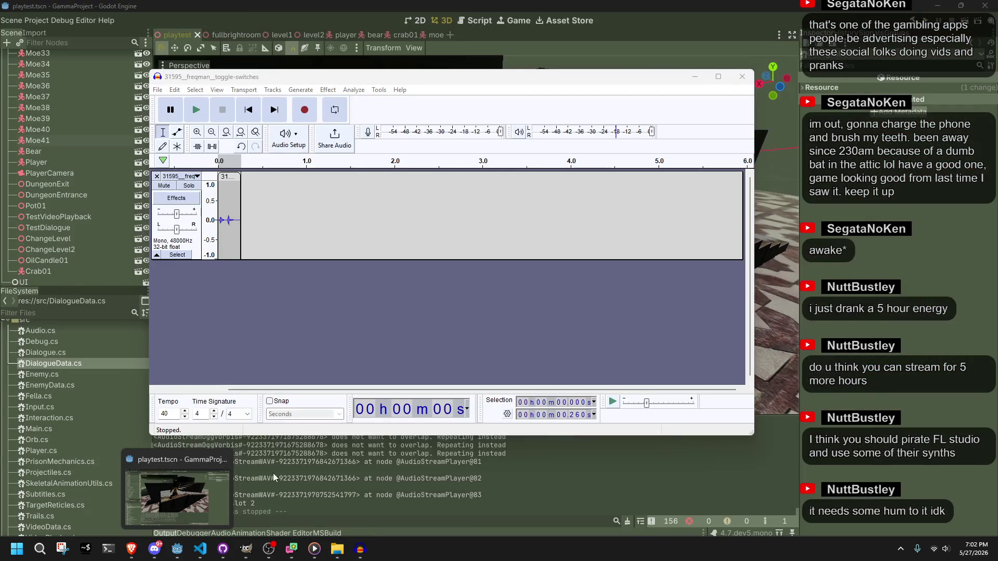
Change switch01 to switch02 in Interaction.cs, then rebuild and relaunch the game with F5.
left_click(300, 474)
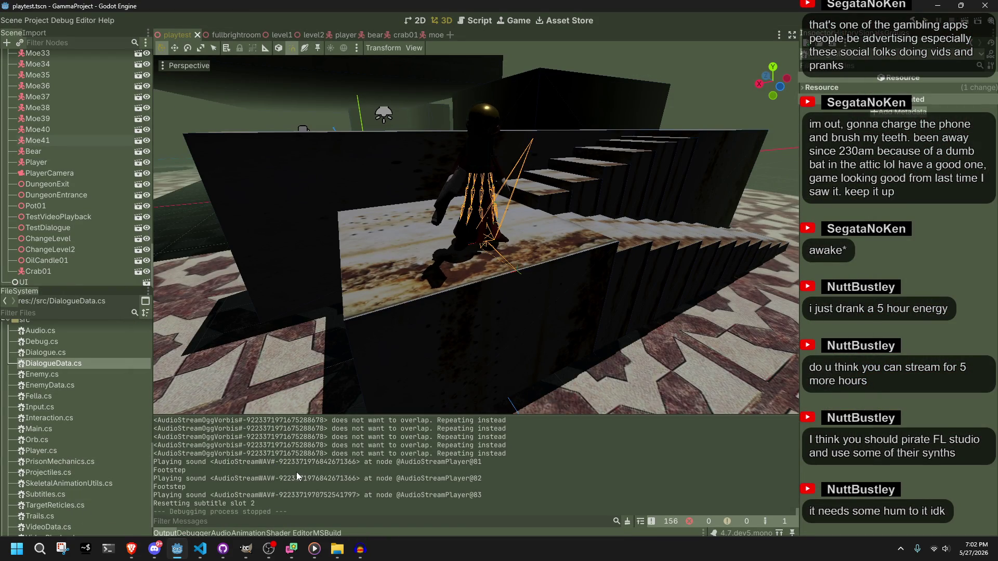
scroll(630, 345, "down", 6)
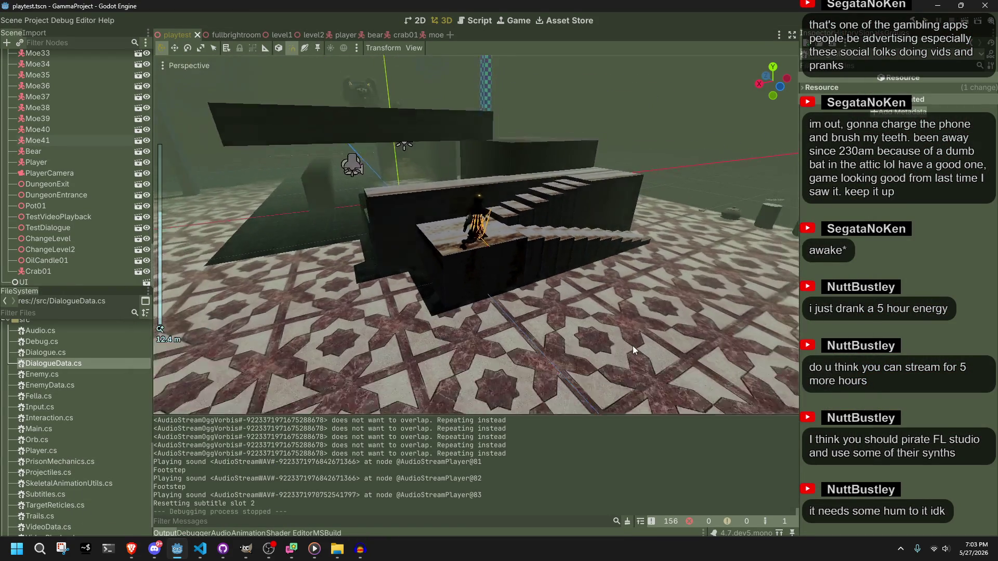
scroll(631, 345, "up", 10)
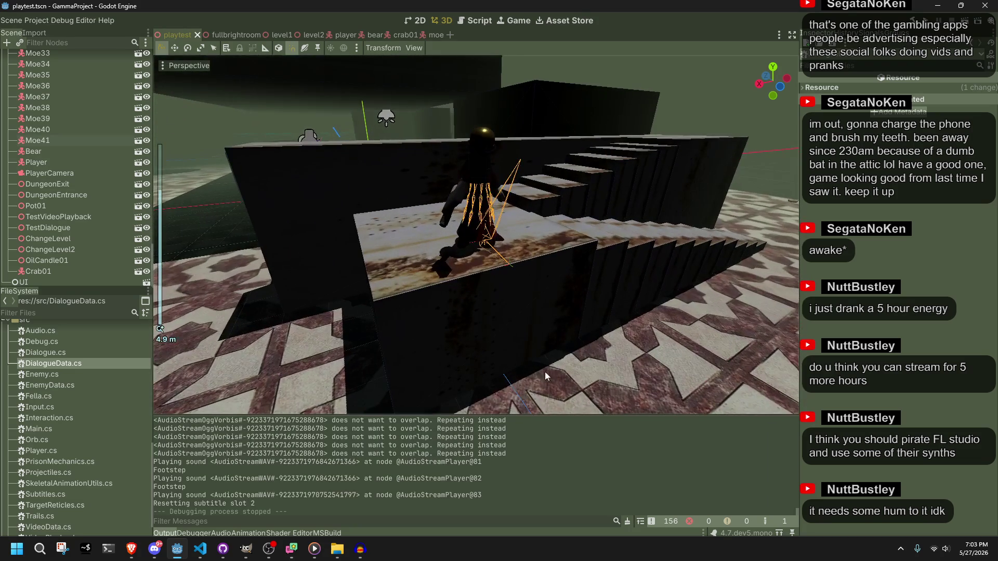
mouse_move(205, 559)
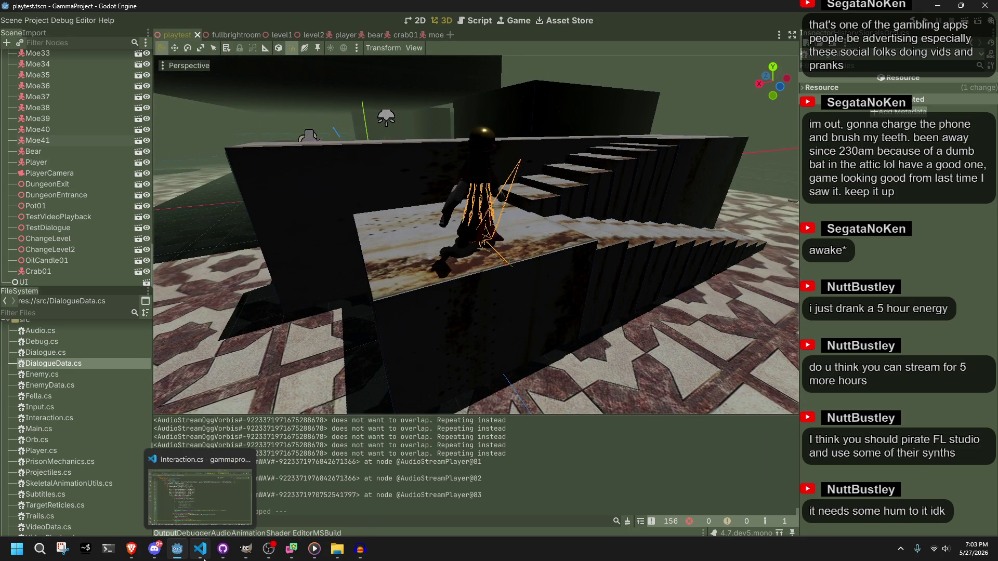
mouse_move(133, 556)
mouse_move(194, 507)
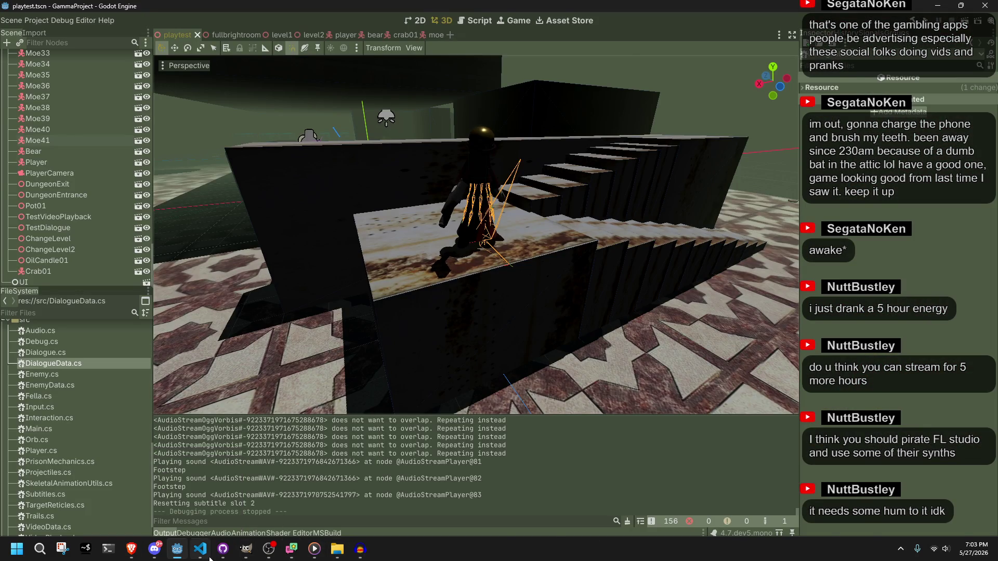
left_click(210, 557)
left_click(599, 395)
key("BackSpace")
type("2")
key("alt+Tab")
key("F5")
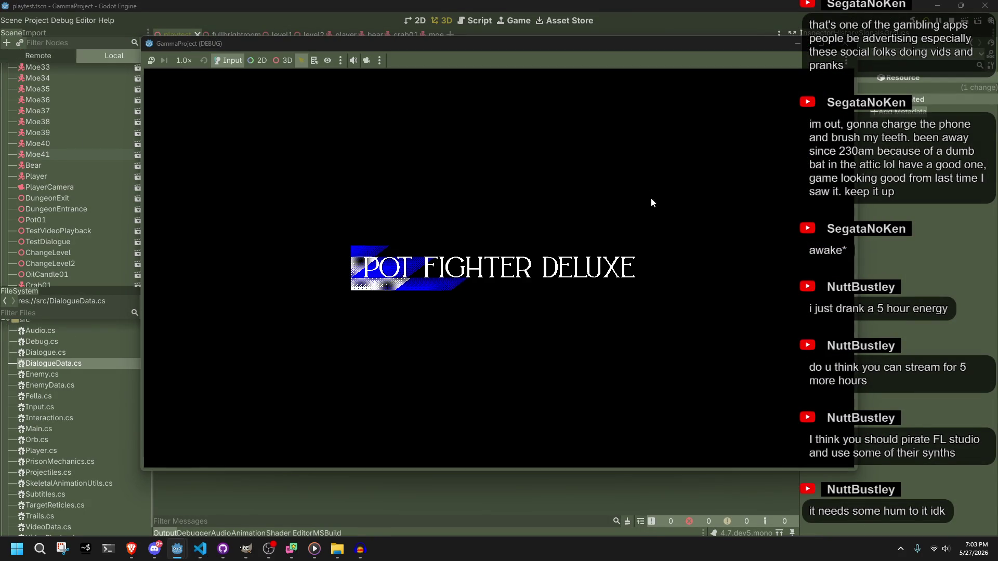
Walk to the candle, blow it out, then turn the camera and walk over to the pot.
key("w")
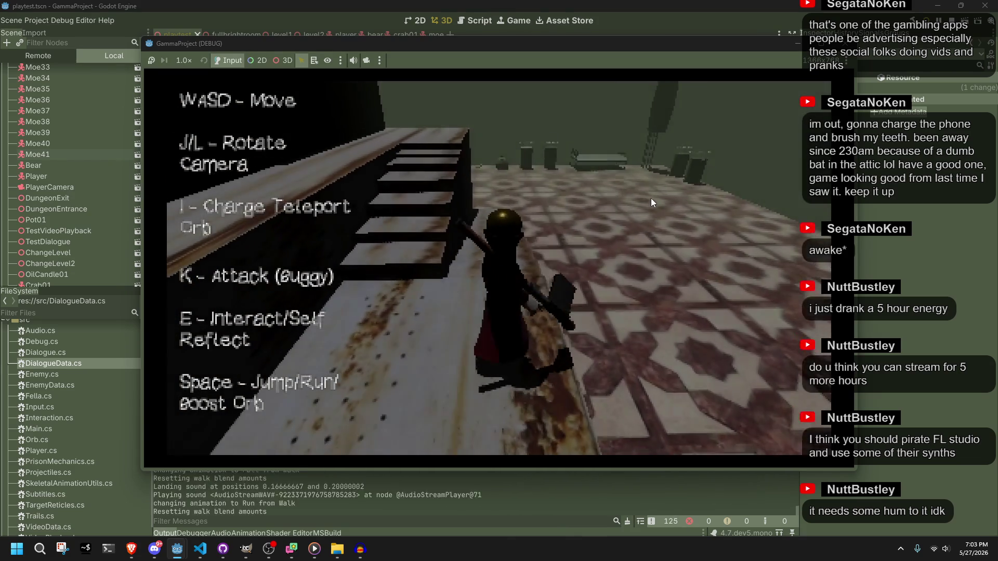
key("a")
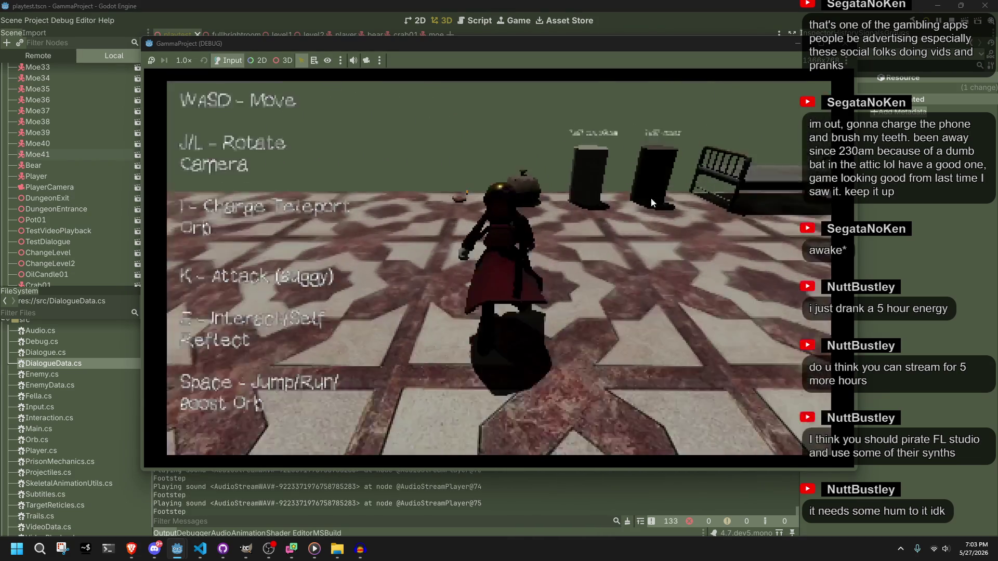
key("e")
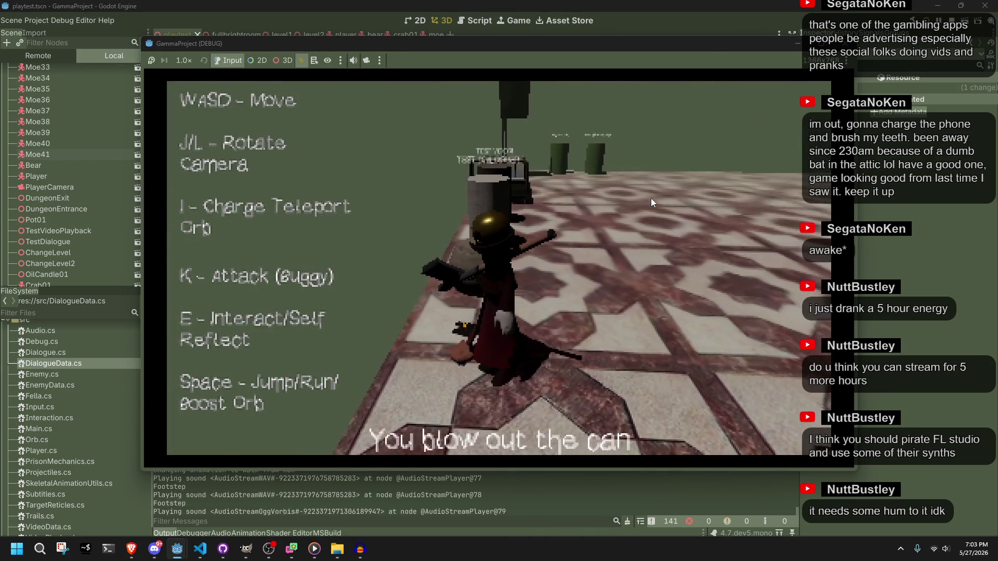
key("l")
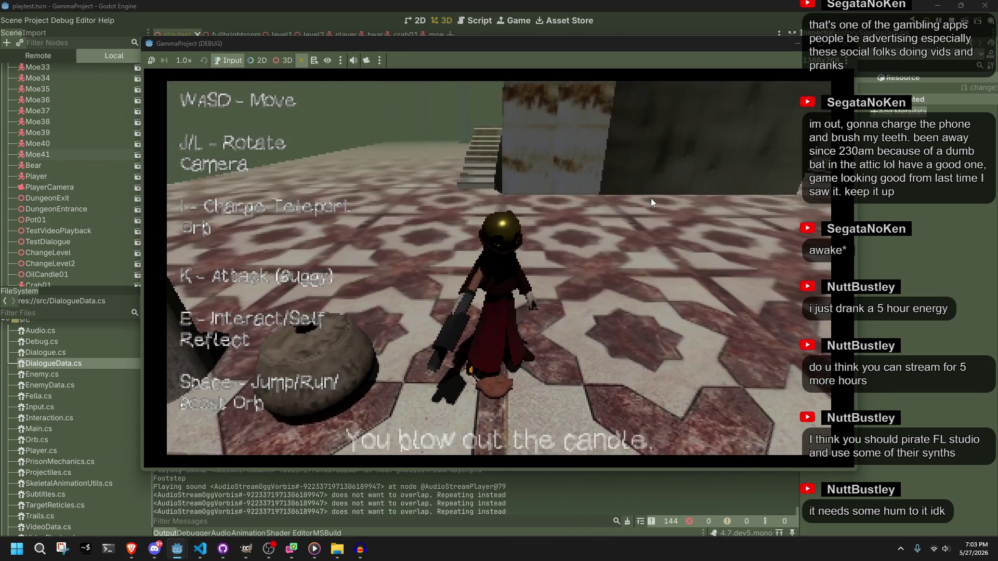
key("a")
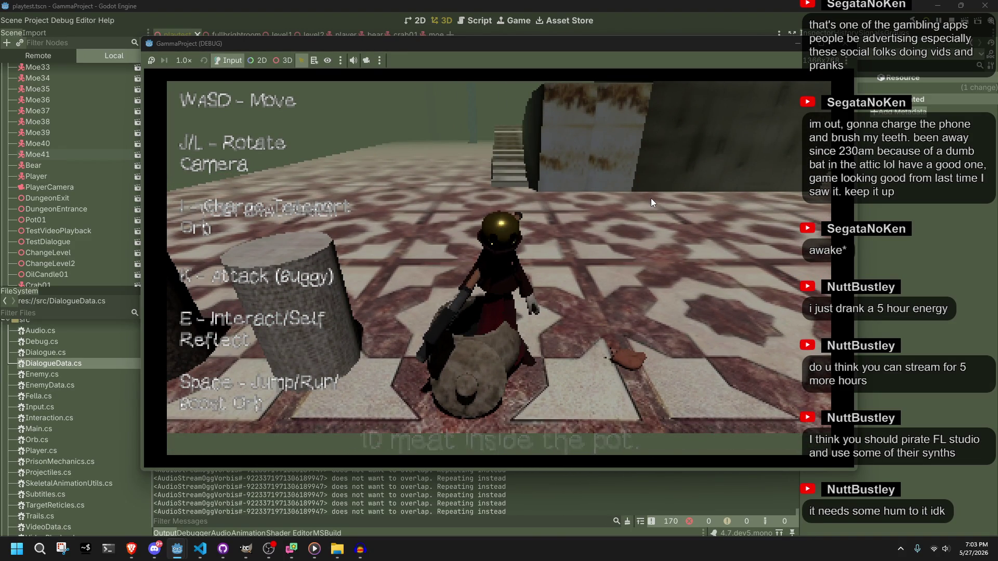
Run up the stairs and jump onto the upper walkway.
key("space")
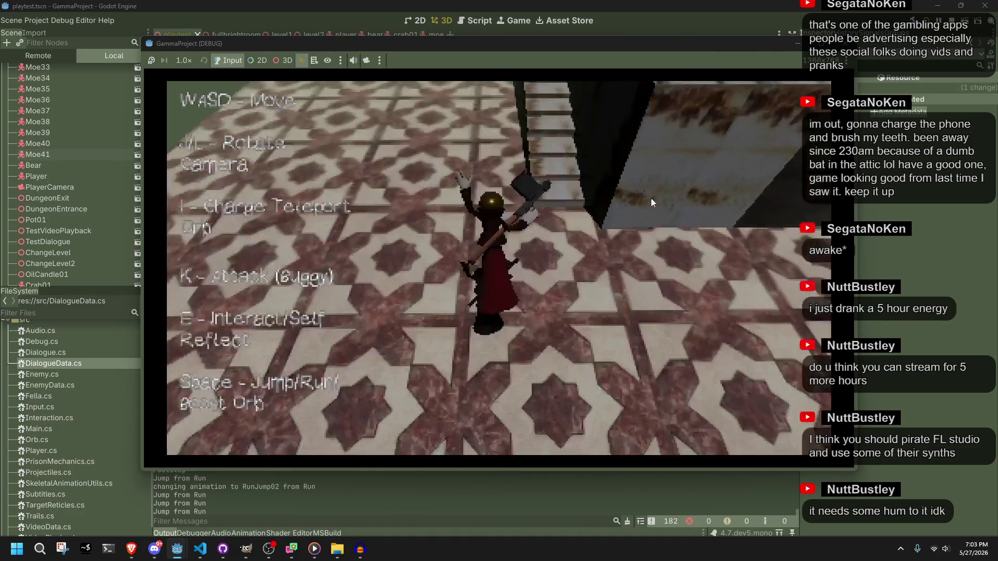
key("w")
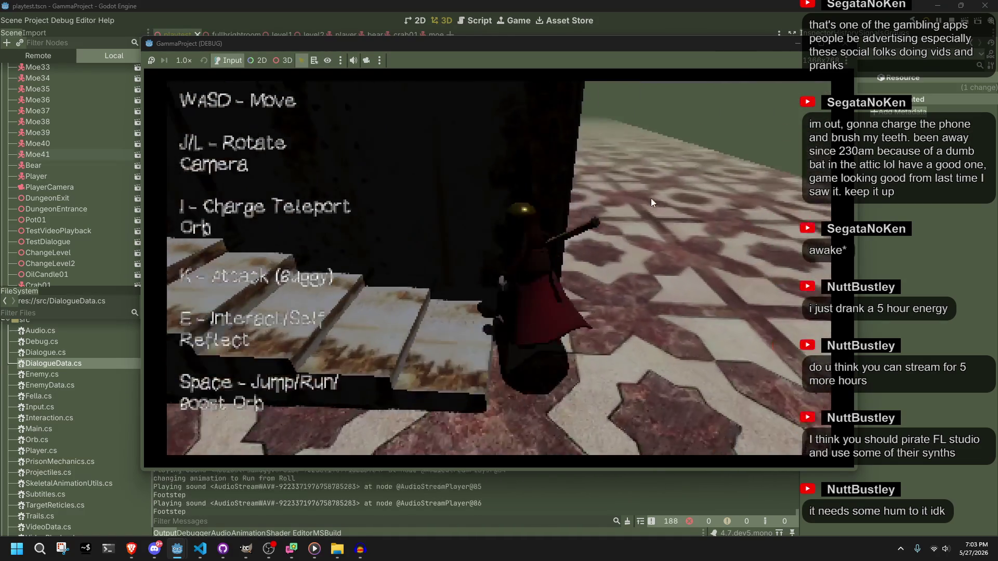
key("w")
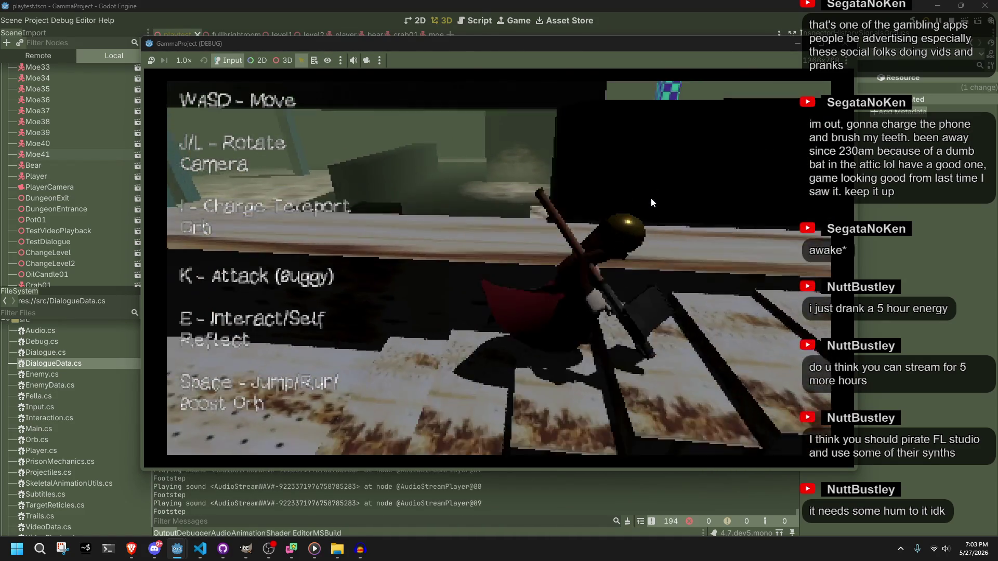
key("space")
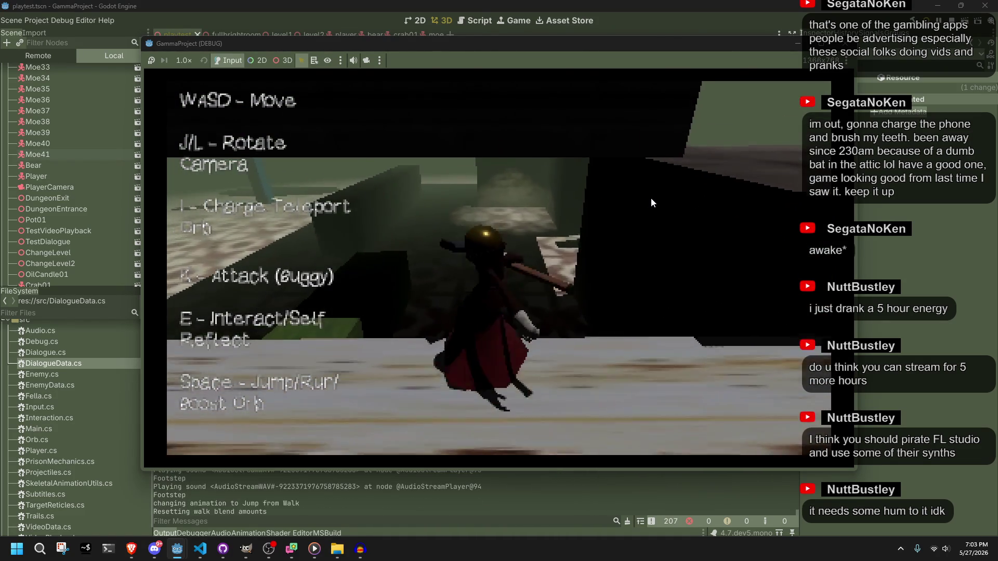
key("w")
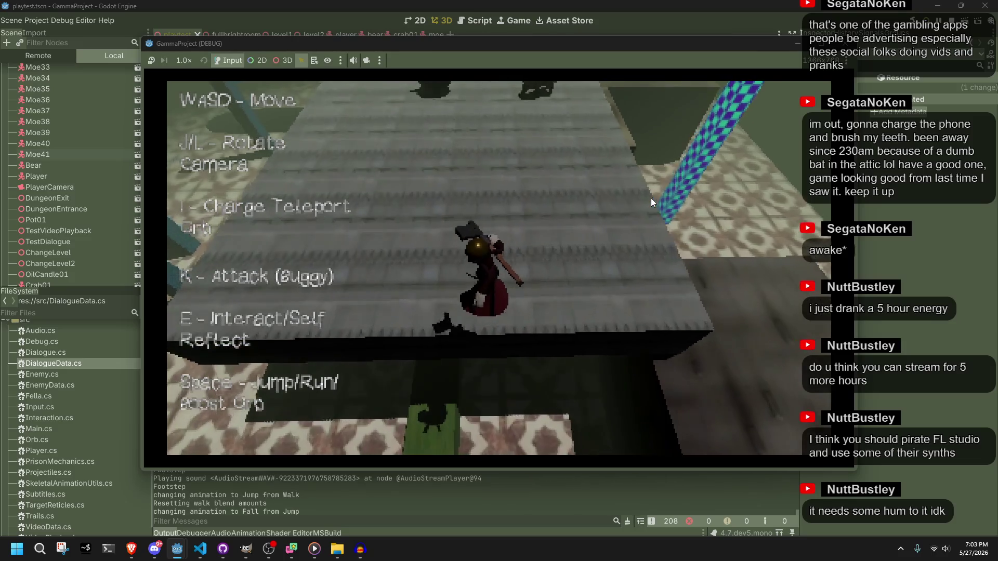
Walk along the walkway to meet the bear, circle it, and move away.
key("w")
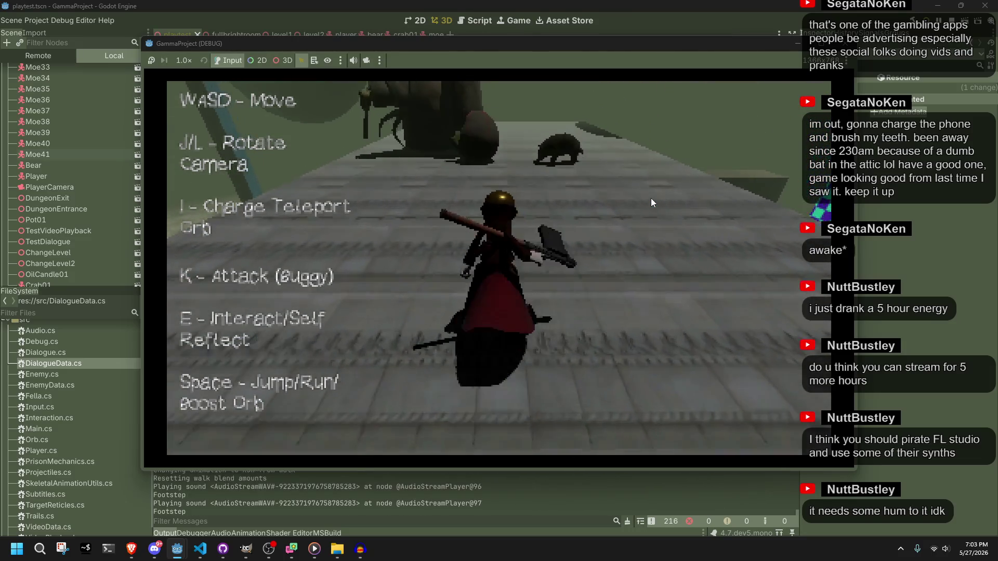
key("w")
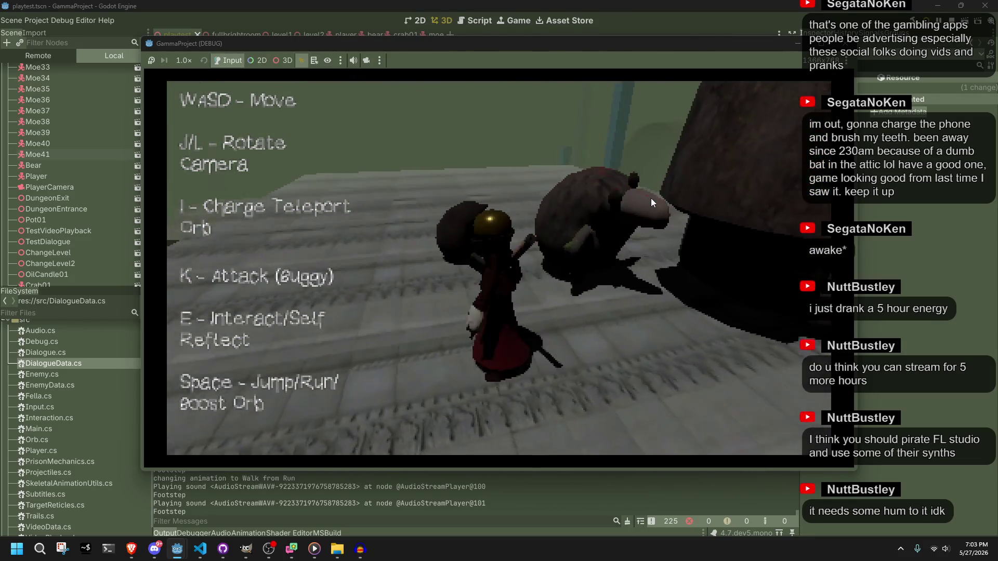
key("w")
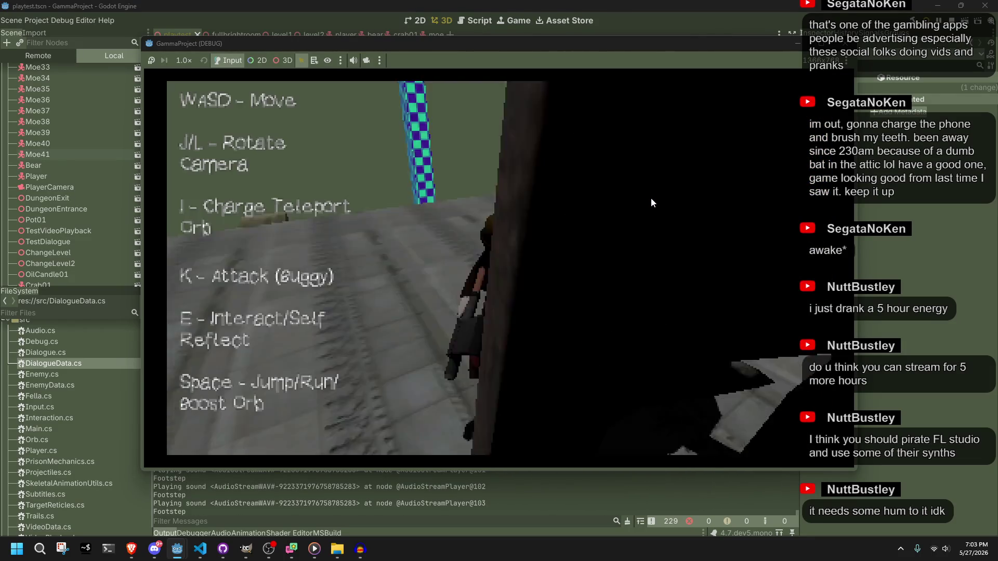
key("w")
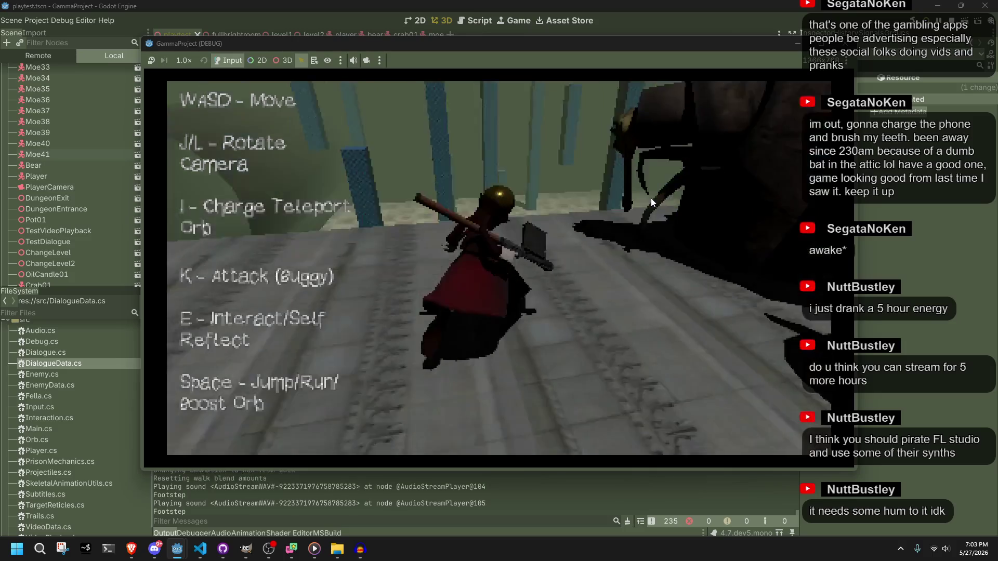
key("w")
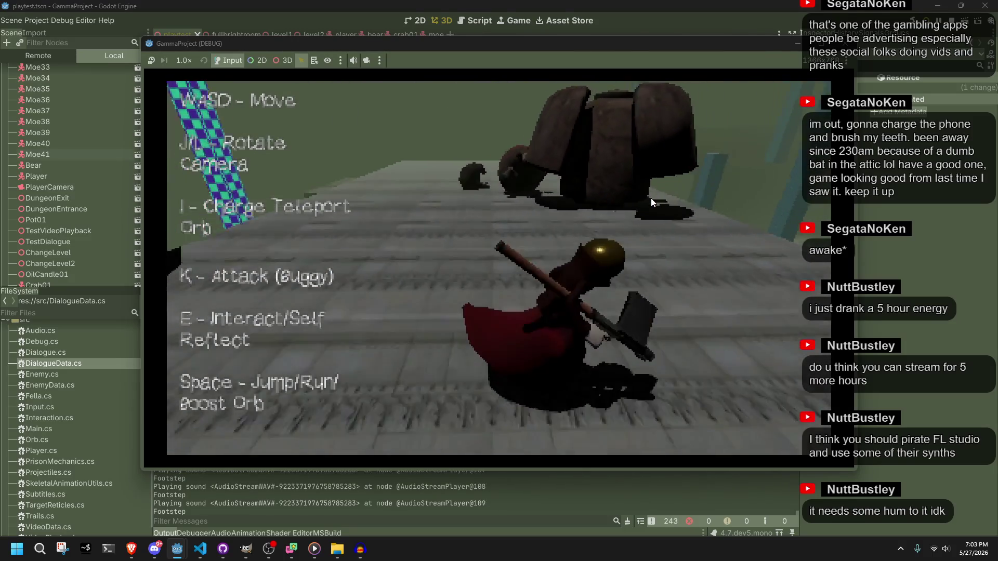
key("w")
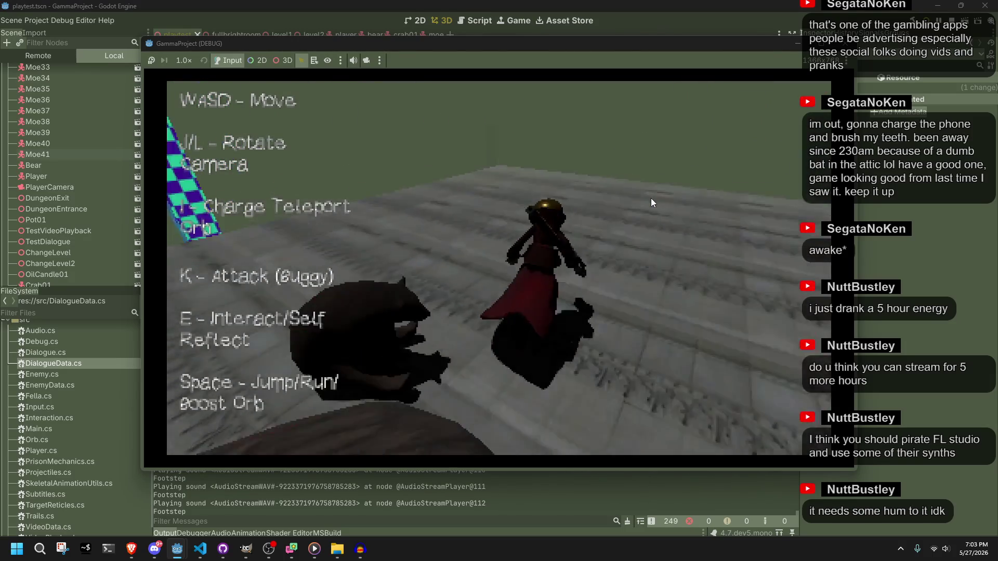
Run up to the tiled floor, jumping repeatedly, and walk past the barrels.
key("w")
key("space")
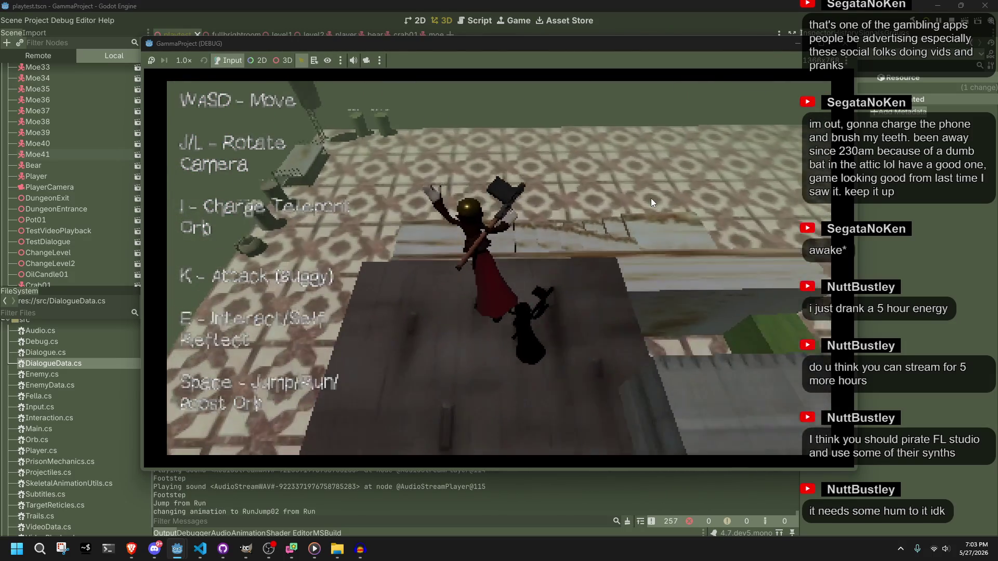
key("w")
key("space")
key("space")
key("space")
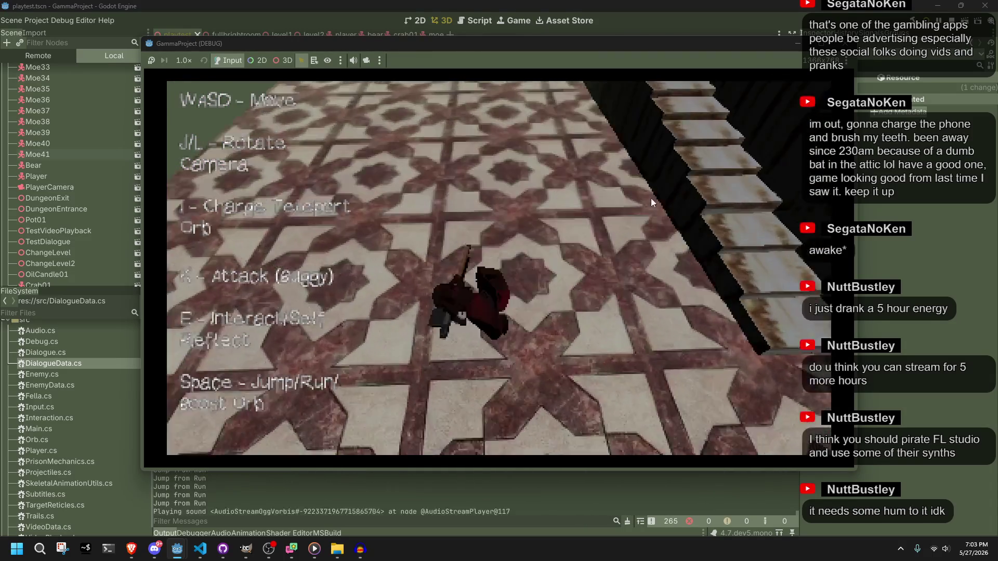
key("w")
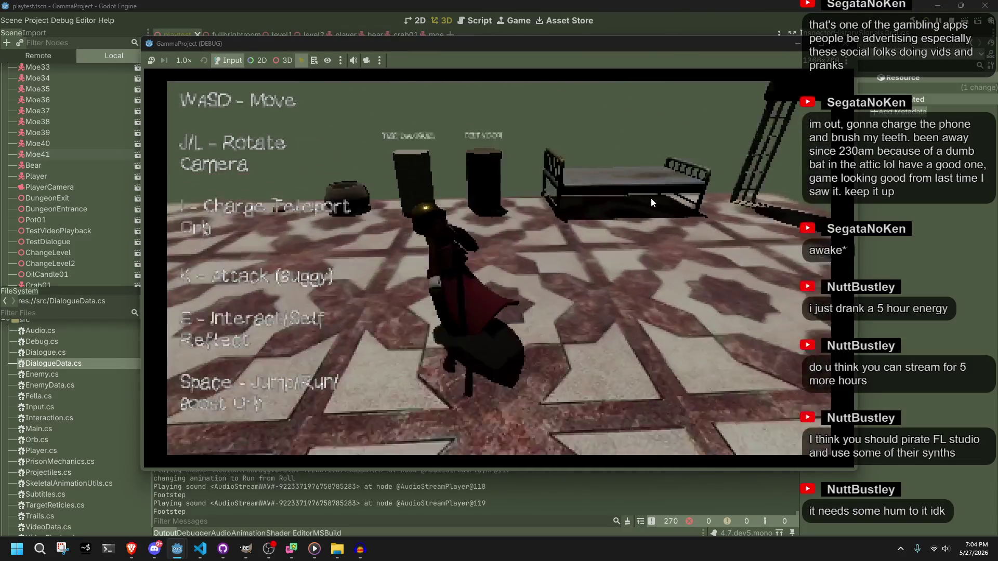
key("w")
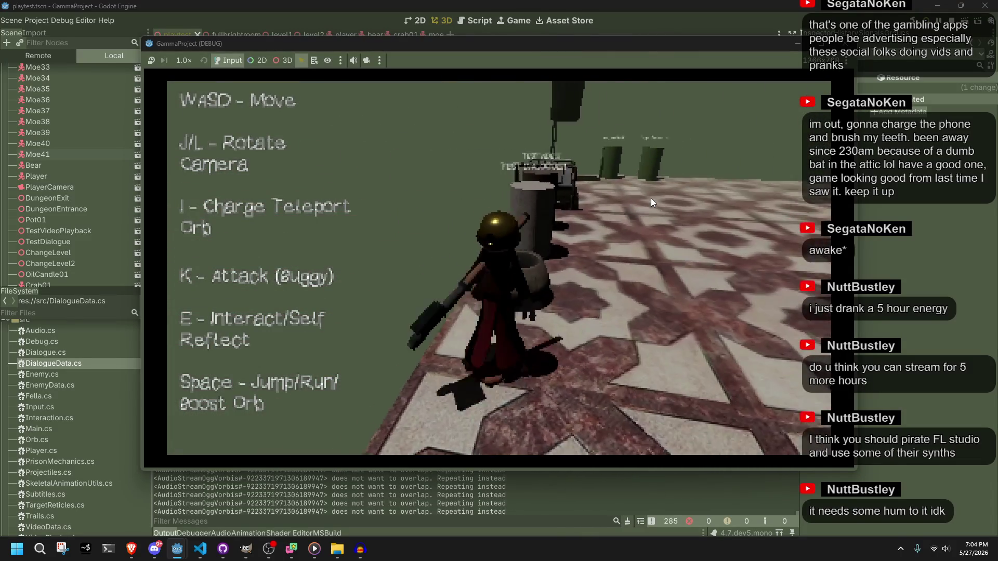
Talk to the bin through its dialogue pages, then walk away rotating the camera.
key("w")
key("e")
key("e")
key("e")
key("e")
key("e")
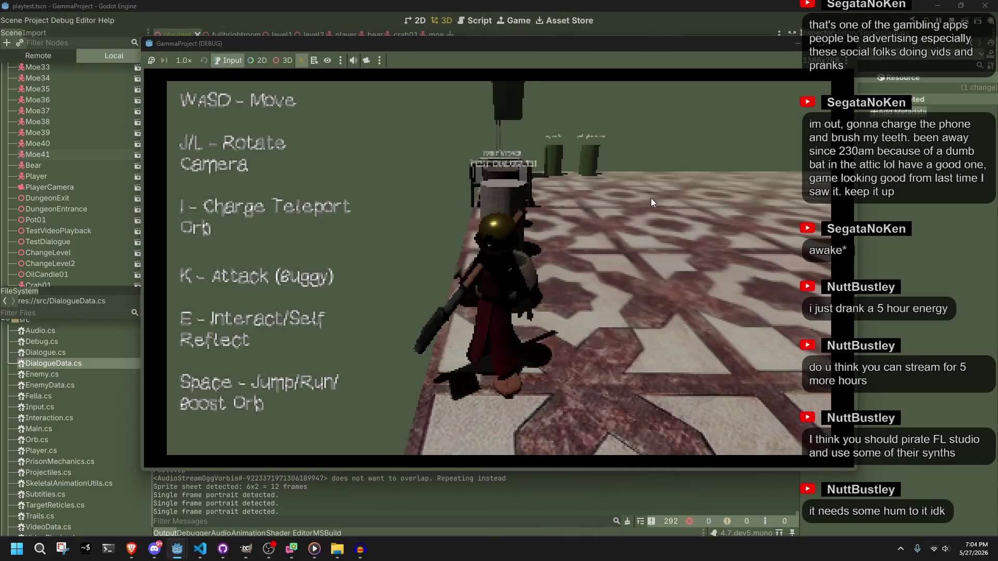
key("w")
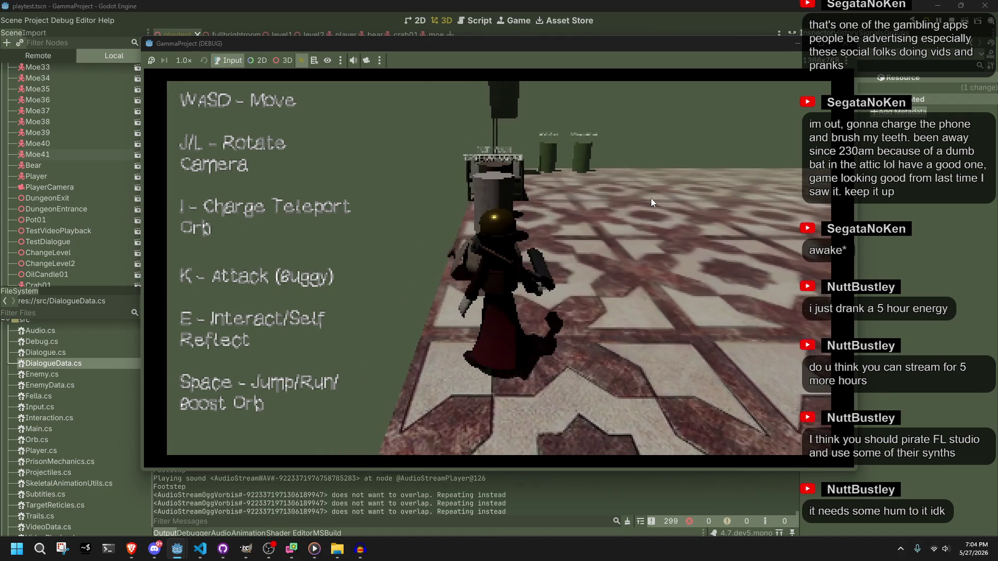
key("l")
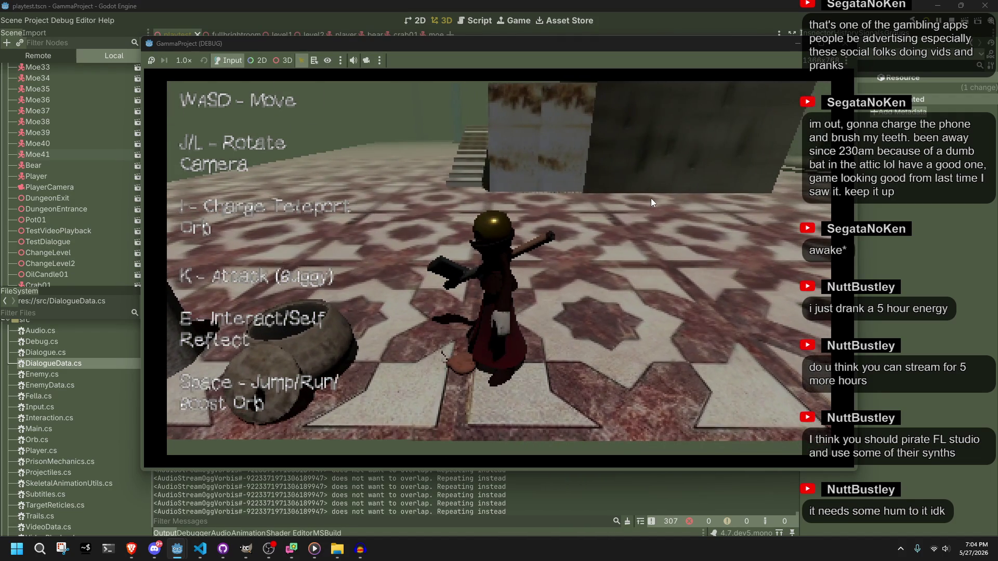
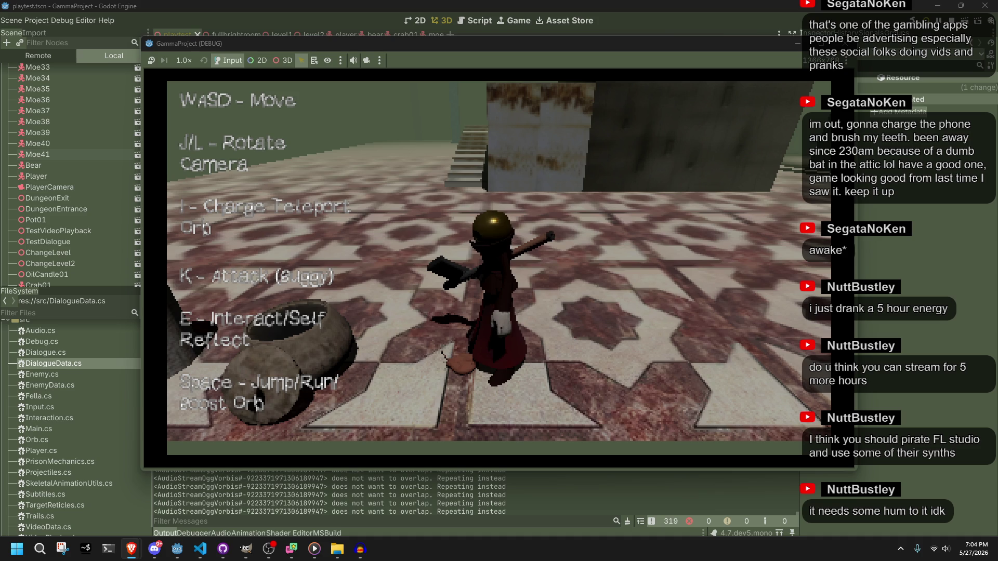
Climb the stairs onto the railing, jump along the ledge, drop beside the wall and jump again.
key("w")
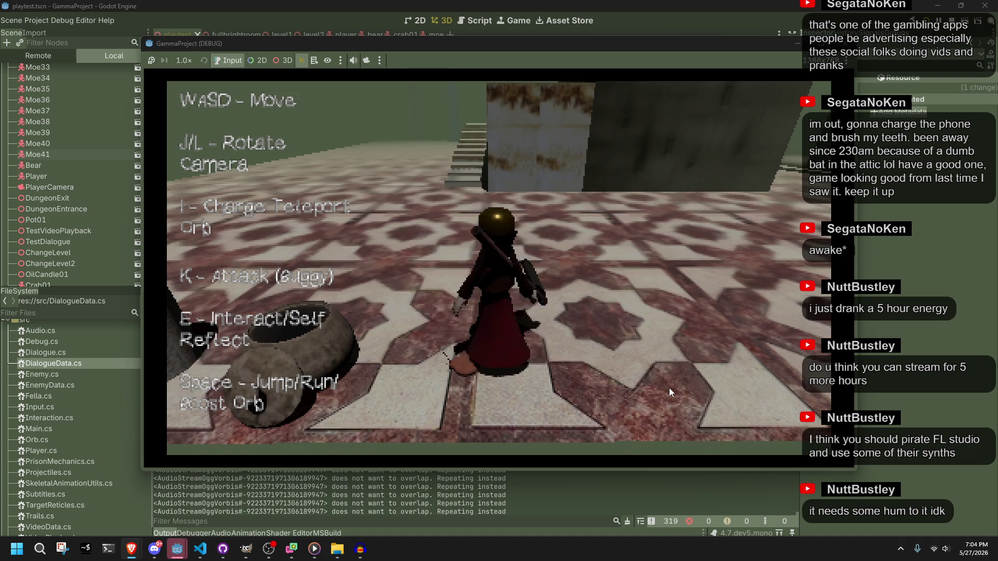
key("w")
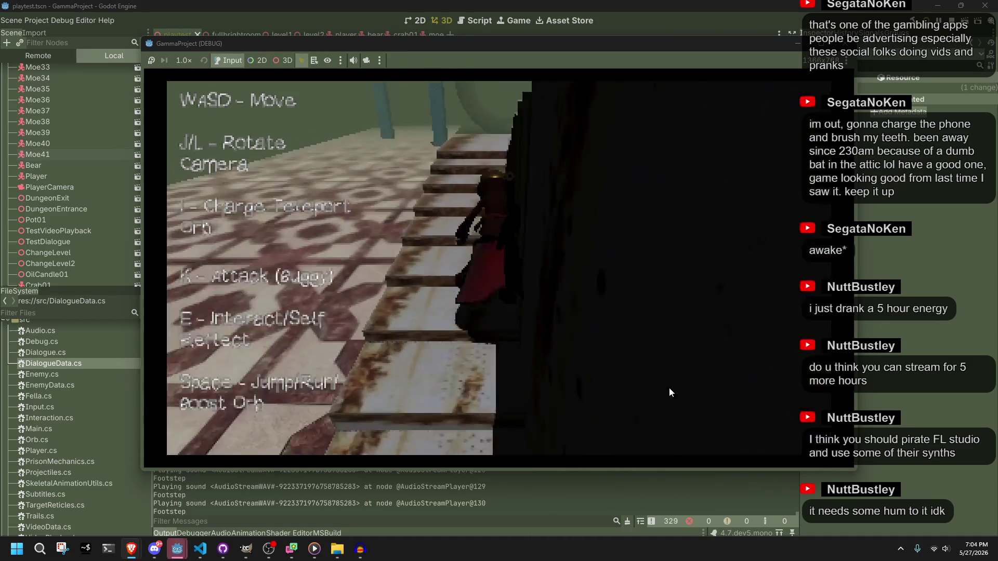
key("w")
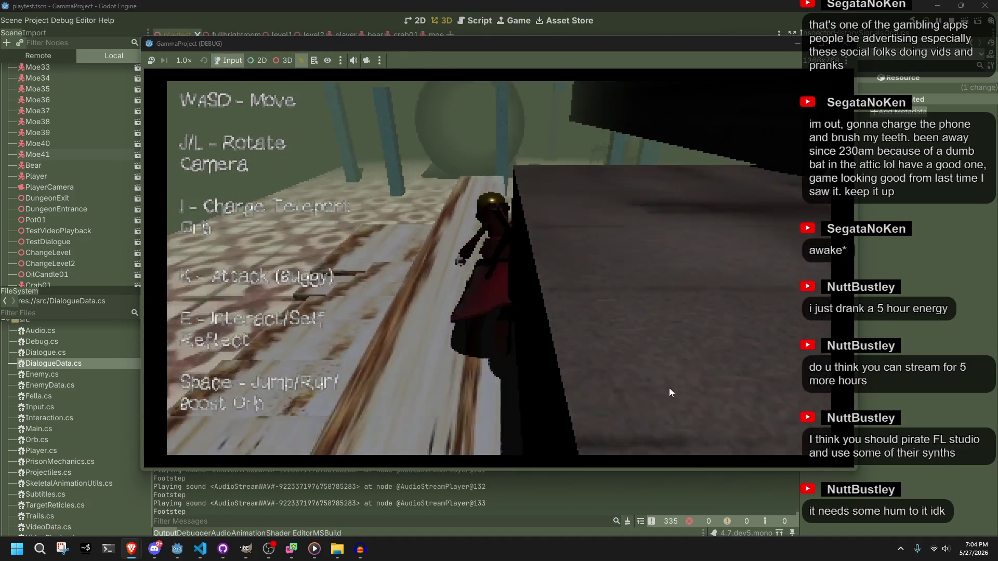
key("space")
key("w")
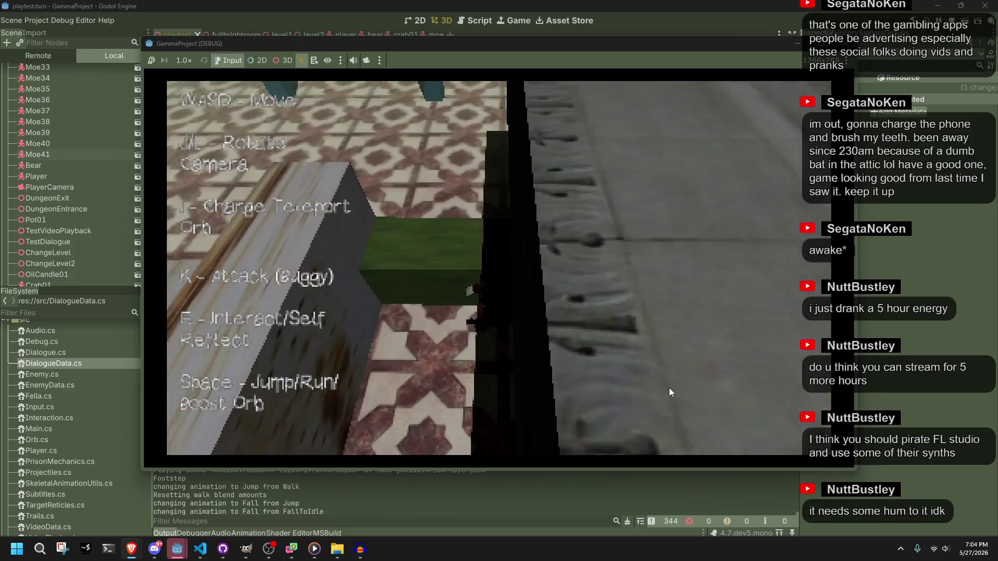
key("w")
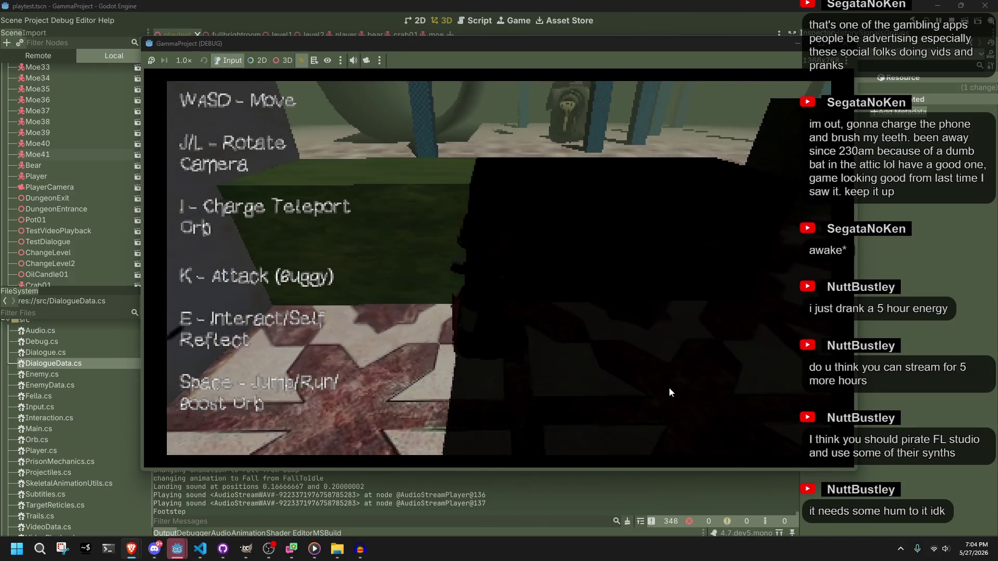
key("space")
key("w")
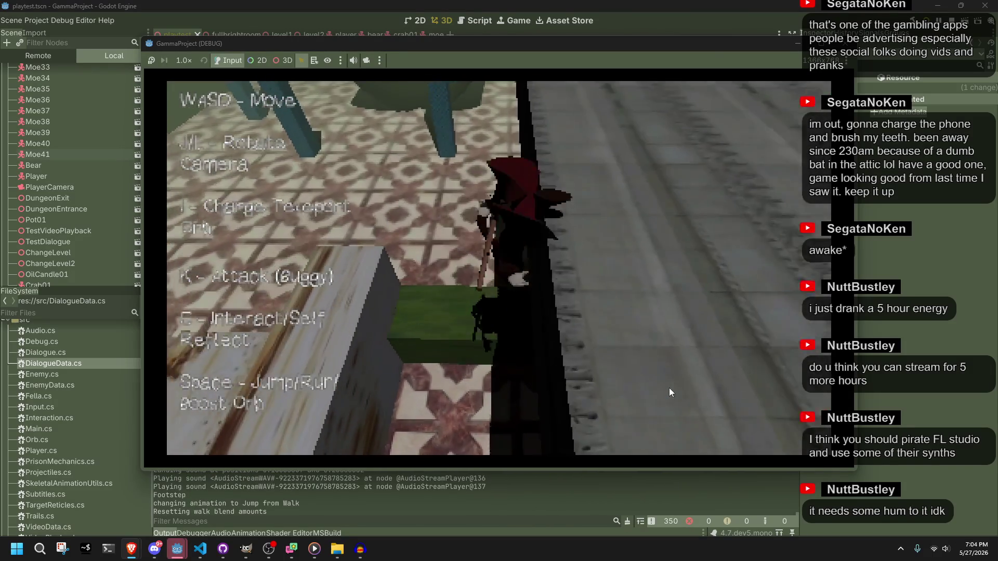
Run across the floor with the camera behind, then run-jump through the tiled room.
key("w")
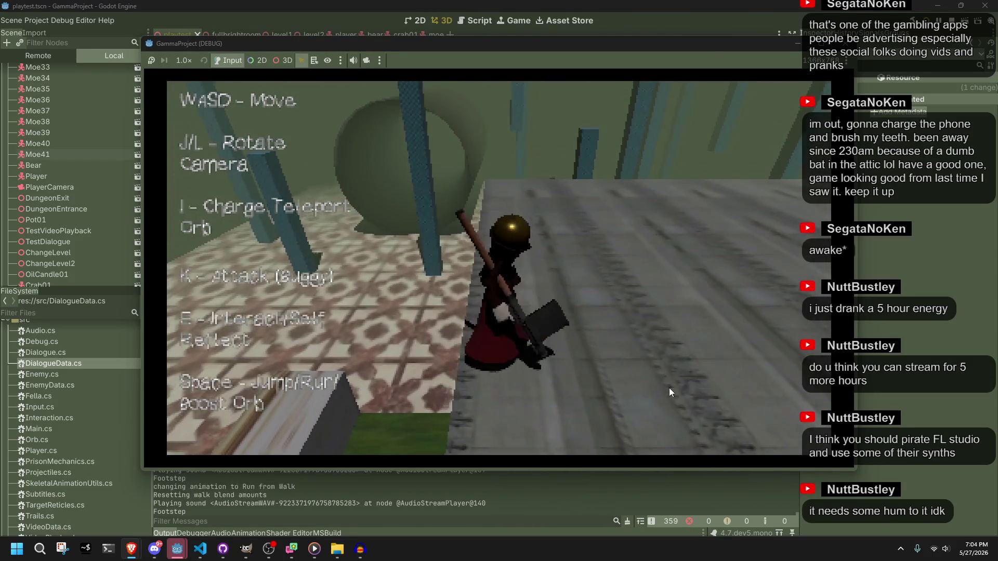
key("w")
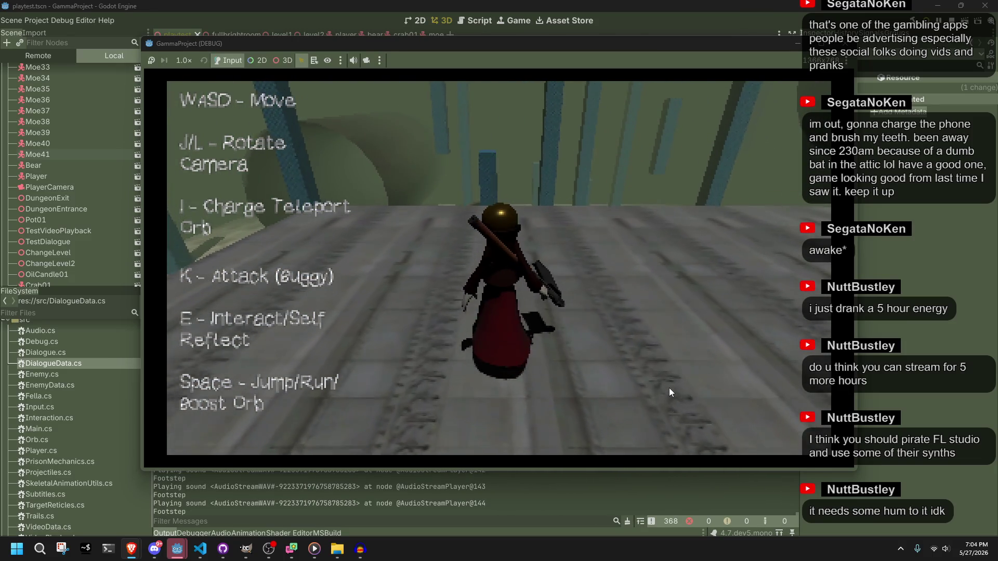
key("space")
key("w")
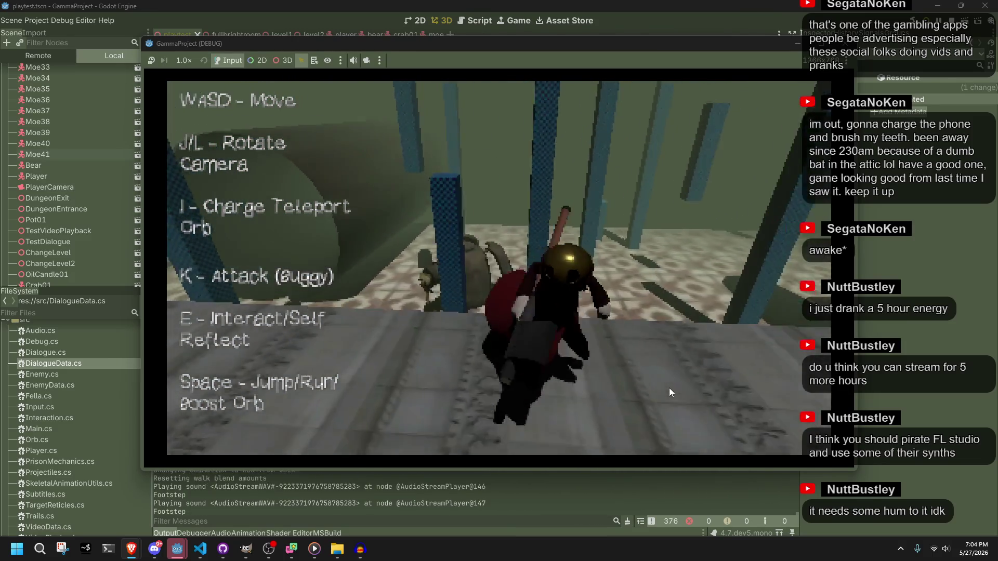
key("space")
key("w")
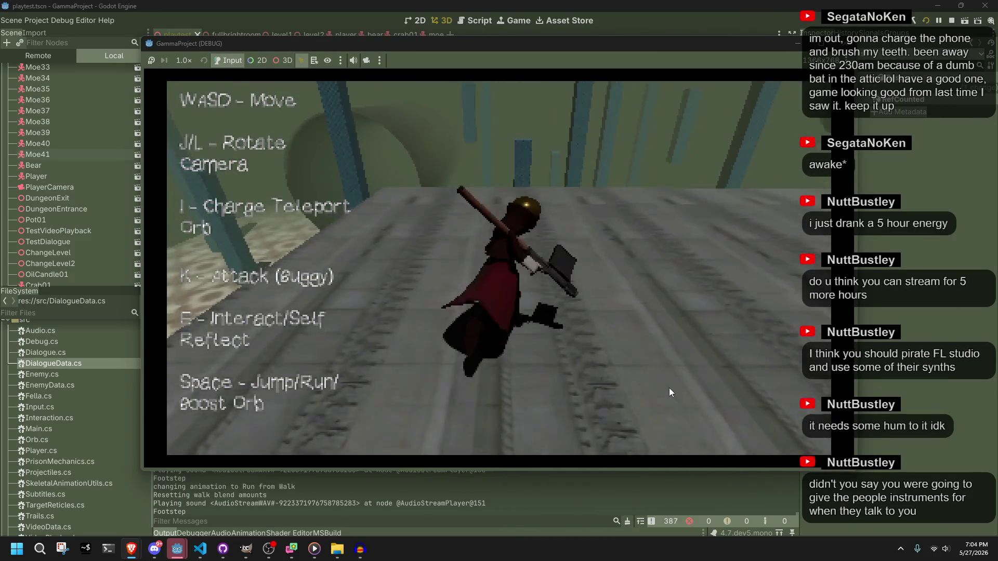
key("space")
key("w")
key("space")
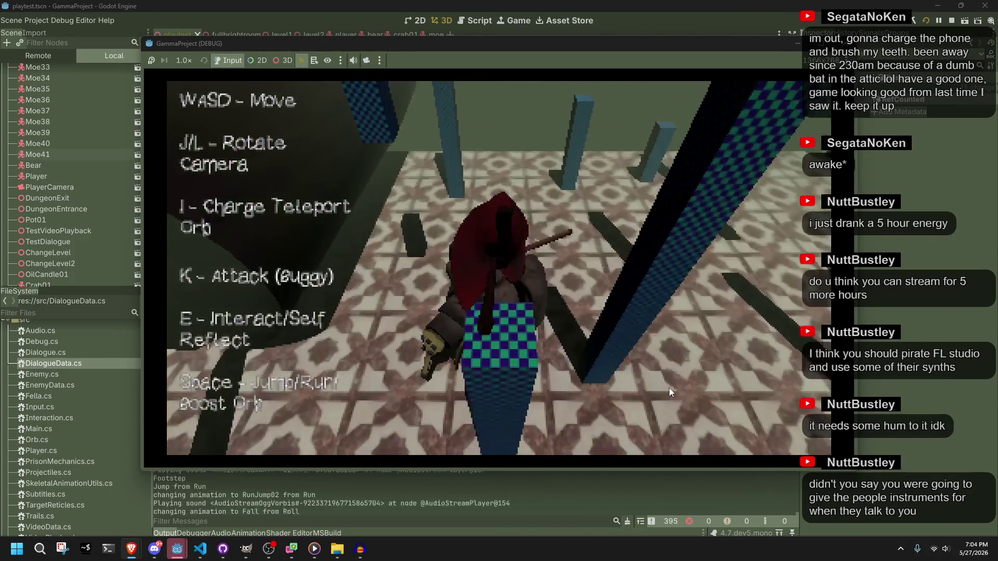
Walk across the tiled floor and turn left down the hall.
key("w")
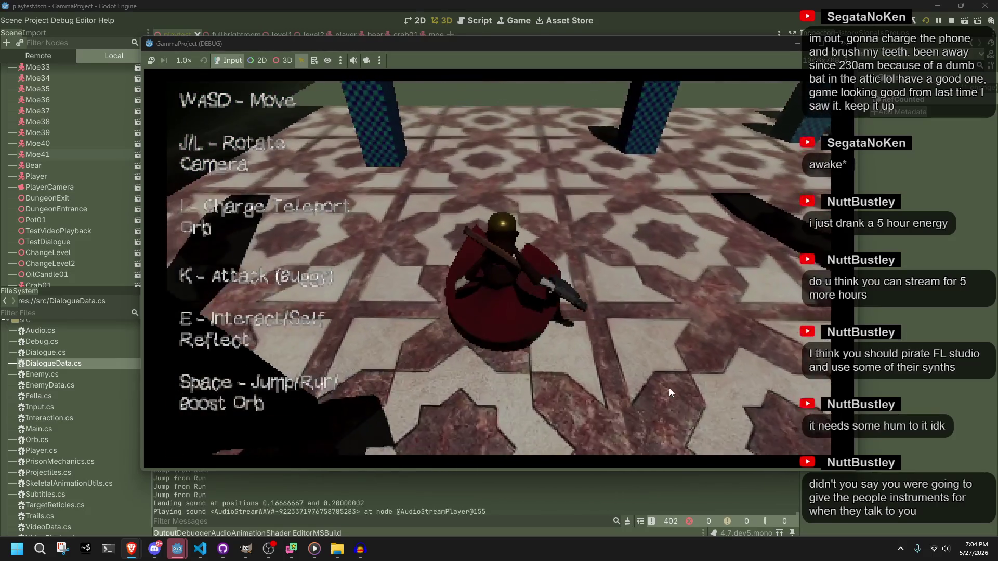
key("w")
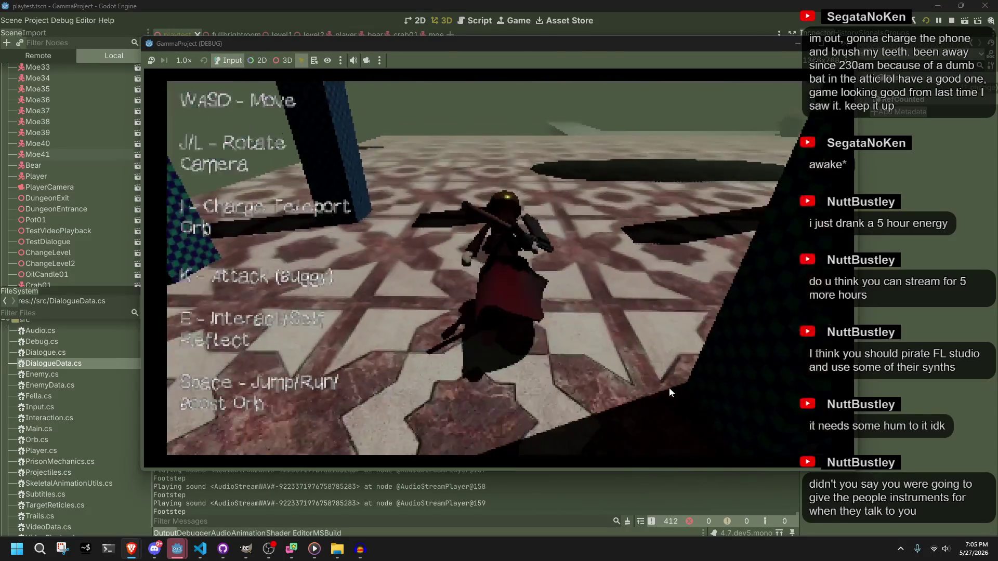
key("w")
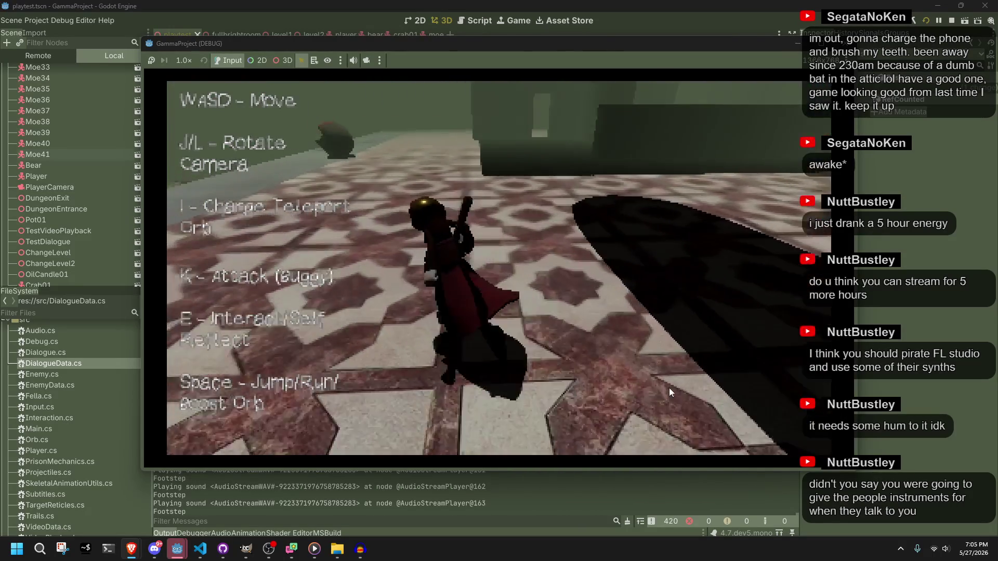
key("w")
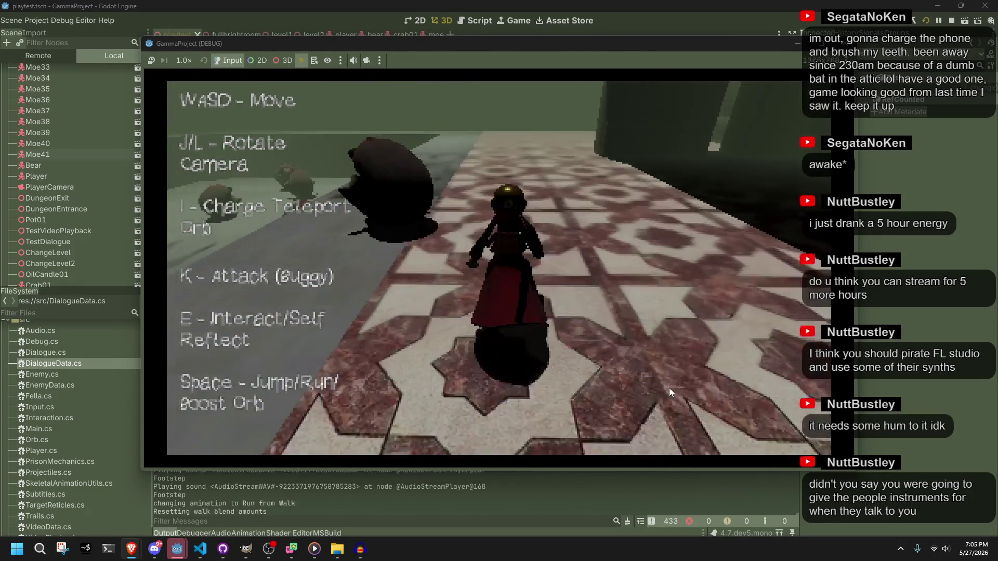
key("a")
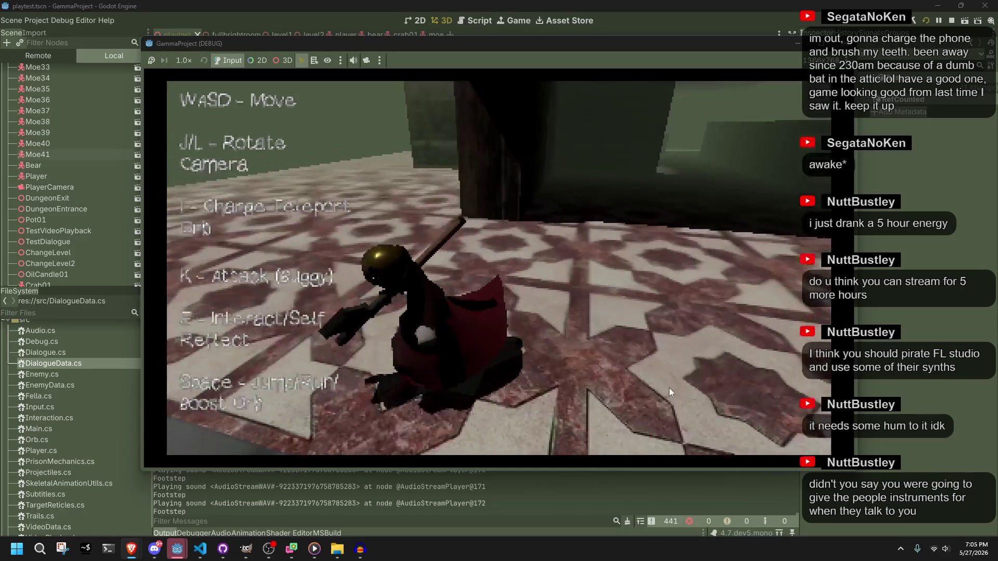
key("w")
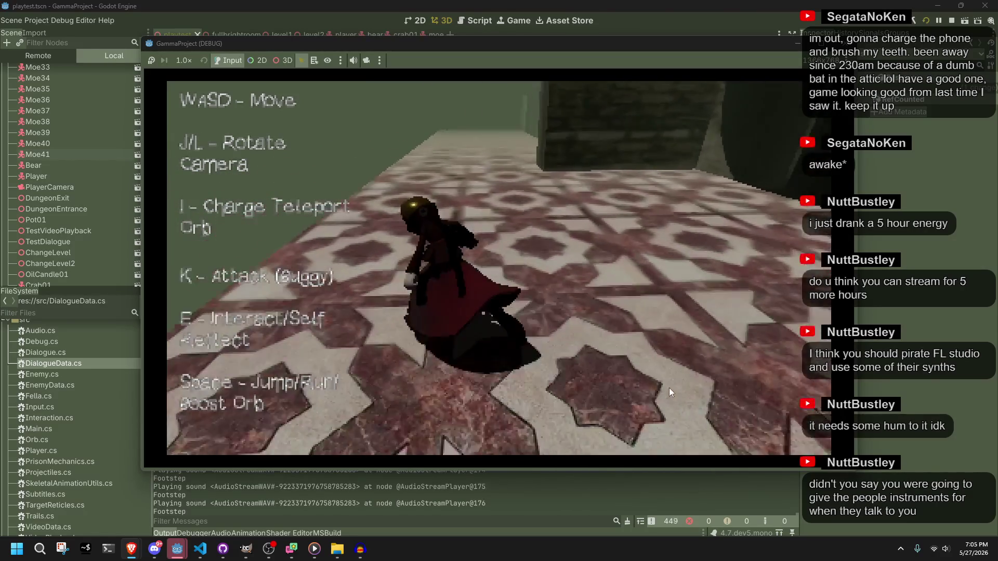
key("a")
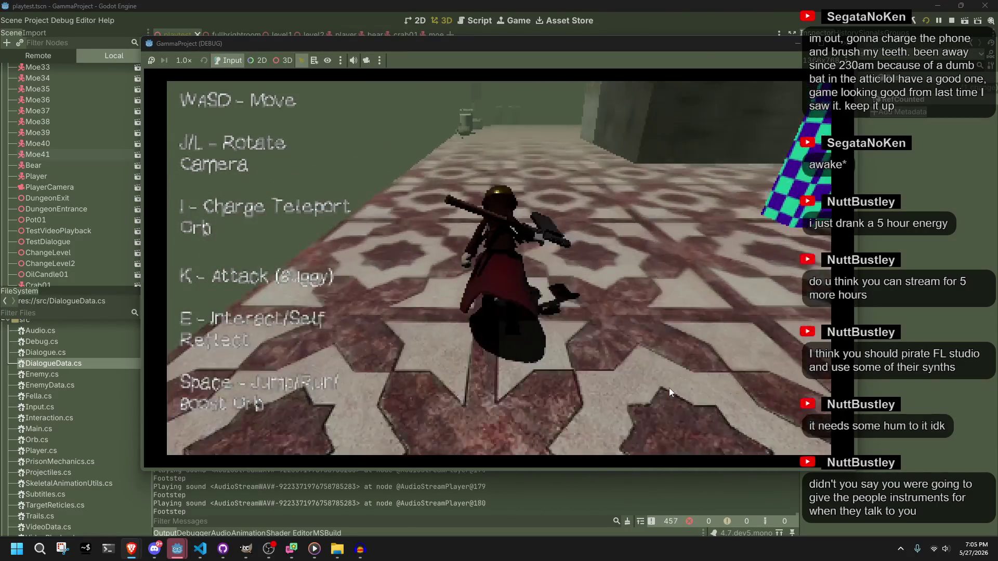
key("w")
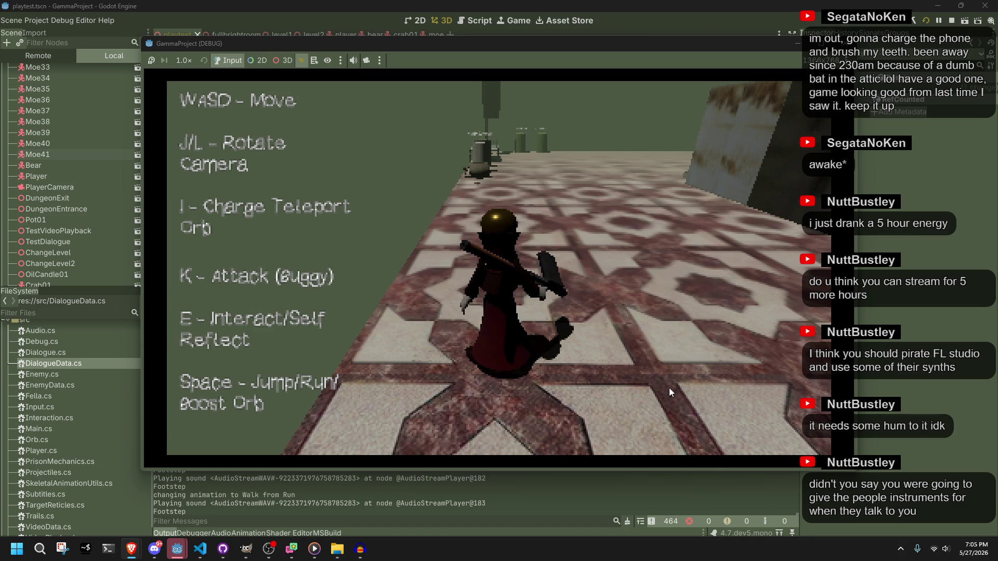
Head past the pot and cylinders to the TEST DIALOGUE object and interact with it.
key("w")
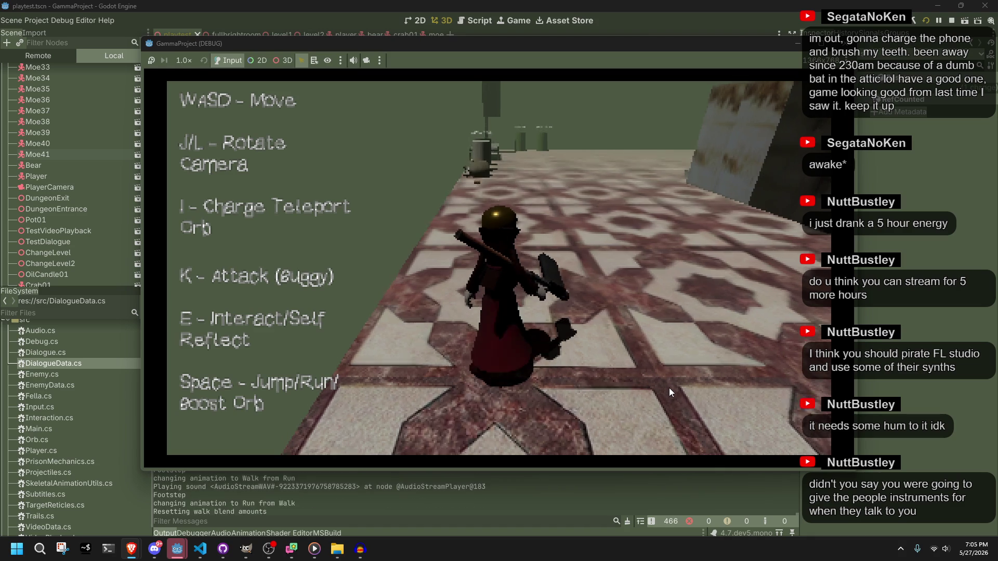
key("l")
key("w")
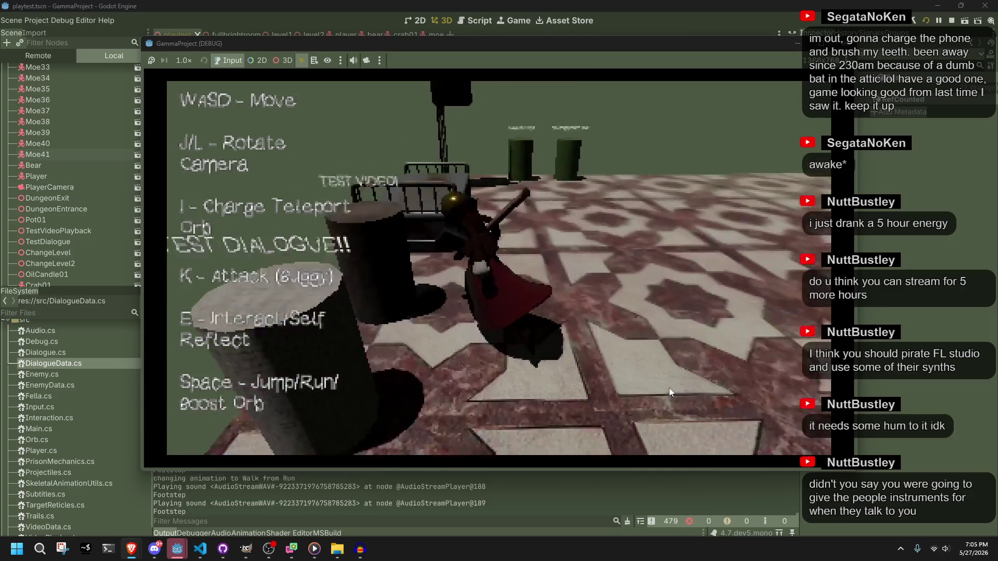
key("e")
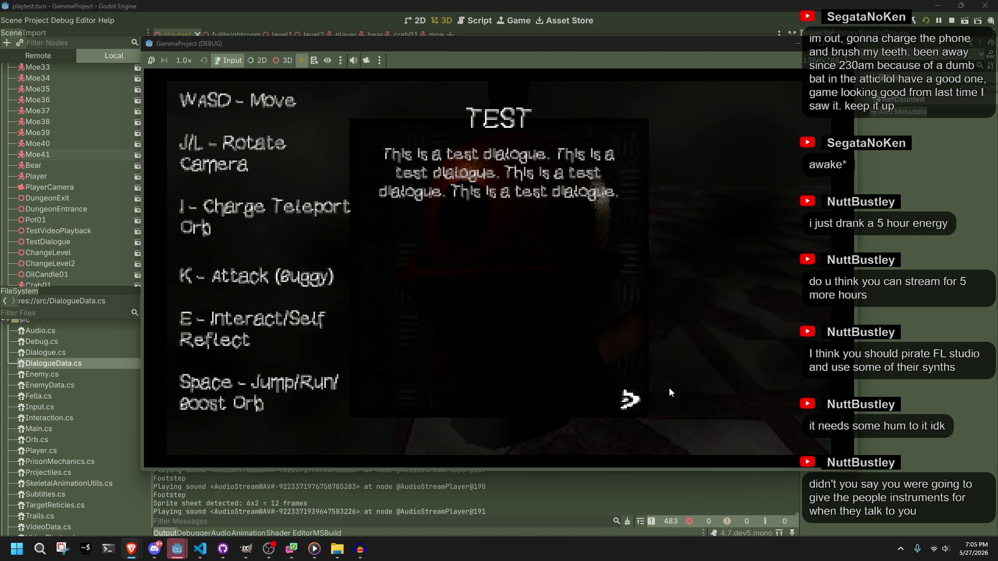
Close the dialogue, climb the stone stairs, and jump off the ledge onto the stone platform.
key("e")
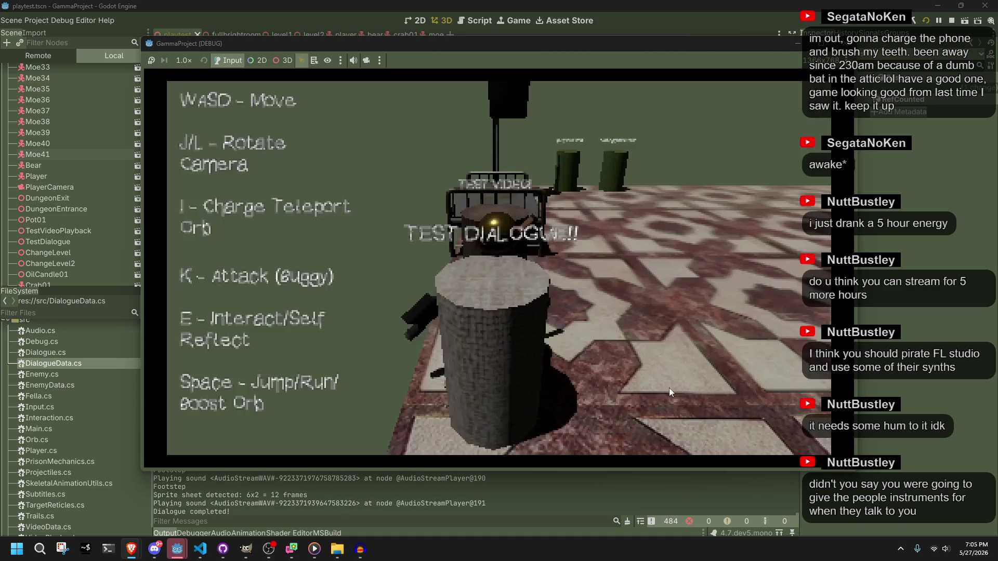
key("w")
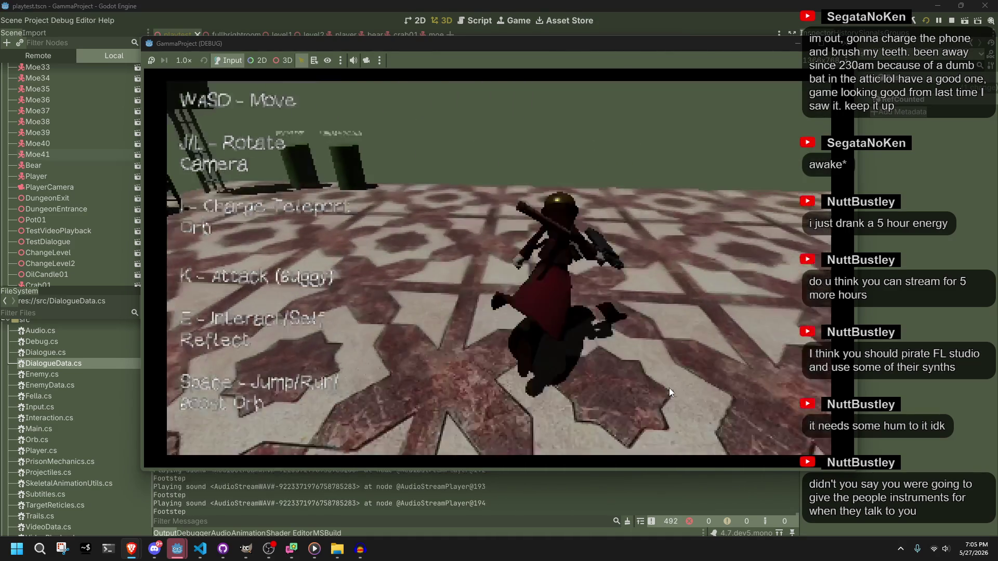
key("w")
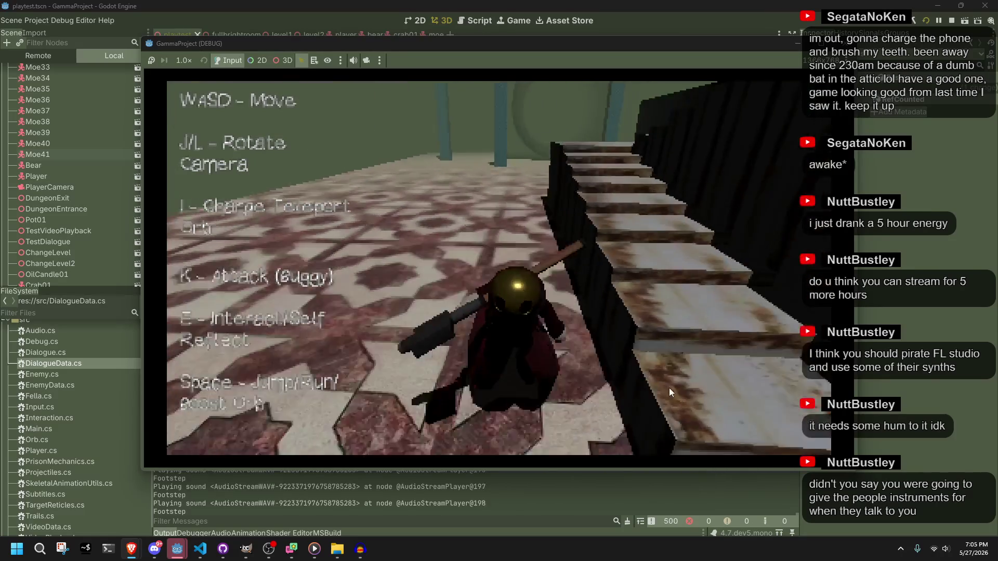
key("w")
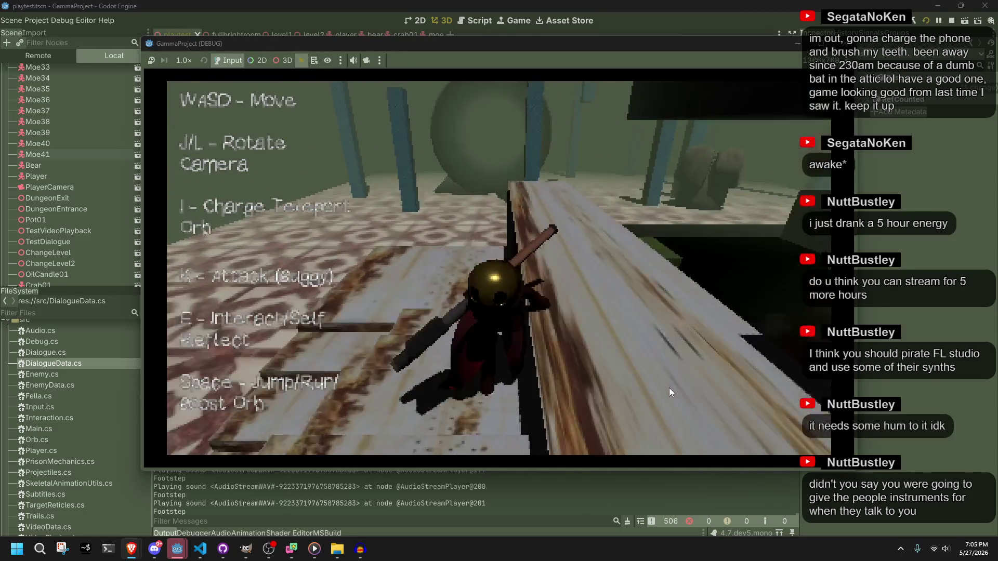
key("w")
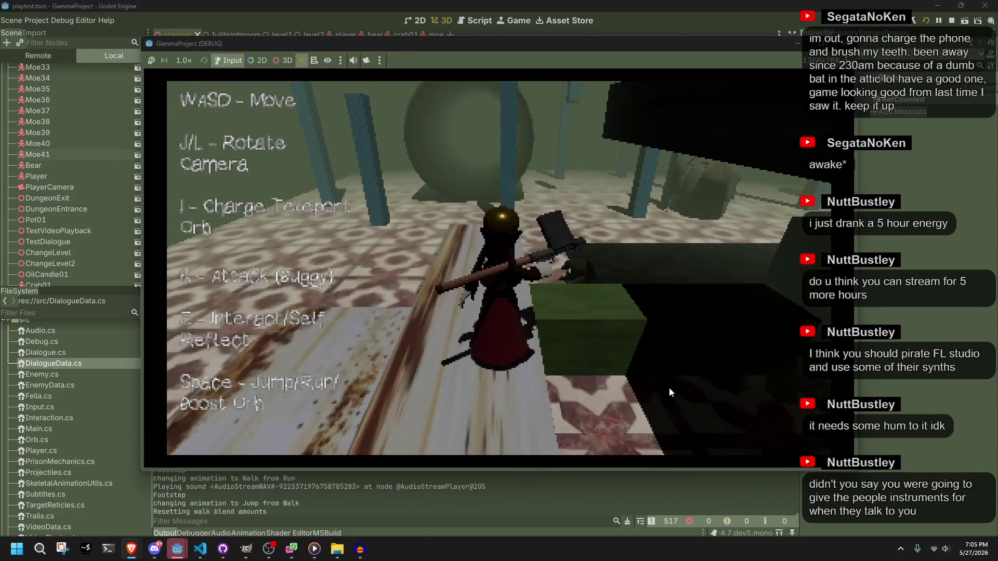
key("space")
key("w")
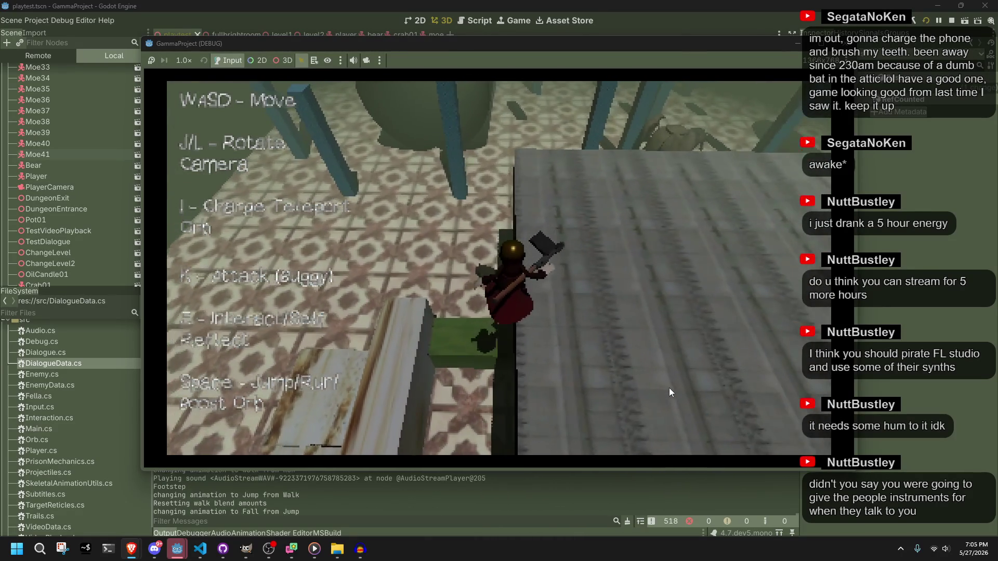
Walk across the platform past the checkered pillar onto the tiled floor and run-jump.
key("w")
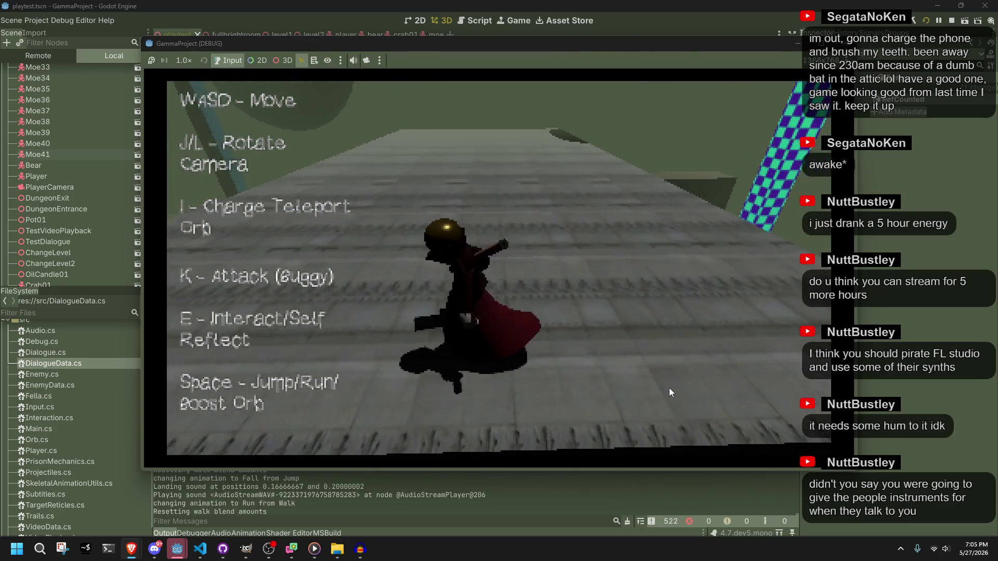
key("w")
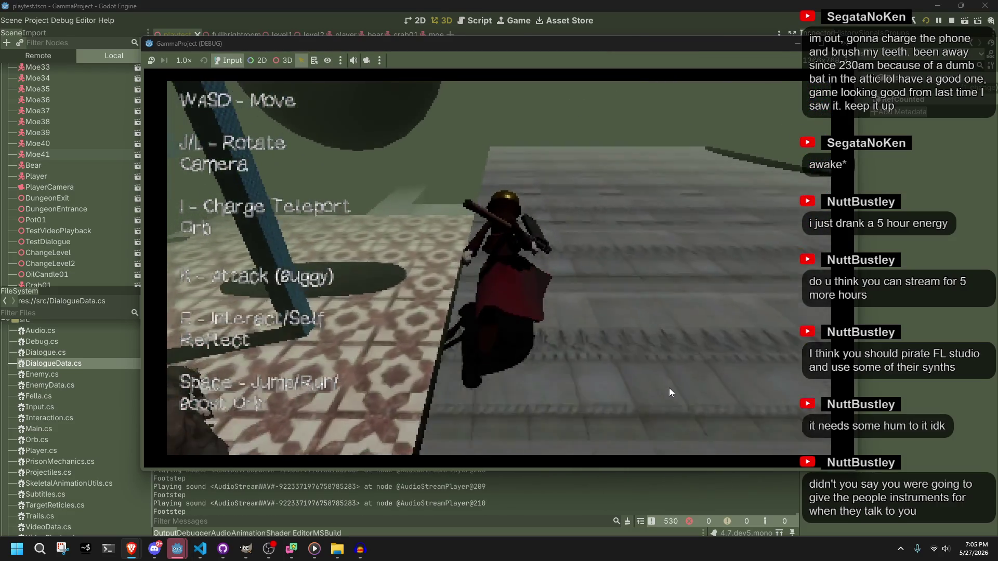
key("w")
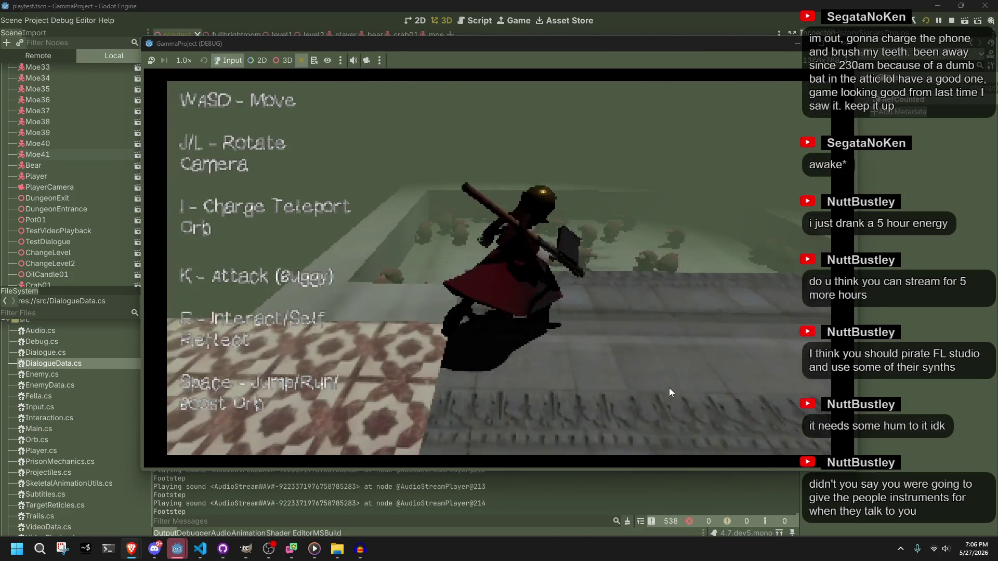
key("w")
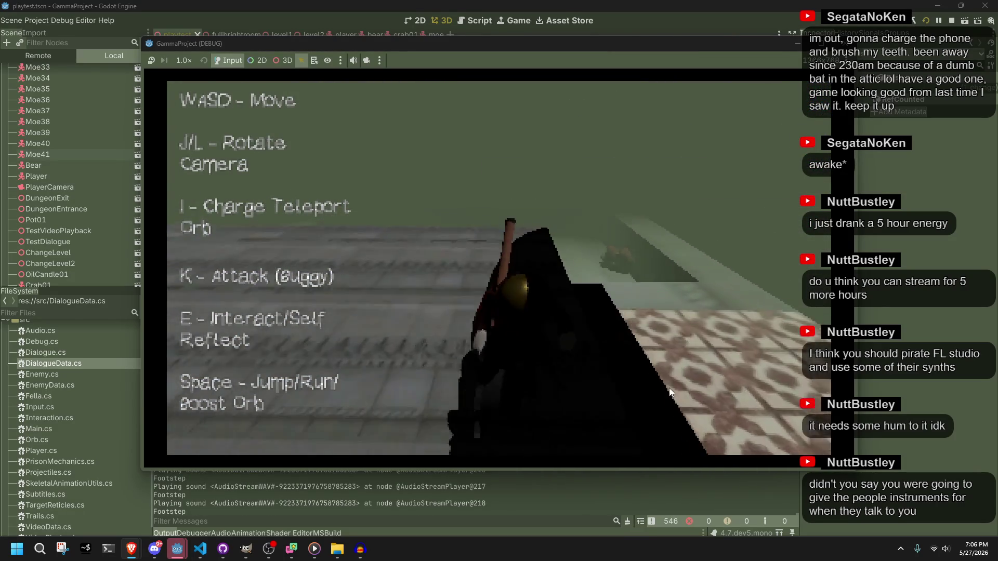
key("w")
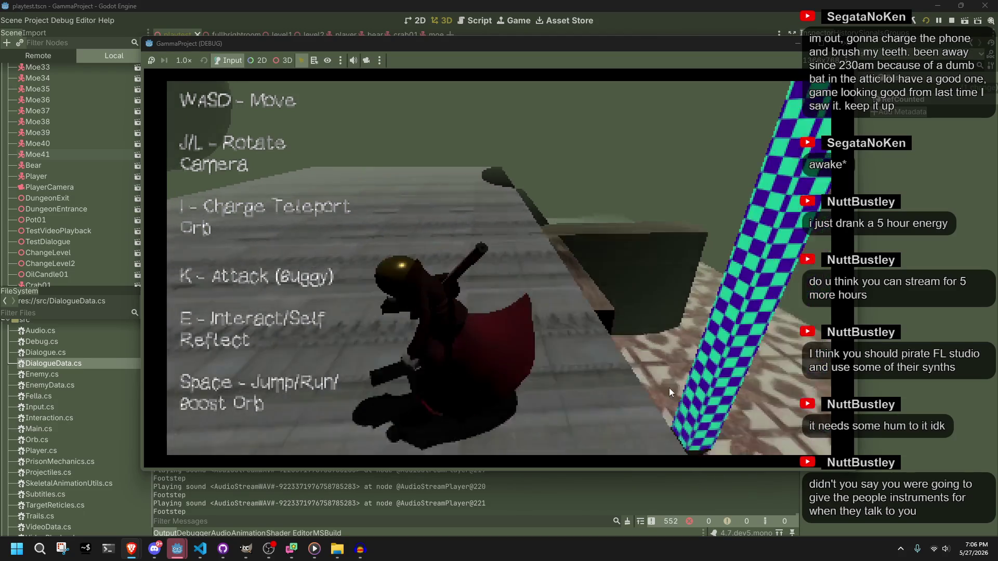
key("w")
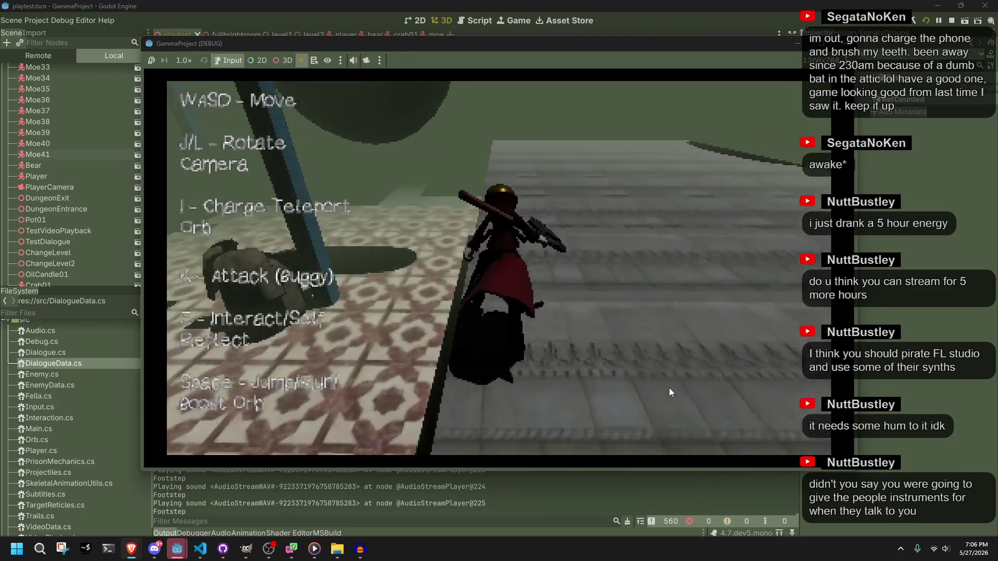
key("w")
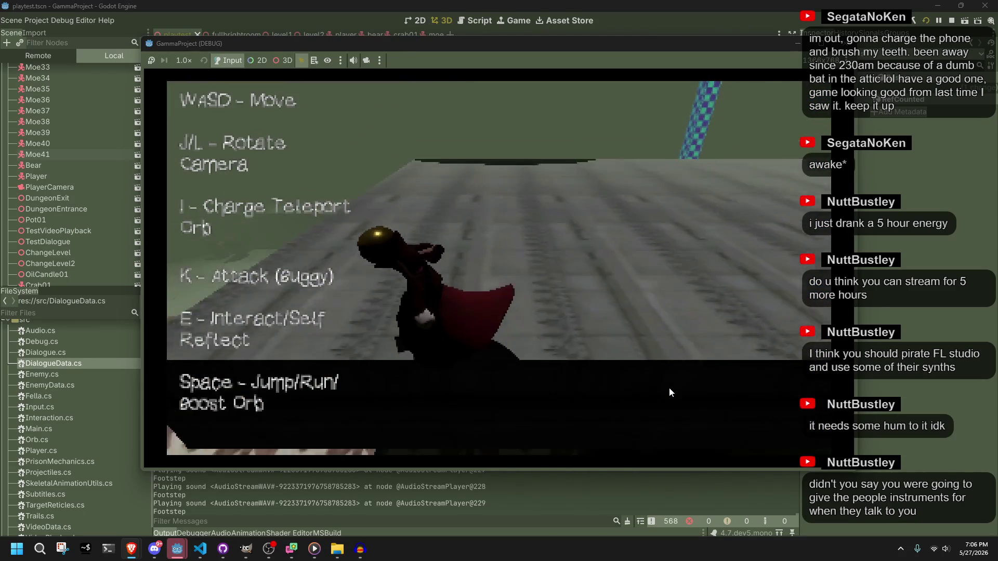
key("space")
key("space")
key("space")
key("space")
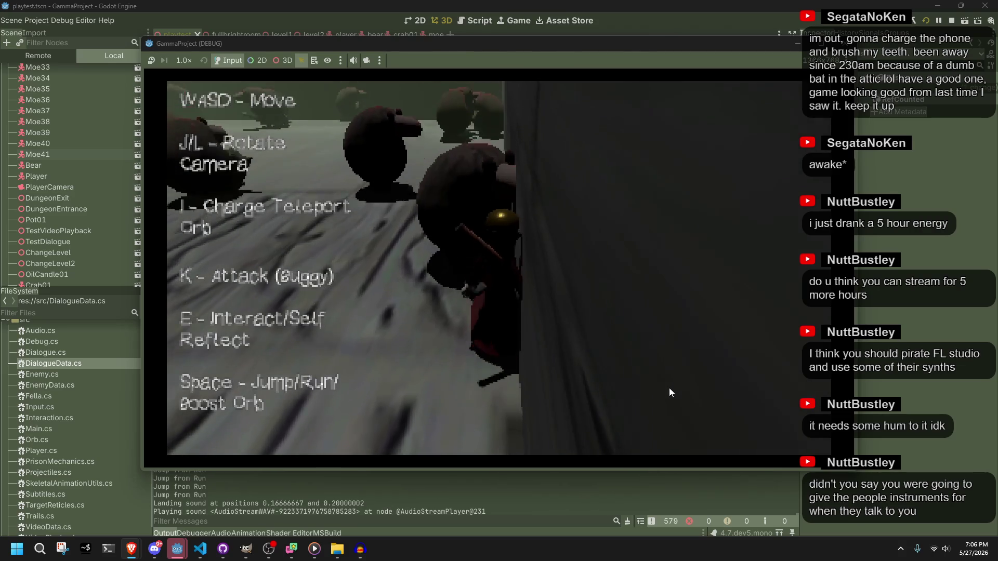
Jump past the crabs, cross the tiled floor, and jump onto a stone ledge.
key("w")
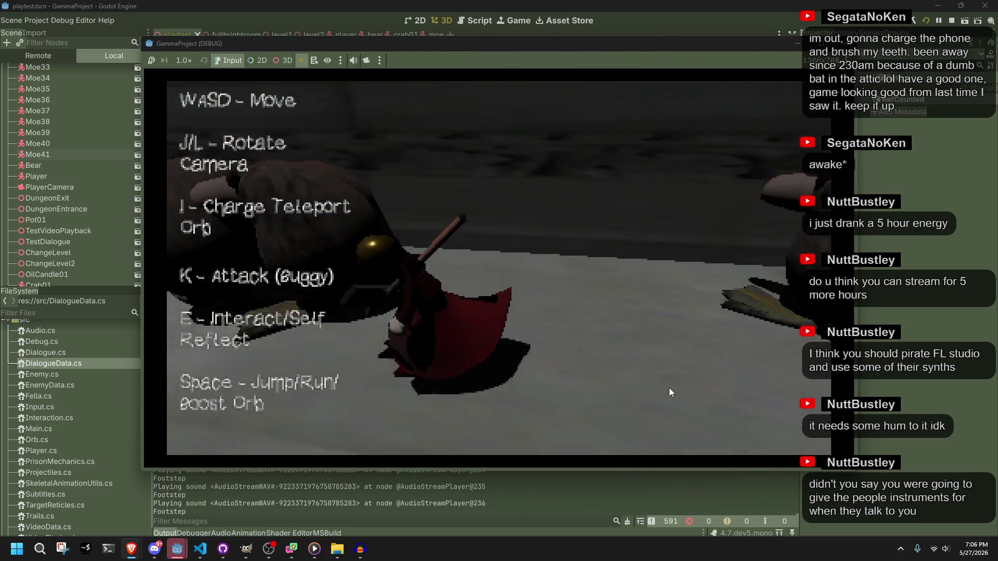
key("space")
key("w")
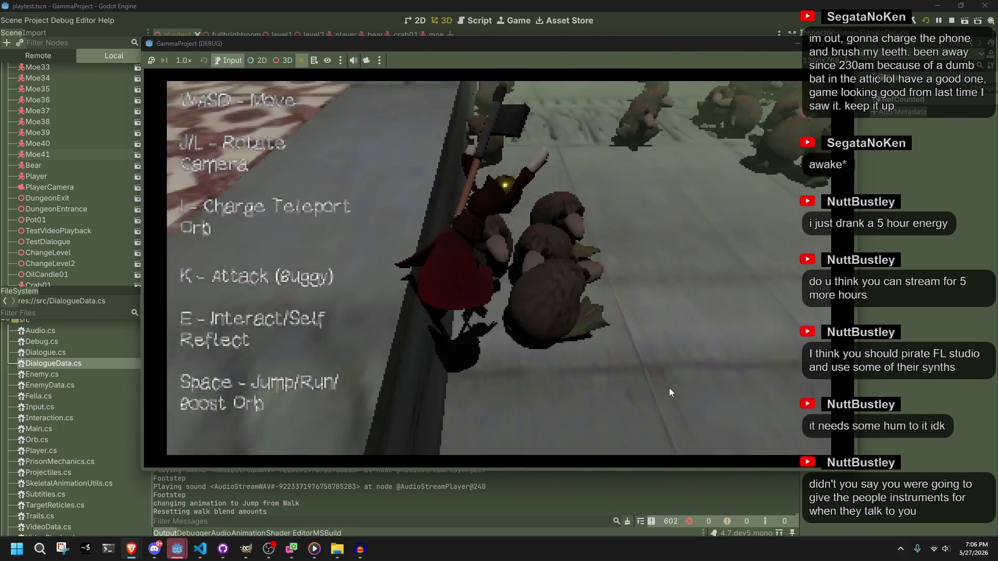
key("w")
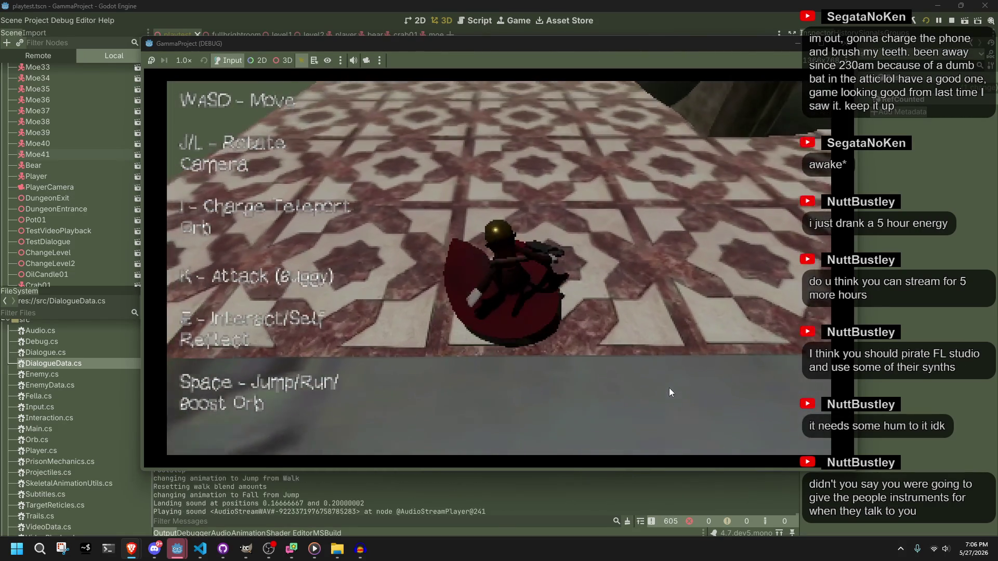
key("w")
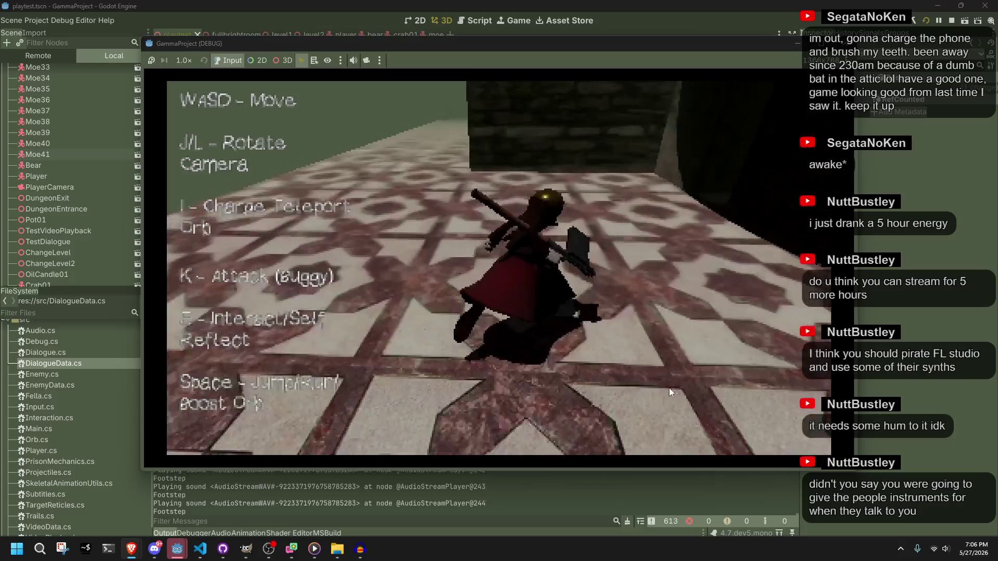
key("w")
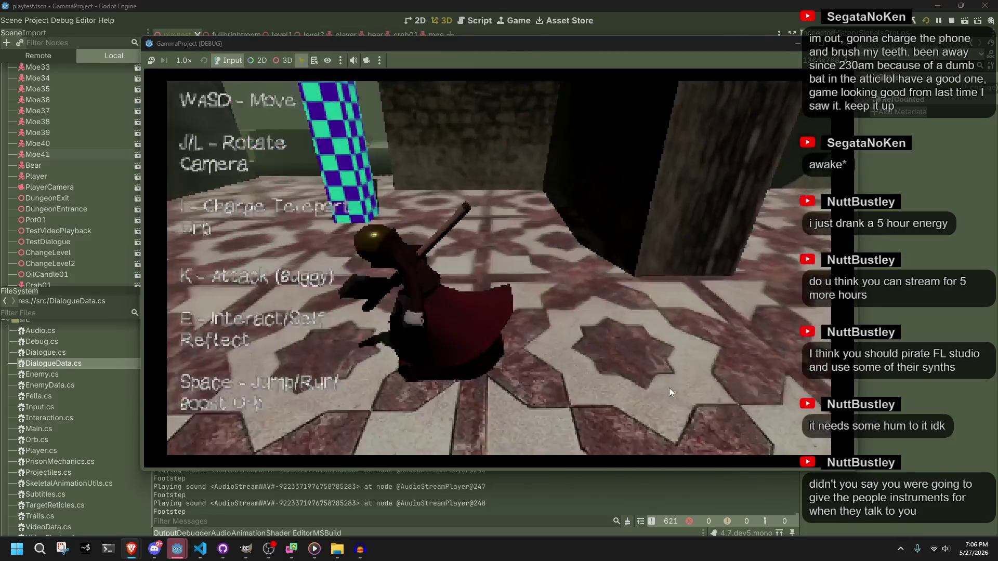
key("w")
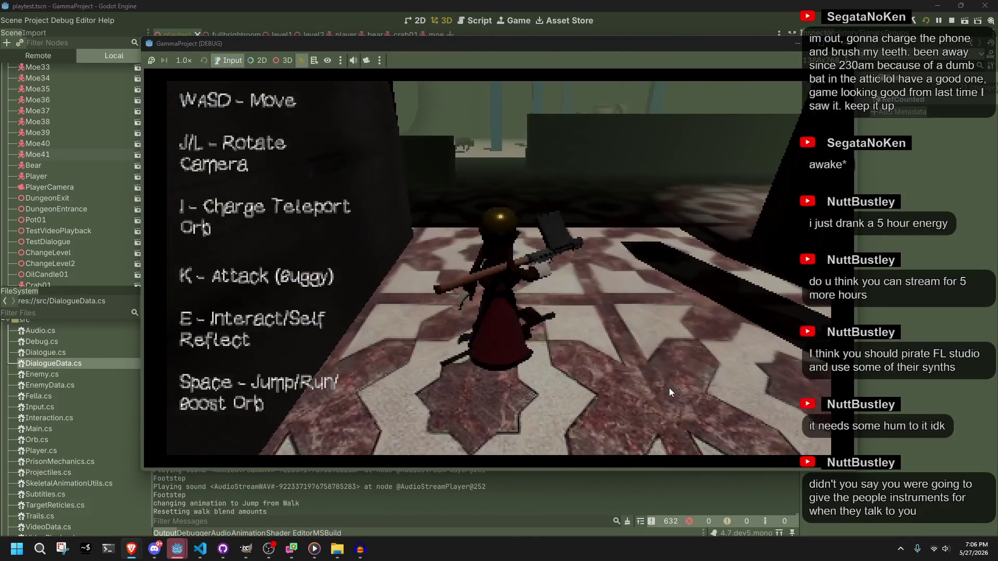
key("space")
Run along the ledge, jump over it, and walk through the shadowed area onto tiles.
key("w")
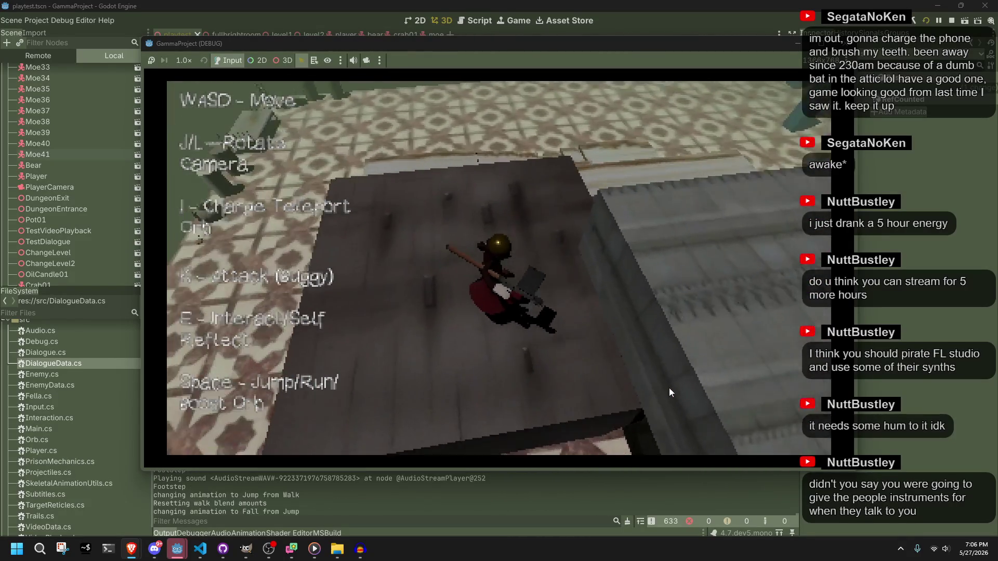
key("w")
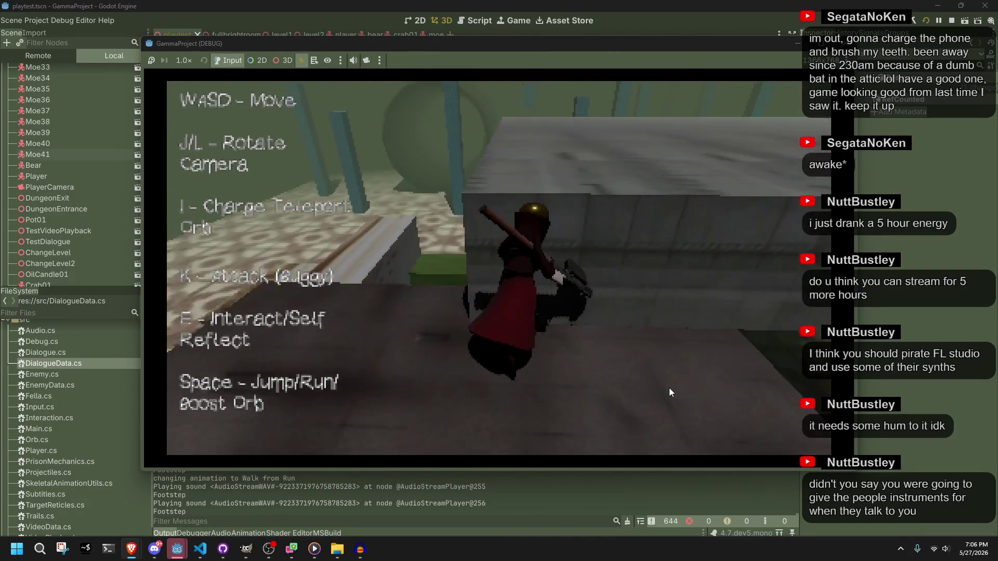
key("space")
key("w")
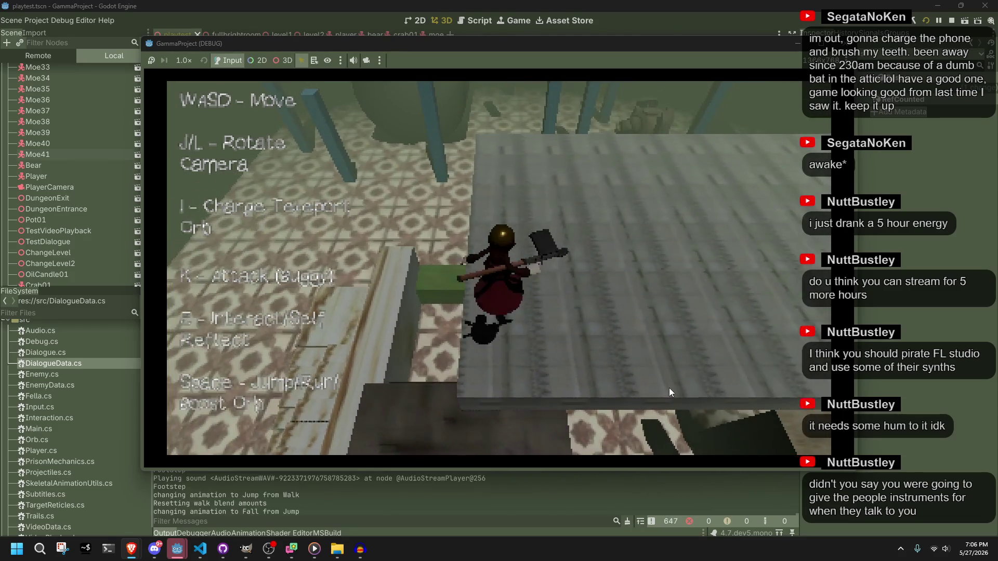
key("w")
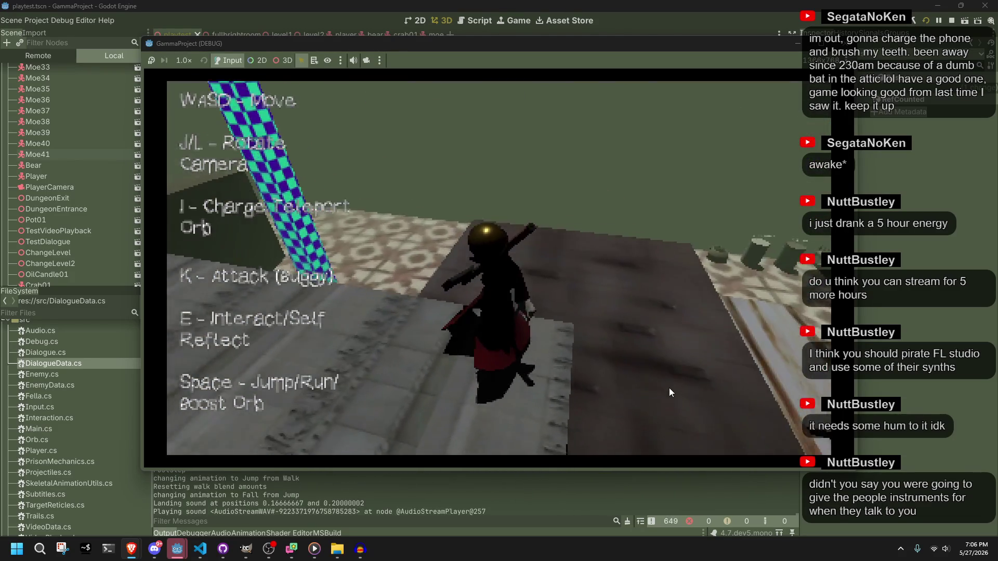
key("w")
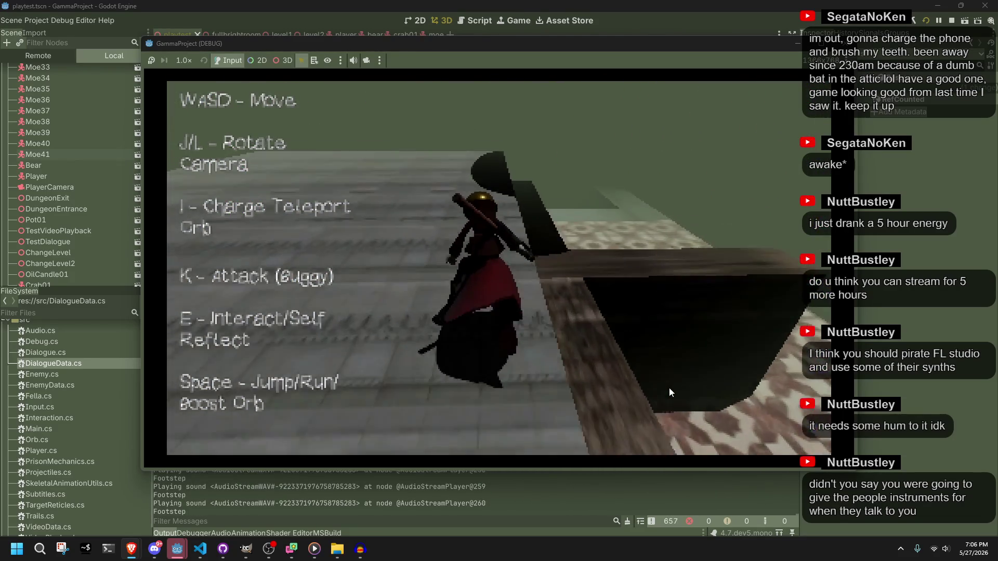
key("w")
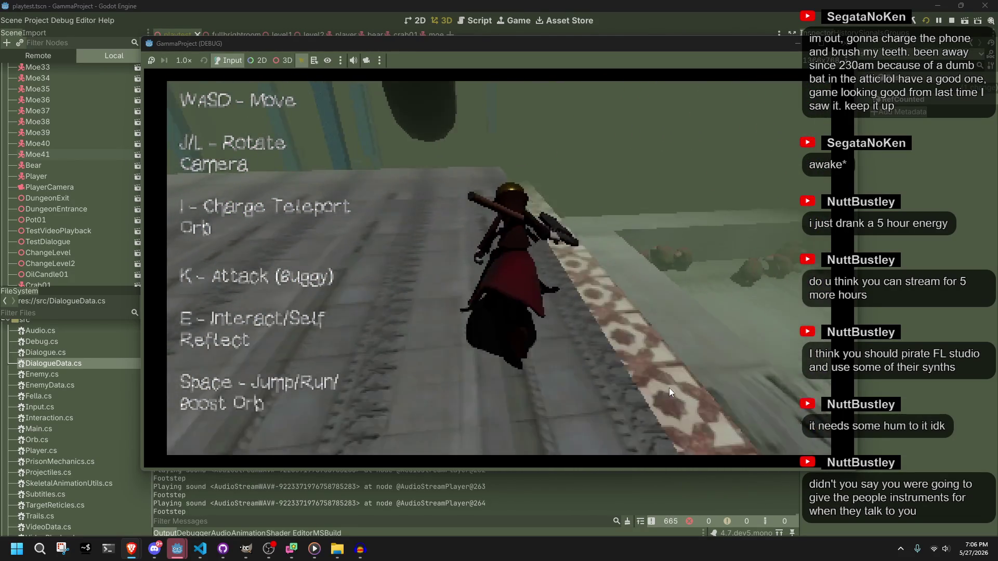
Turn to face the camera, run-jump across the tiled floor checking snapping, then stop the game.
key("s")
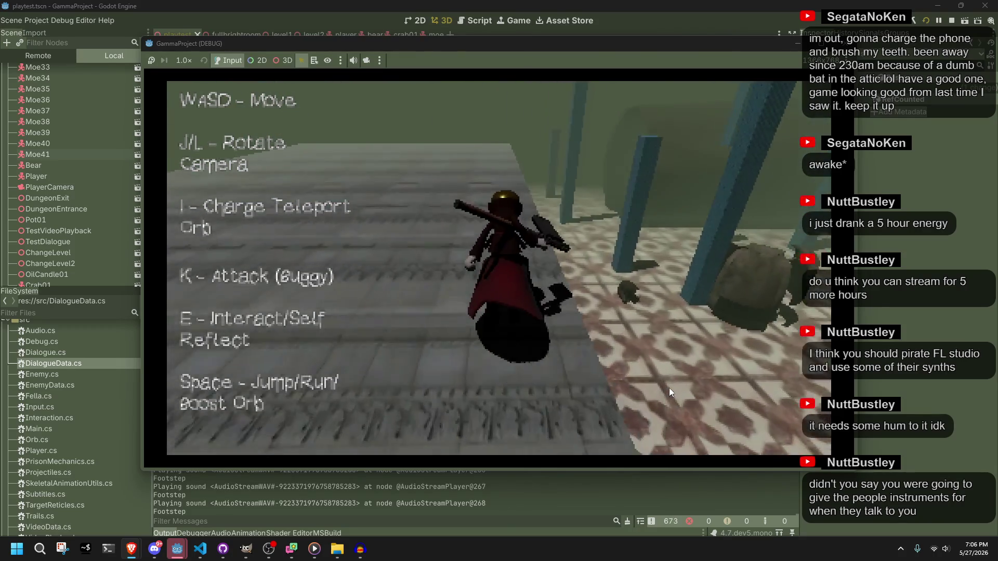
key("w")
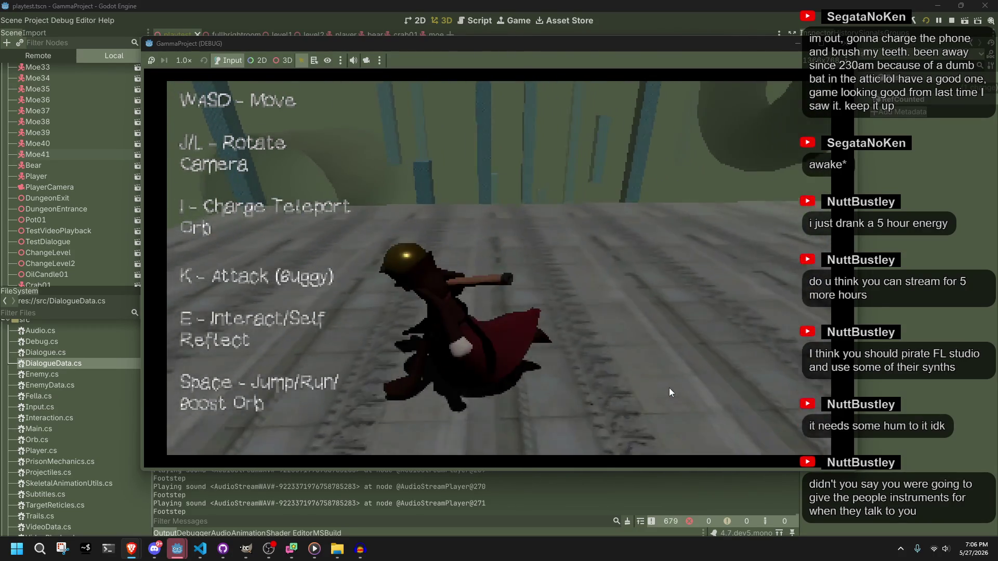
key("space")
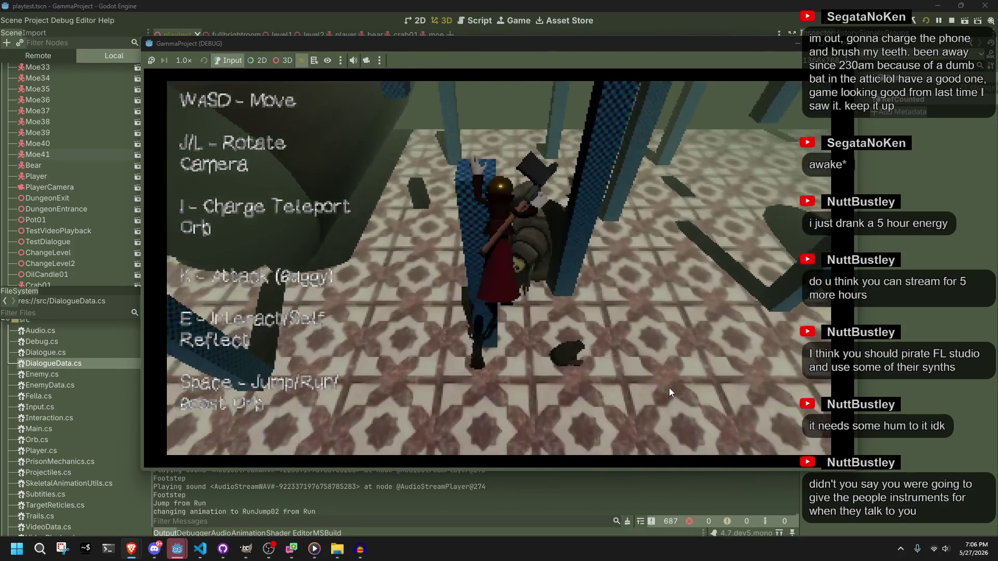
key("w")
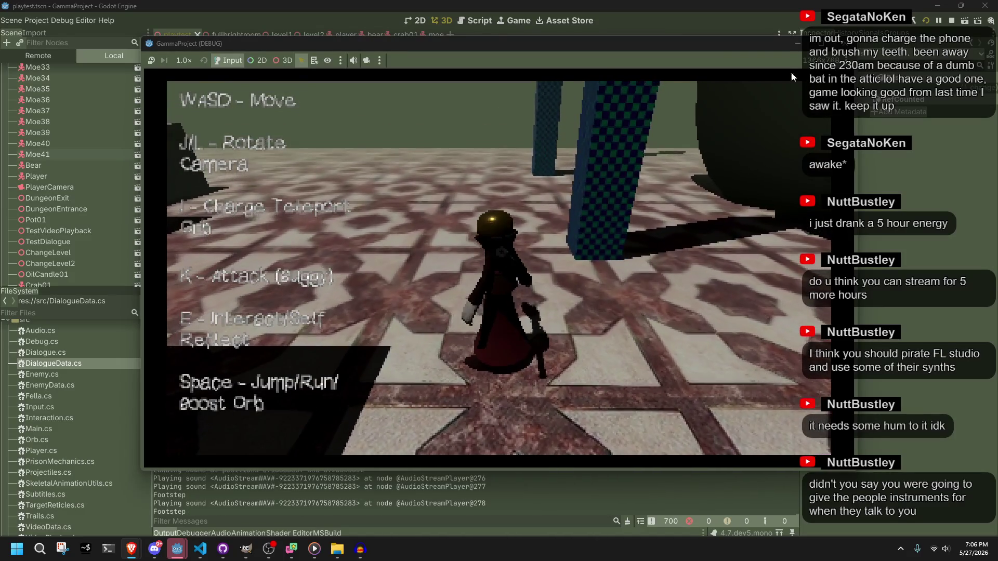
left_click(821, 44)
Bring the music player to the front and reveal its volume control.
key("super+e")
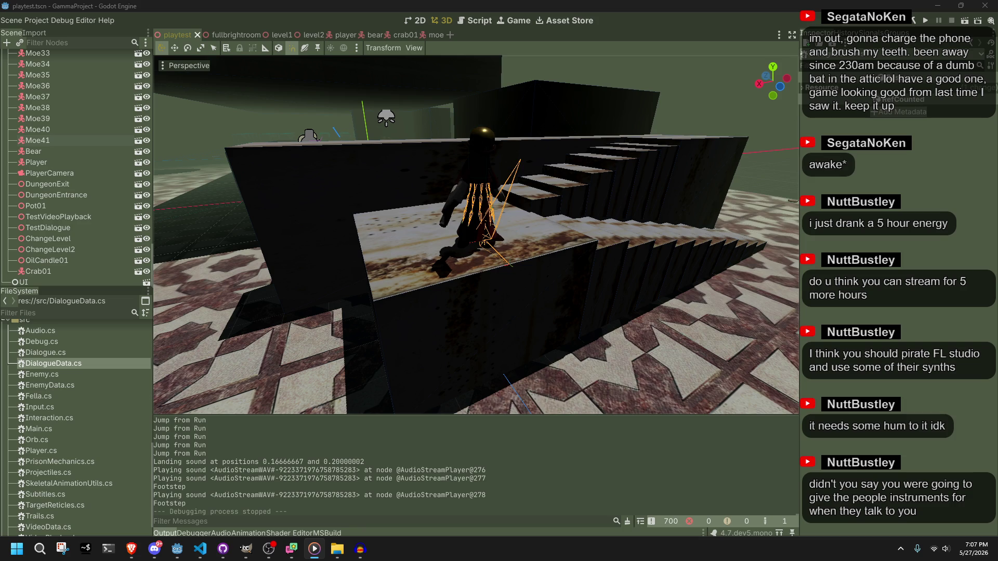
left_click(314, 549)
left_click(777, 407)
Raise the music volume from 11 to 17 and skip between tracks.
left_click_drag(734, 381, 740, 382)
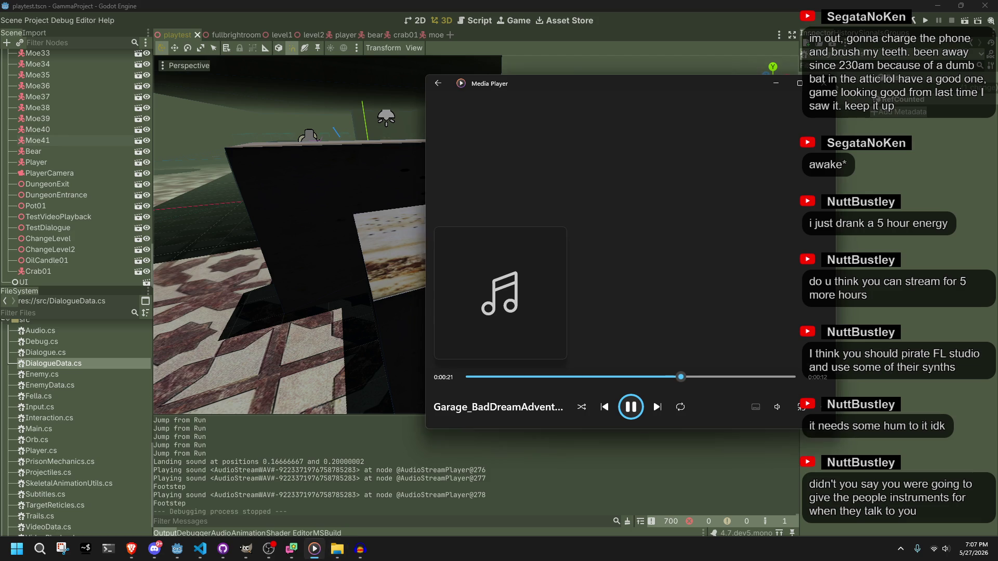
key("ctrl+f")
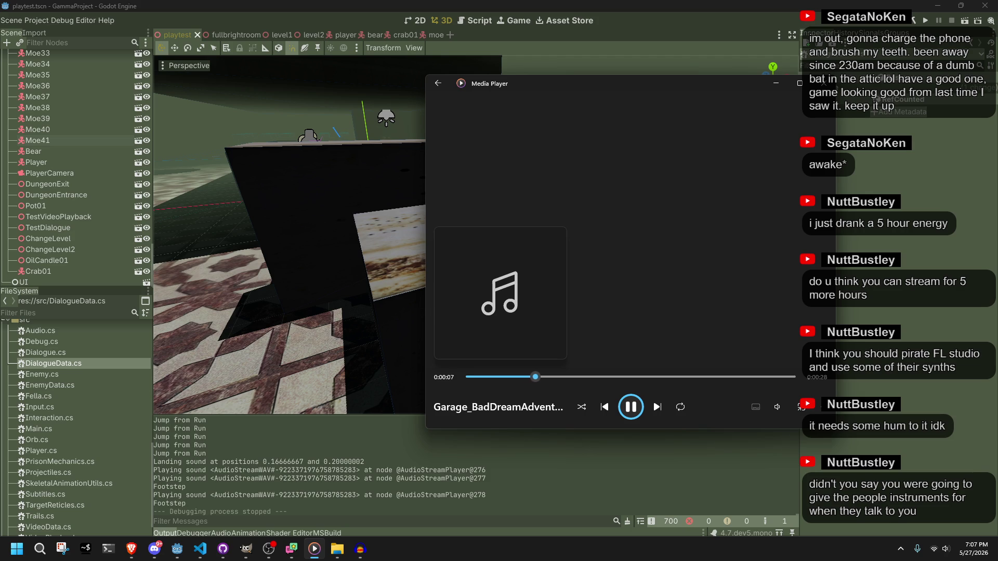
key("ctrl+b")
key("ctrl+f")
Switch to a different track, seek to about 1:27, and minimize the player.
left_click(590, 380)
left_click(533, 385)
key("ctrl+f")
left_click_drag(533, 381, 596, 383)
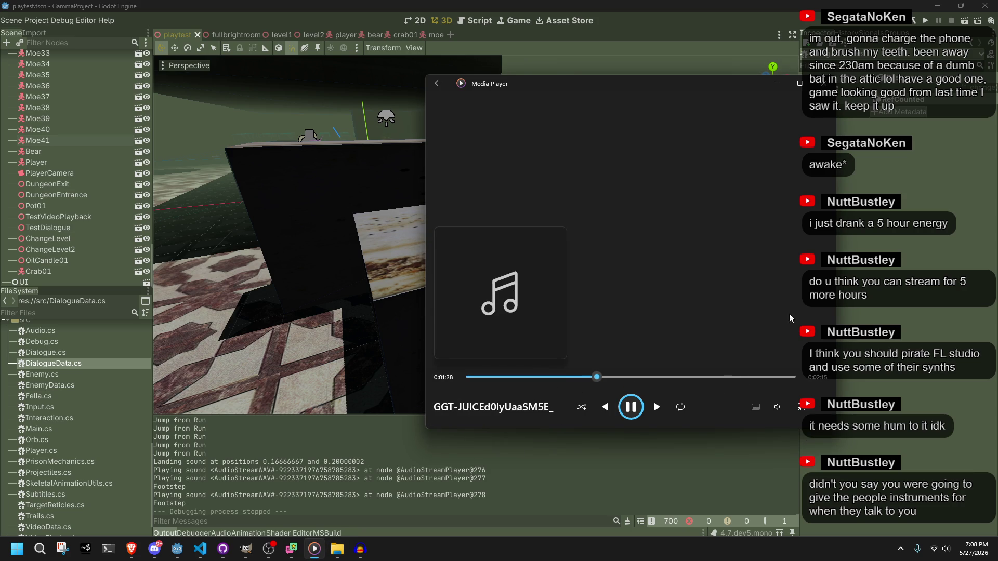
left_click(776, 83)
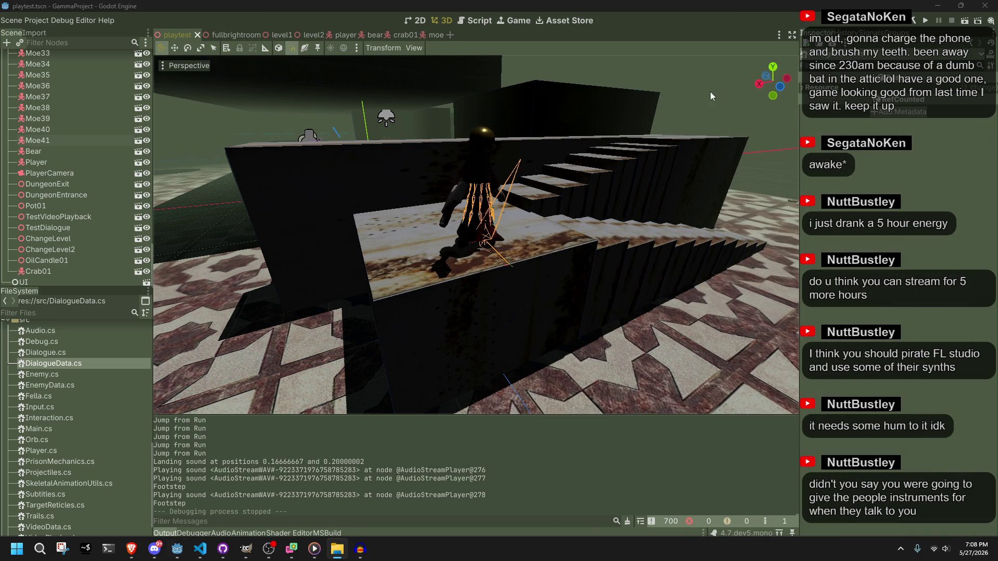
Orbit the 3D view around the player on the stairs, then run the project for a playtest.
scroll(613, 159, "down", 5)
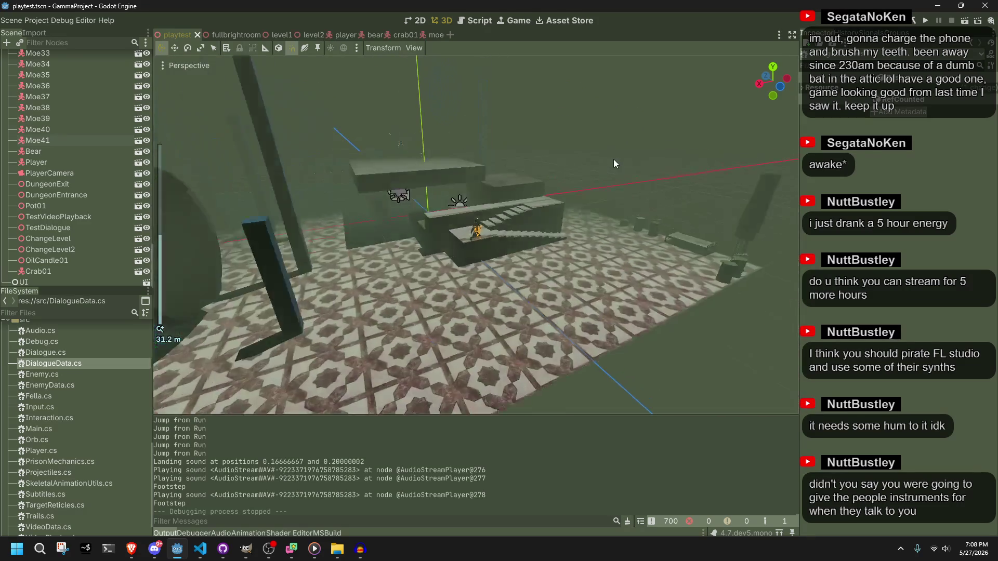
scroll(613, 159, "up", 2)
mouse_move(613, 159)
left_mouse_down()
mouse_move(744, 257)
mouse_move(180, 272)
left_mouse_up()
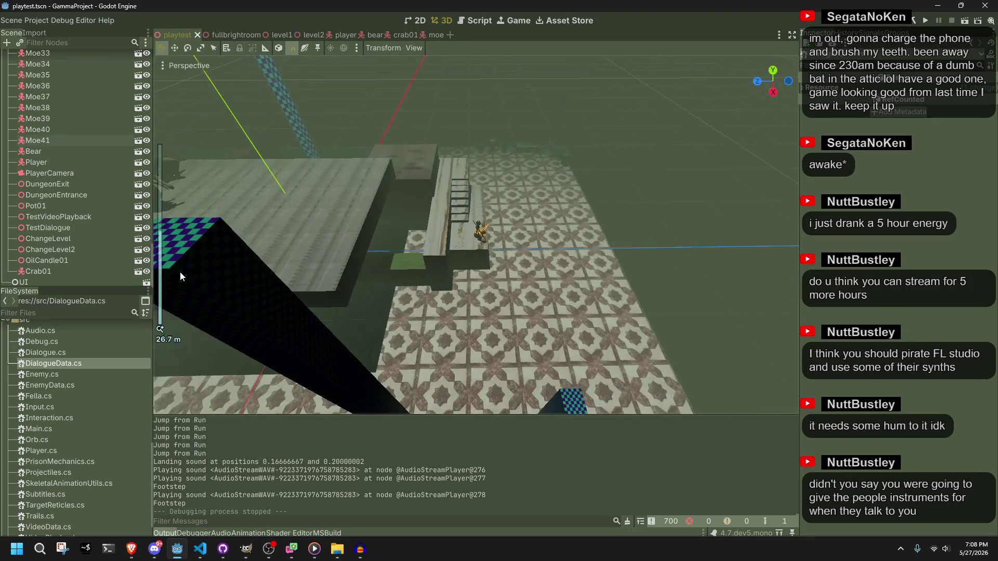
scroll(473, 253, "up", 15)
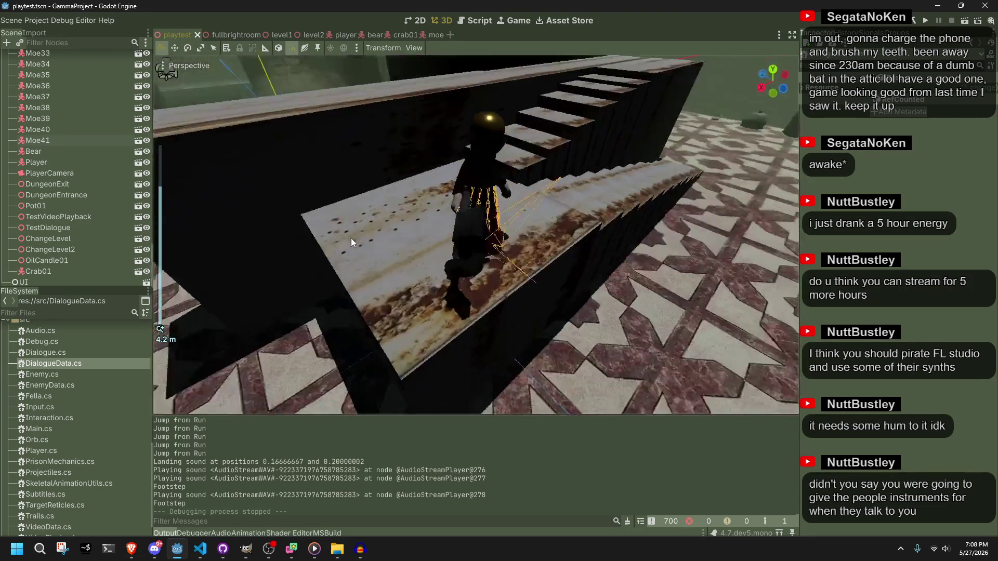
left_click_drag(351, 238, 219, 207)
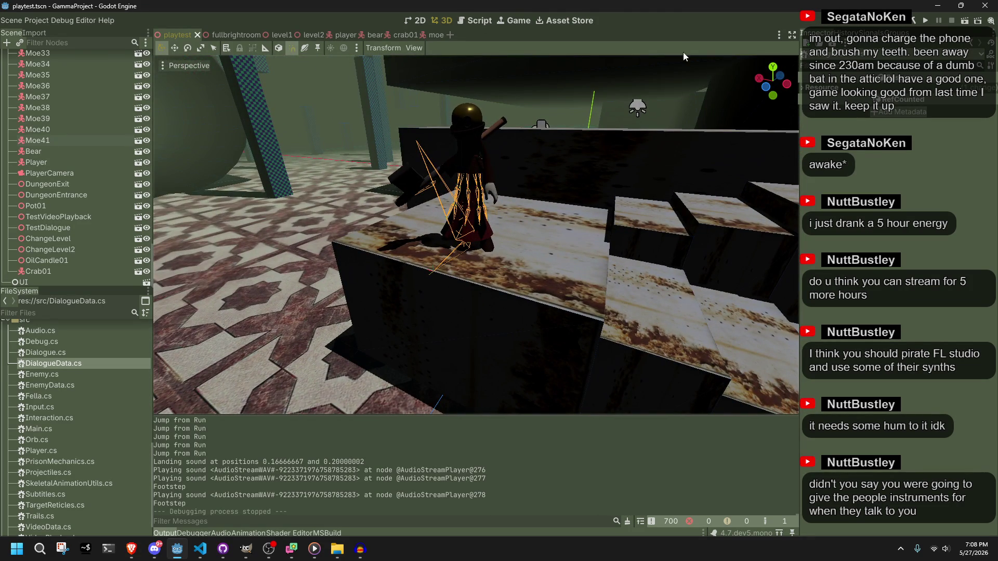
left_click(923, 22)
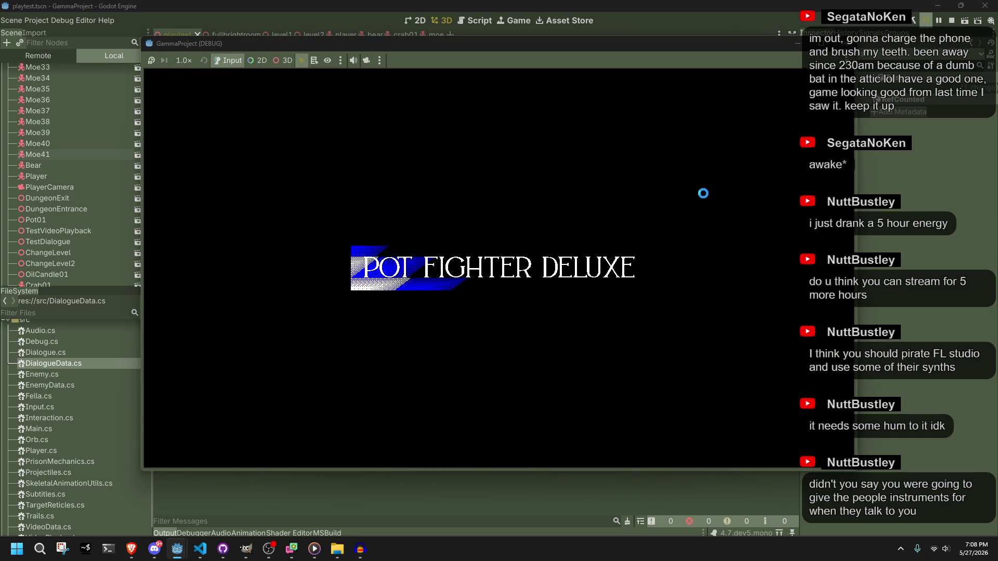
Run and jump across the room onto the stone floor and off the ledge.
key("space")
key("w")
key("w")
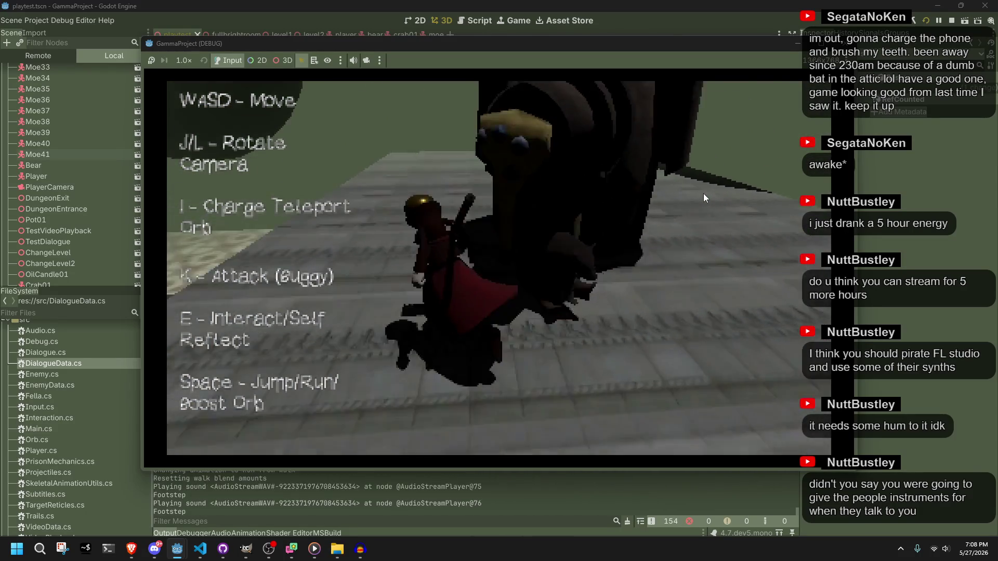
key("w")
key("w")
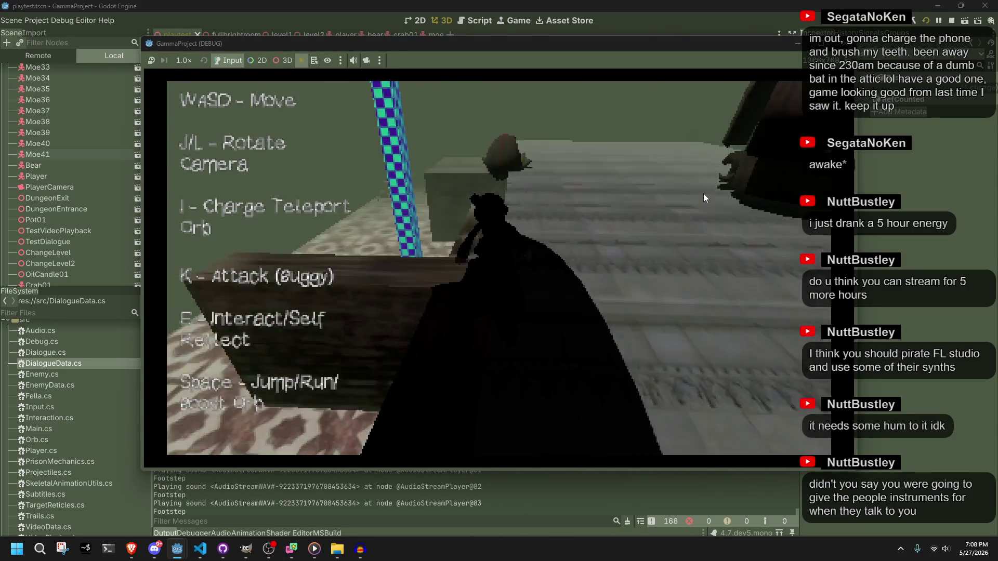
key("w")
key("space")
key("w")
key("w")
key("w")
key("w")
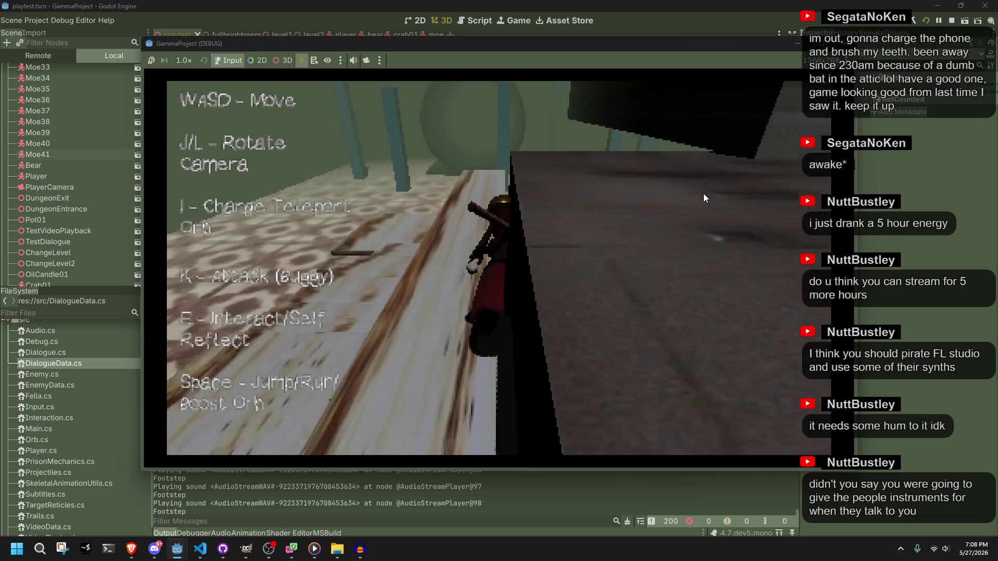
Jump up onto the tiled ledge, walk off it, and leap from the walkway over the courtyard.
key("w")
key("space")
key("w")
key("w")
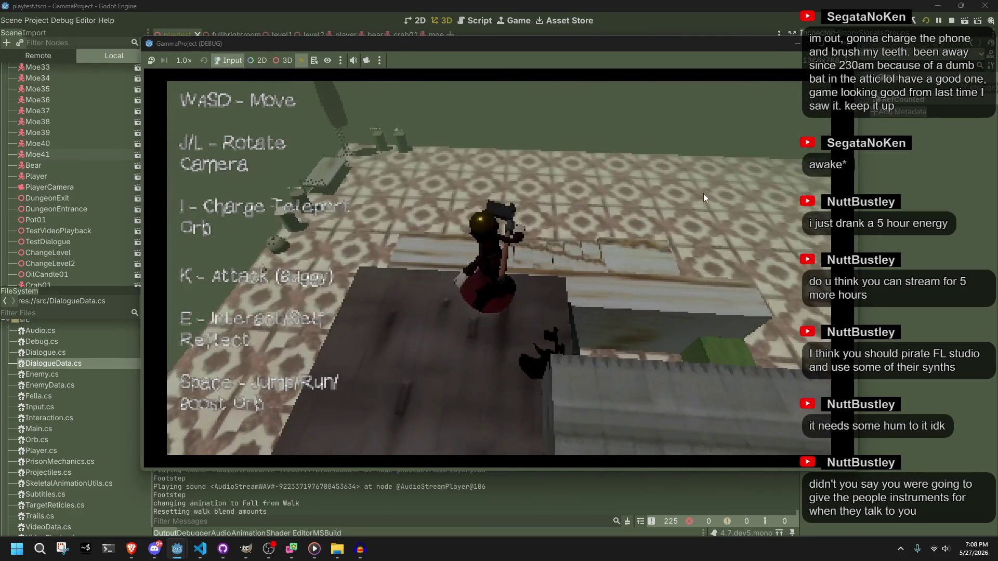
key("w")
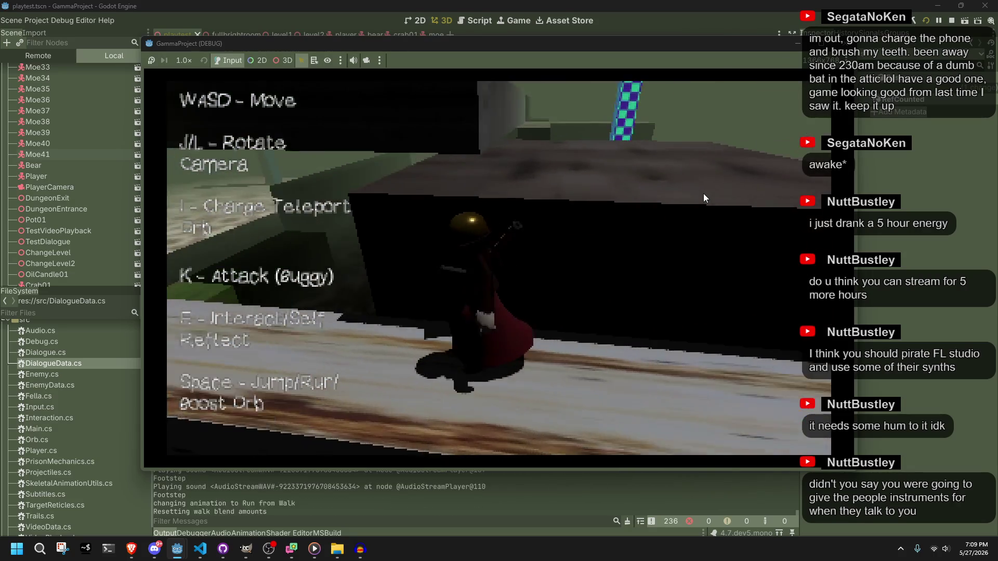
key("space")
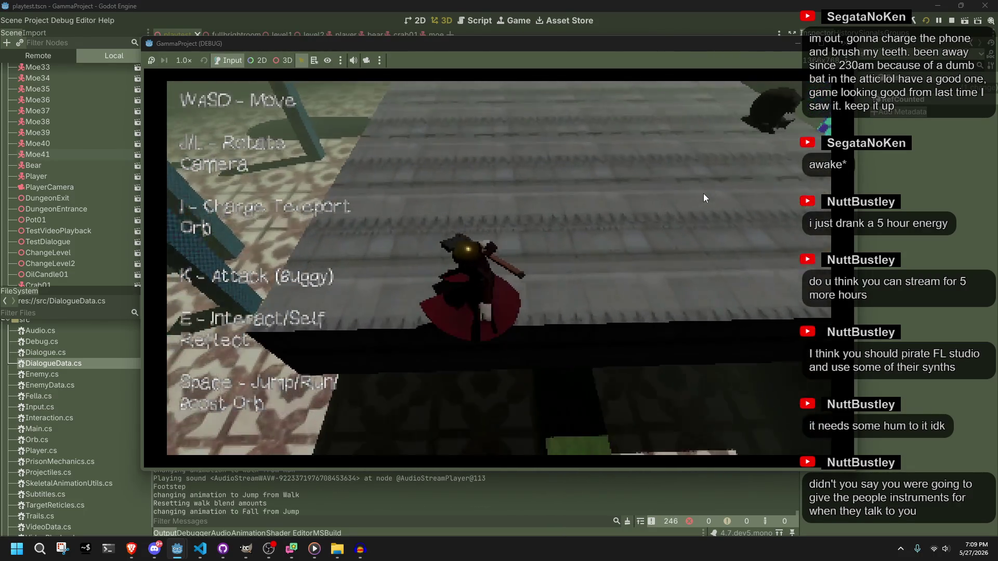
key("w")
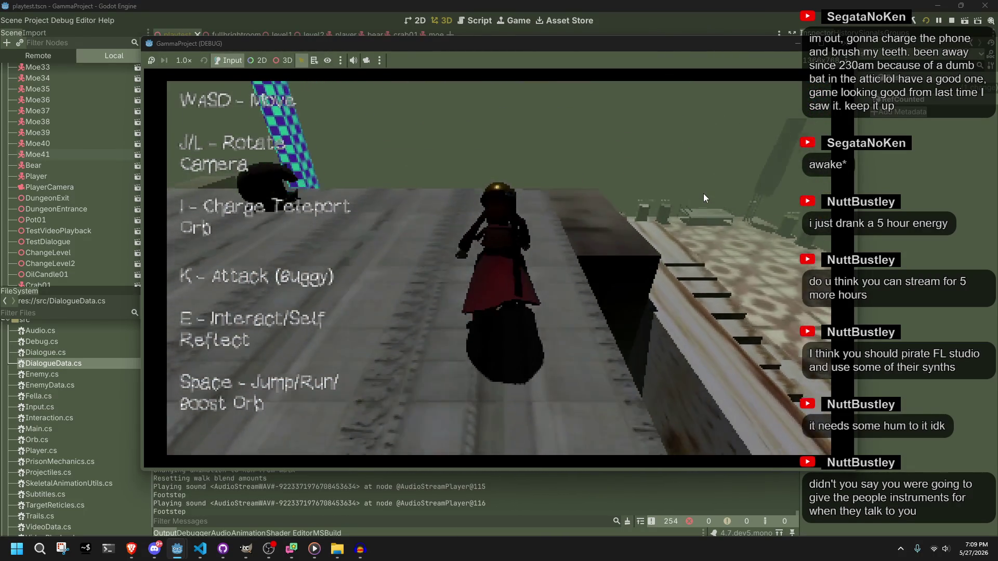
key("space")
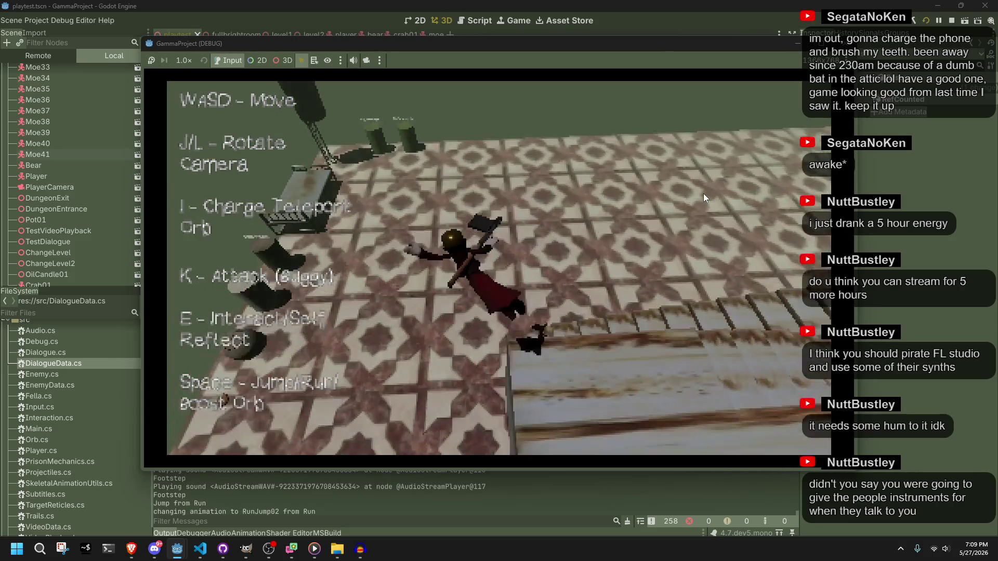
Climb the staircase onto the plank walkway, jump from its edge, and walk along it.
key("d")
key("w")
key("space")
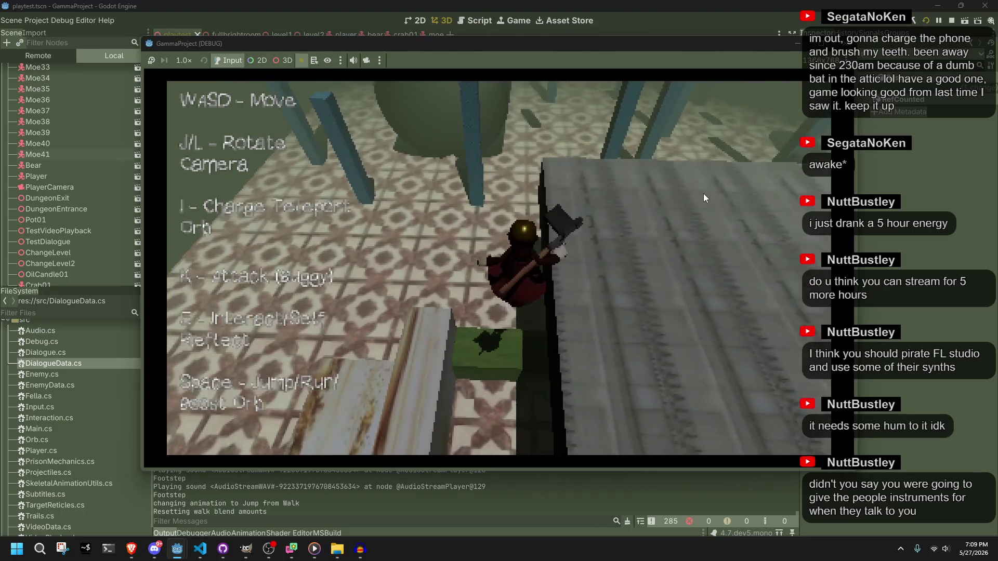
key("w")
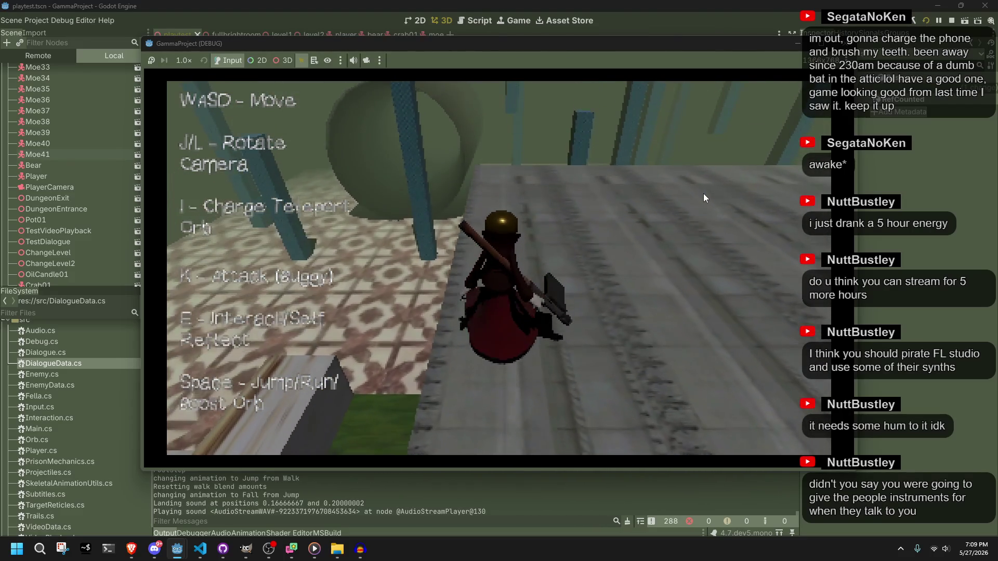
key("w")
key("w")
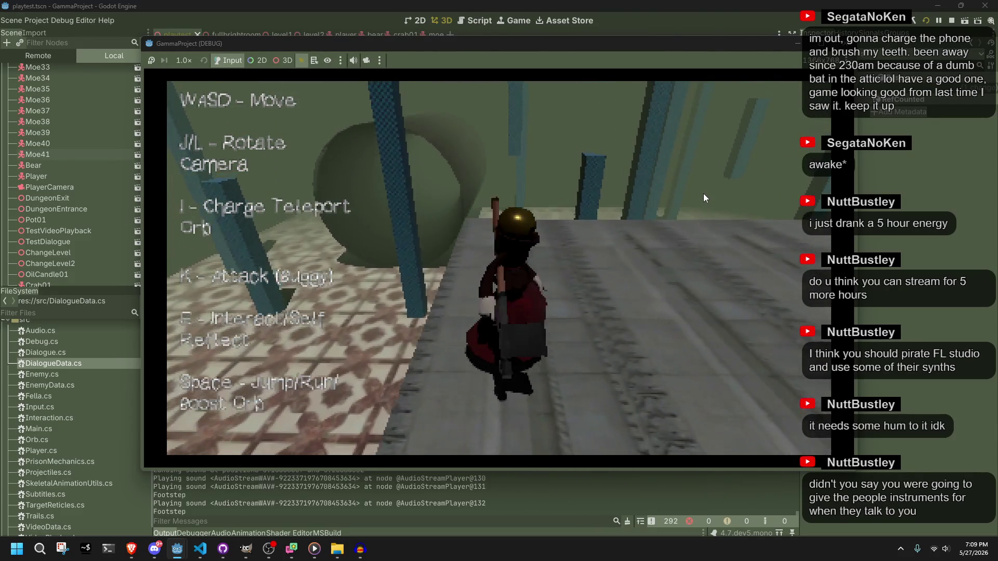
Walk left off the ledge to the lower tiled floor and on toward the bed and pots.
key("d")
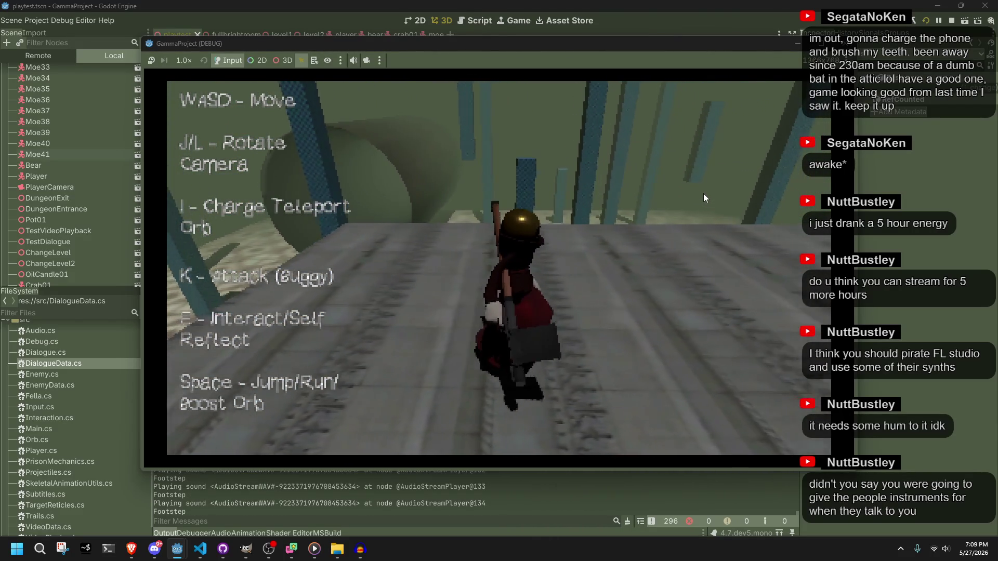
key("a")
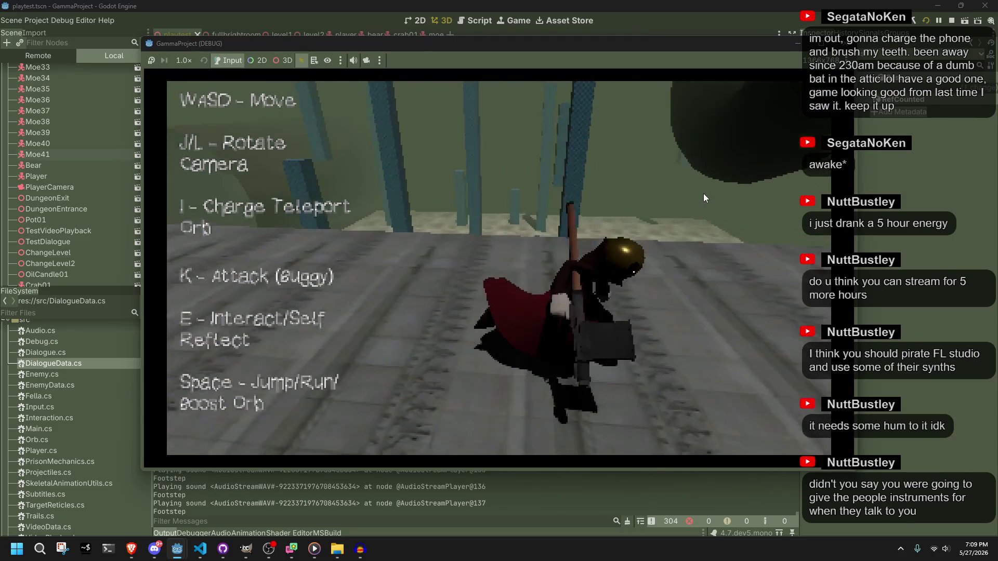
key("a")
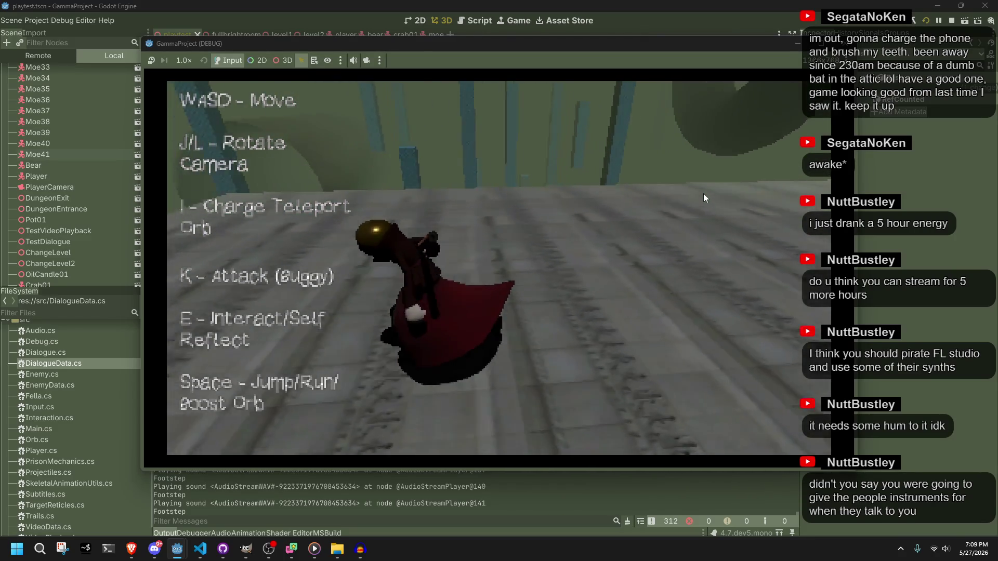
key("a")
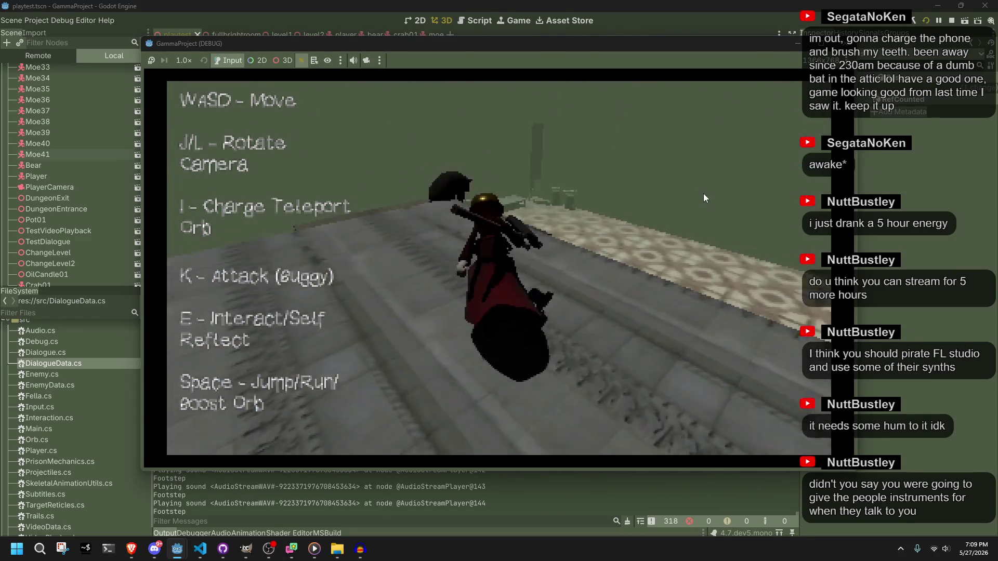
key("a")
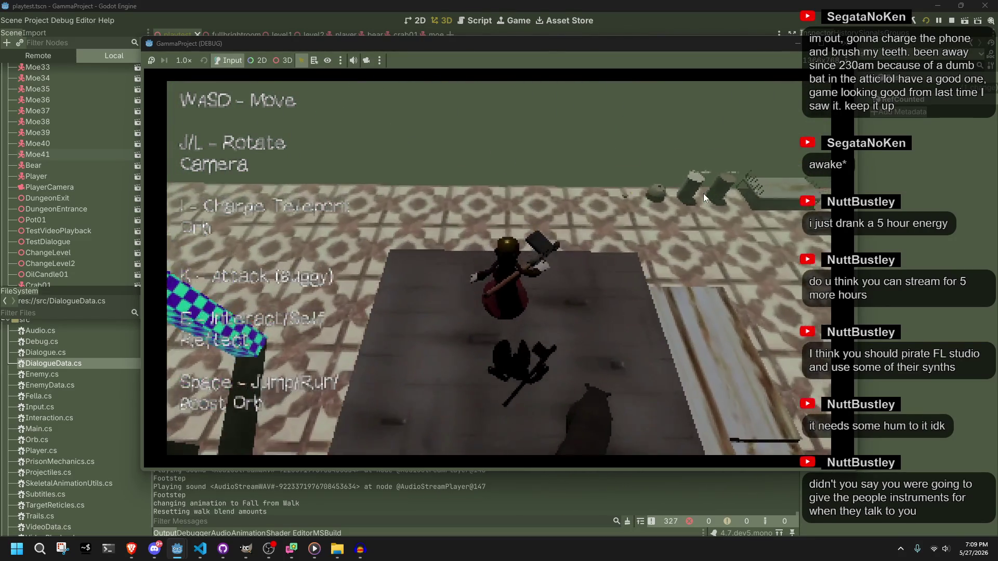
key("a")
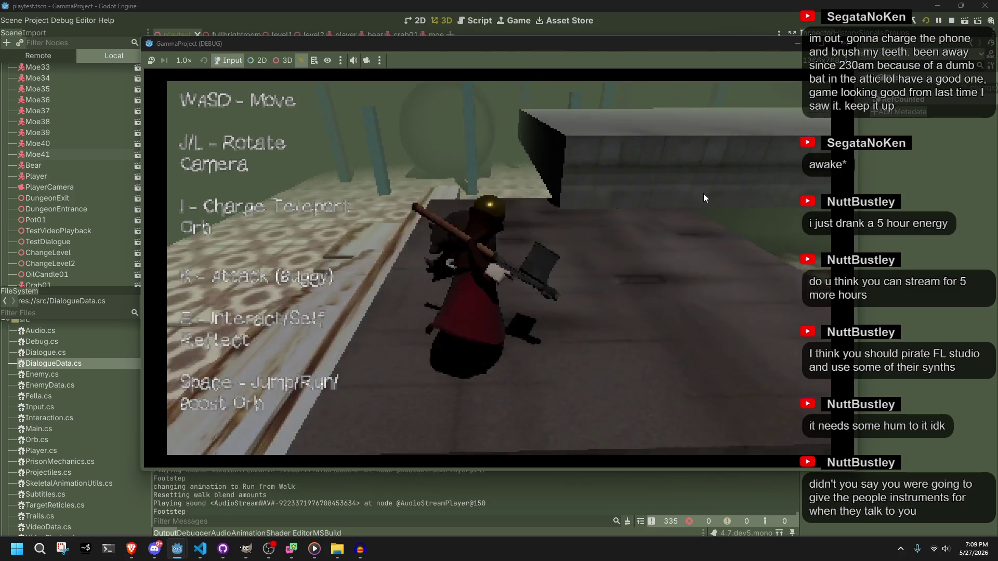
key("a")
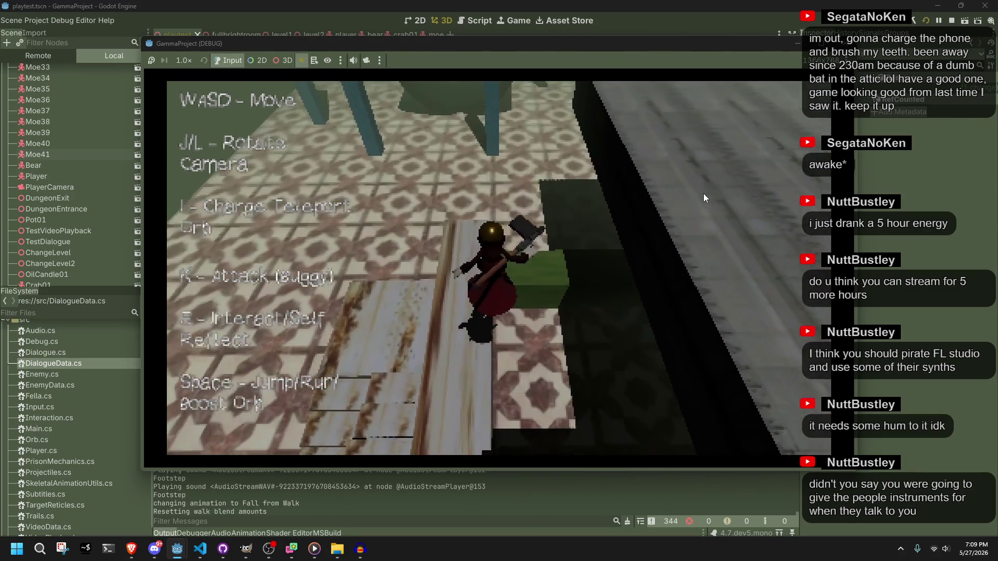
key("a")
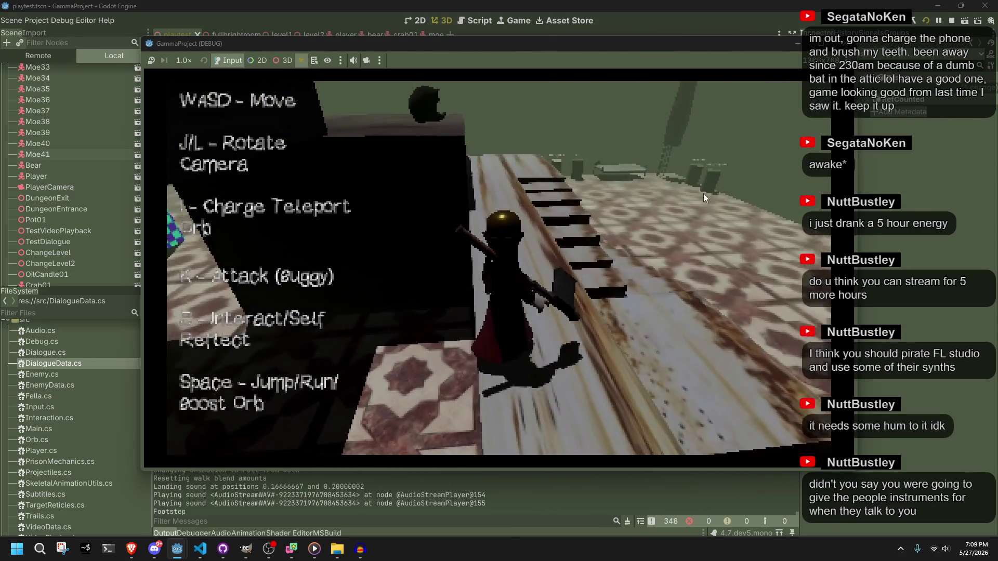
key("a")
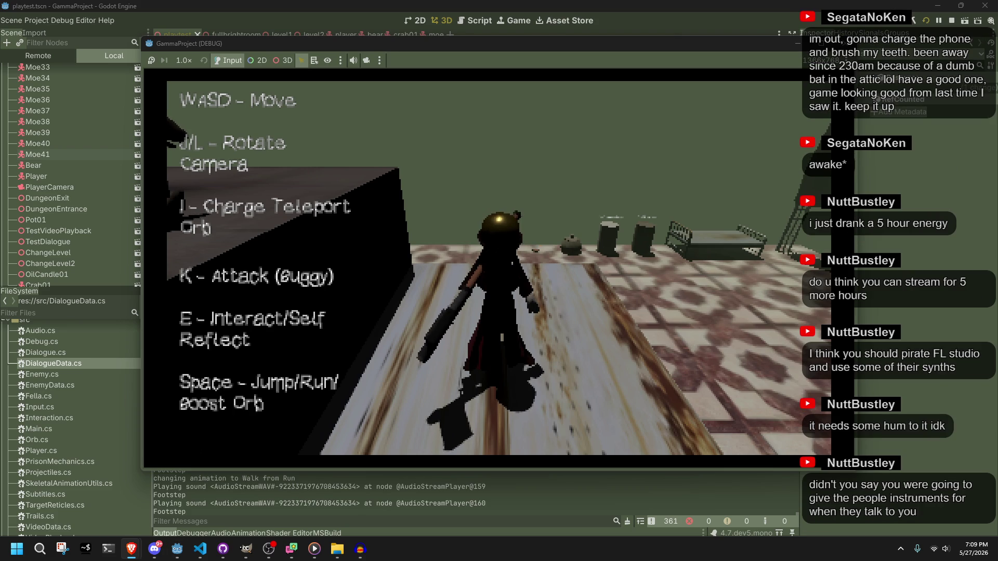
Return focus to the running game window and rotate the camera around the character.
key("super+d")
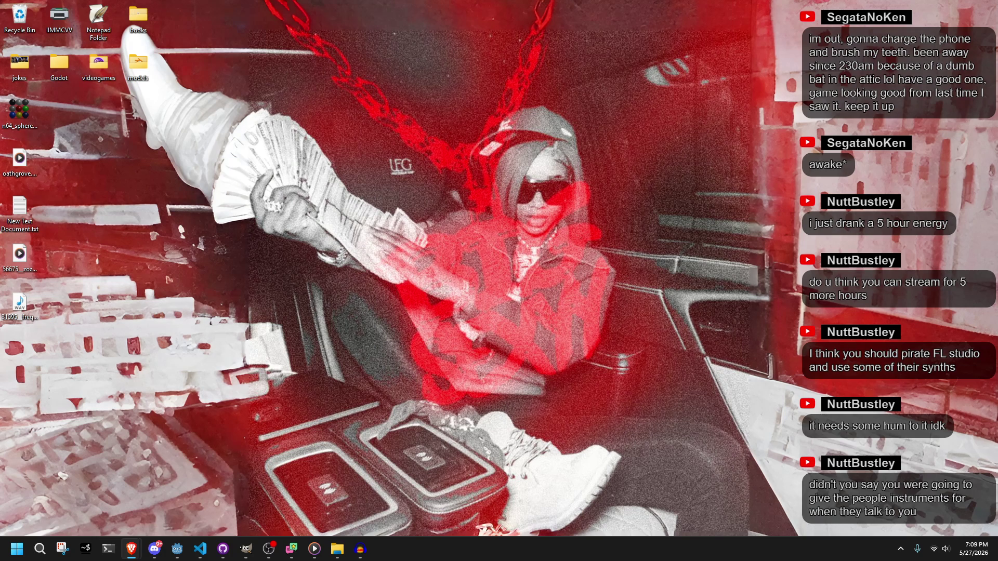
key("super+d")
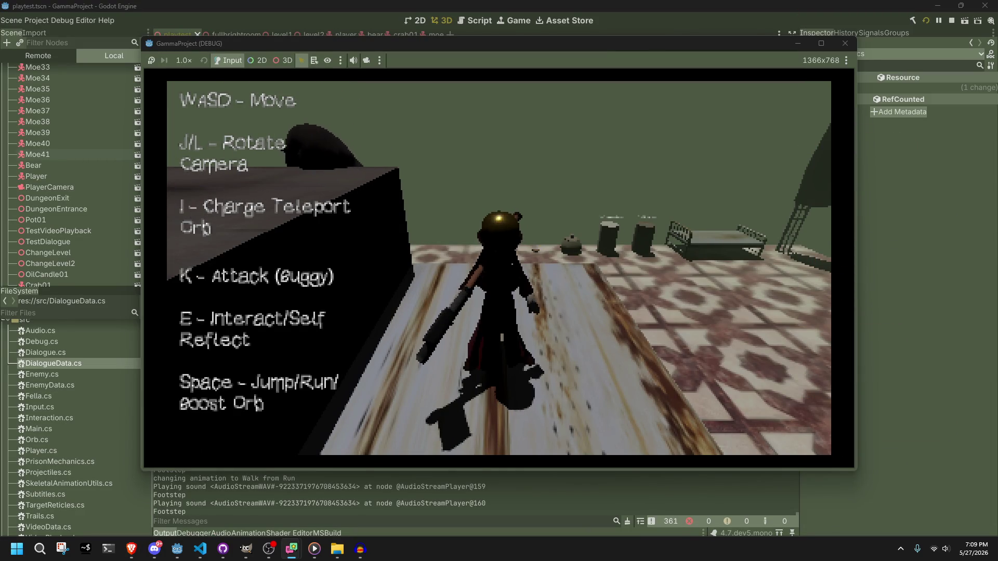
left_click(653, 329)
key("j")
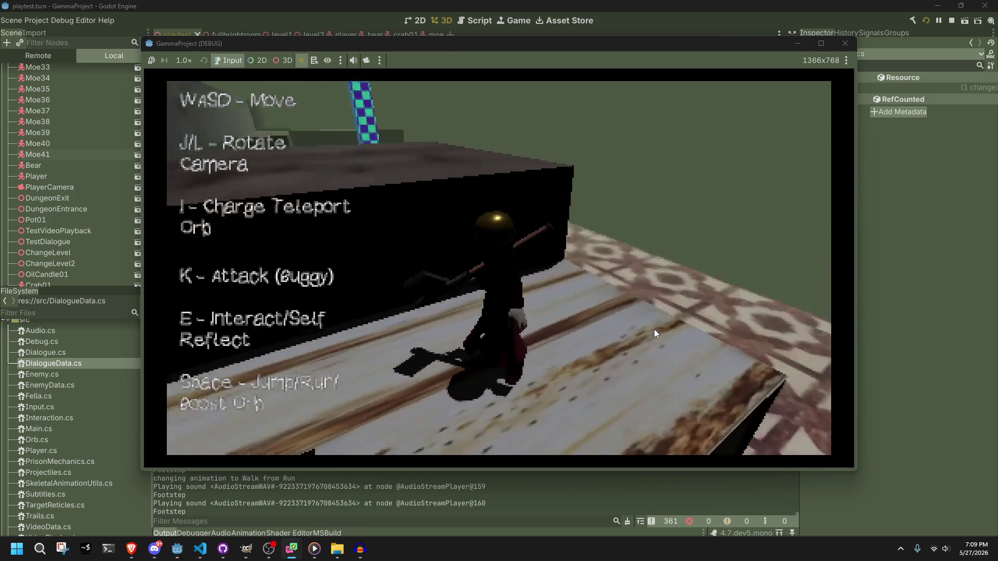
left_click(658, 291)
key("j")
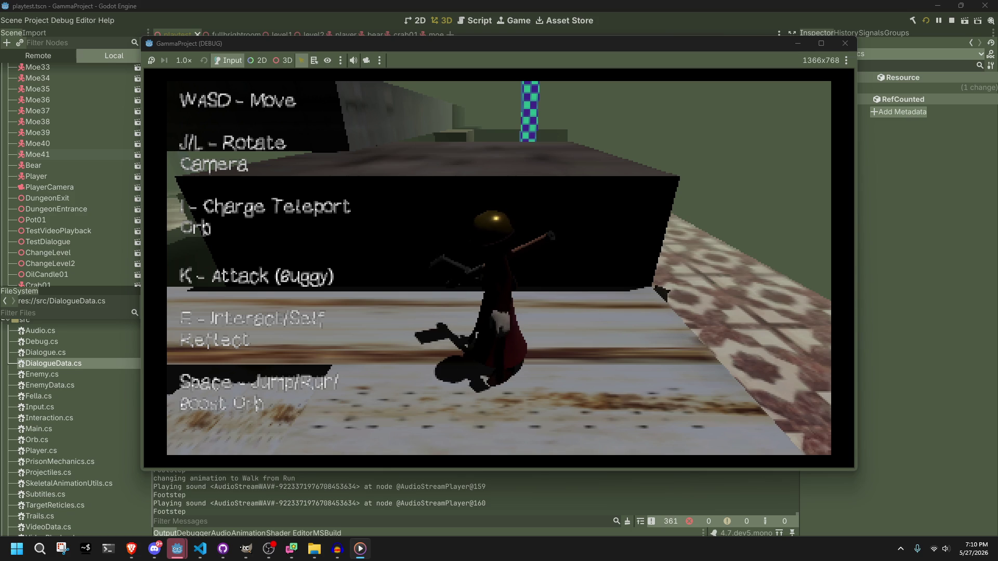
Jump onto the grey ledge, walk along it checking ground snapping, and roll onto the tiled floor.
key("w")
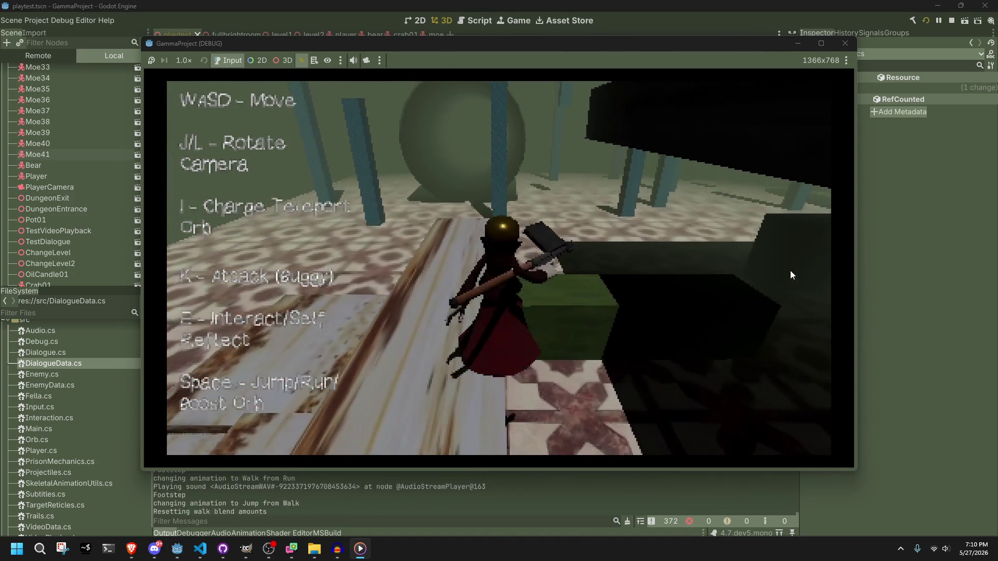
key("space")
key("w")
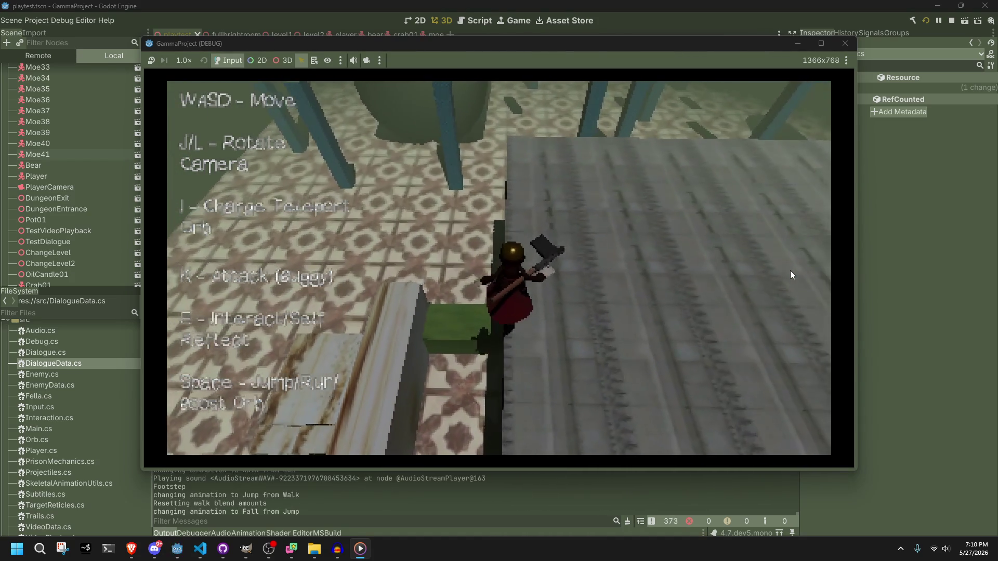
key("w")
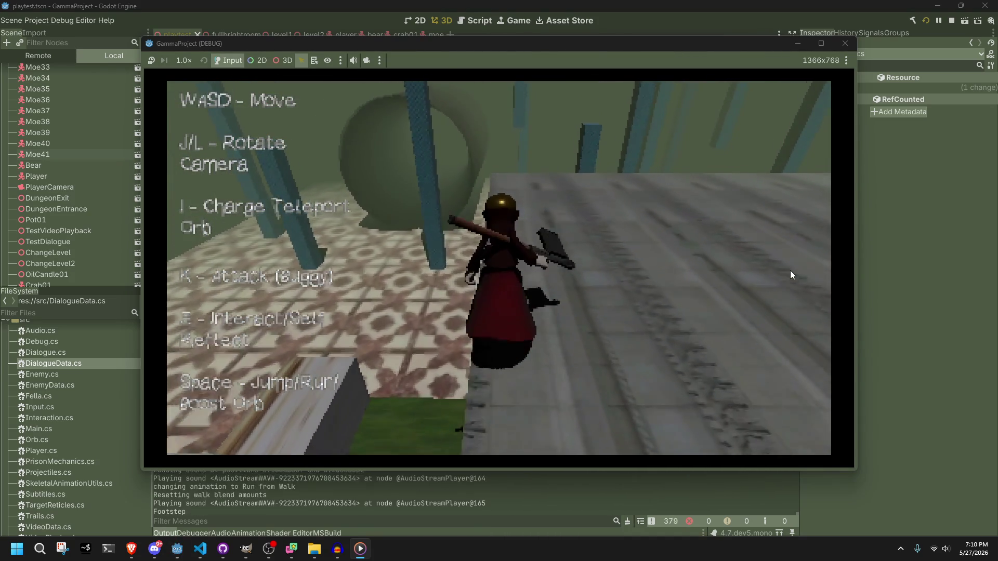
key("w")
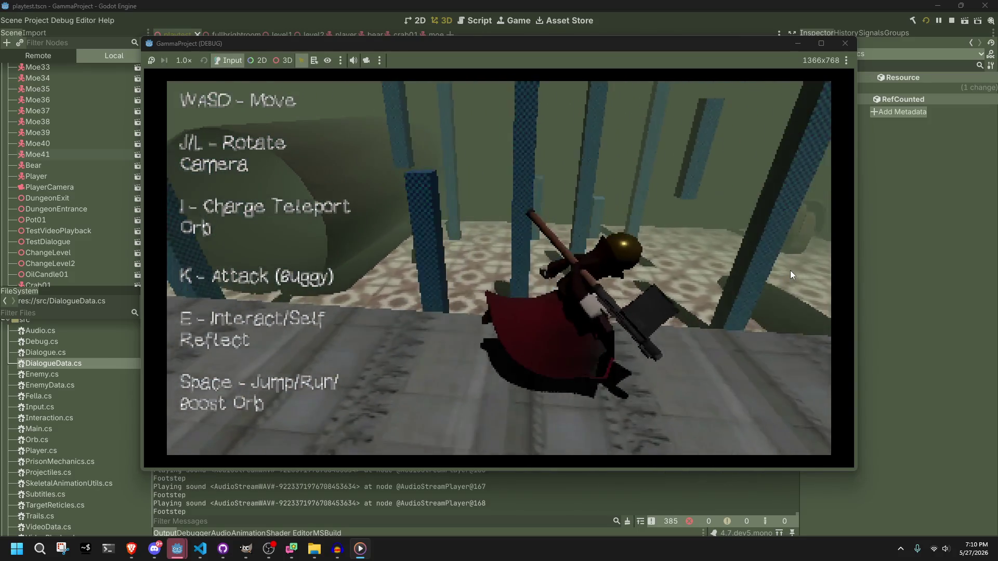
key("space")
key("w")
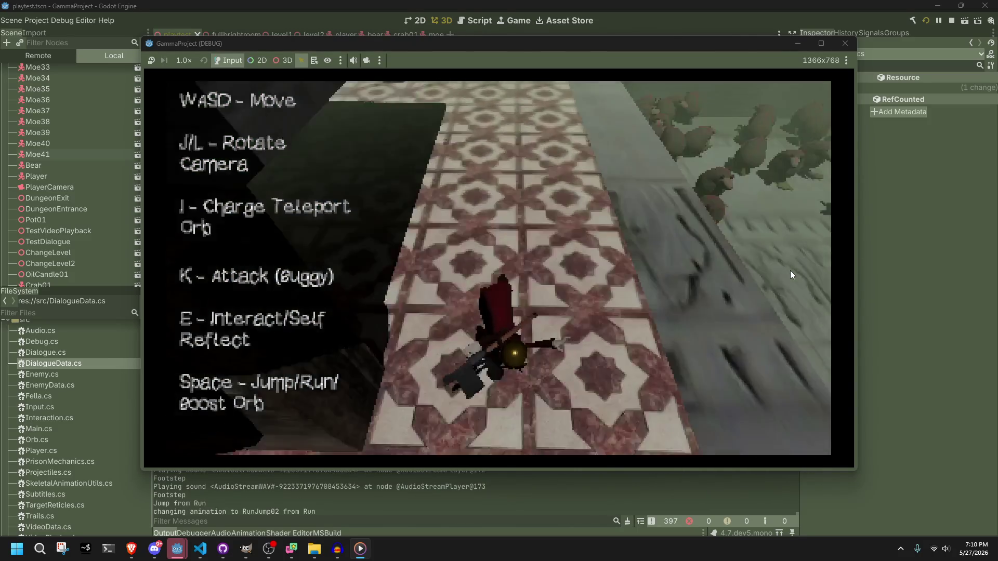
key("w")
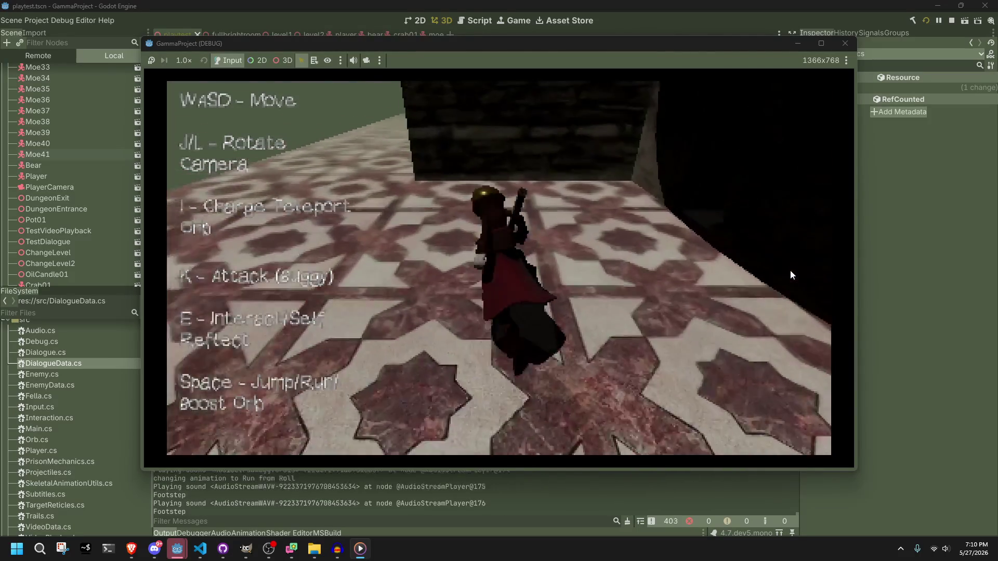
key("w")
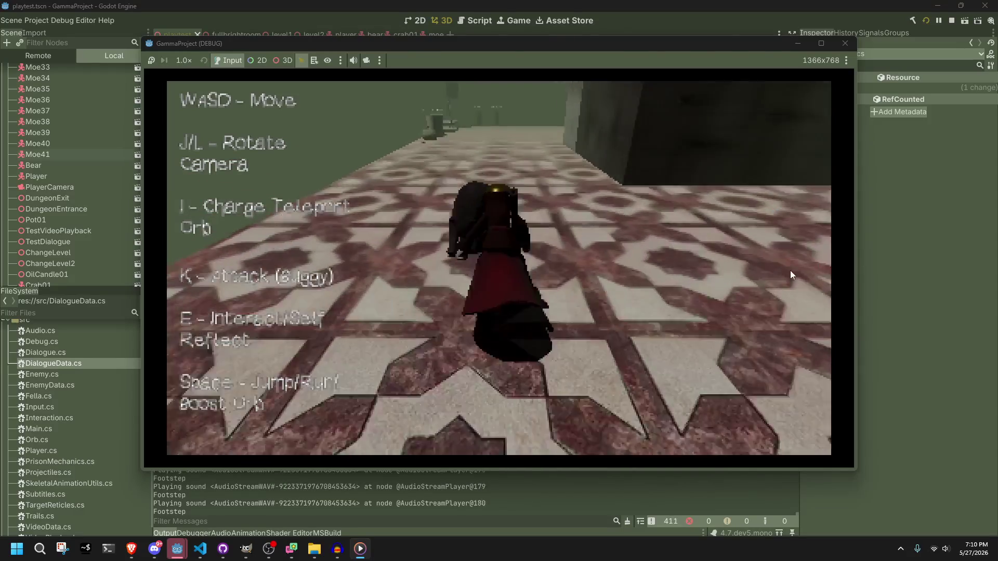
Fire the teleport orb, jump, then reload the game from the start.
key("i")
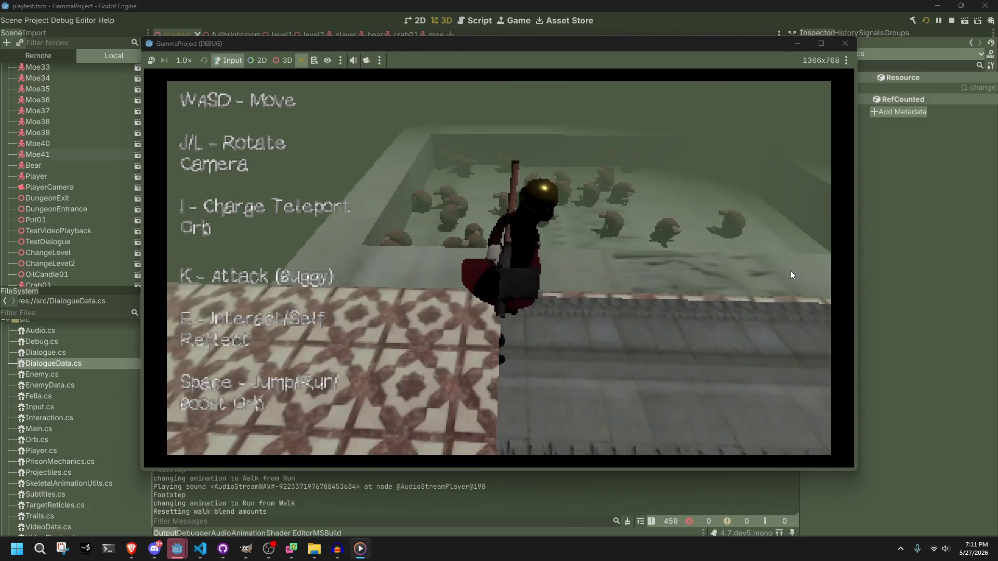
key("space")
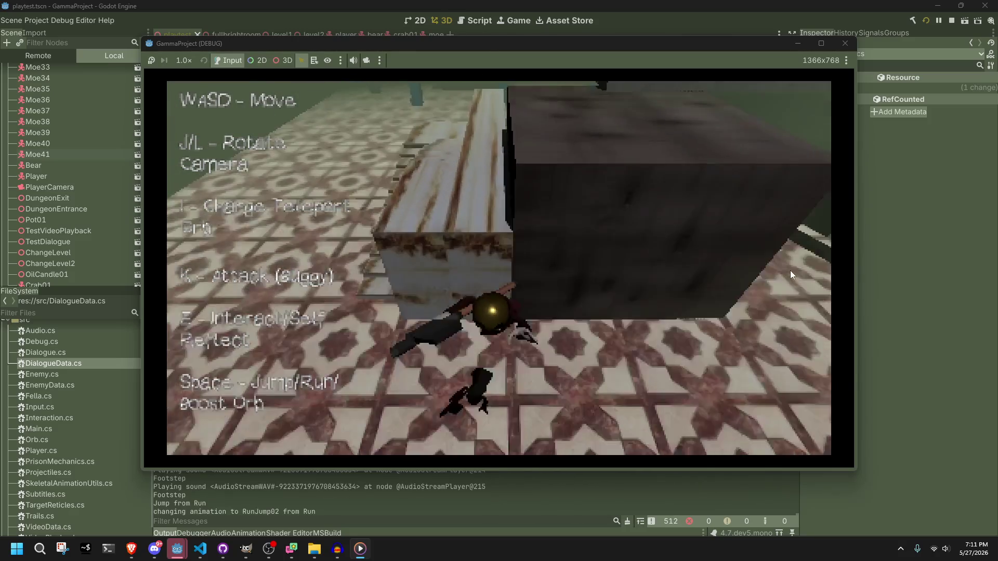
key("F8")
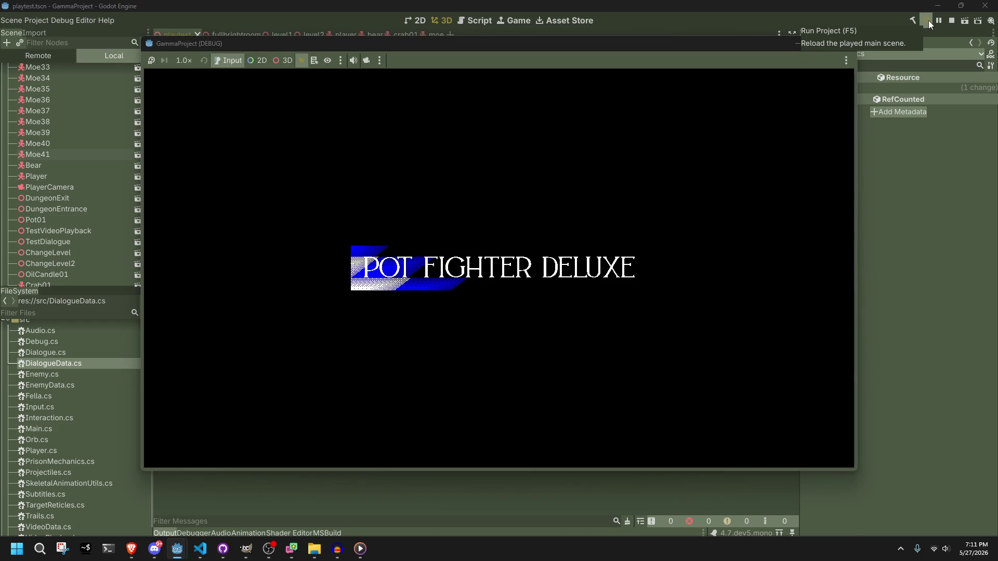
Walk the character up the long staircase while turning the camera, then close the game window.
key("w")
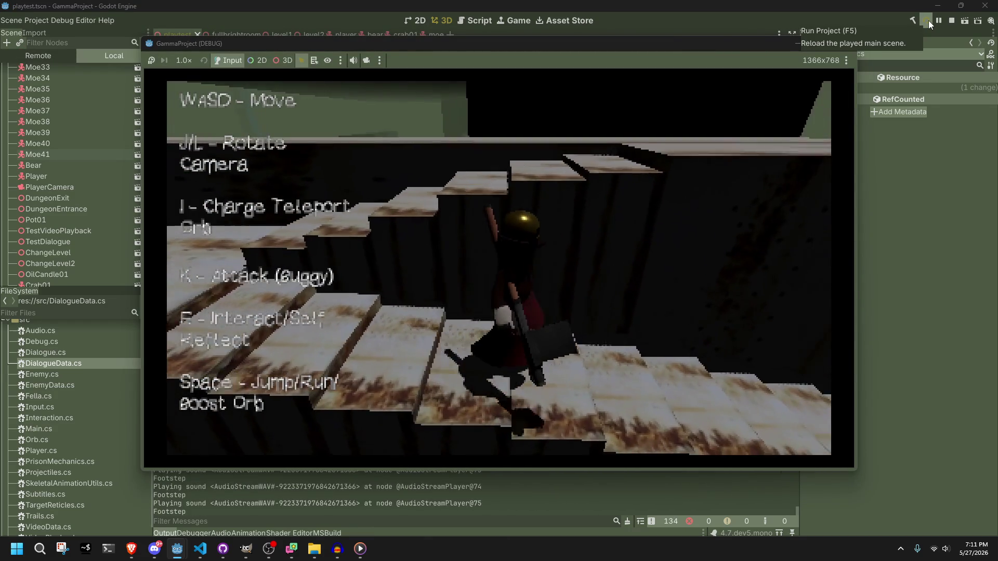
key("space")
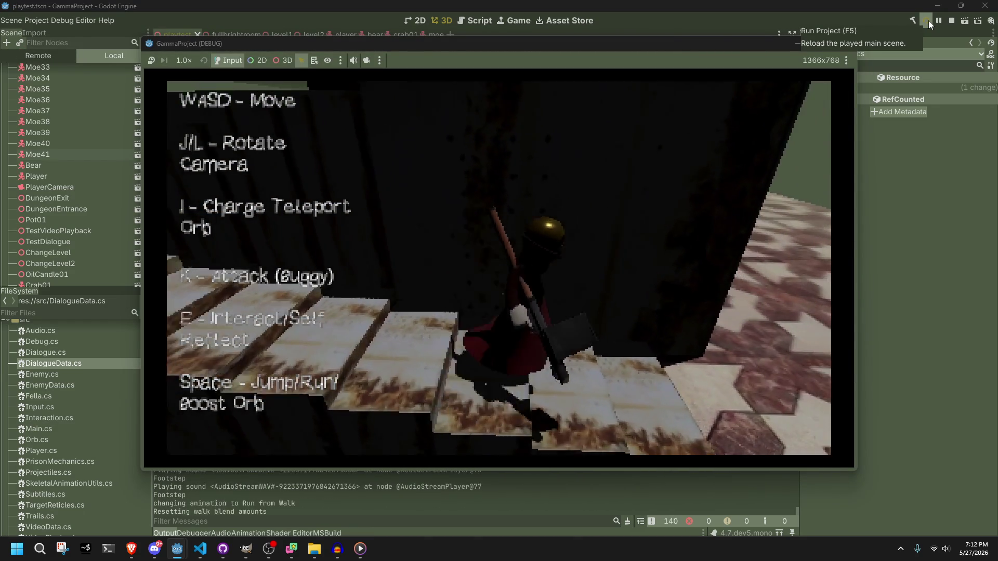
key("w")
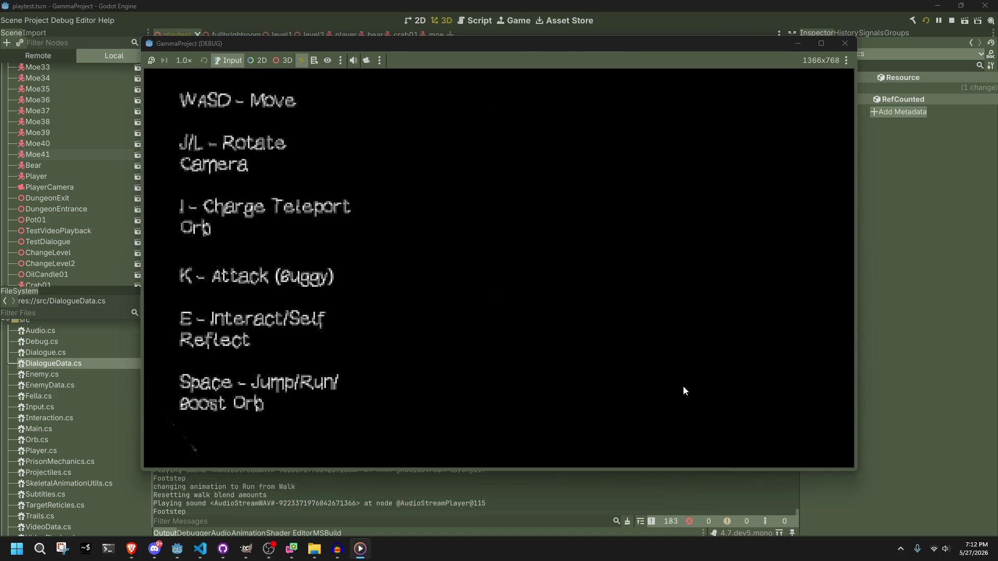
key("w")
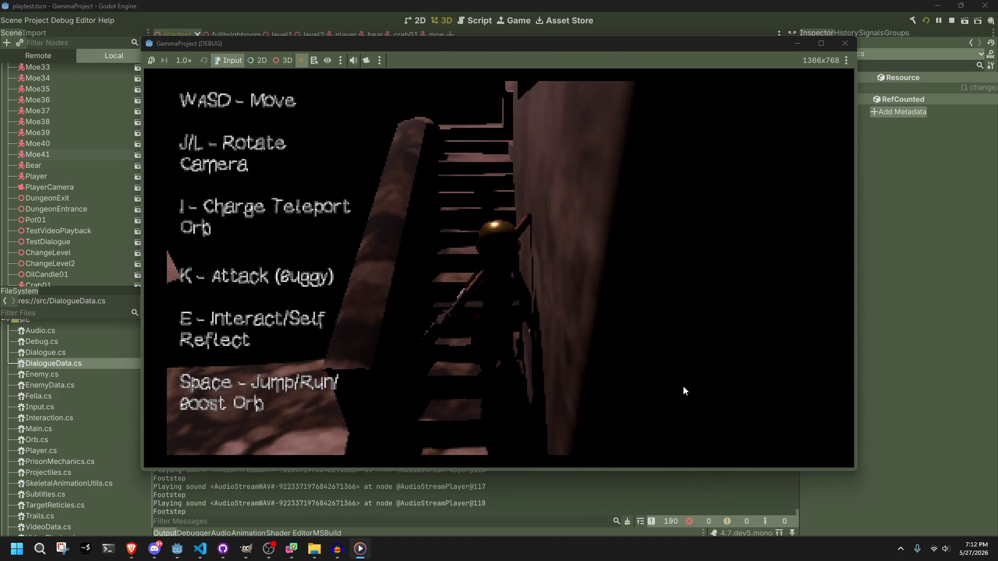
key("w")
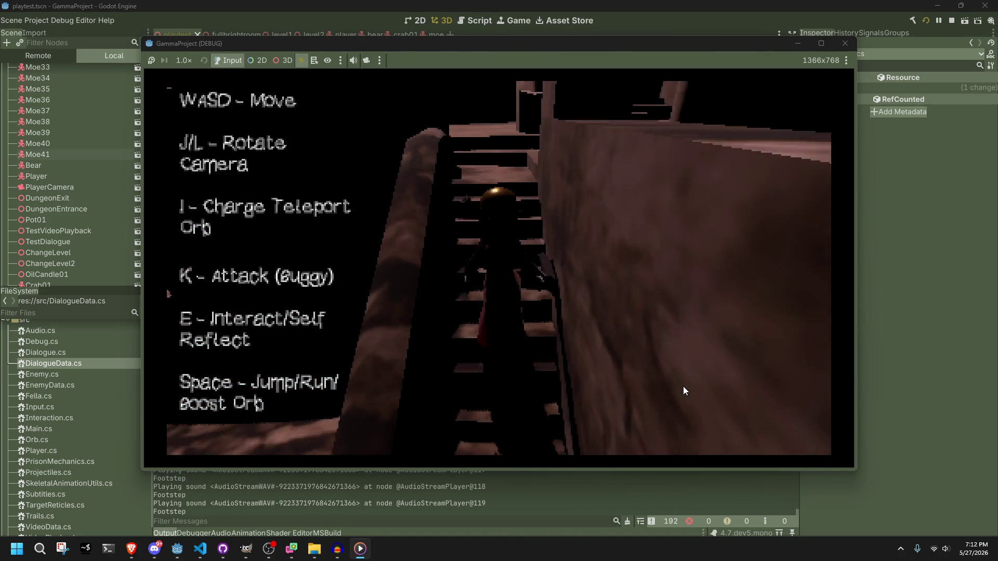
key("w")
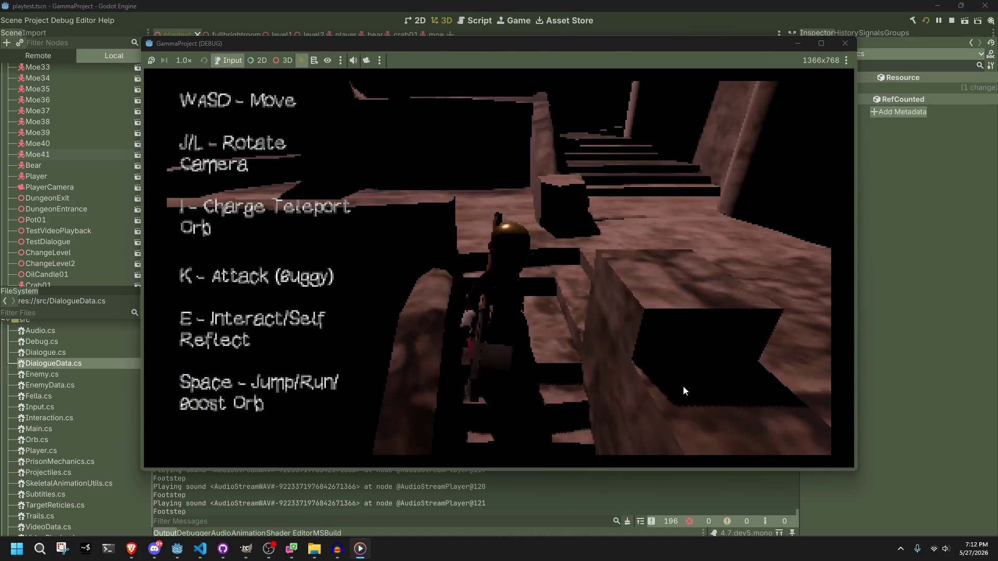
key("w")
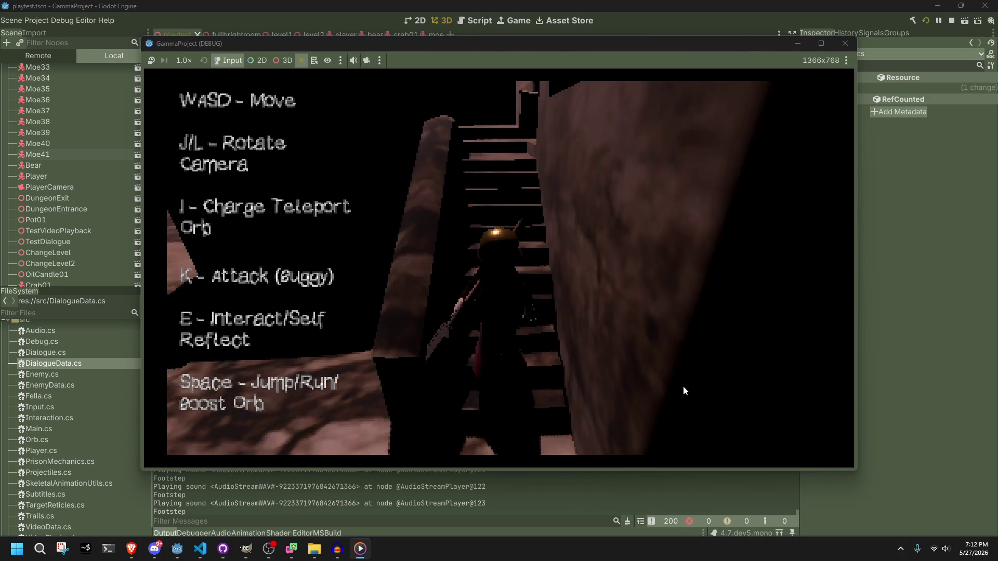
key("w")
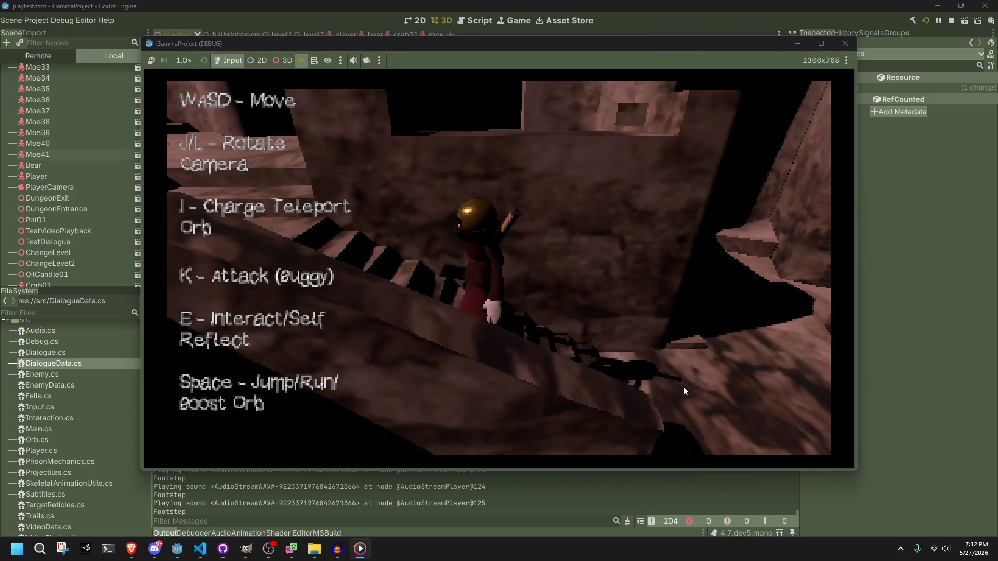
key("w")
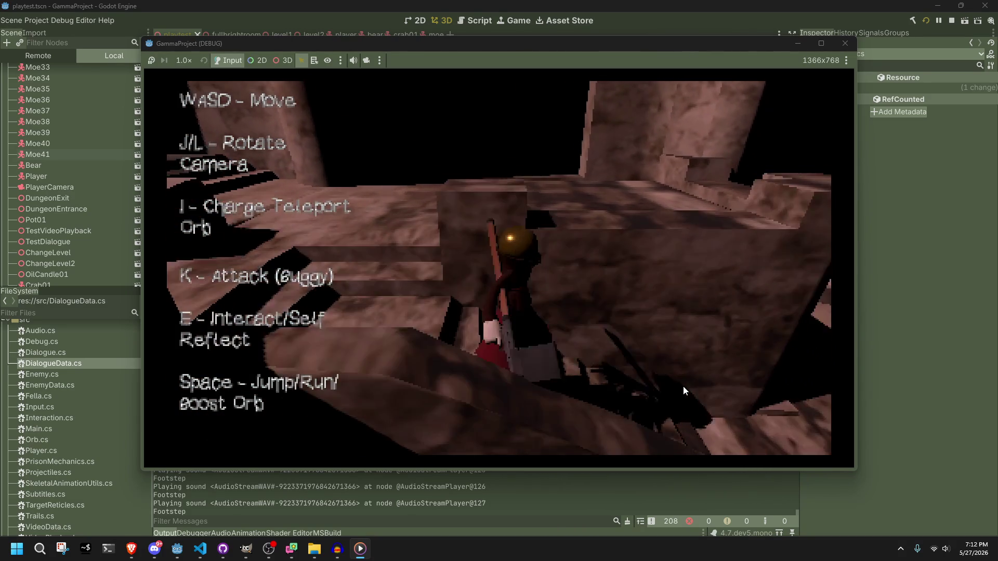
left_click(845, 46)
Bring Visual Studio Code forward and open the Player.cs script.
left_click(201, 550)
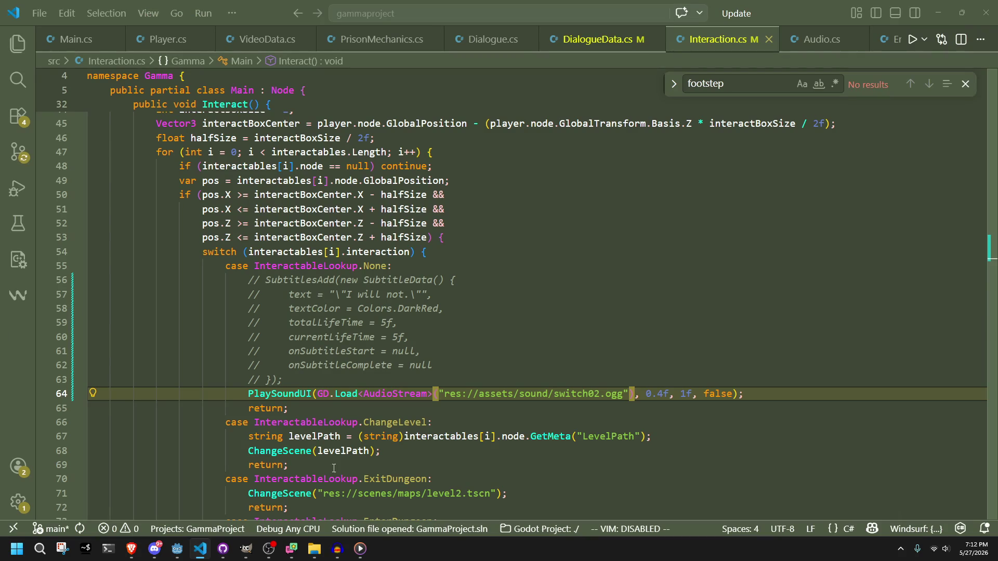
left_click(167, 39)
left_click(578, 383)
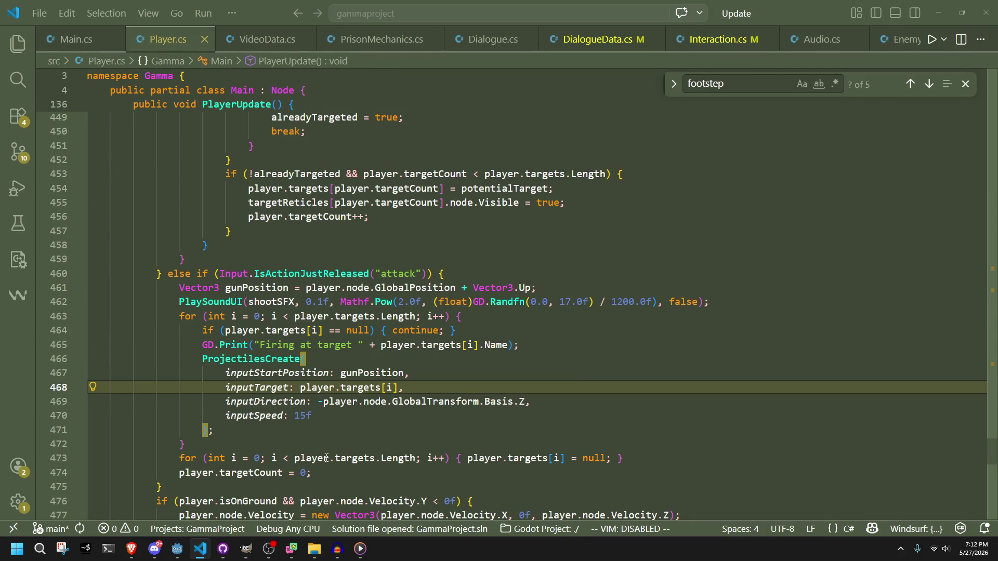
left_click(45, 559)
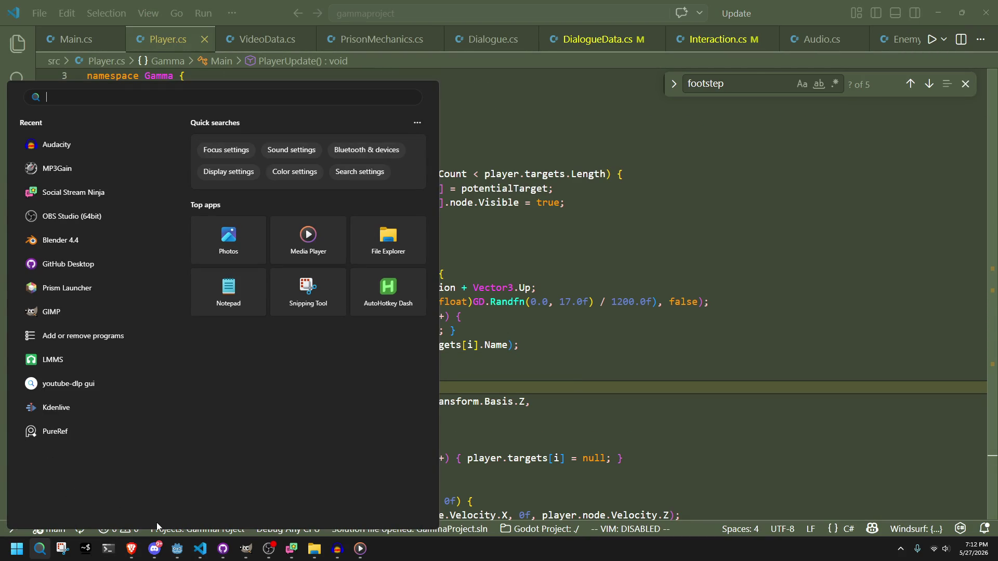
left_click(223, 549)
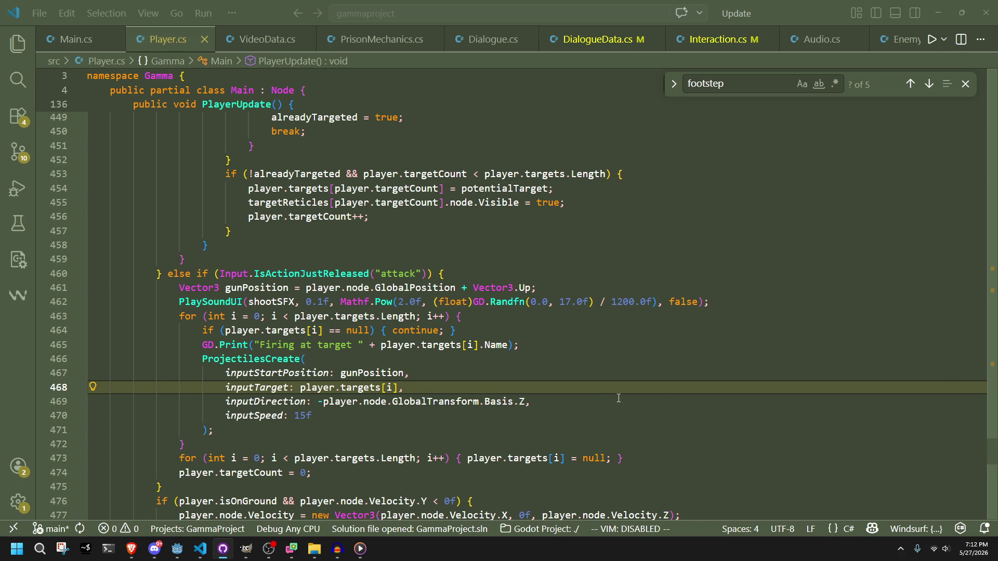
Scroll Player.cs to the ground-snap Lerp call on line 160.
left_click(596, 398)
scroll(555, 396, "down", 5)
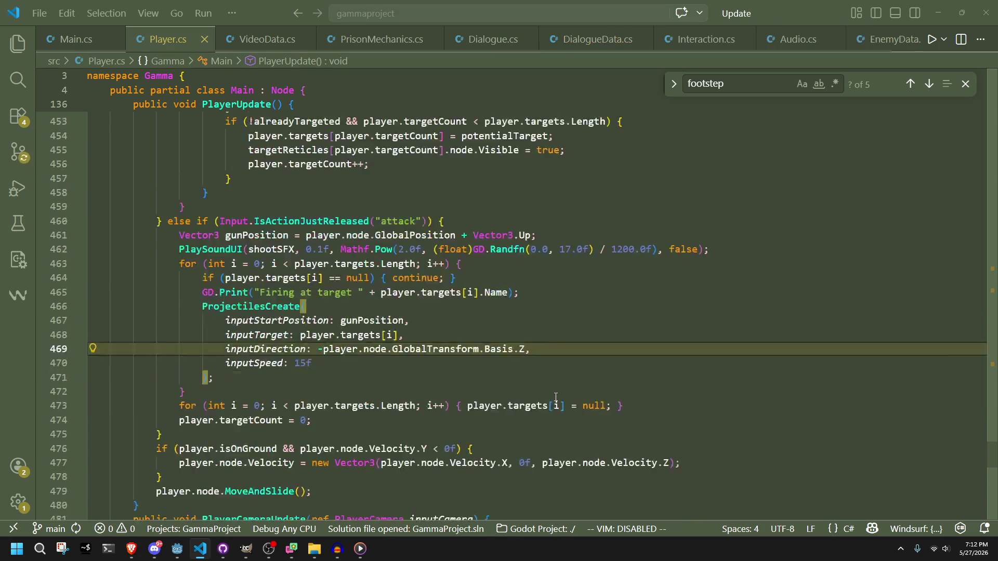
scroll(555, 397, "up", 15)
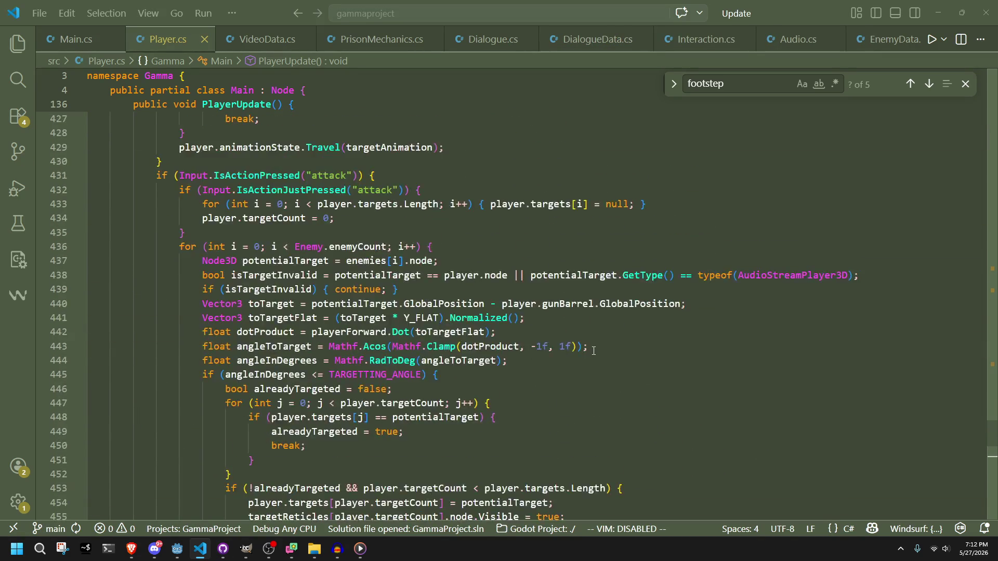
mouse_move(991, 420)
left_mouse_down()
mouse_move(952, 213)
mouse_move(968, 192)
left_mouse_up()
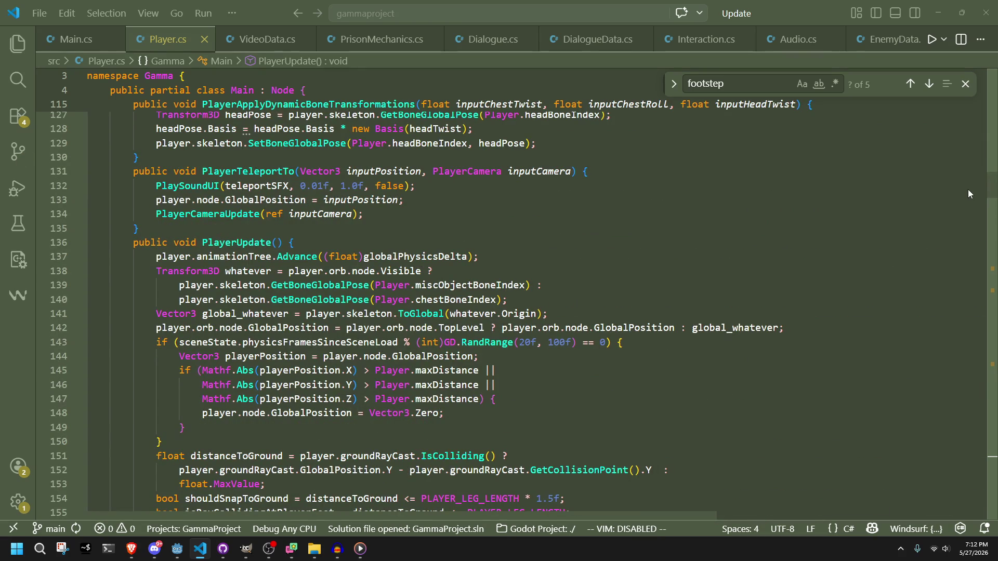
left_click_drag(968, 193, 968, 199)
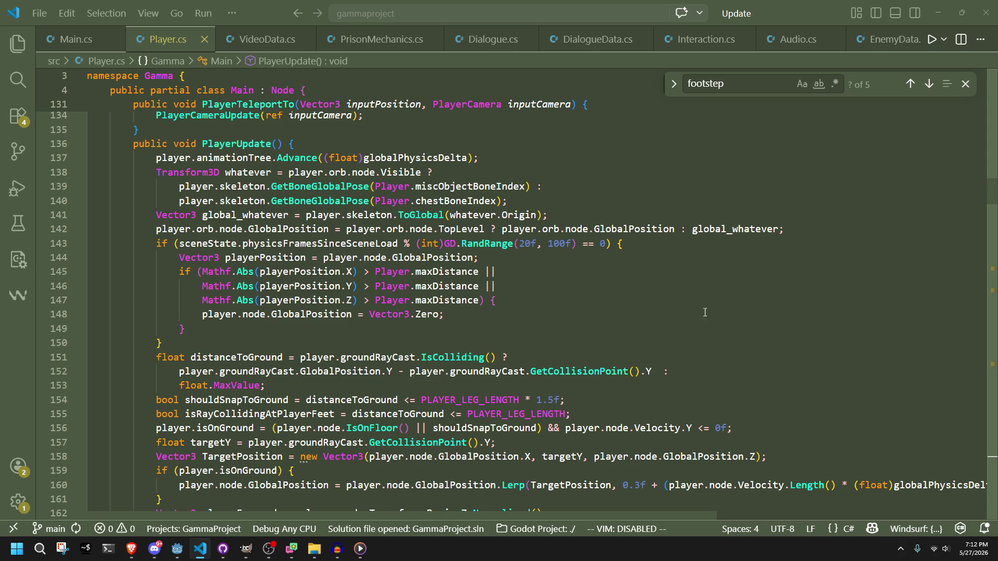
scroll(591, 339, "up", 1)
scroll(591, 339, "down", 3)
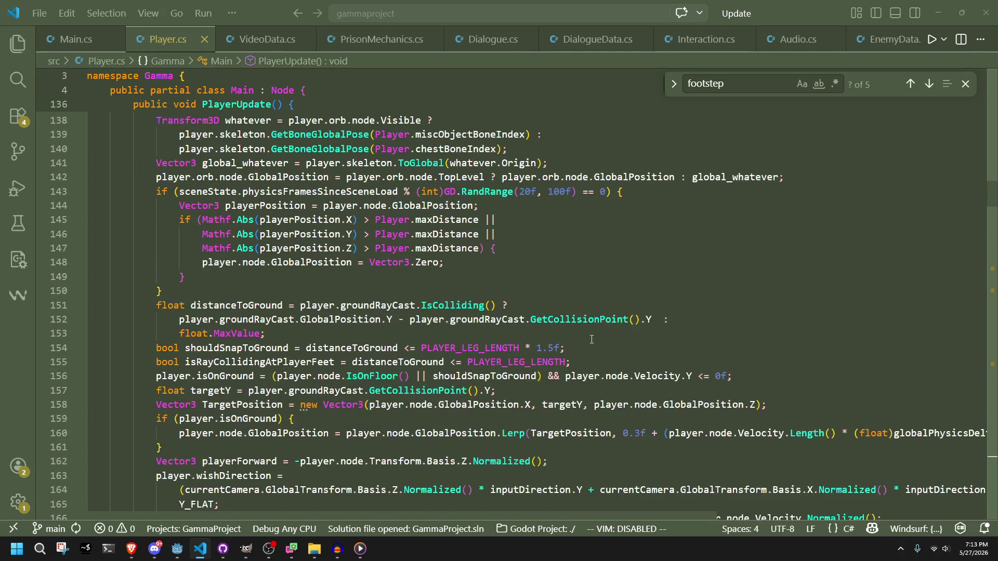
scroll(591, 339, "down", 1)
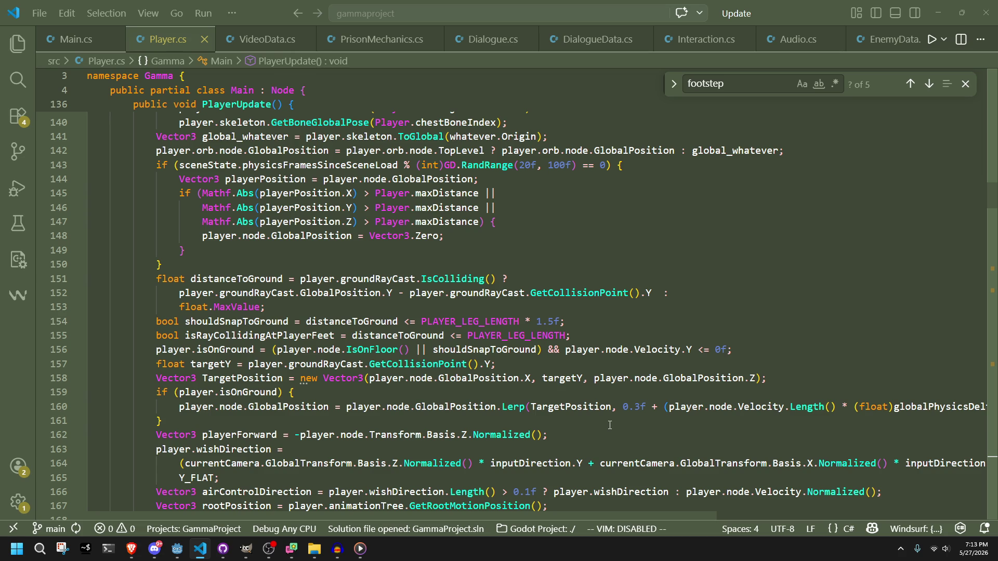
Change the ground-snap Lerp factor from 0.3f to 0.1f, then return to Godot.
left_click(643, 407)
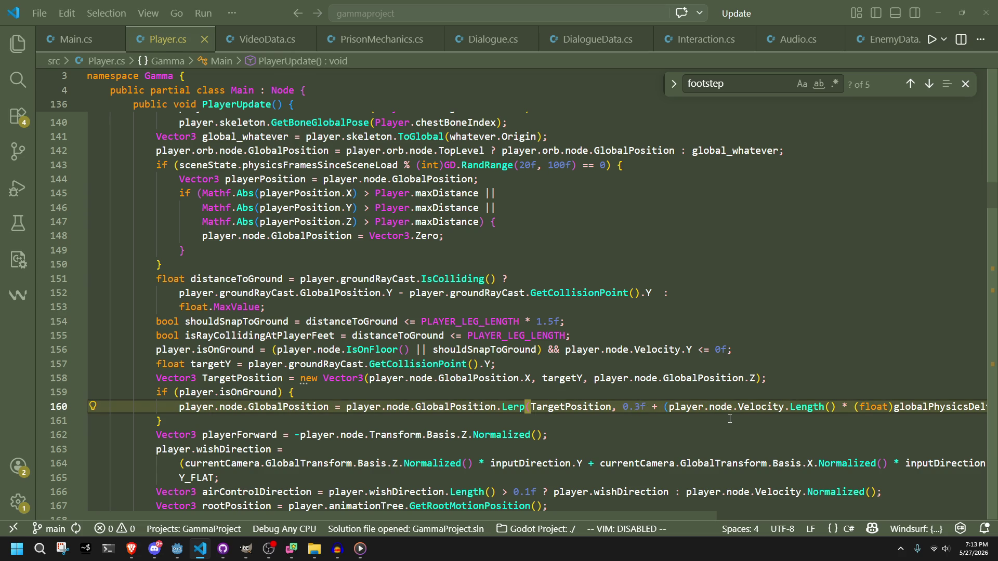
key("BackSpace")
type("1")
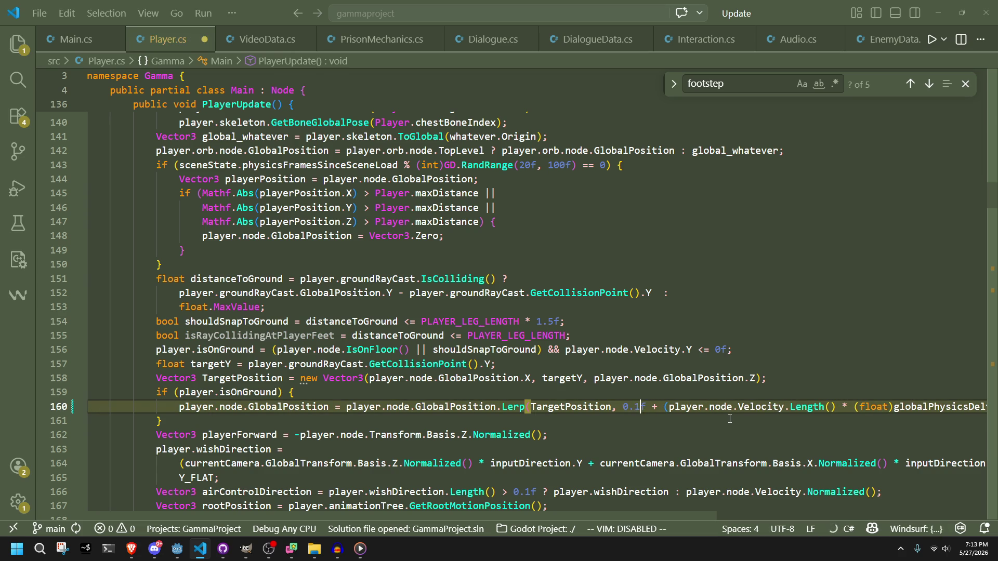
key("Down")
left_click(178, 549)
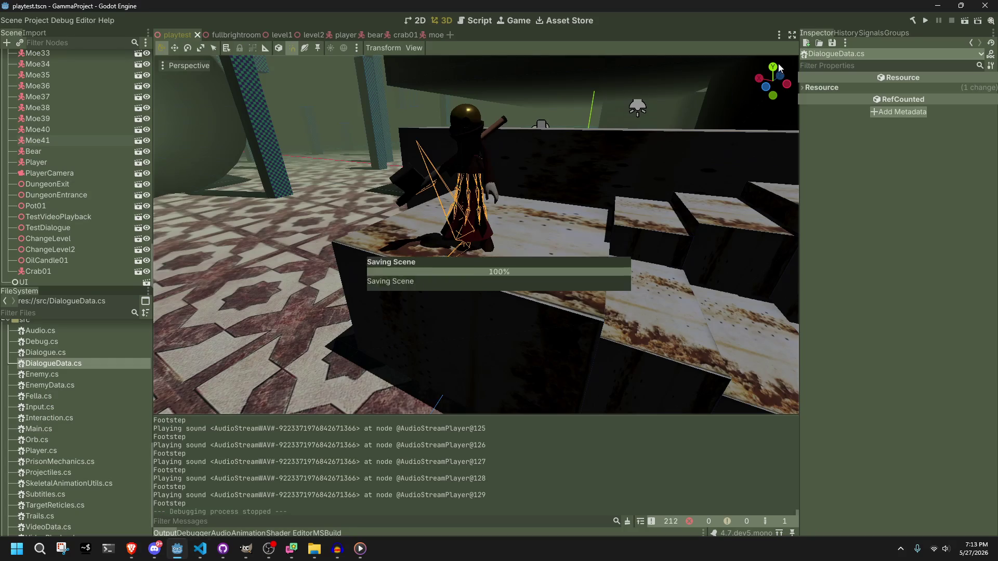